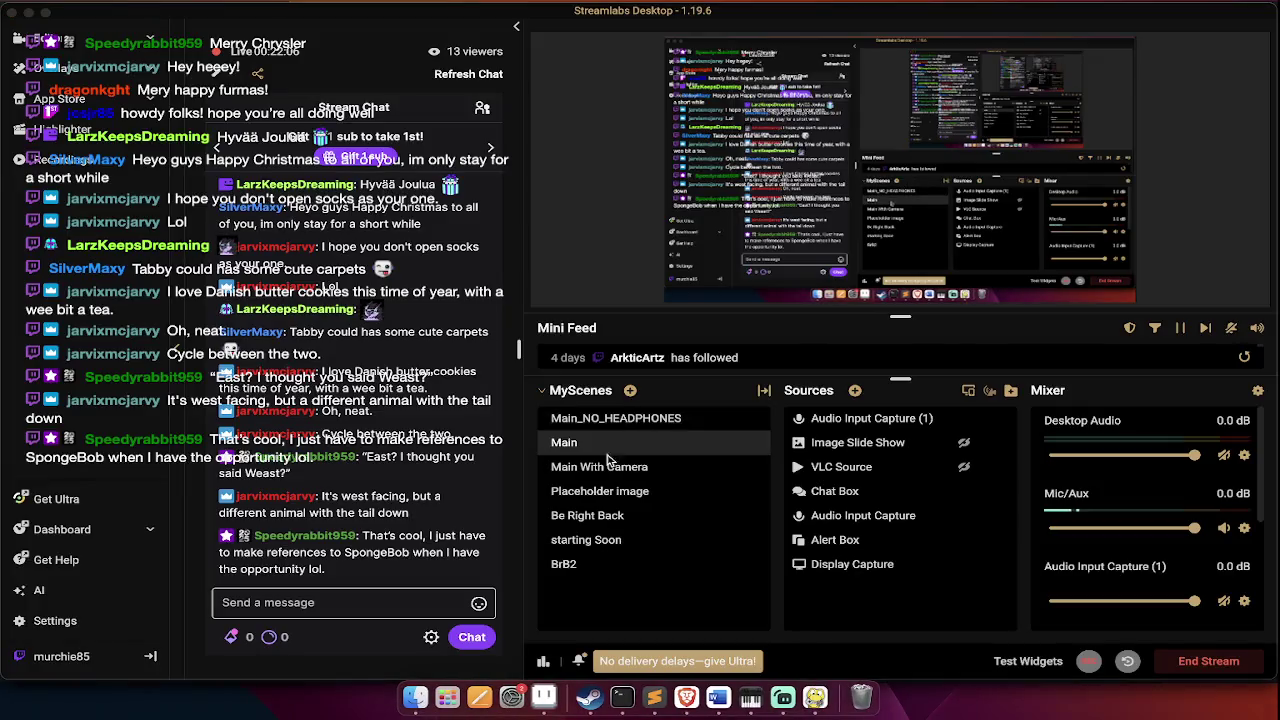
- Bring the Fel game window in front of Streamlabs Desktop to show its debug level list
left_click(504, 568)
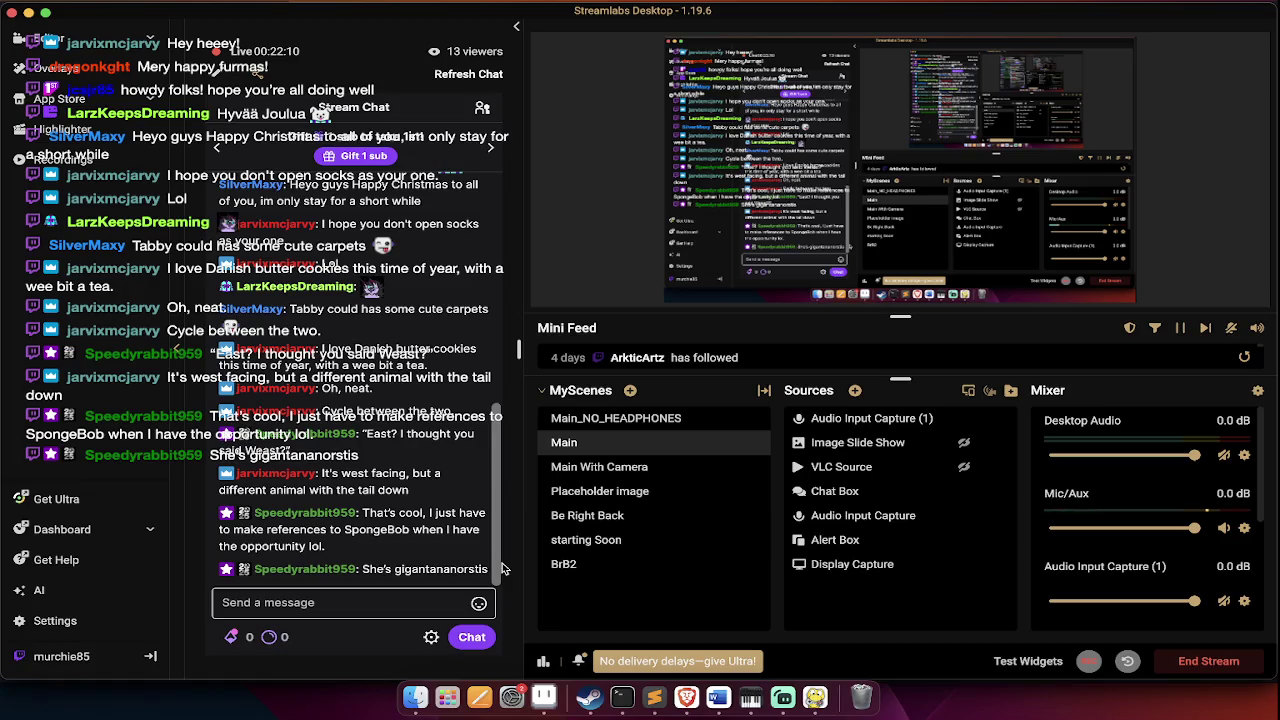
left_click(504, 568)
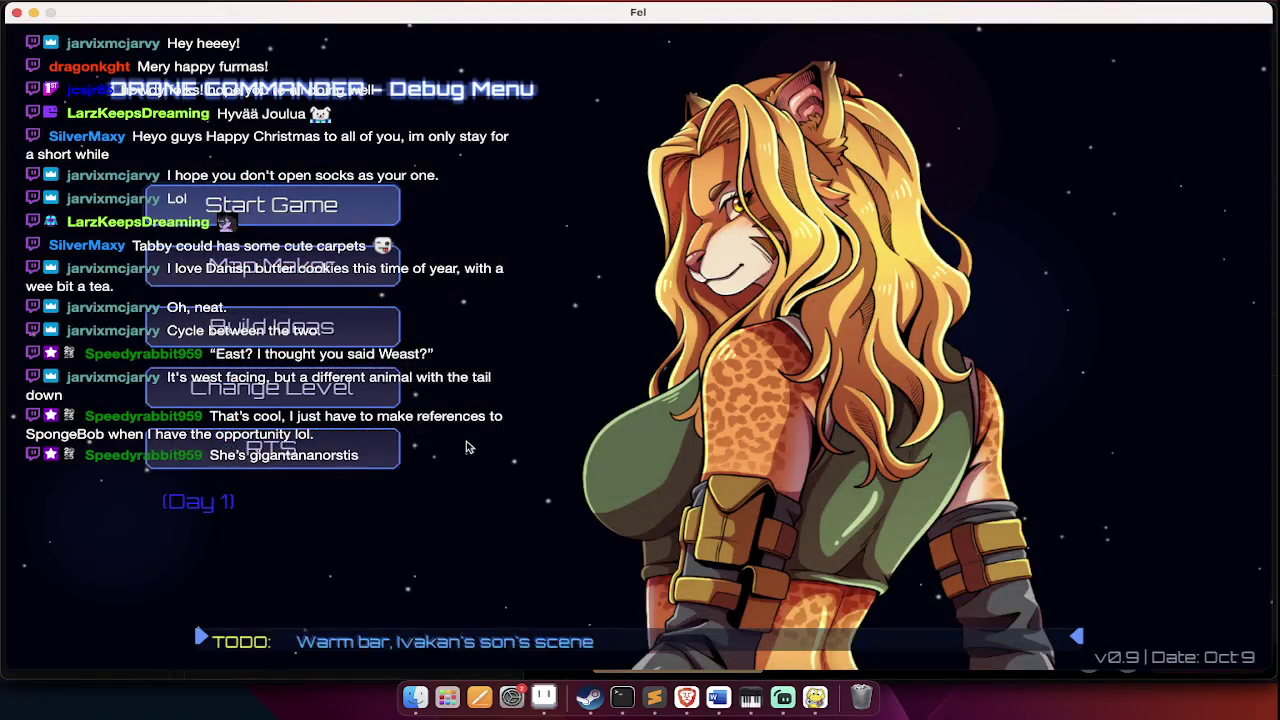
- Load the Albions Anchor level from the Change Level list
left_click(270, 388)
scroll(636, 474, "down", 2)
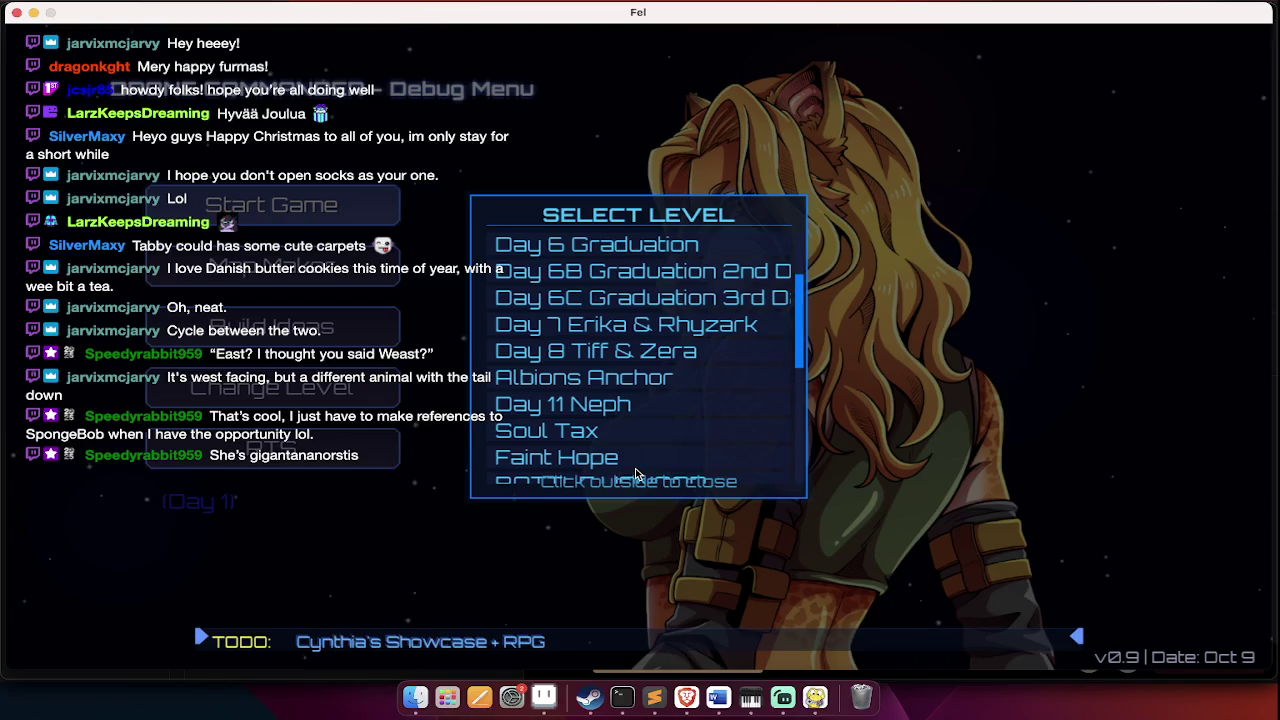
left_click(641, 378)
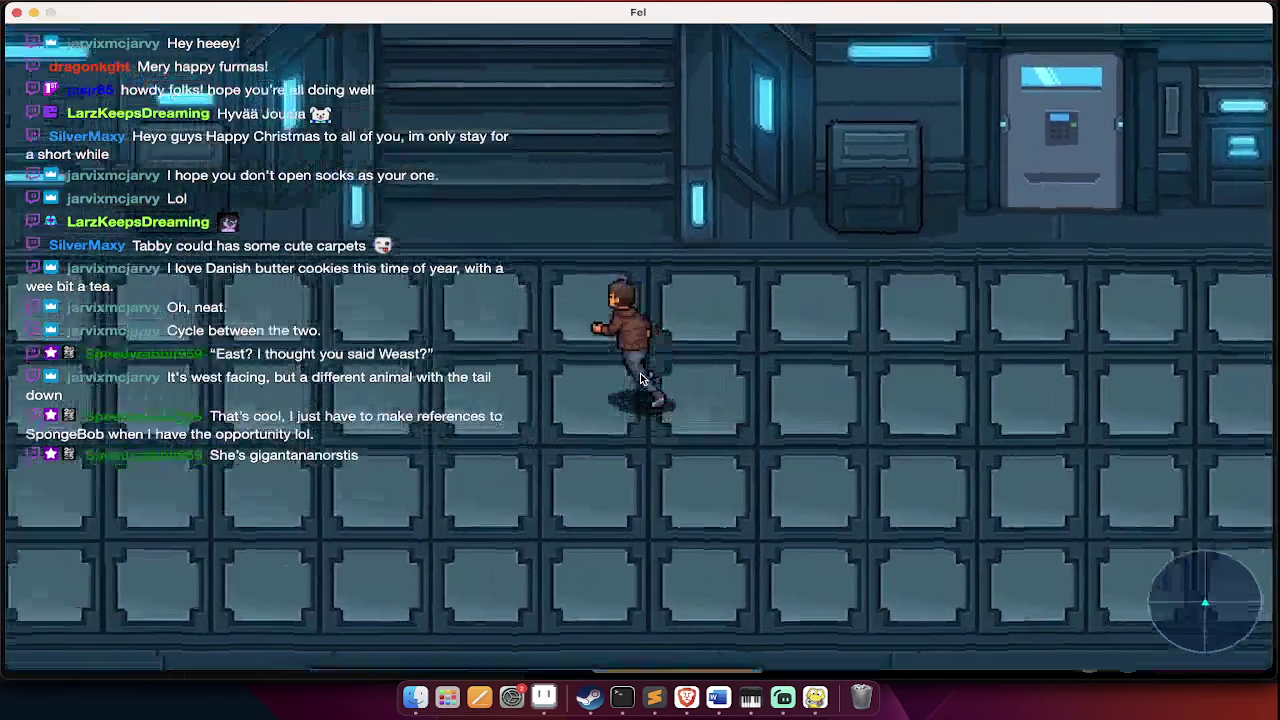
- Jump to level 11, deridana/briefingRoom, from the debug Jump to Level list
key("F1")
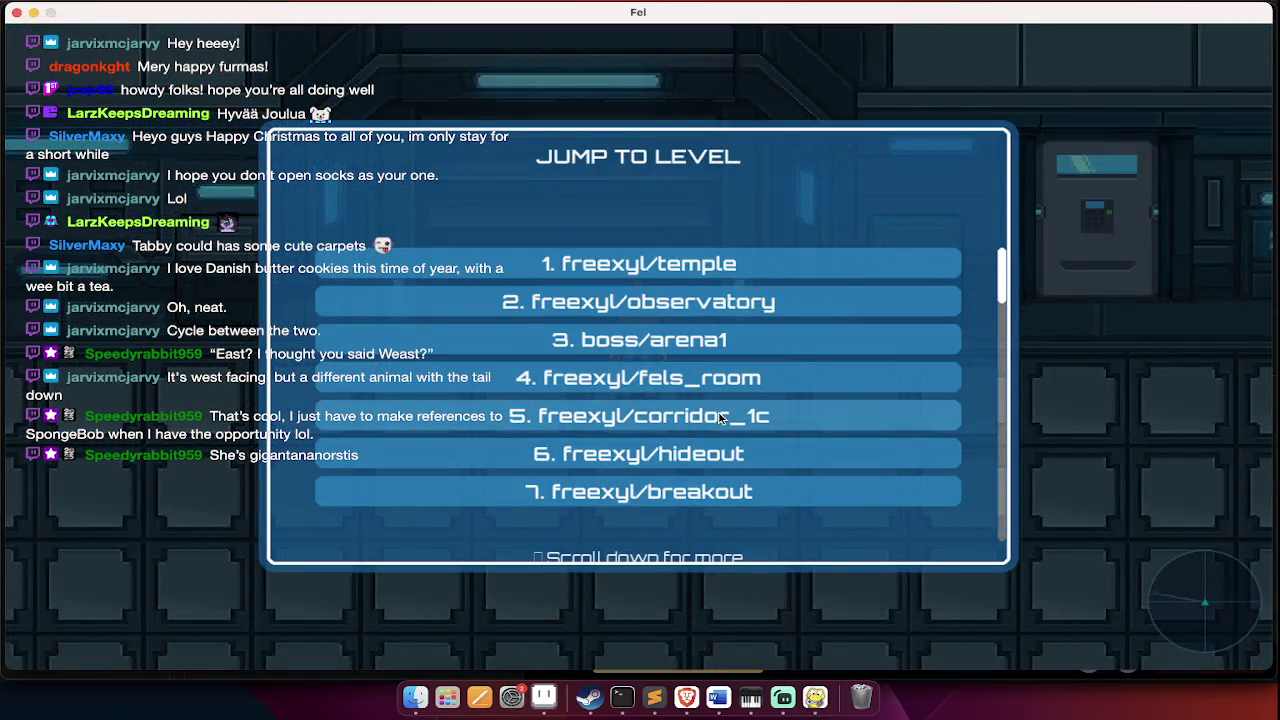
scroll(720, 418, "down", 2)
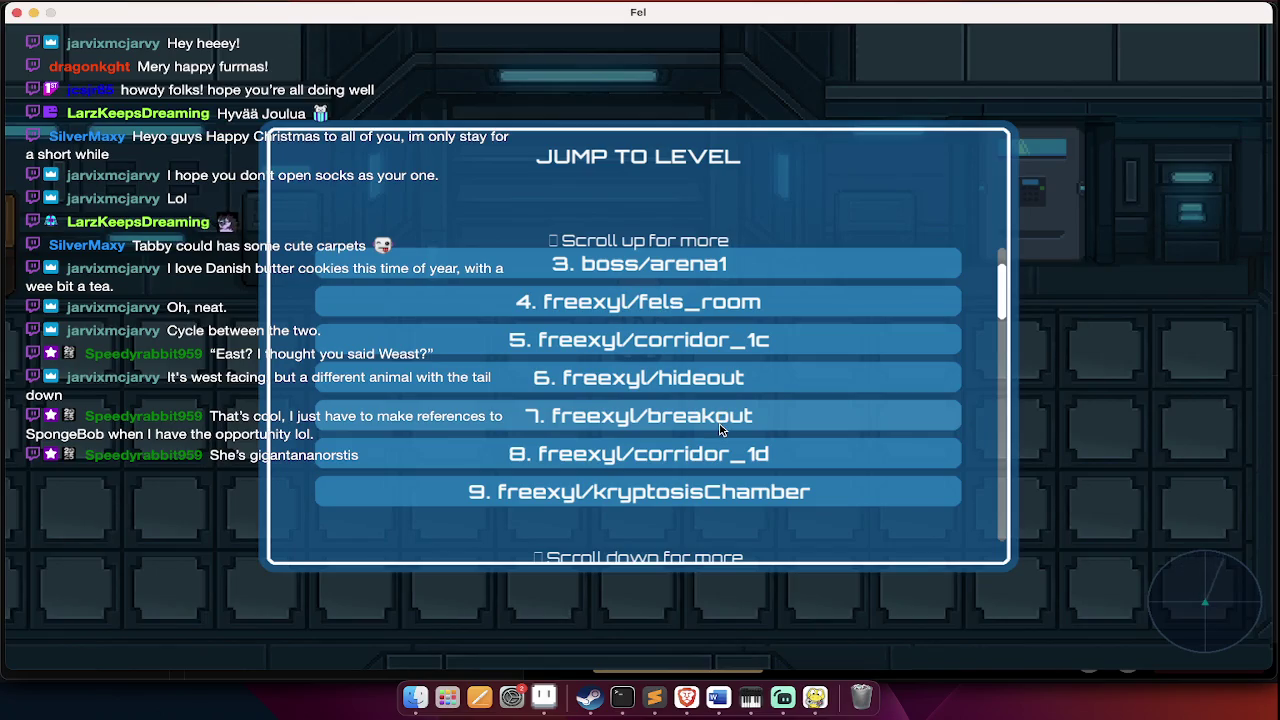
scroll(720, 430, "up", 2)
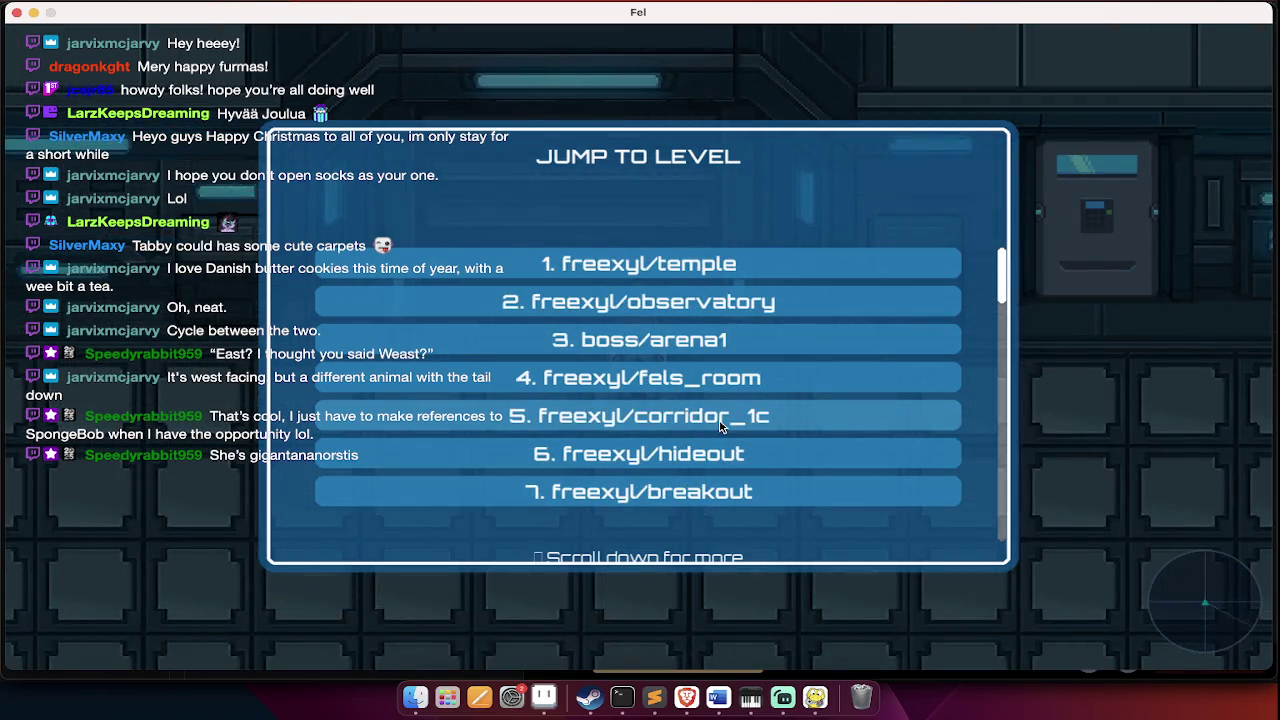
scroll(720, 424, "down", 2)
scroll(720, 424, "down", 5)
scroll(720, 425, "down", 1)
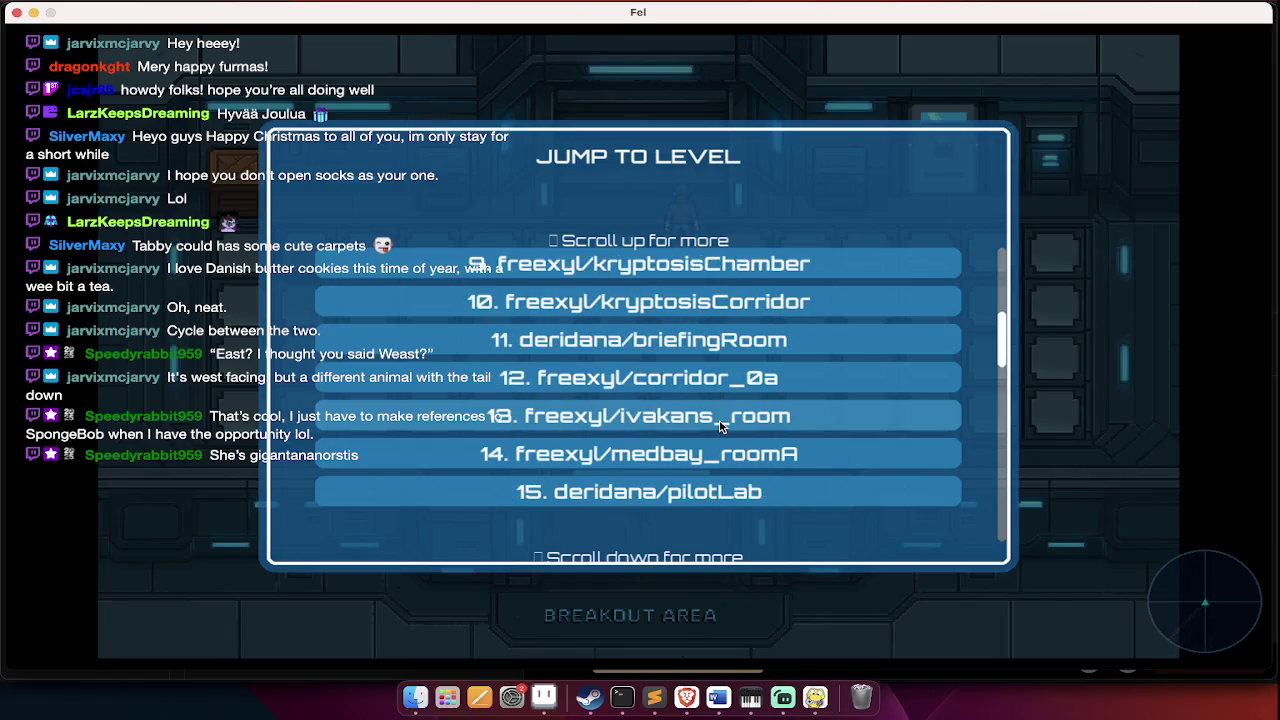
left_click(711, 337)
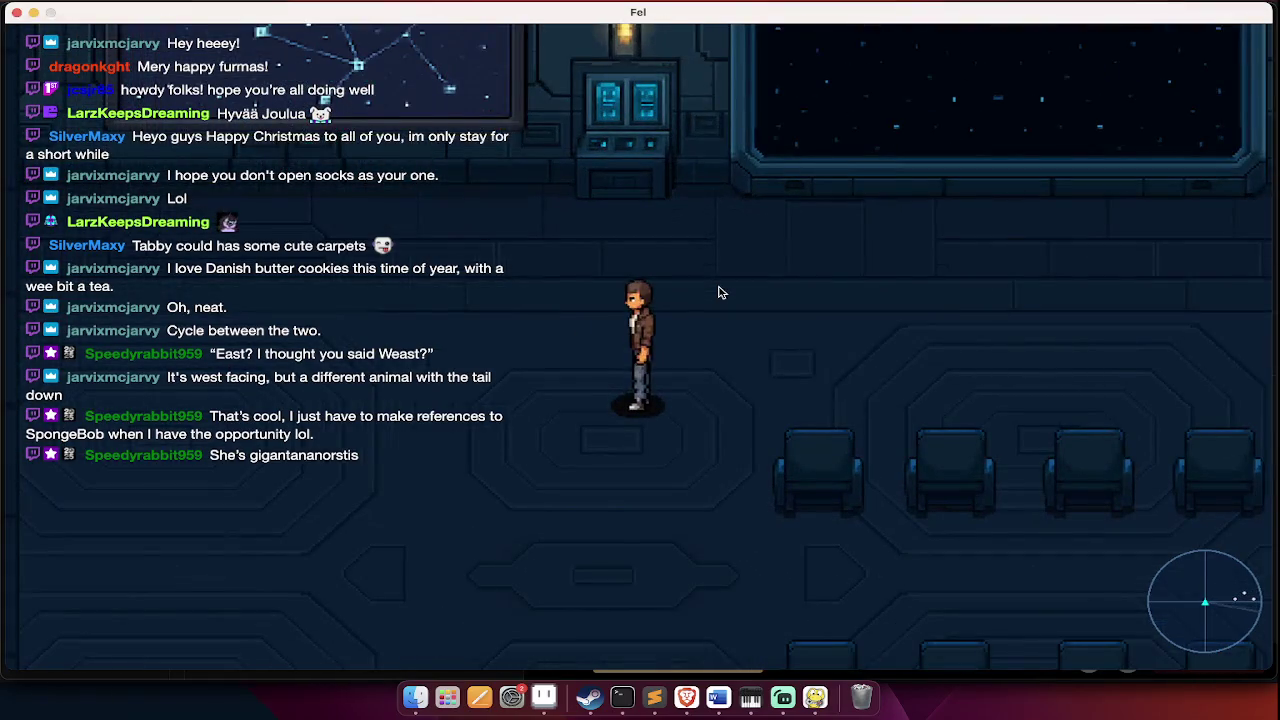
- Walk the character left and advance the briefing dialogue past the 'Hey Straker' lines to the officer
key("a")
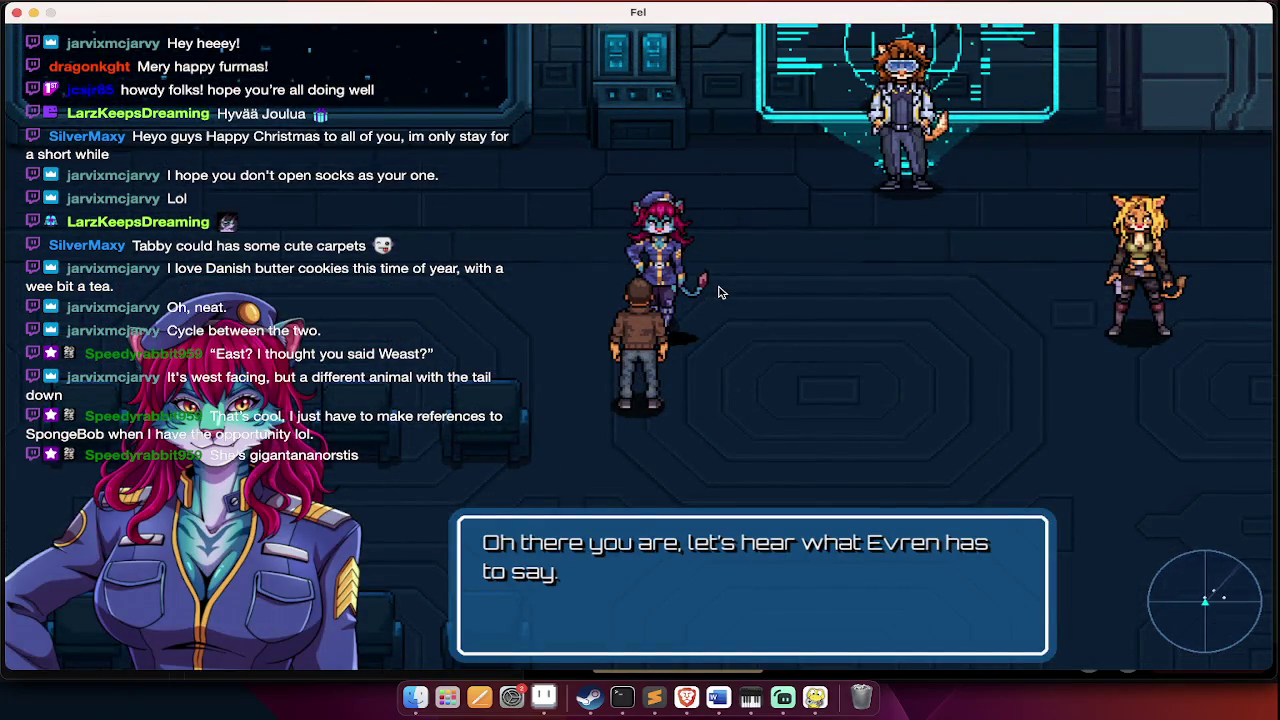
key("Return")
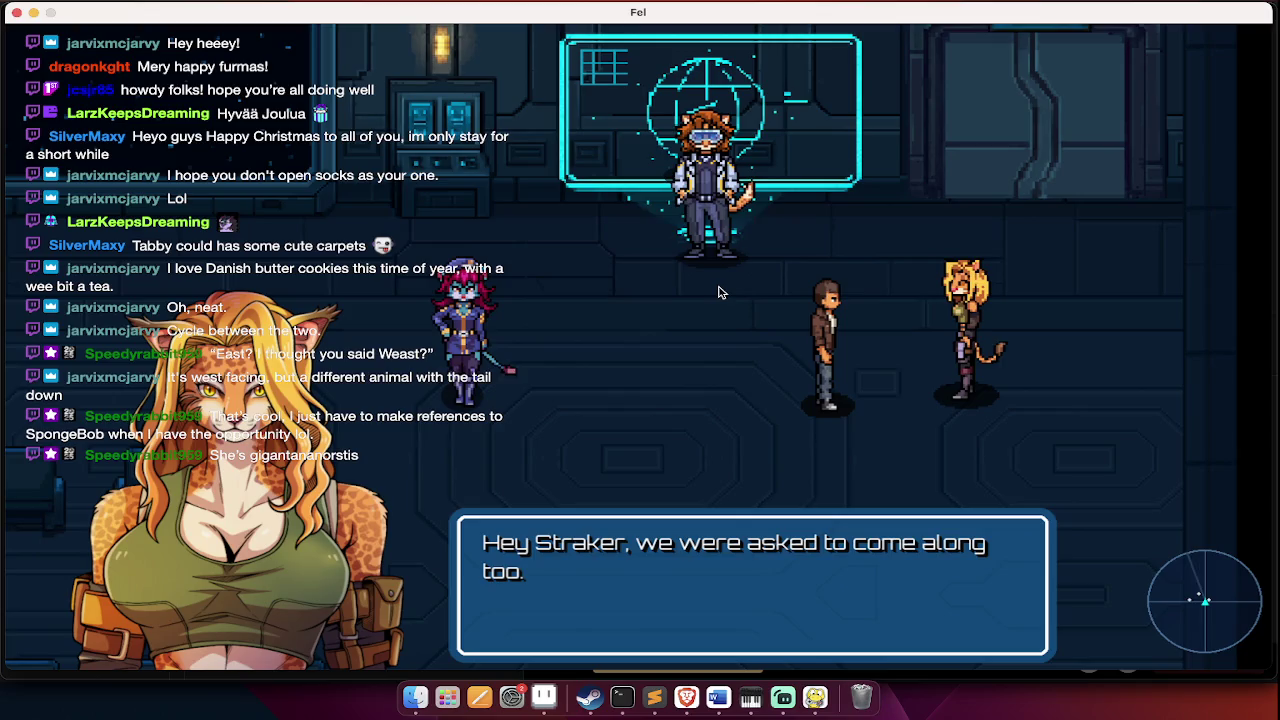
key("Return")
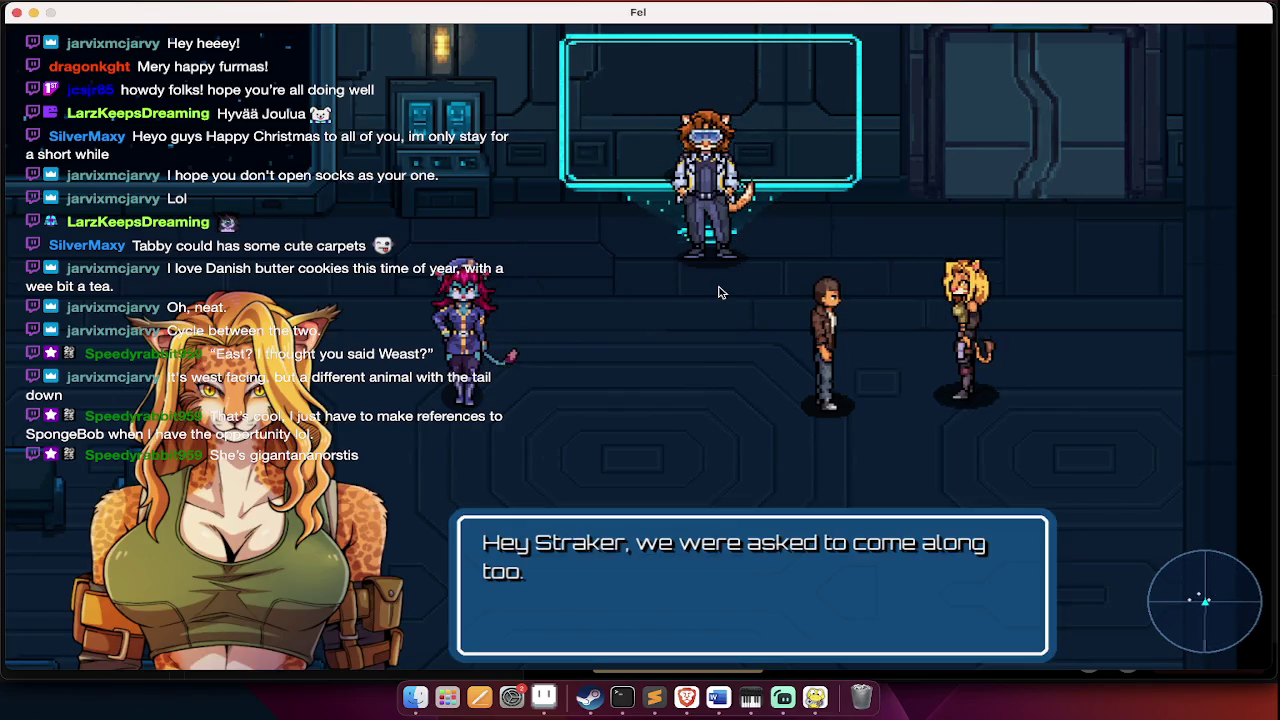
key("Return")
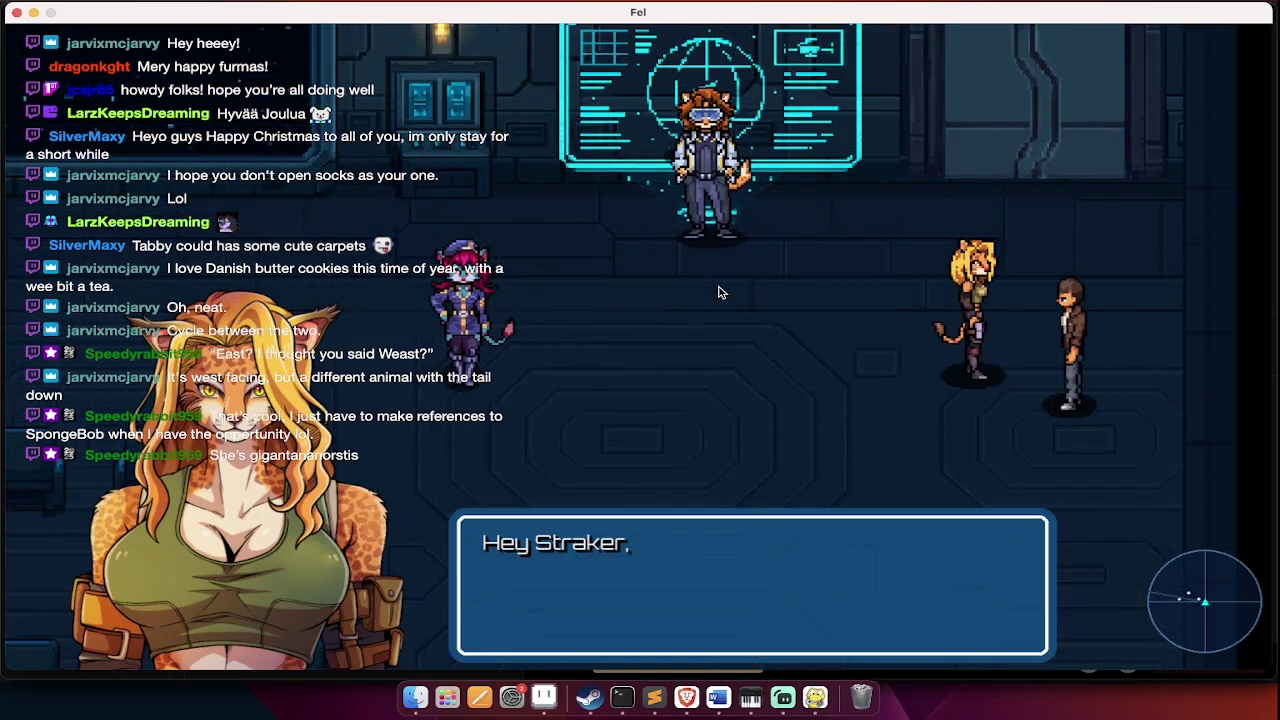
key("Return")
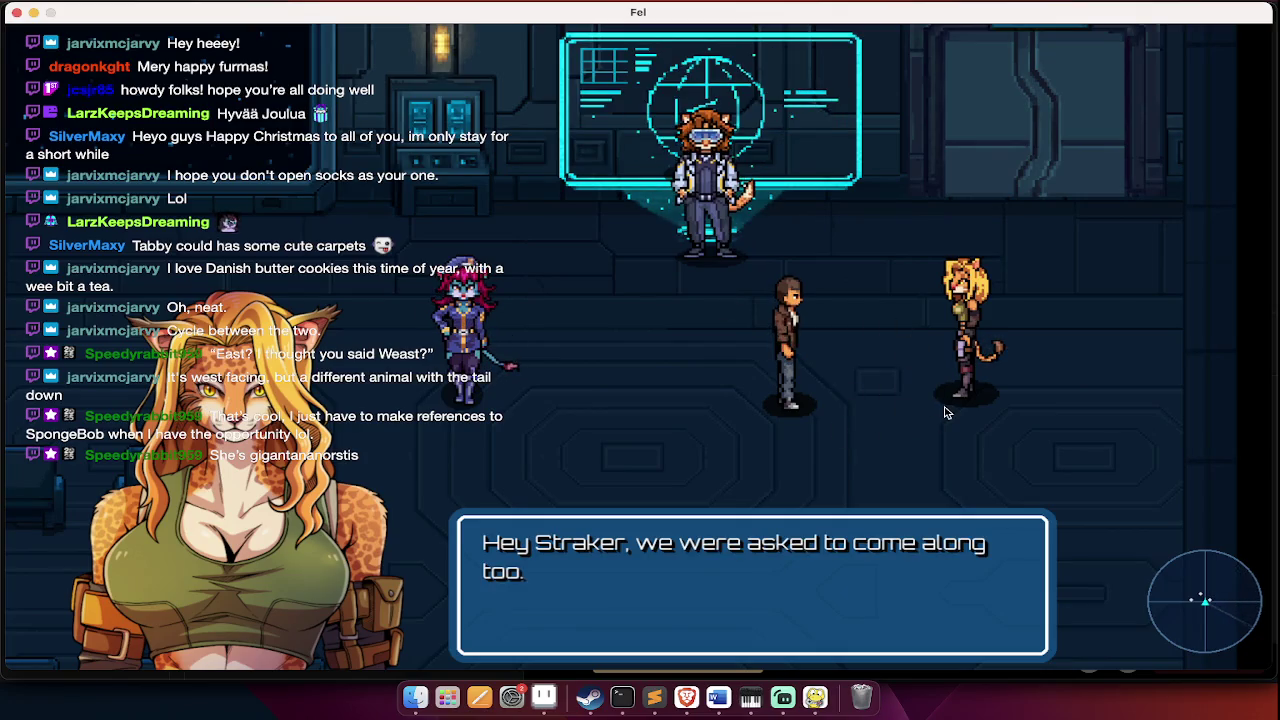
key("Return")
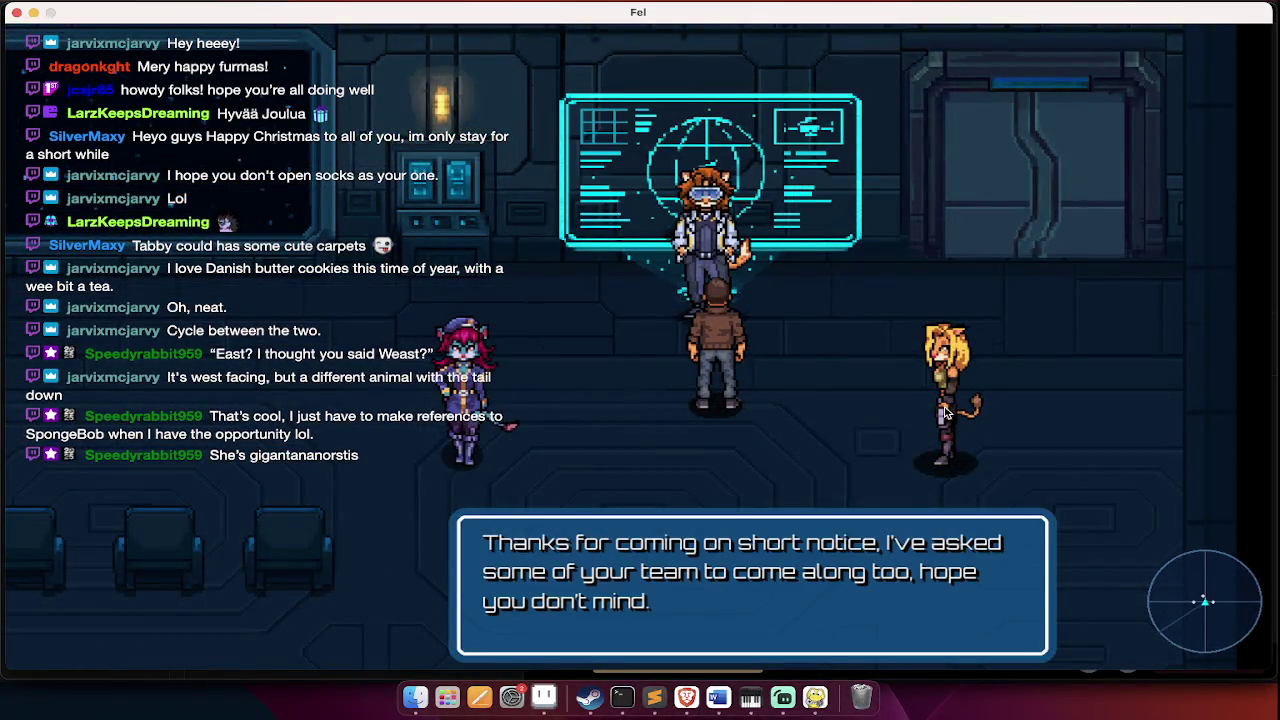
key("space")
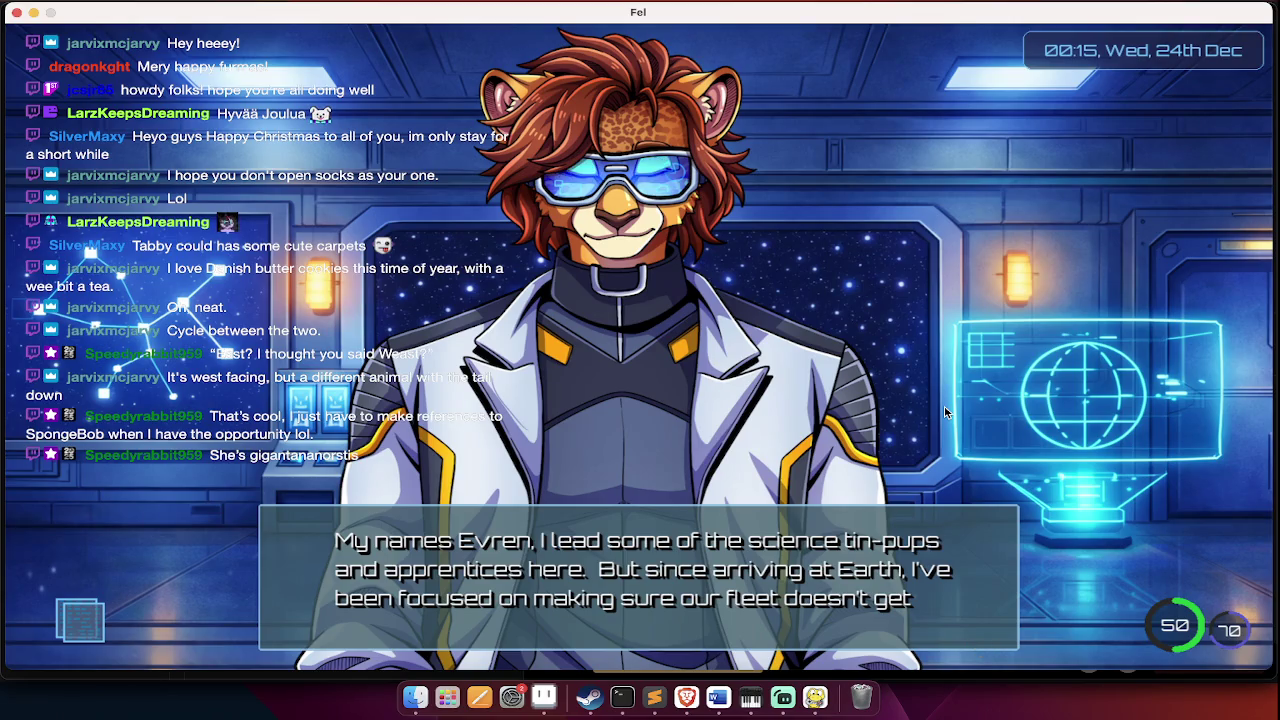
- Advance Evren's dialogue line by line to the 'A signal? A transmission of sorts?' scene
left_click(945, 412)
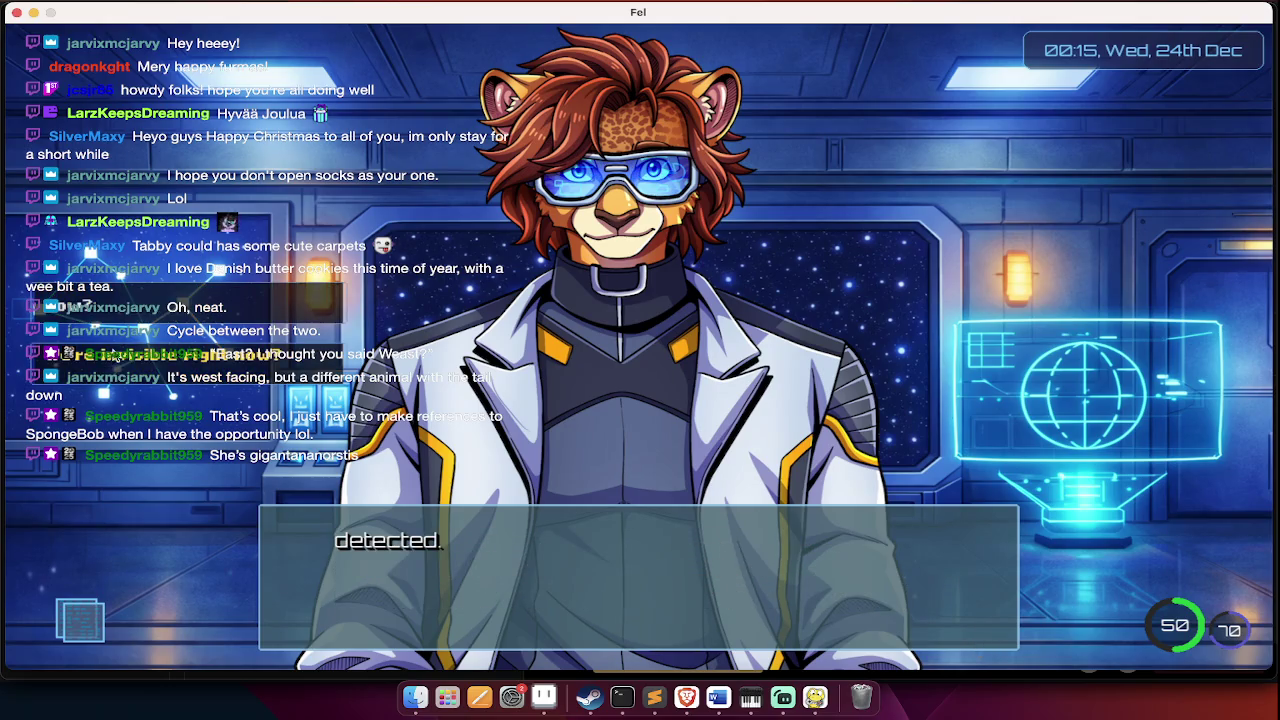
left_click(145, 356)
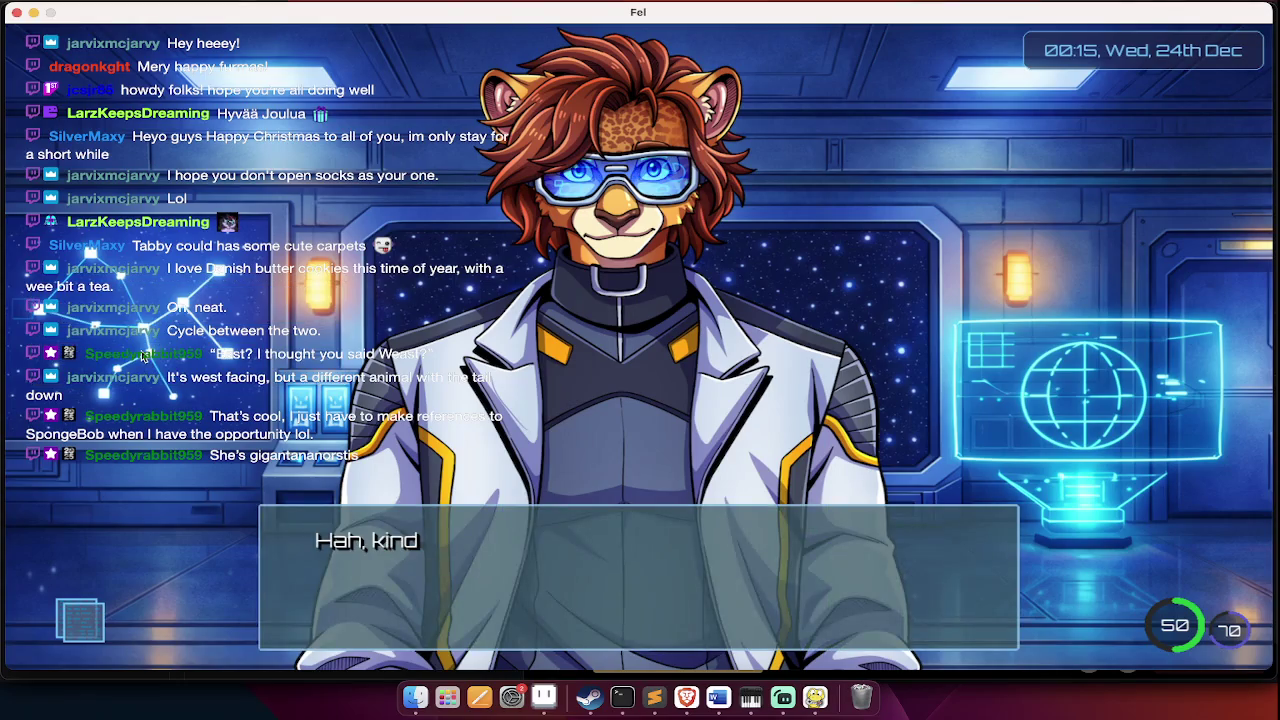
left_click(145, 356)
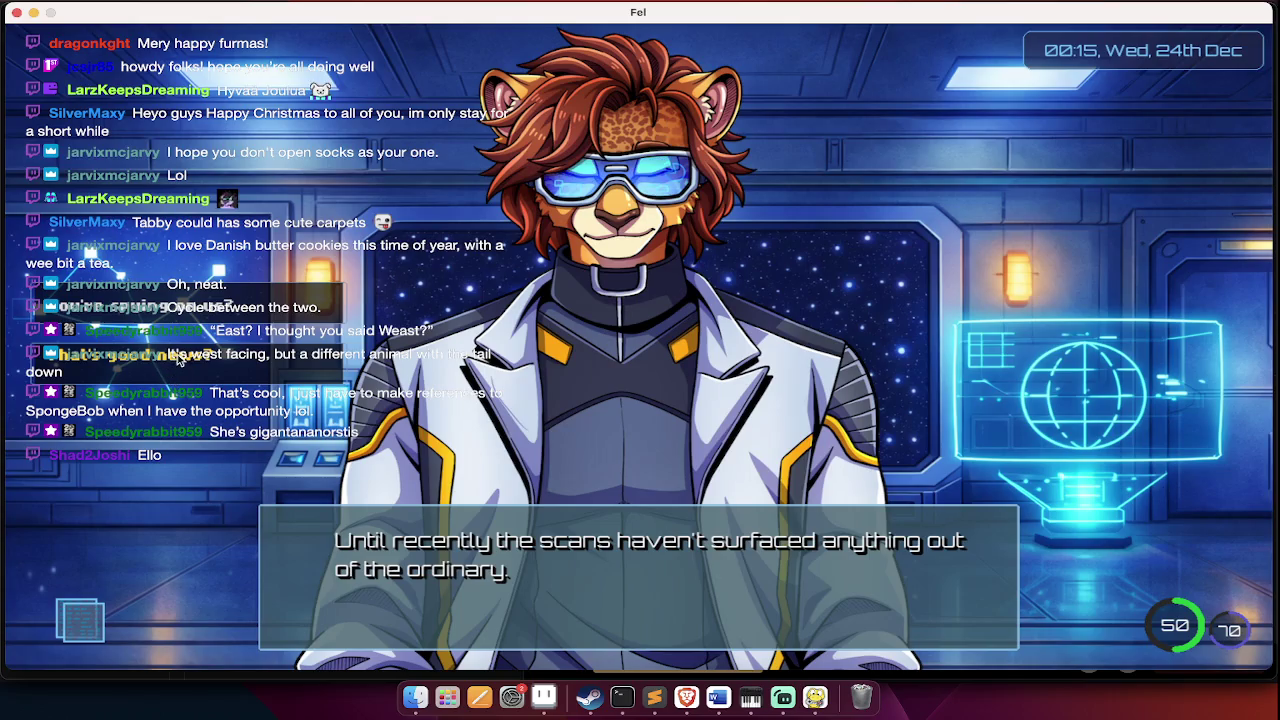
left_click(180, 365)
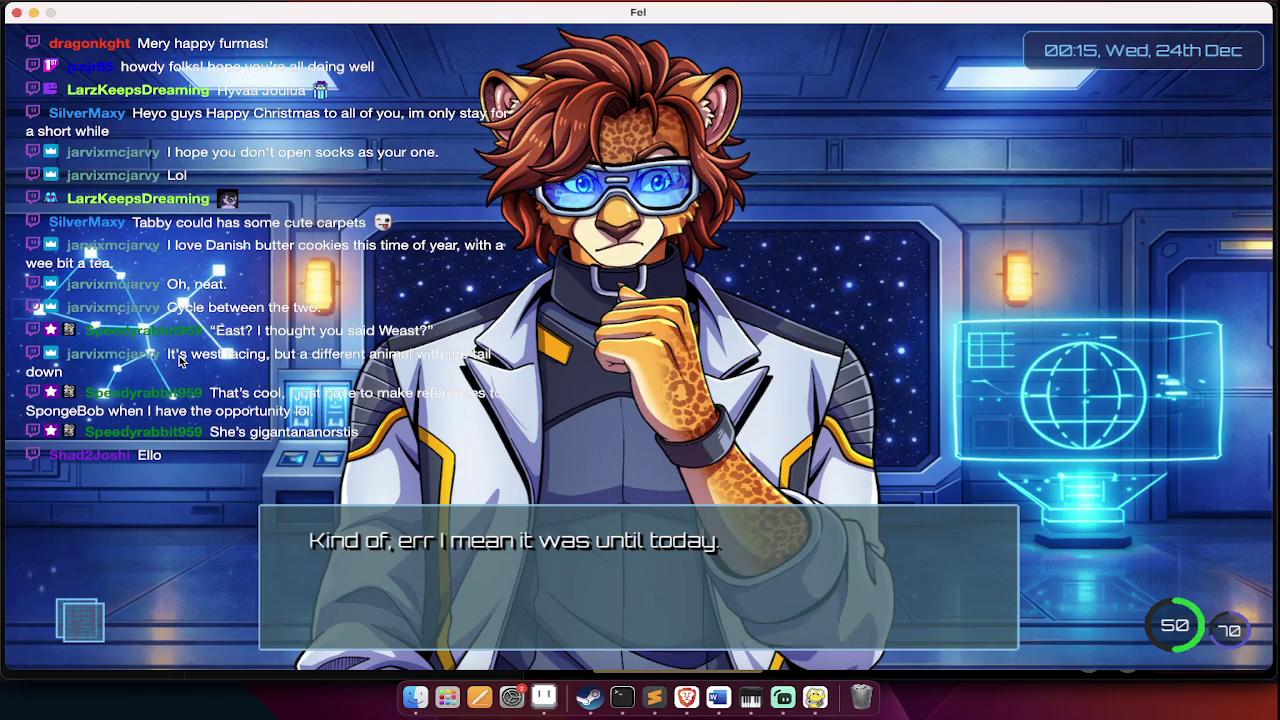
left_click(180, 362)
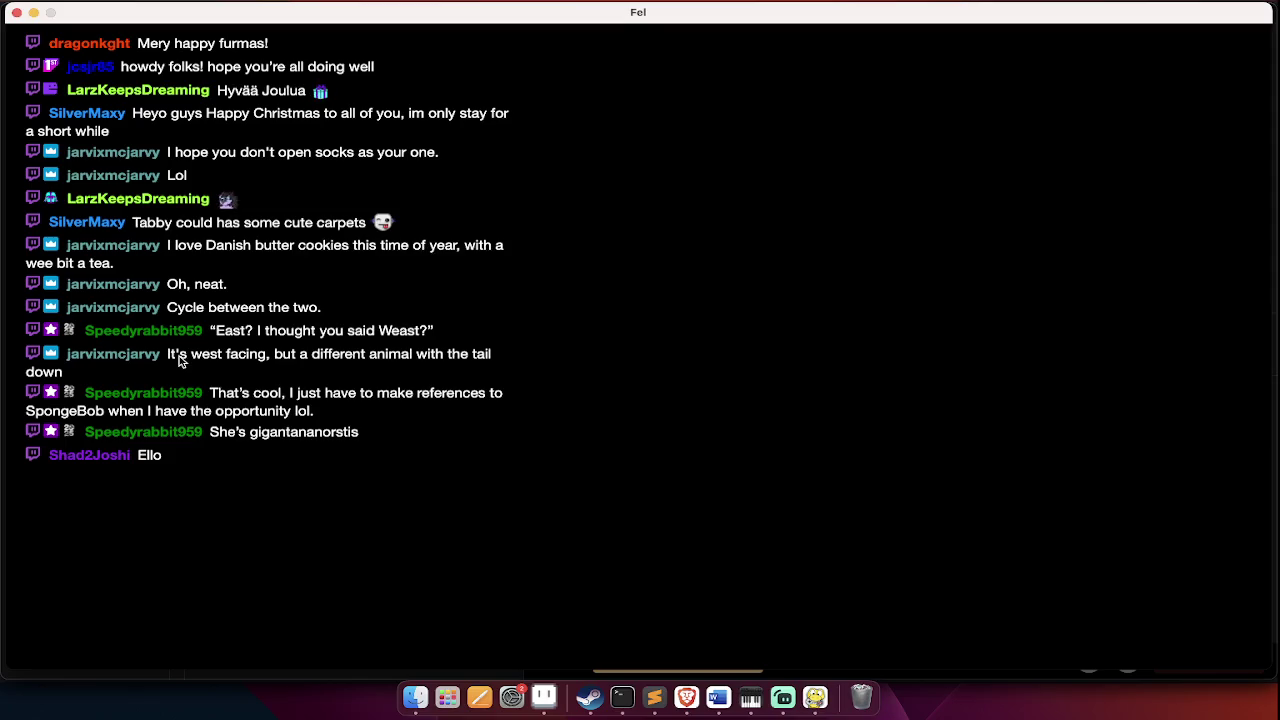
left_click(180, 362)
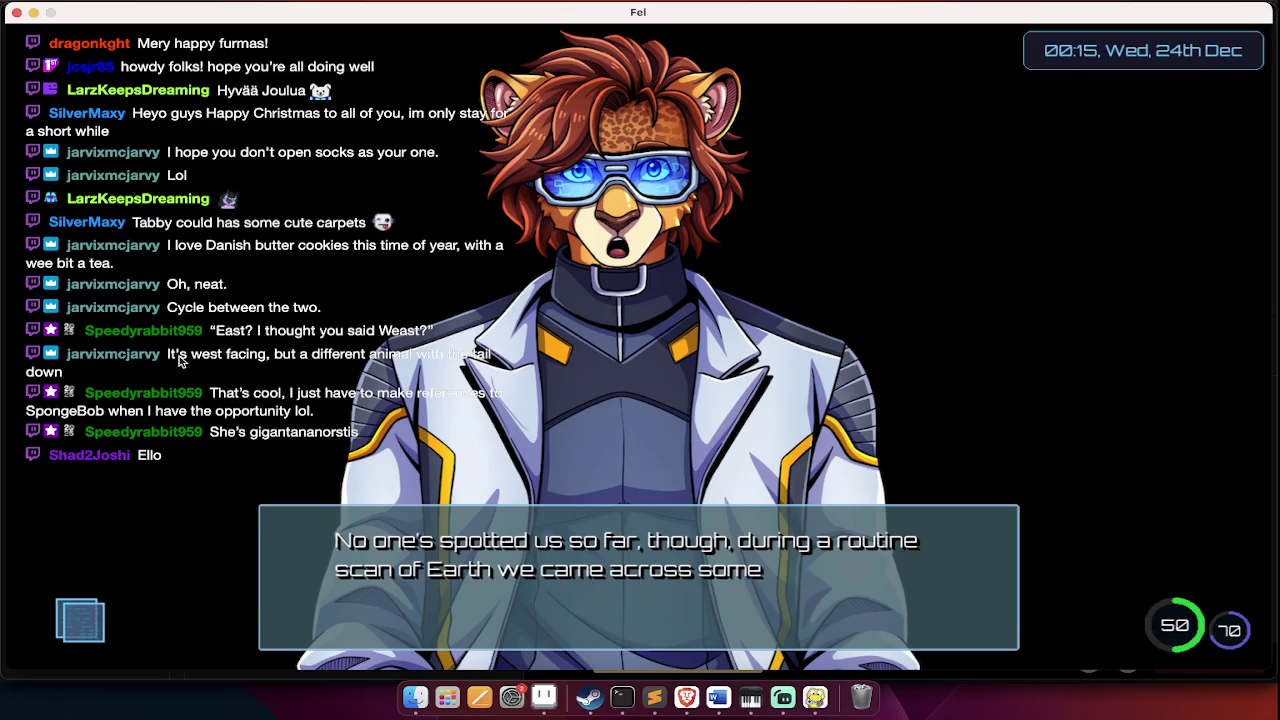
left_click(180, 362)
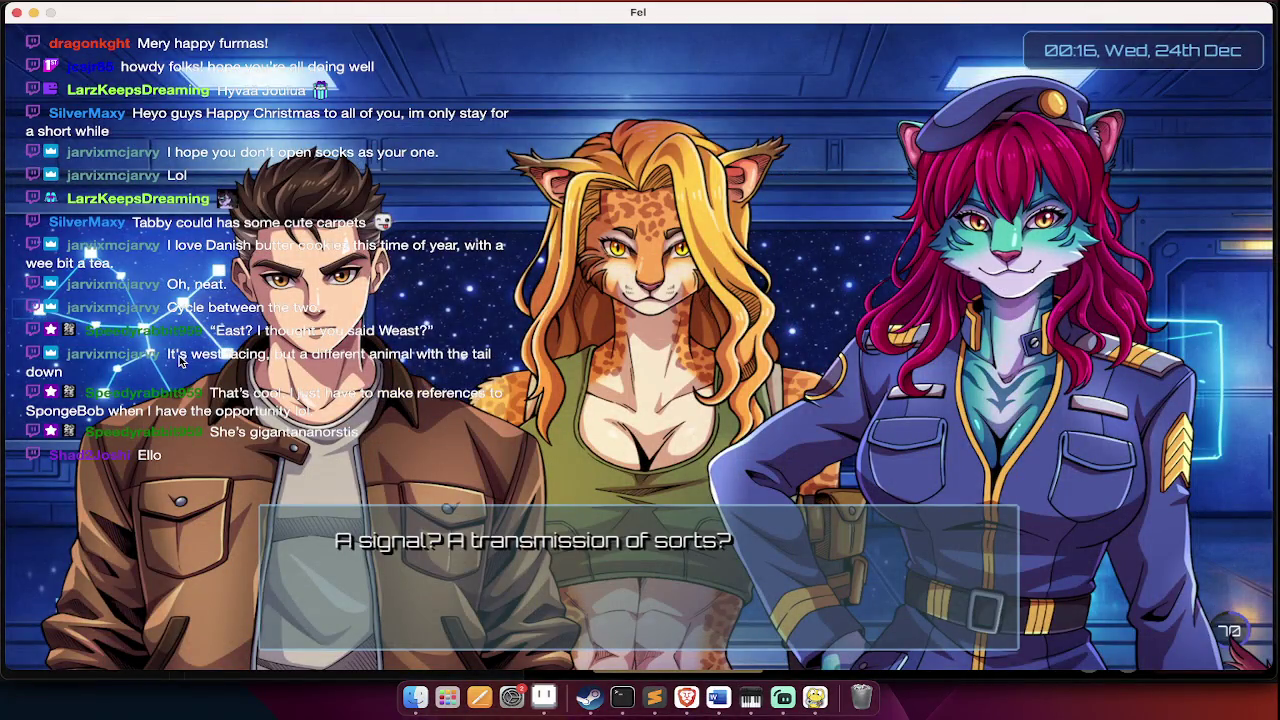
key("super+Tab")
key("super+Tab")
key("super+Tab")
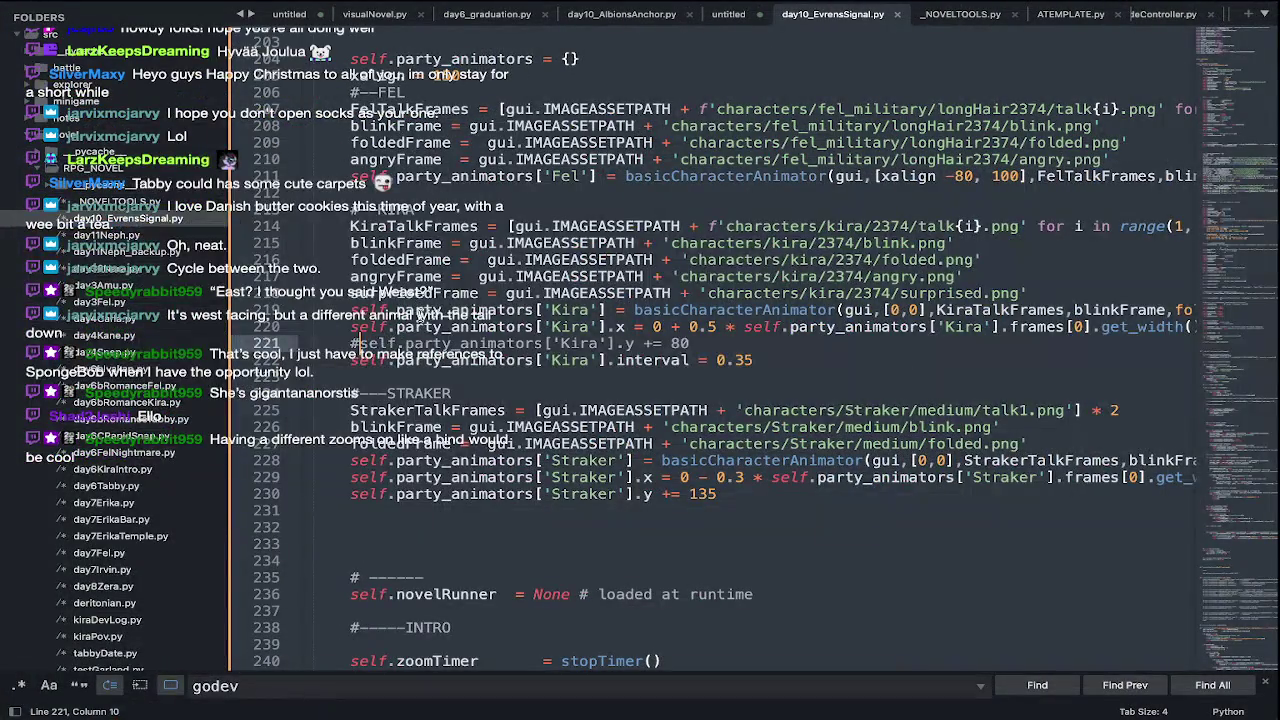
- Change the value 100 on line 211 of day10_EvrensSignal.py to 50 and save
key("super+z")
key("super+z")
key("super+z")
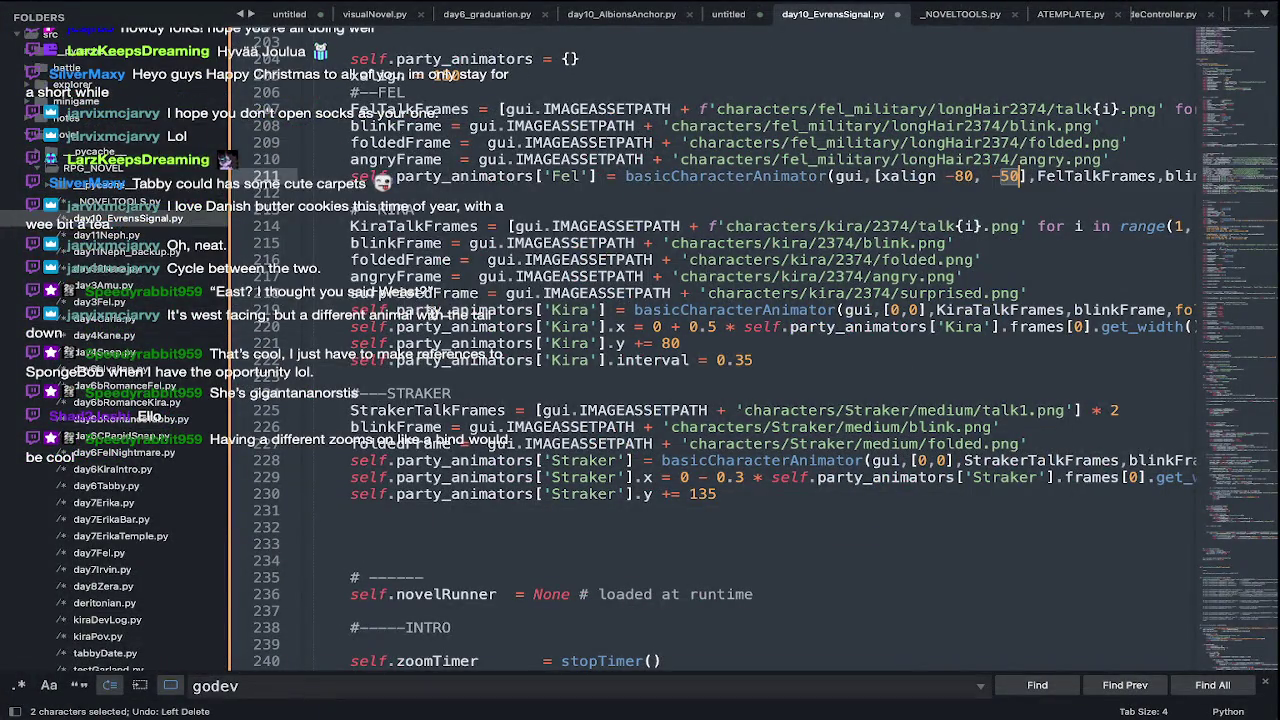
key("super+shift+z")
key("super+shift+z")
key("super+shift+z")
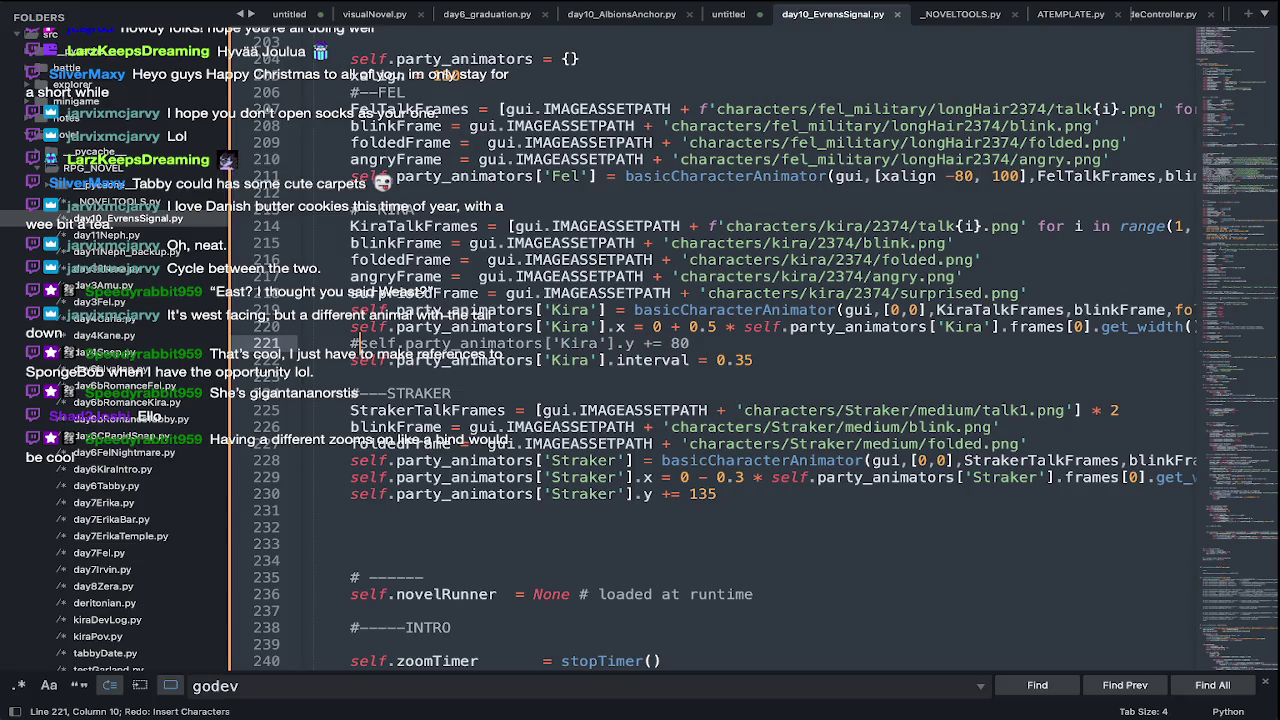
double_click(1003, 176)
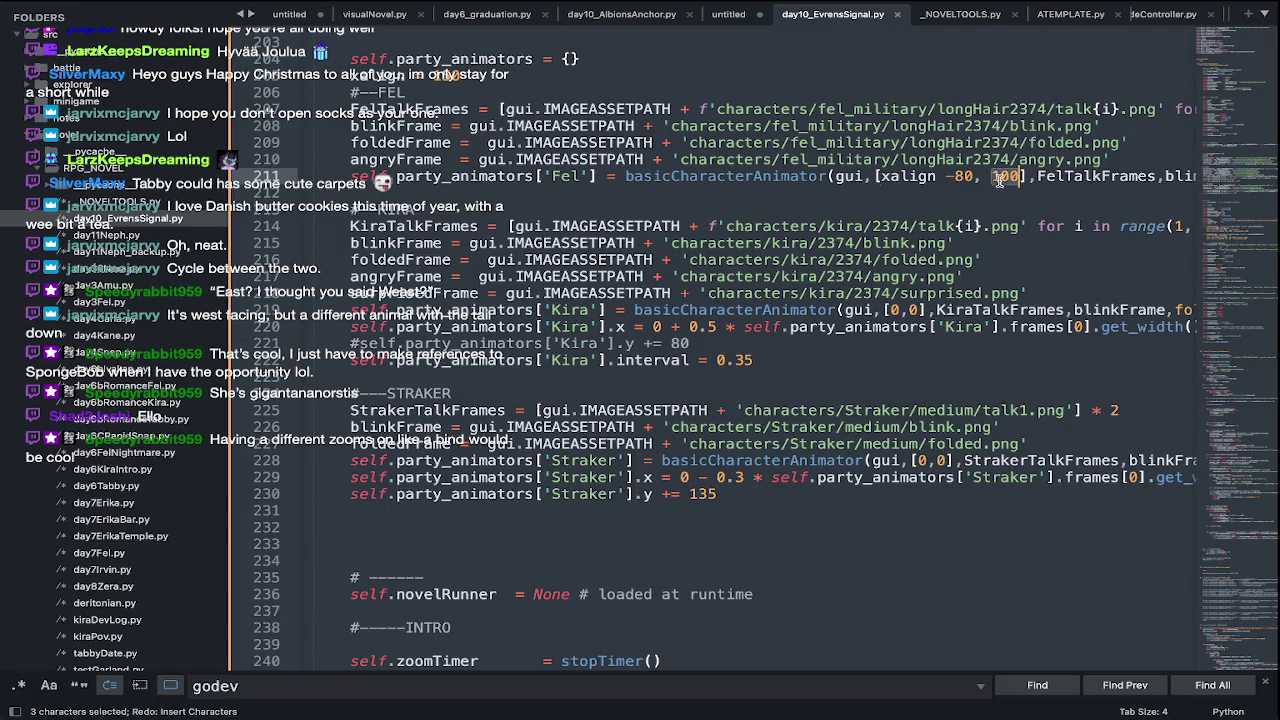
type("50")
key("super+s")
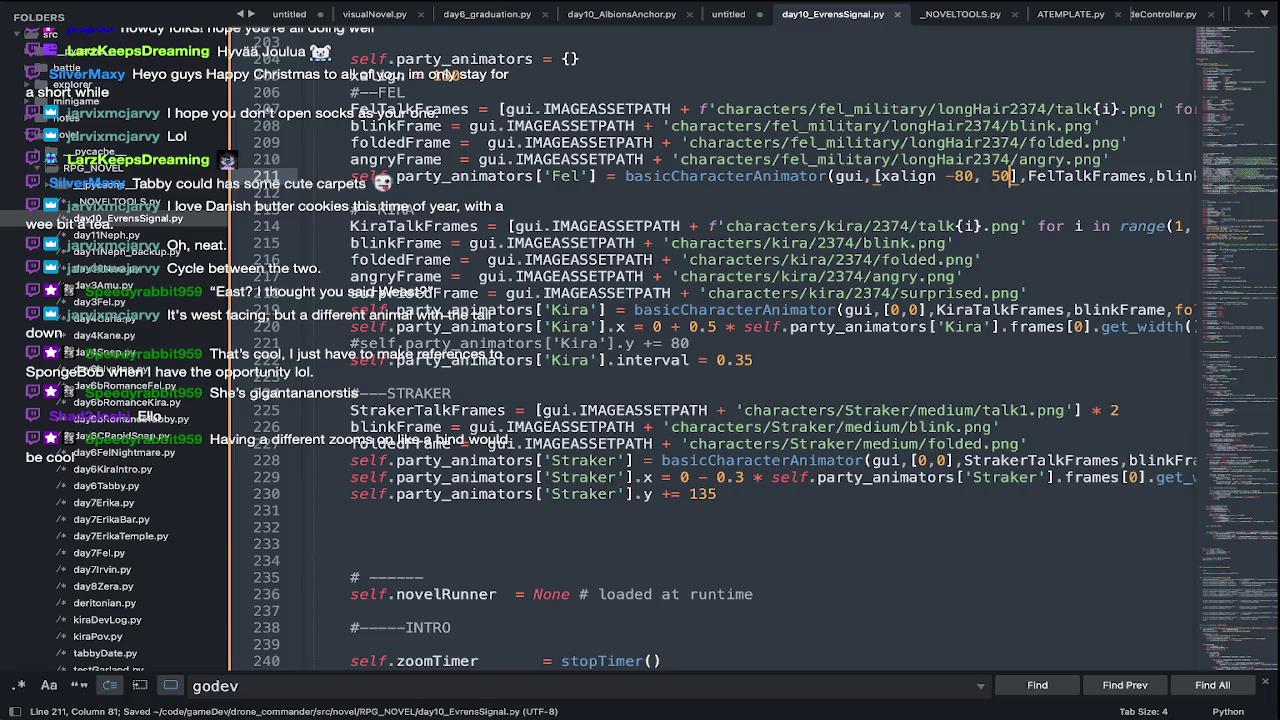
key("super+Tab")
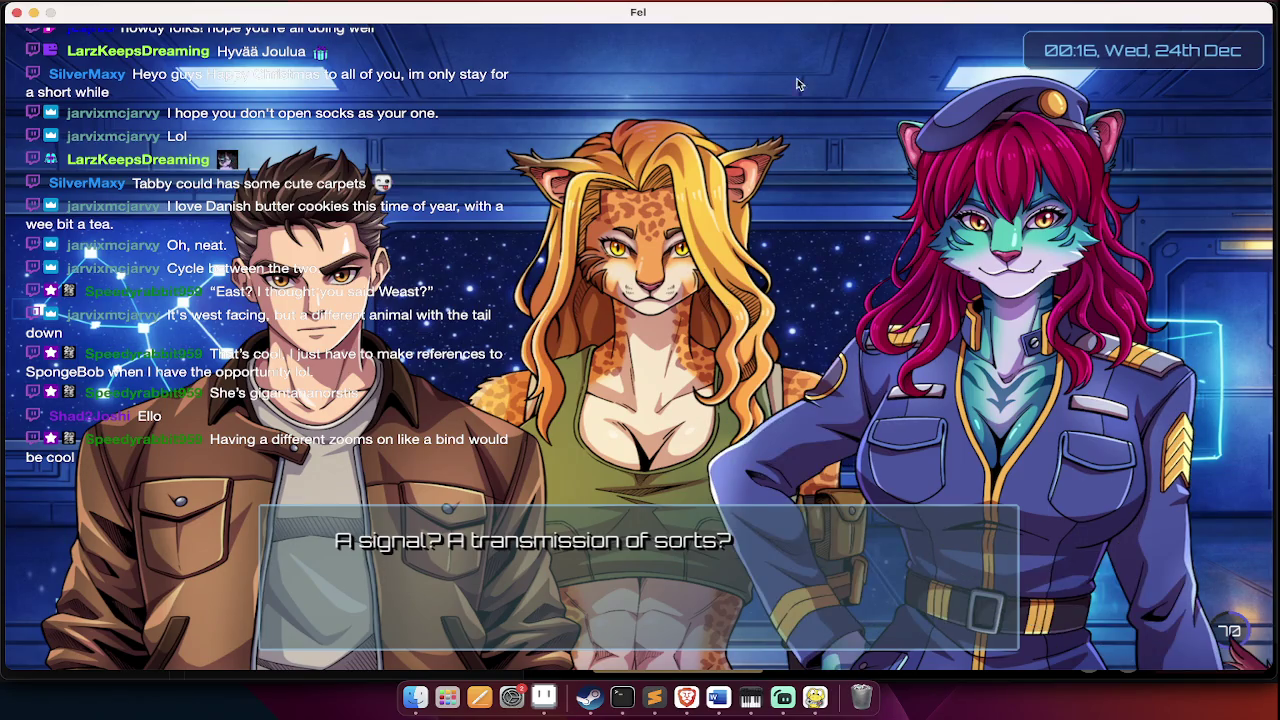
key("super+Tab")
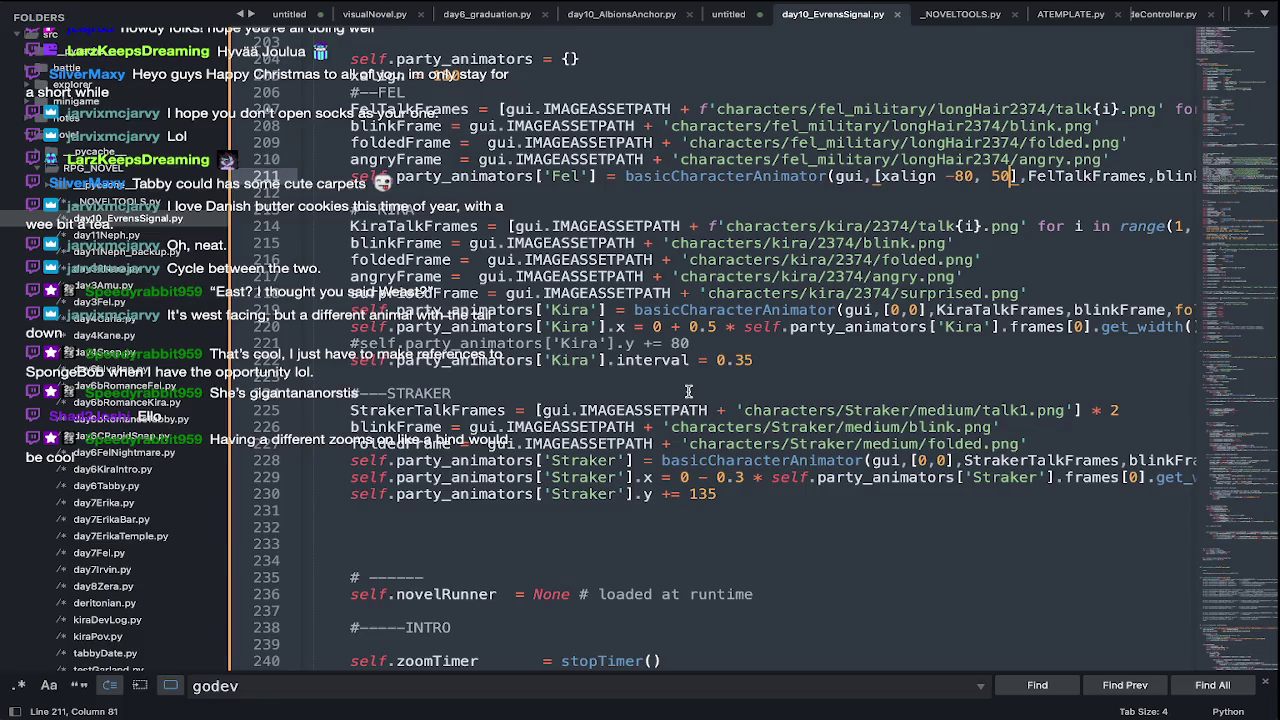
- Change Kira's vertical offset on line 221 from += 80 to -= 15
scroll(688, 391, "right", 2)
left_click(621, 342)
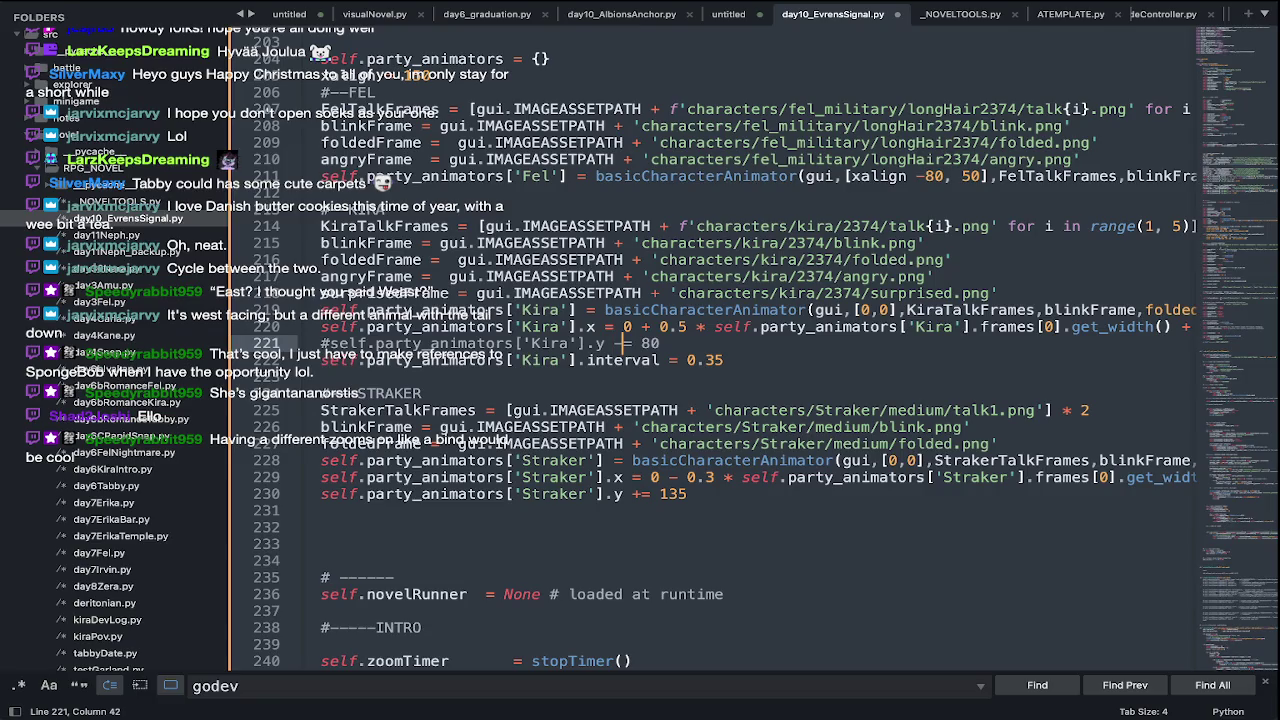
double_click(655, 344)
type("15")
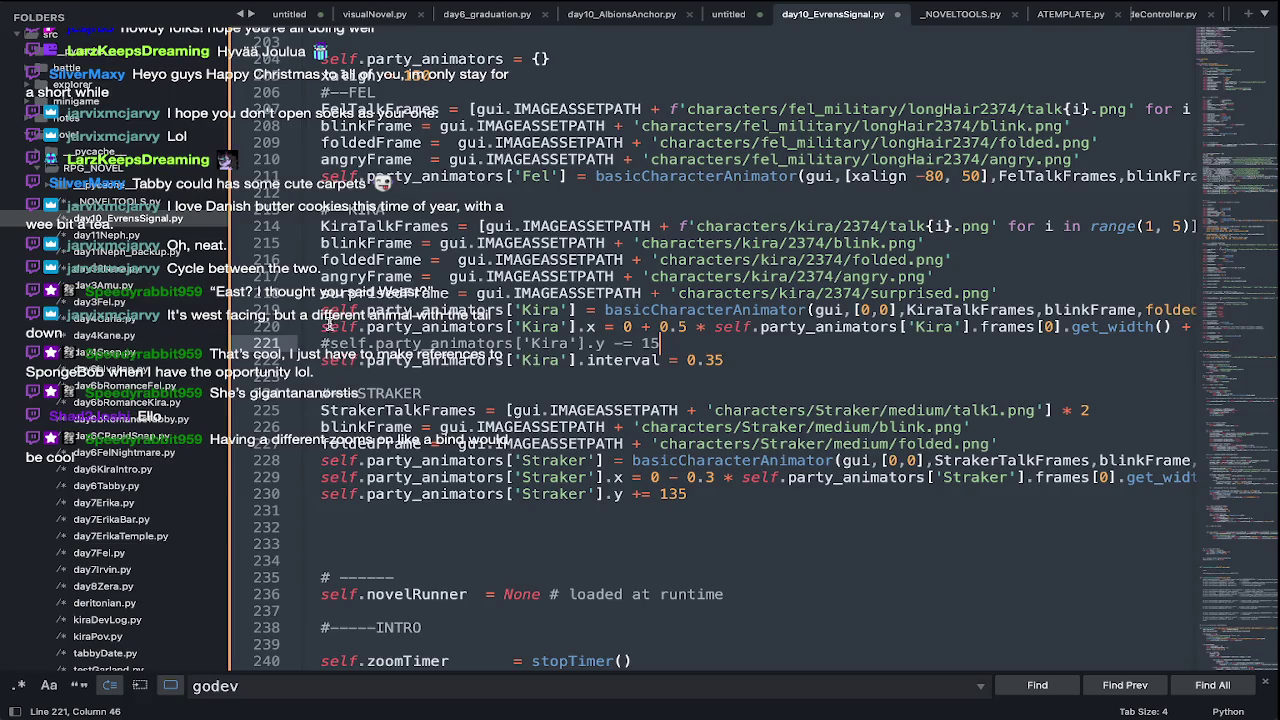
key("super+slash")
key("super+b")
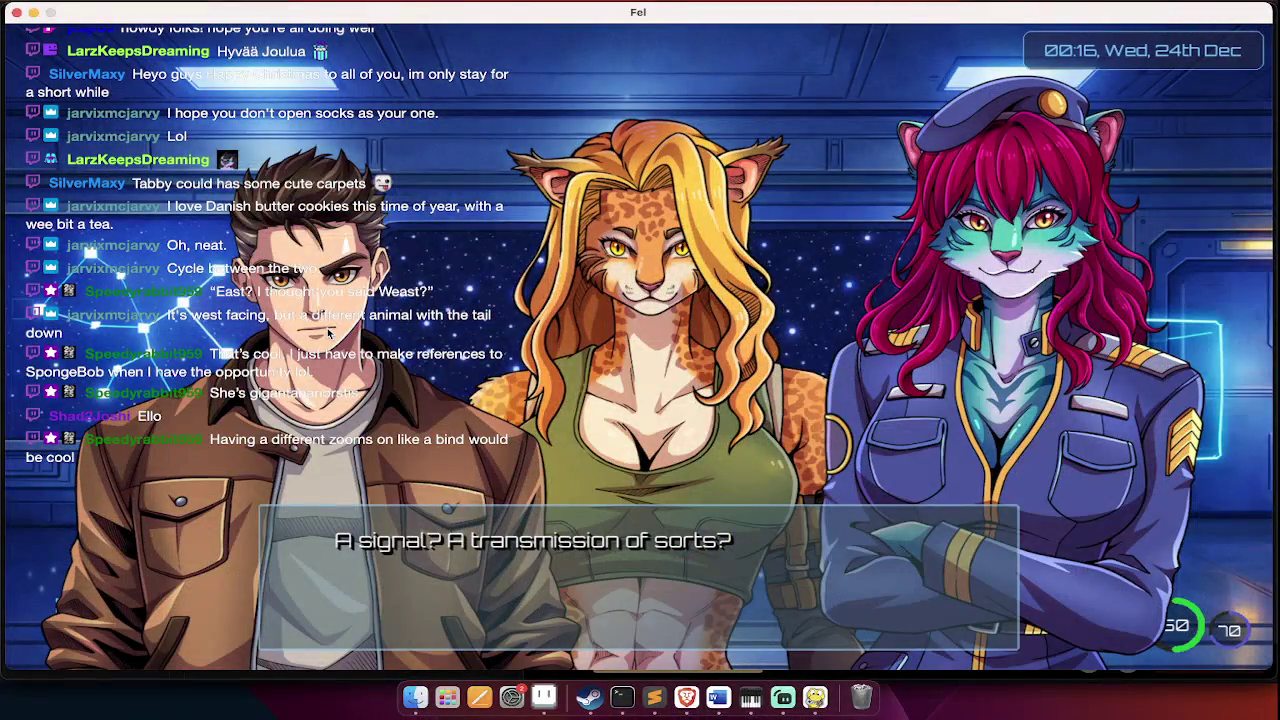
- Advance through the neutrino and particle accelerator lines to the scientist's deep-space explanation
left_click(328, 335)
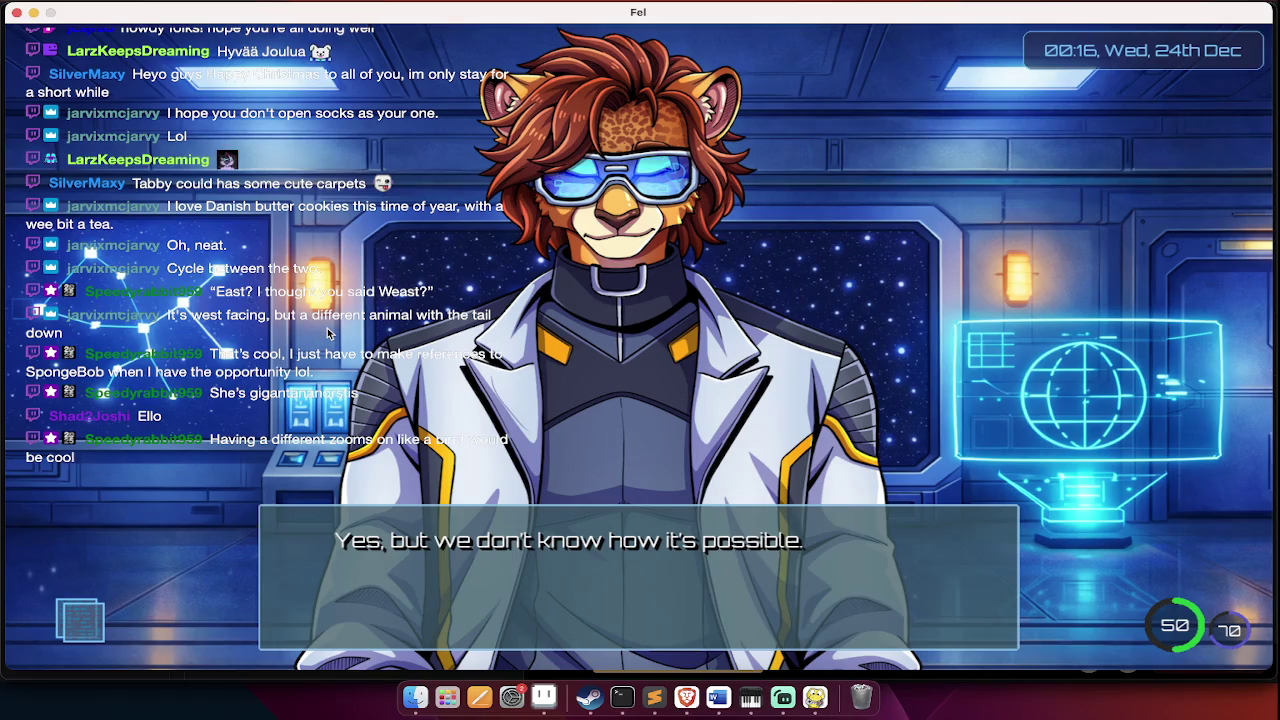
left_click(328, 335)
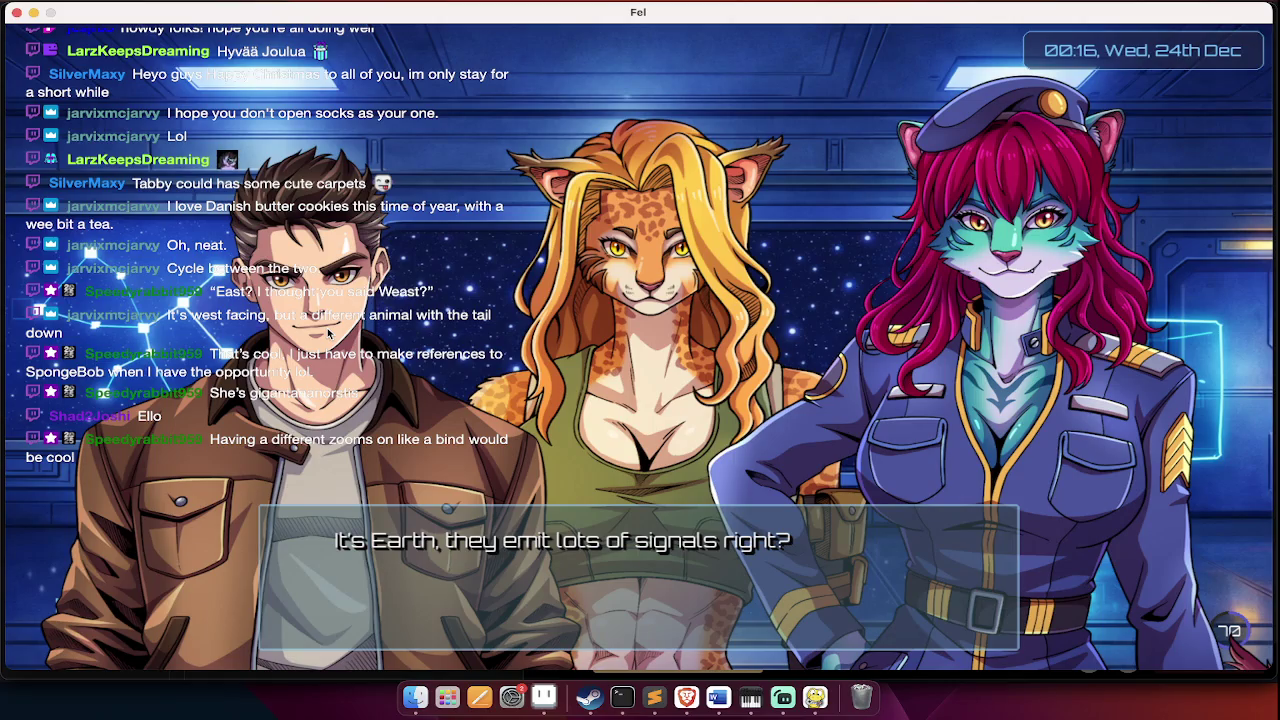
left_click(328, 335)
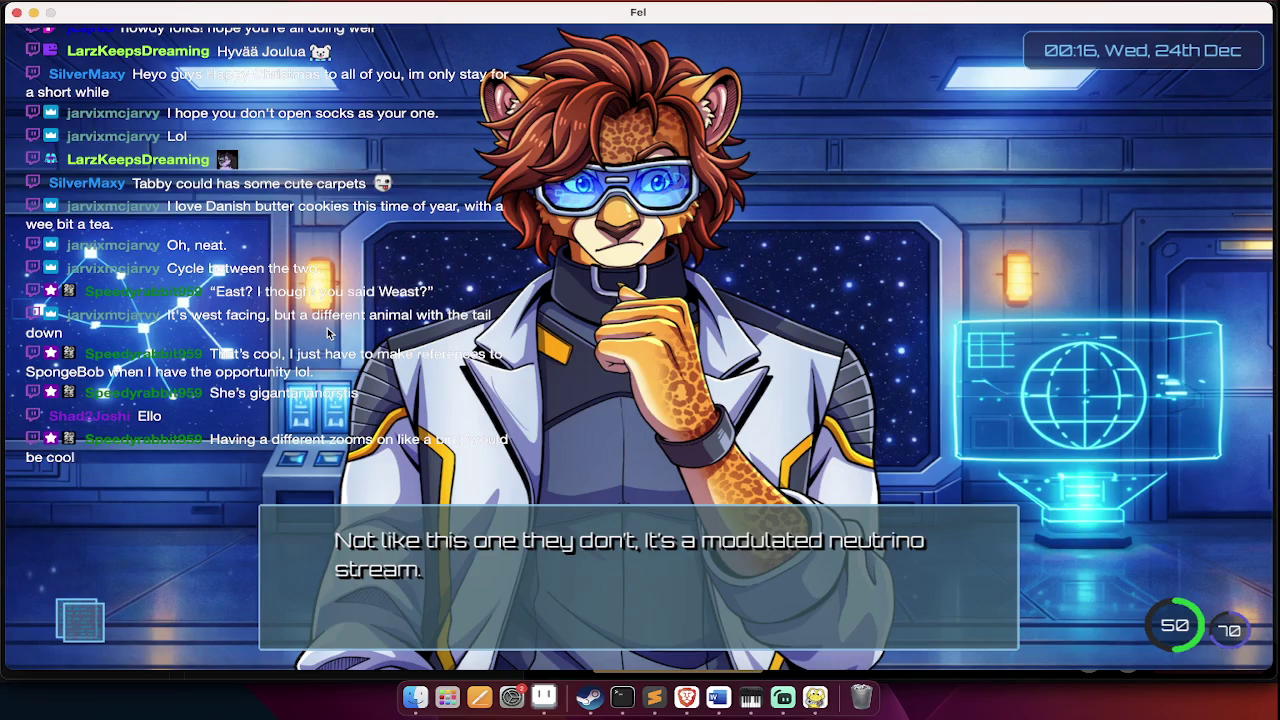
left_click(328, 335)
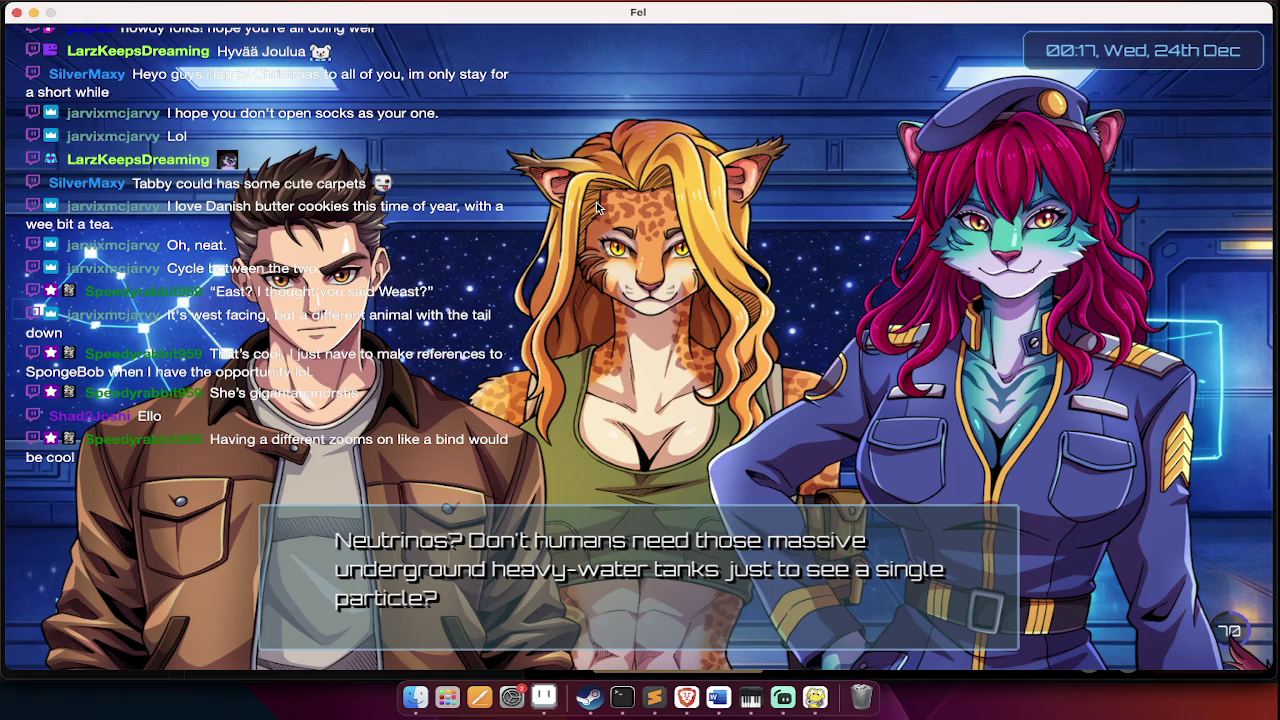
left_click(597, 207)
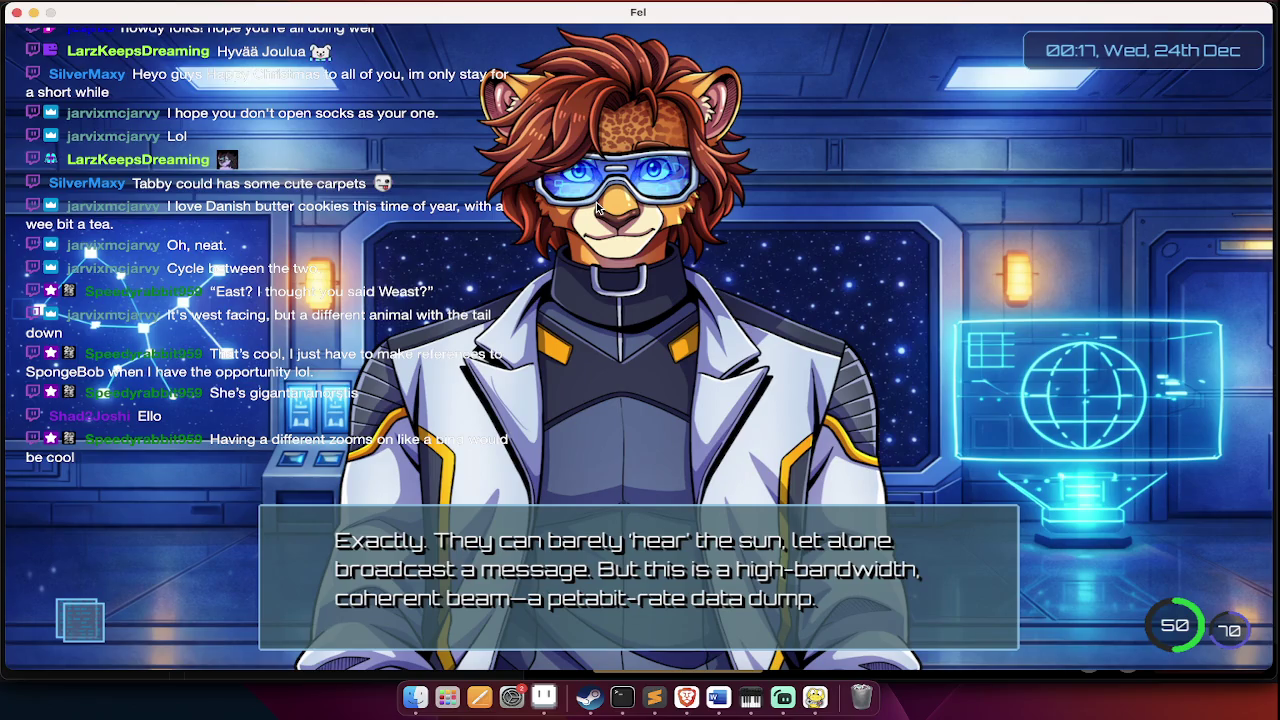
left_click(596, 202)
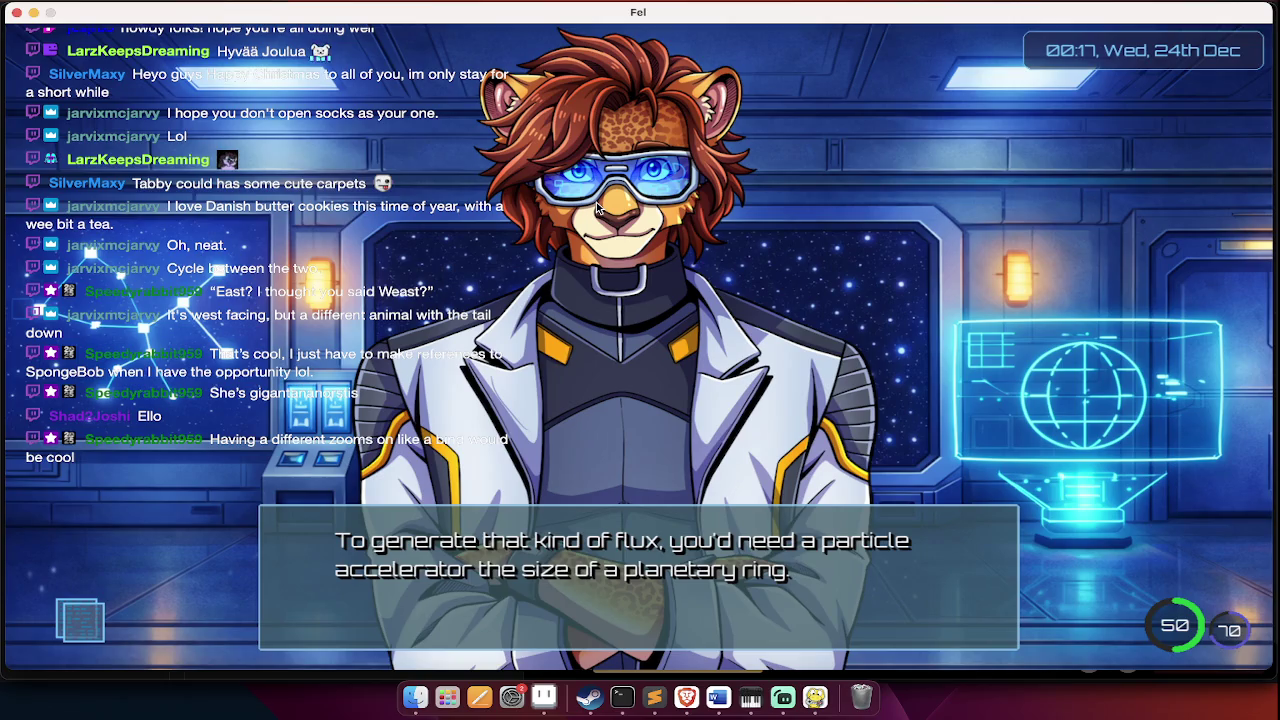
left_click(596, 202)
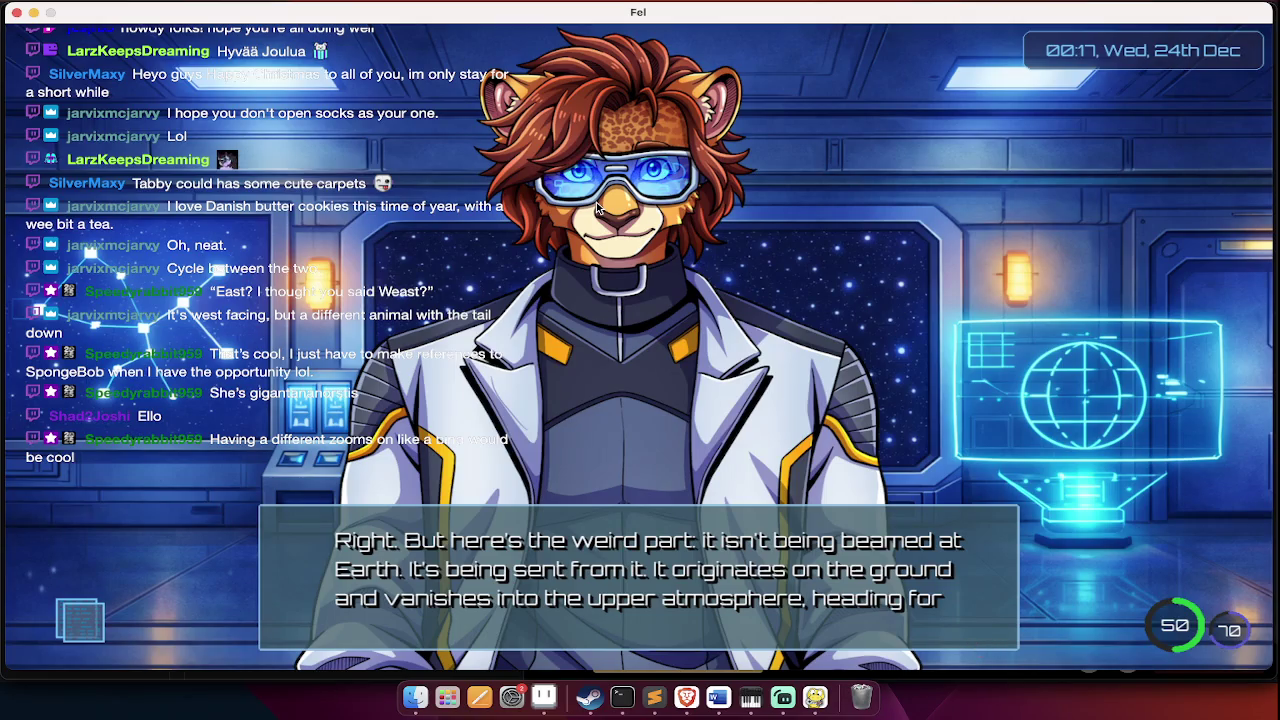
left_click(596, 202)
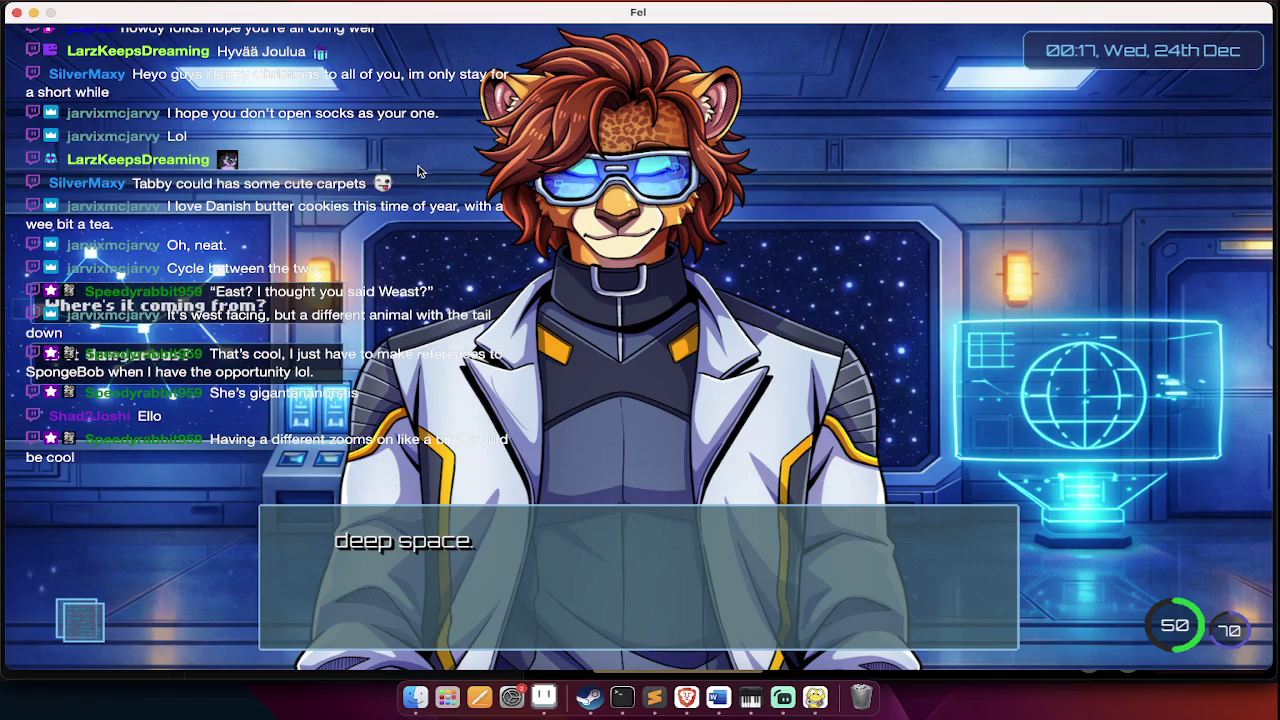
key("super+Tab")
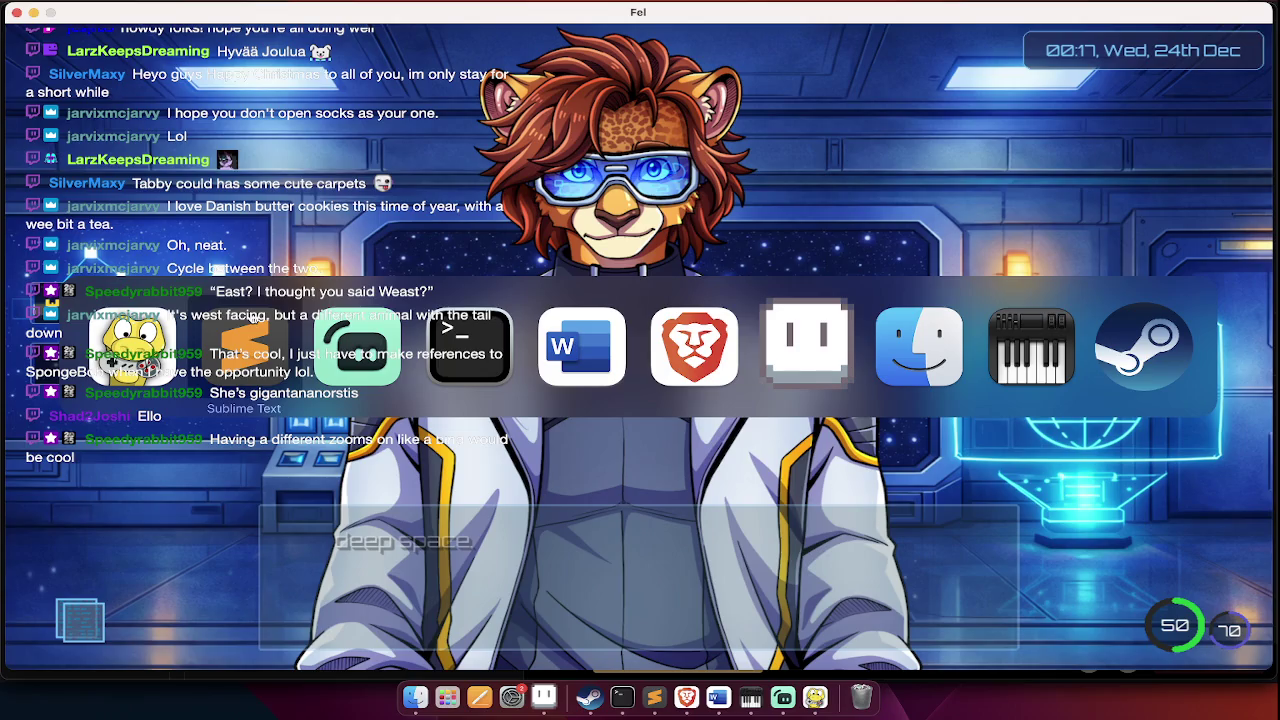
- Replace 'heading for deep space.' after 'vanishes' with 'then there is no more trace of it' and save
key("super+f")
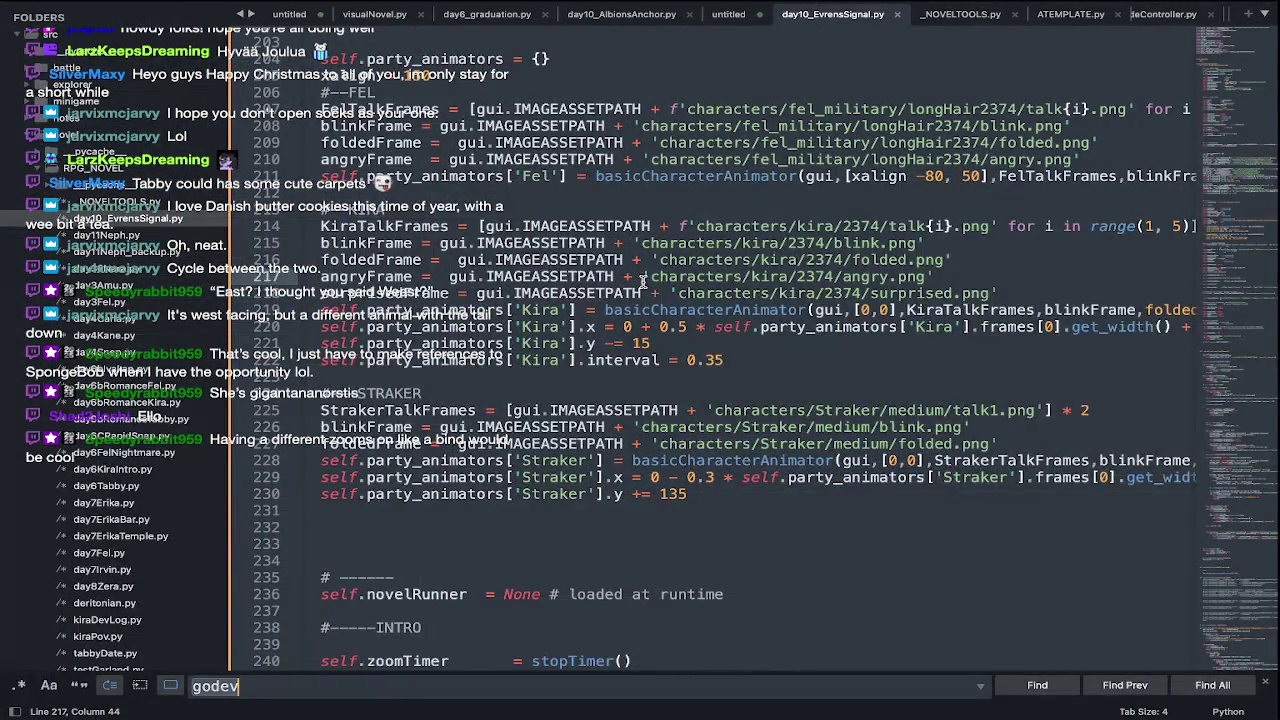
type("vanishes")
scroll(828, 438, "right", 5)
scroll(828, 438, "right", 2)
scroll(828, 438, "right", 4)
left_click_drag(976, 348, 764, 348)
type("then there is no more trac")
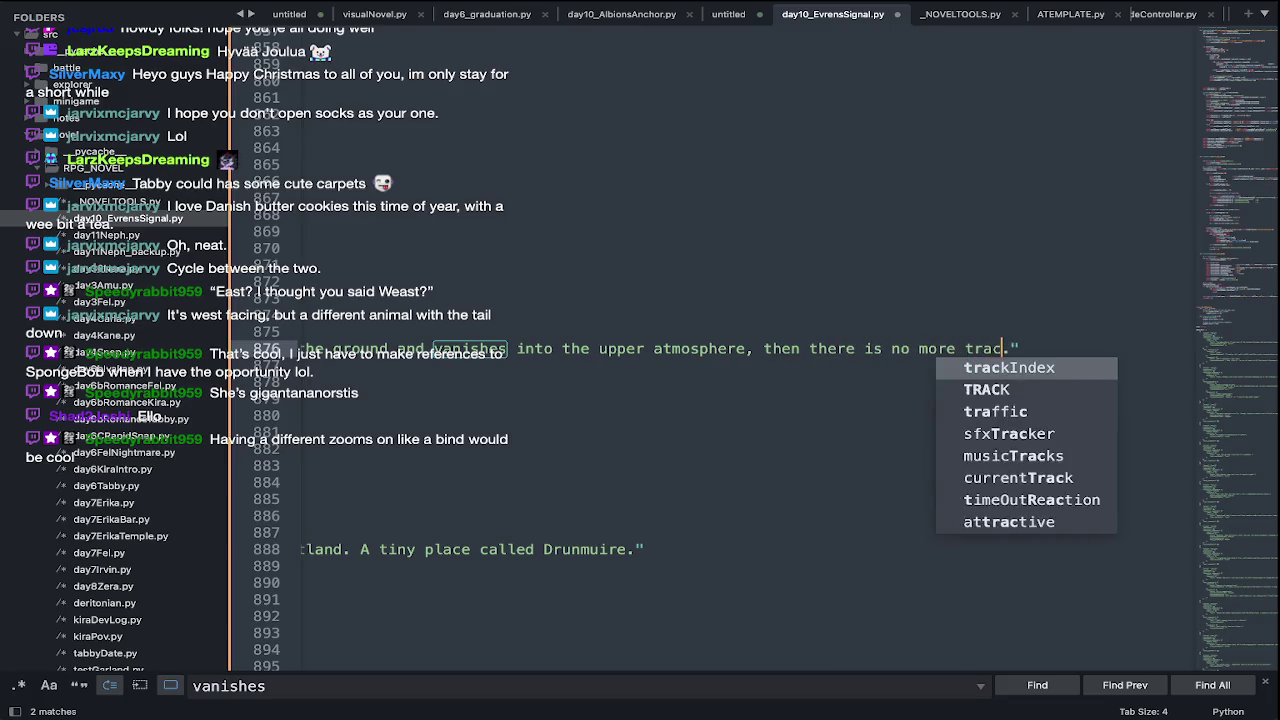
type("e of it")
key("ctrl+s")
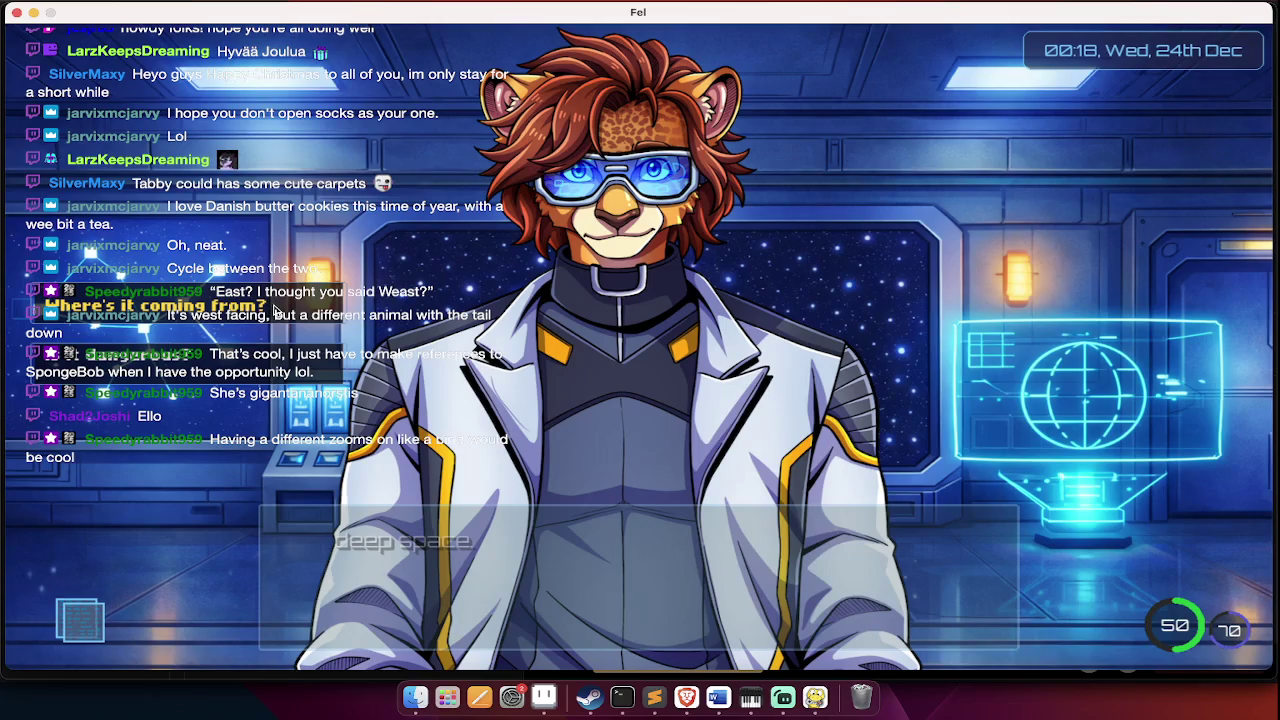
- Search the script for 'dang' to find the 'Is it dangerous?' dialogue entry
key("super+Tab")
key("super+f")
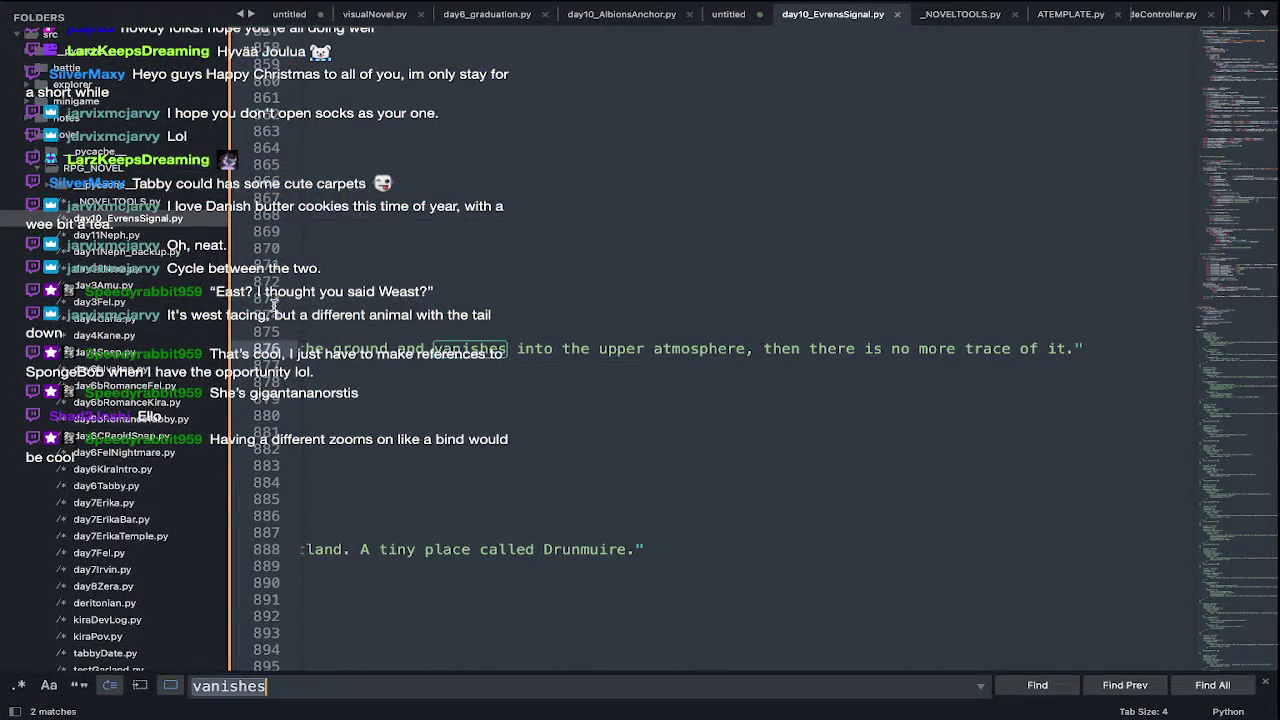
type("dang")
scroll(447, 472, "down", 1)
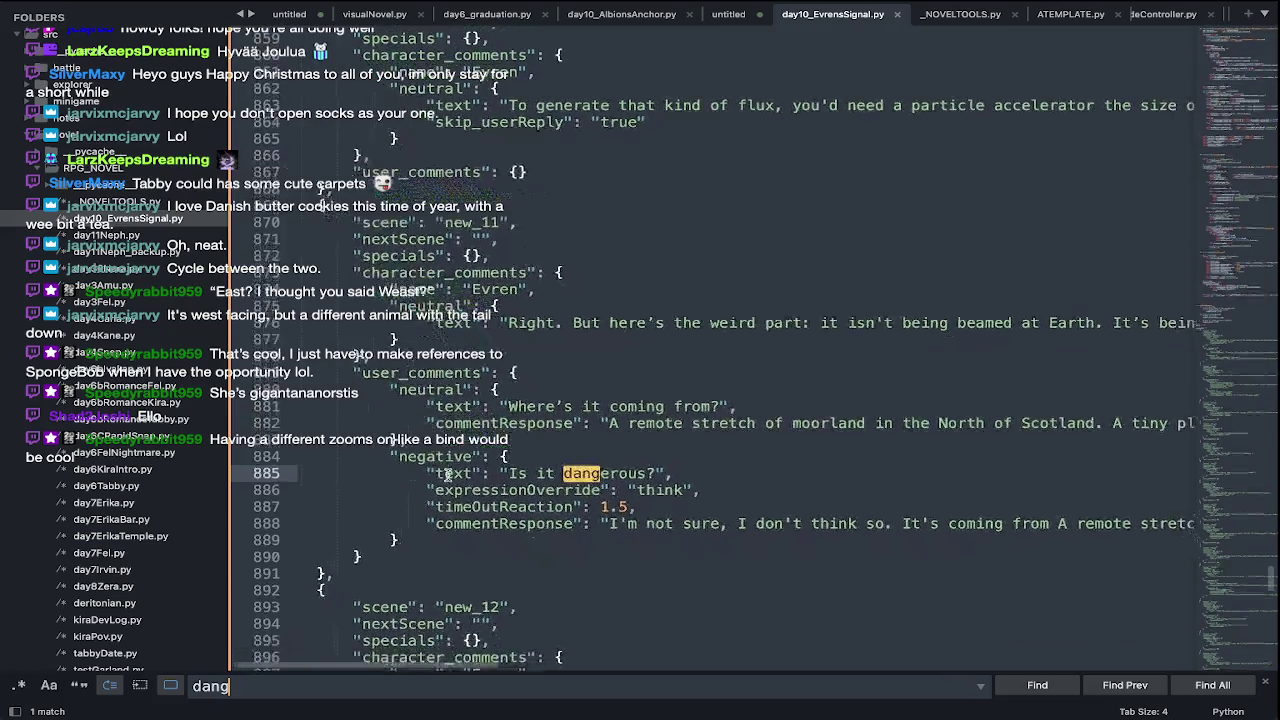
scroll(447, 472, "right", 1)
scroll(447, 472, "right", 3)
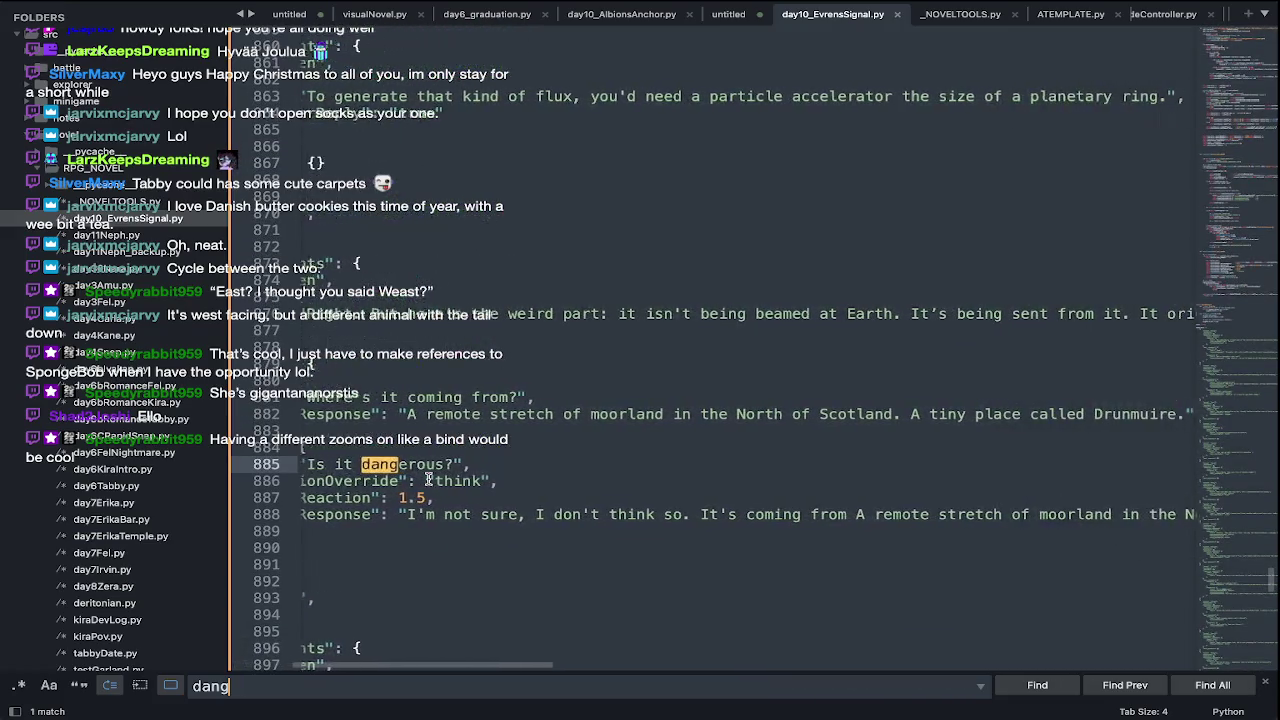
key("super+Tab")
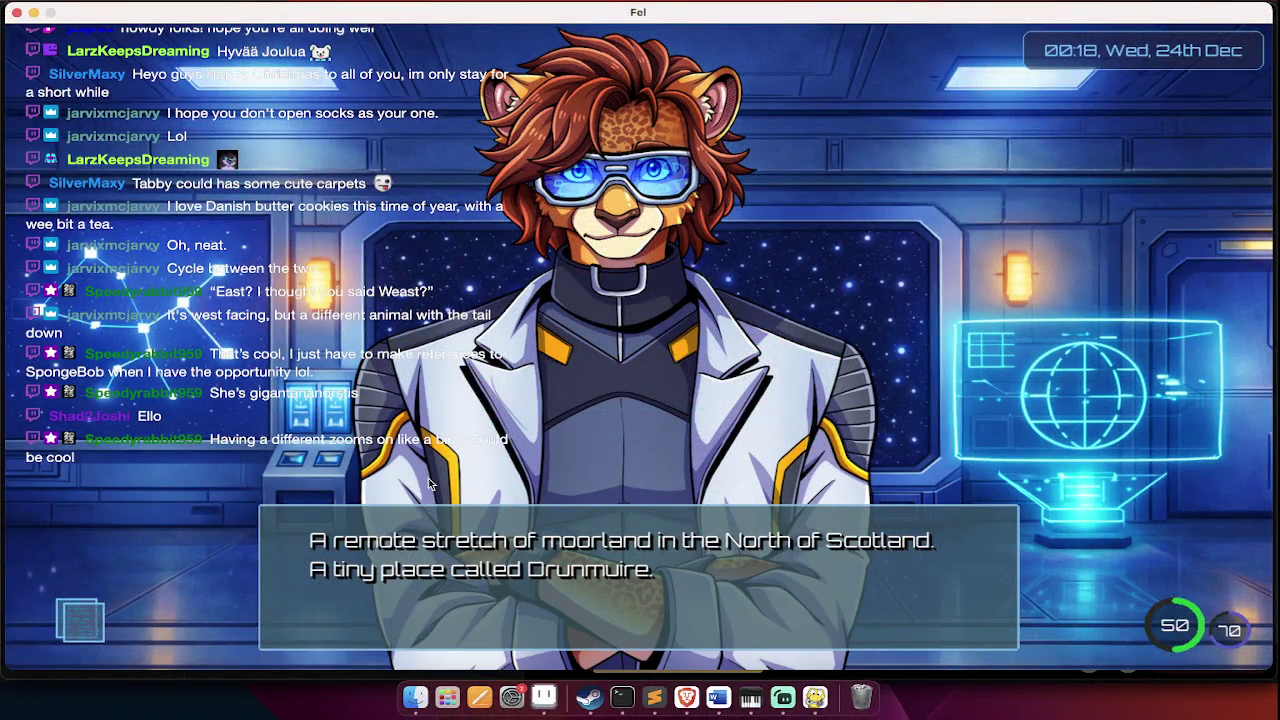
- Advance to the Drone Fleet line and choose a reply to the scientist's request
left_click(430, 484)
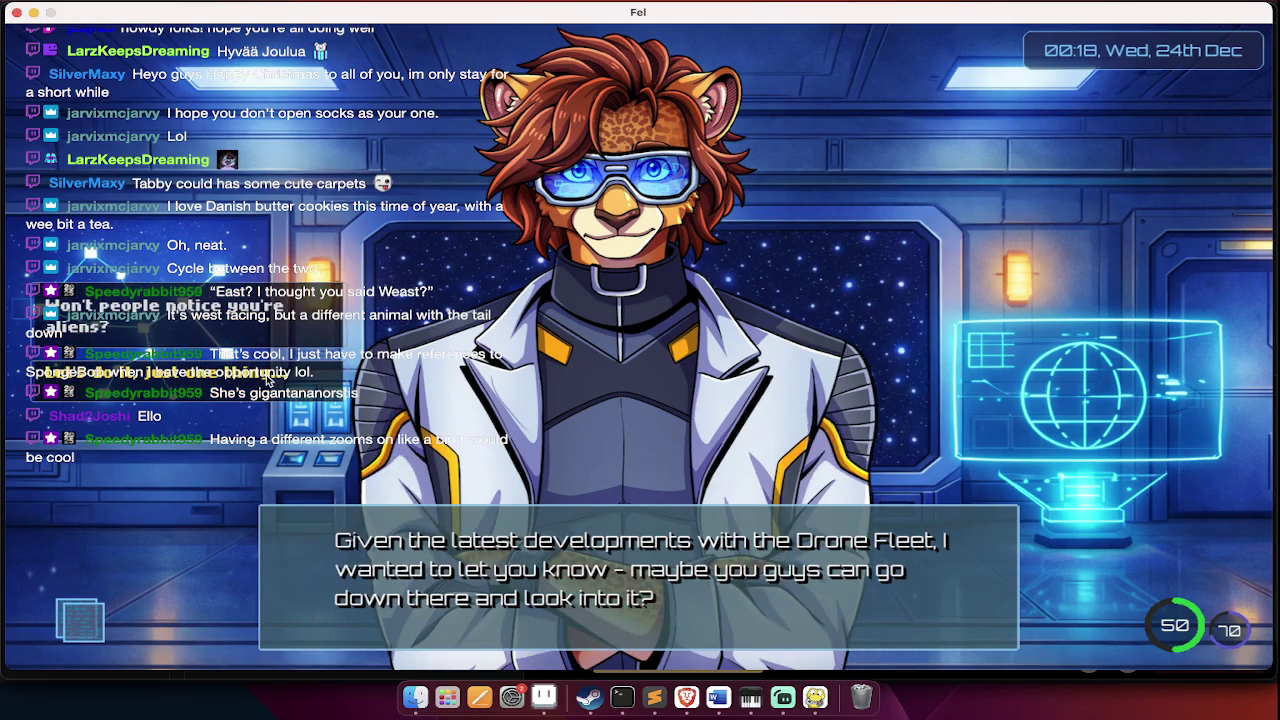
left_click(534, 576)
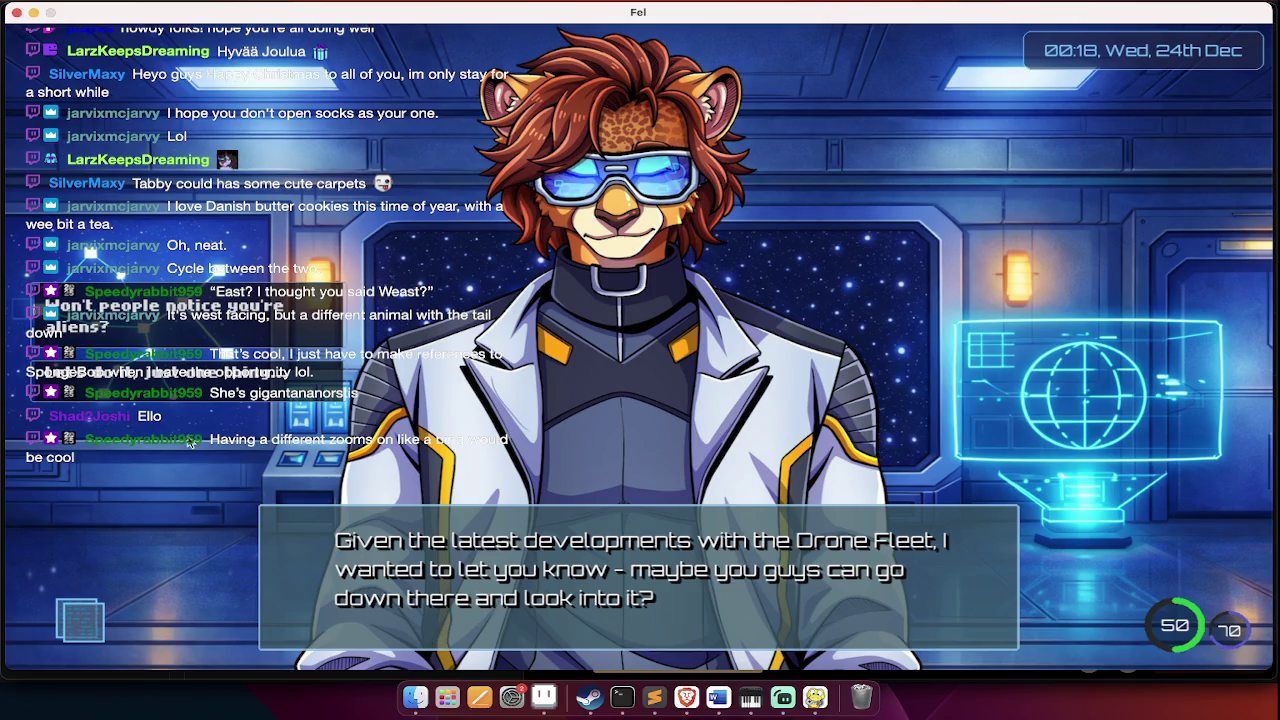
left_click(225, 383)
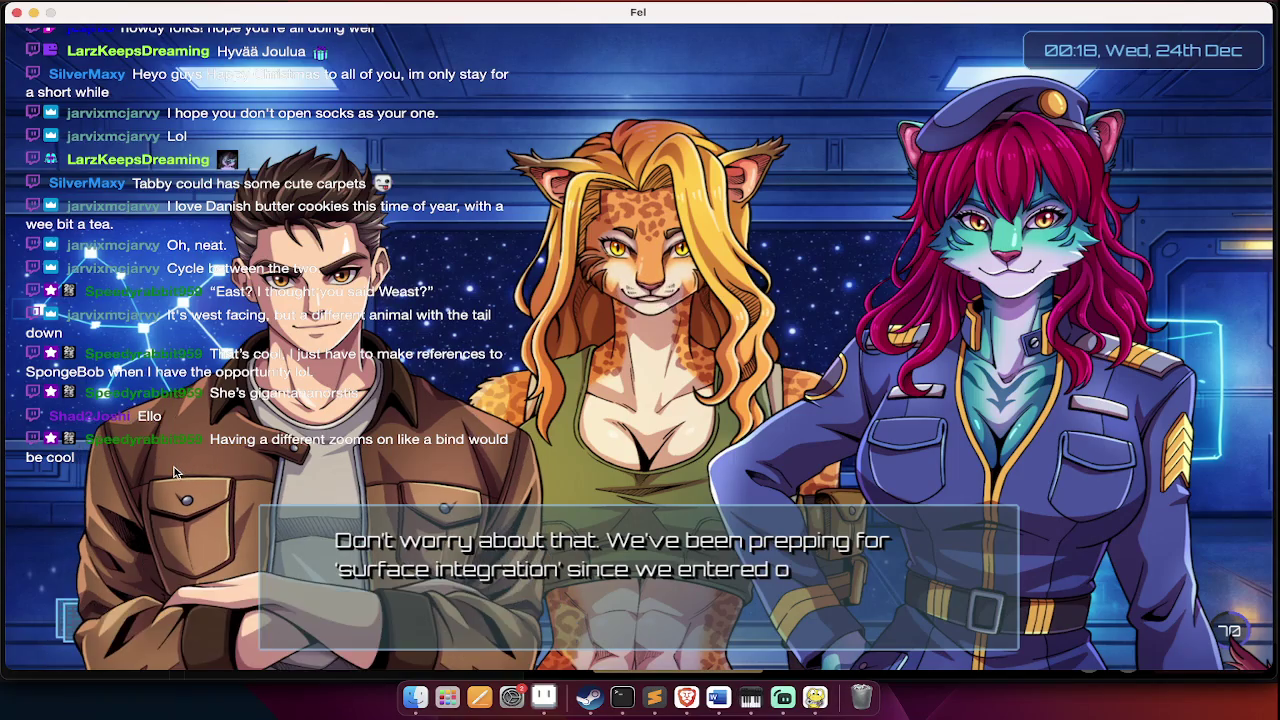
- Advance past the scientist's last remark to the transmission message addressed to Straker
left_click(247, 428)
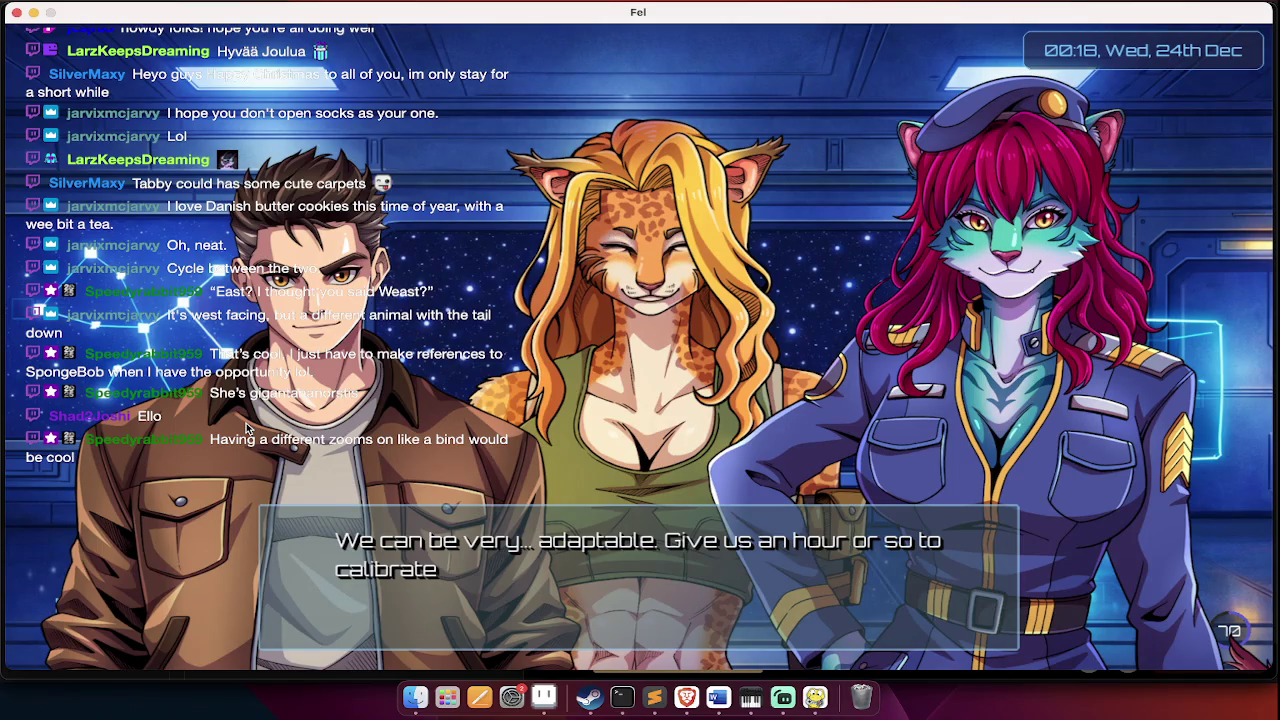
left_click(247, 428)
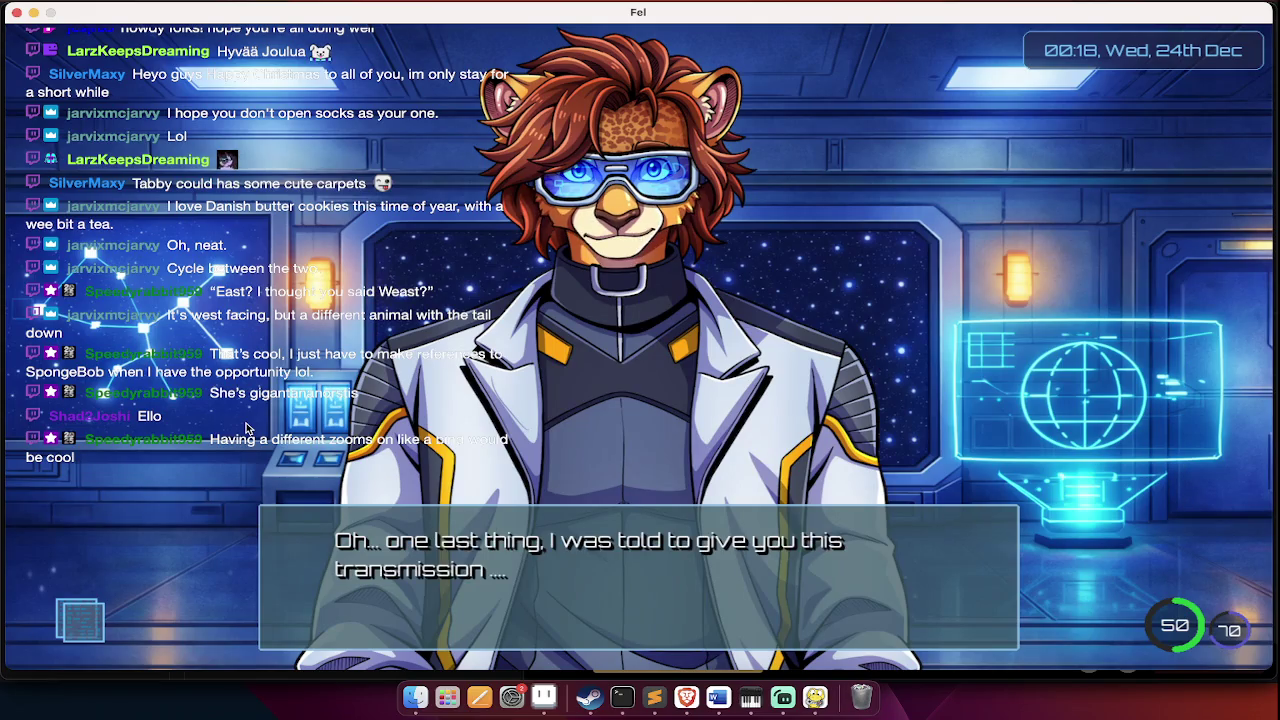
left_click(247, 428)
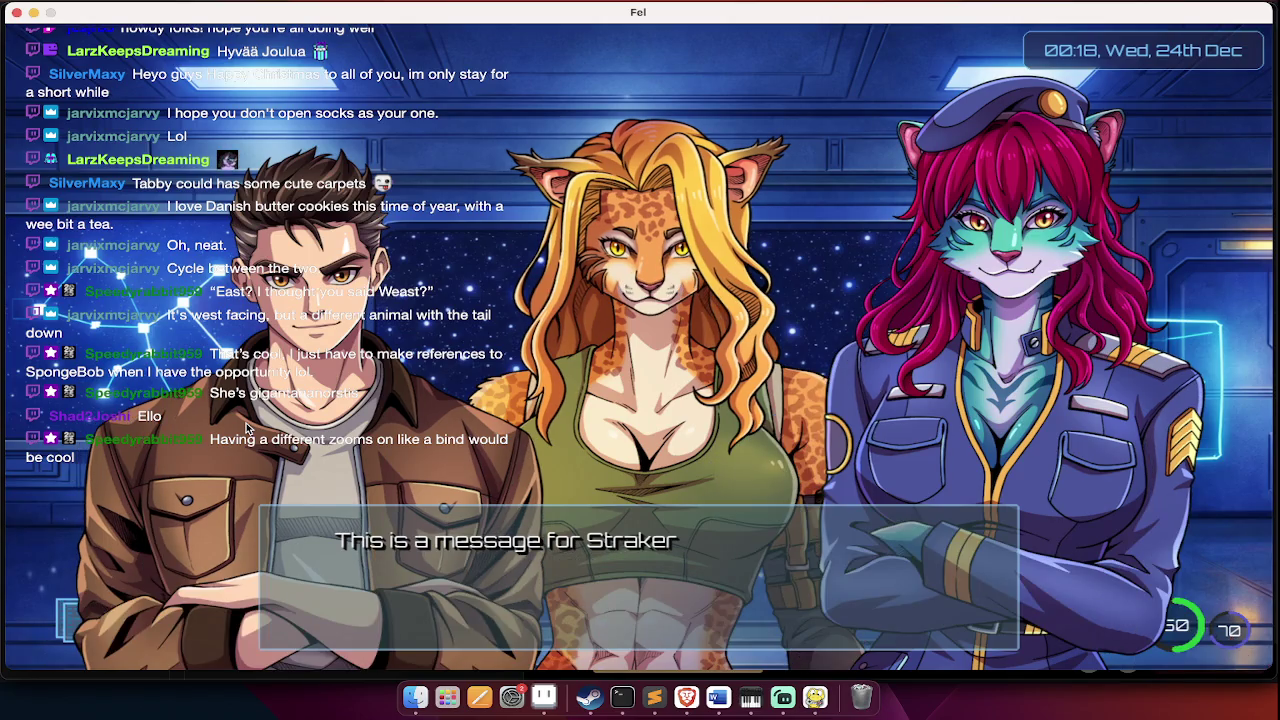
left_click(247, 428)
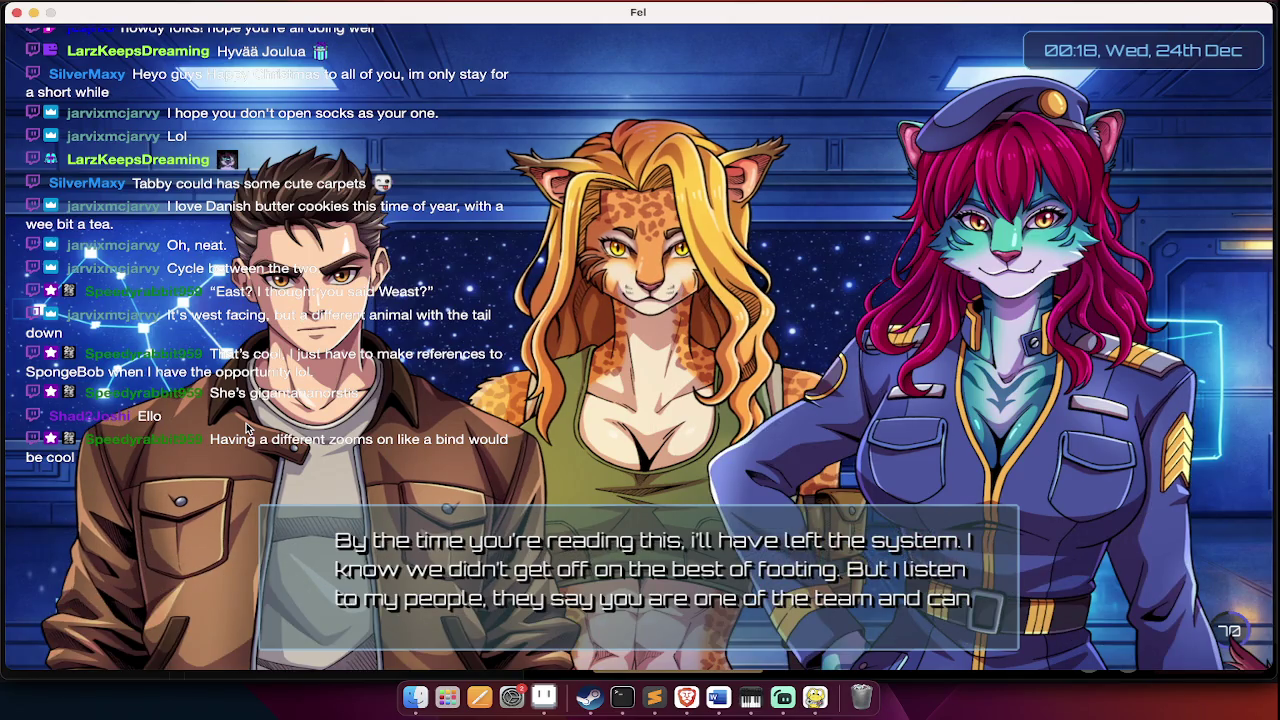
key("super+Tab")
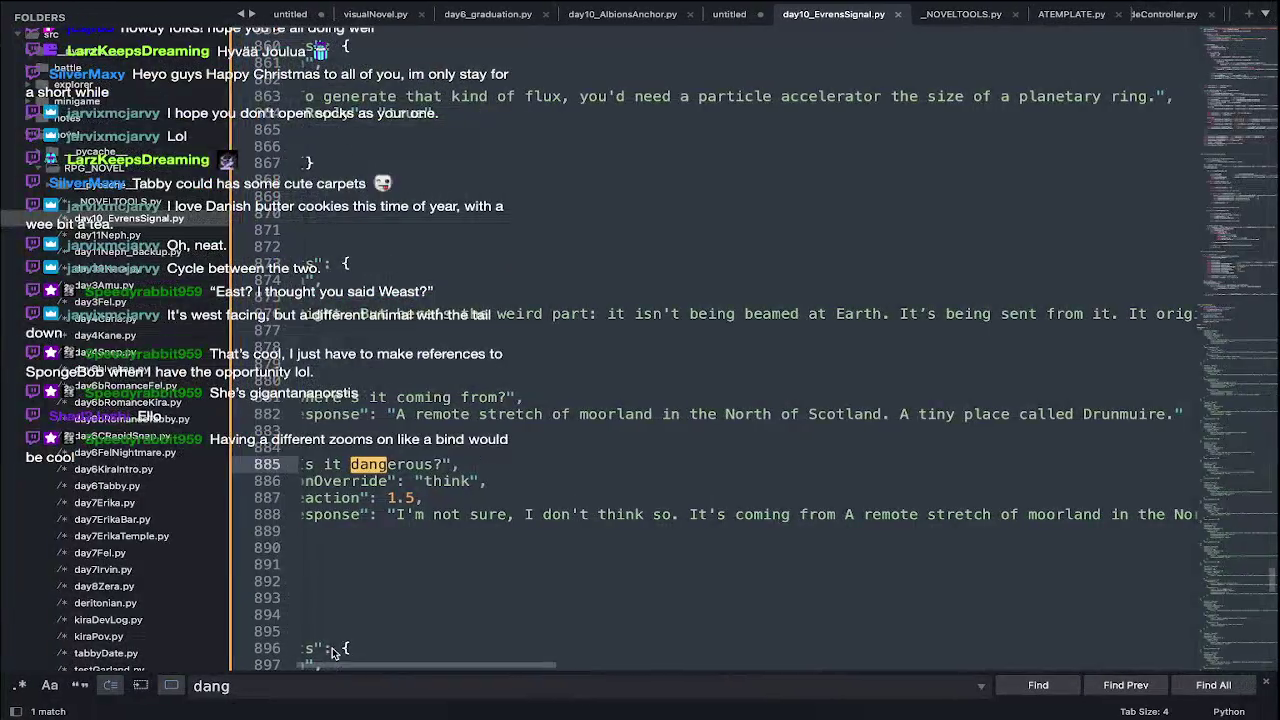
- Scroll through day10_EvrensSignal.py to review the dialogue code
scroll(449, 632, "left", 5)
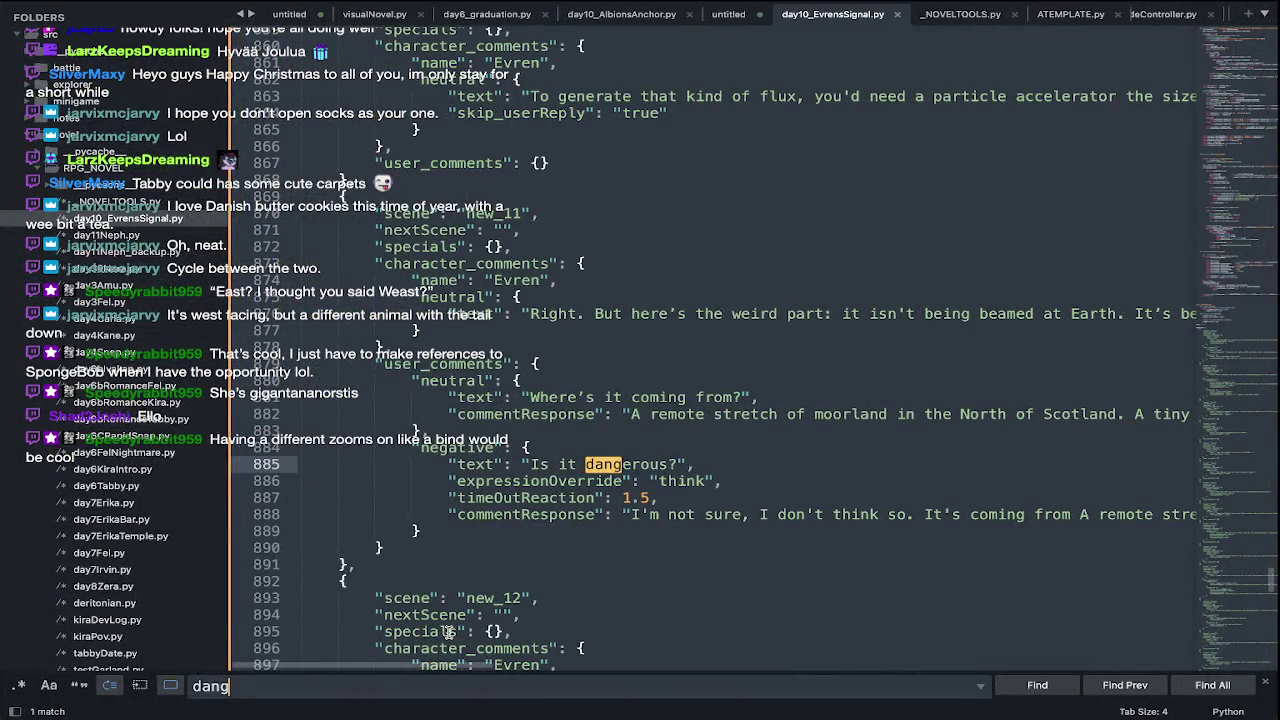
scroll(449, 632, "down", 5)
scroll(449, 632, "down", 2)
scroll(449, 632, "down", 4)
scroll(449, 632, "down", 1)
scroll(449, 632, "down", 1)
scroll(449, 632, "down", 1)
scroll(449, 632, "down", 1)
scroll(449, 632, "down", 5)
scroll(449, 632, "down", 10)
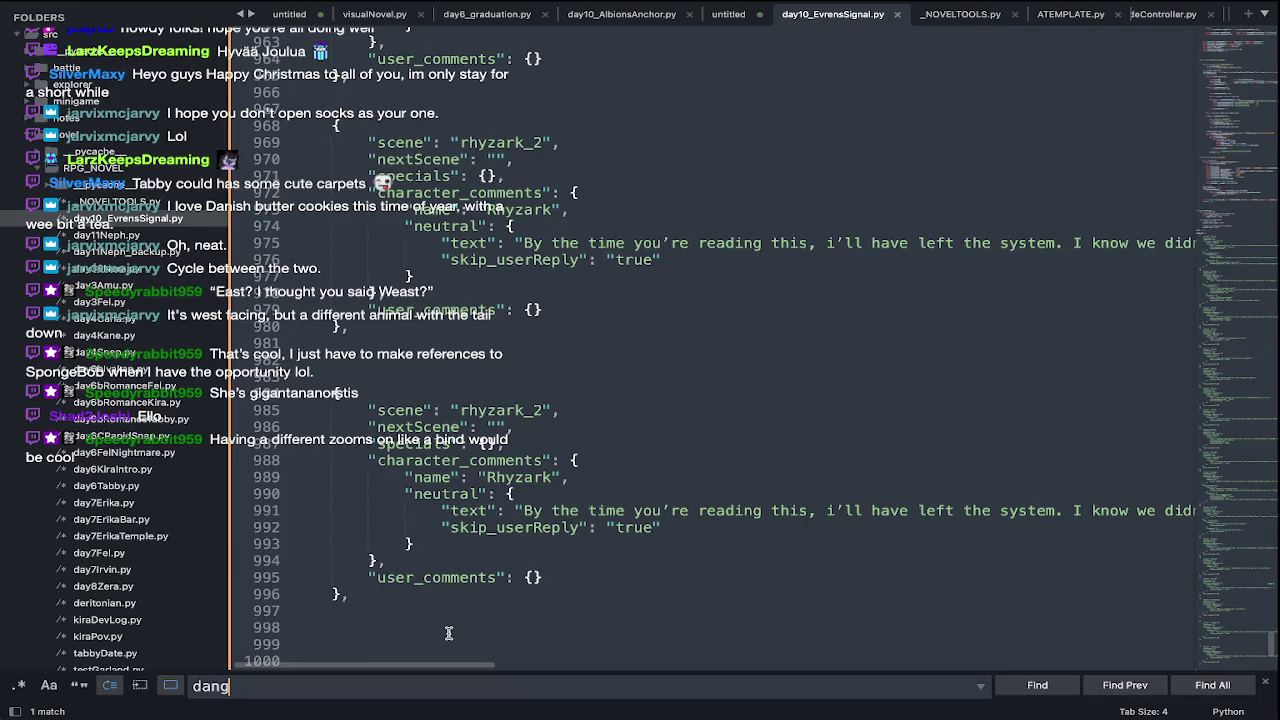
scroll(449, 632, "right", 5)
scroll(449, 632, "right", 2)
scroll(449, 632, "left", 8)
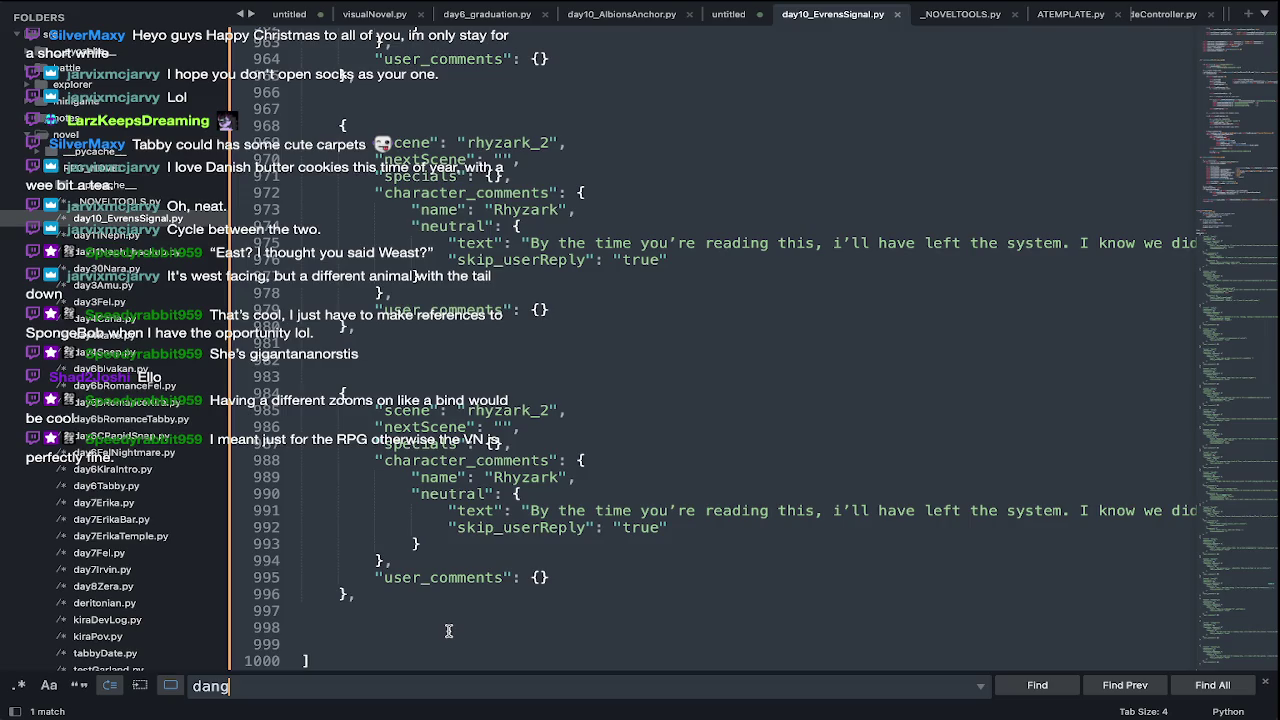
- Recall the earlier jumptoState search and review the file from the top
key("Up")
key("Up")
left_click(538, 577)
key("ctrl+Home")
scroll(538, 577, "down", 5)
scroll(538, 577, "down", 5)
scroll(538, 577, "down", 5)
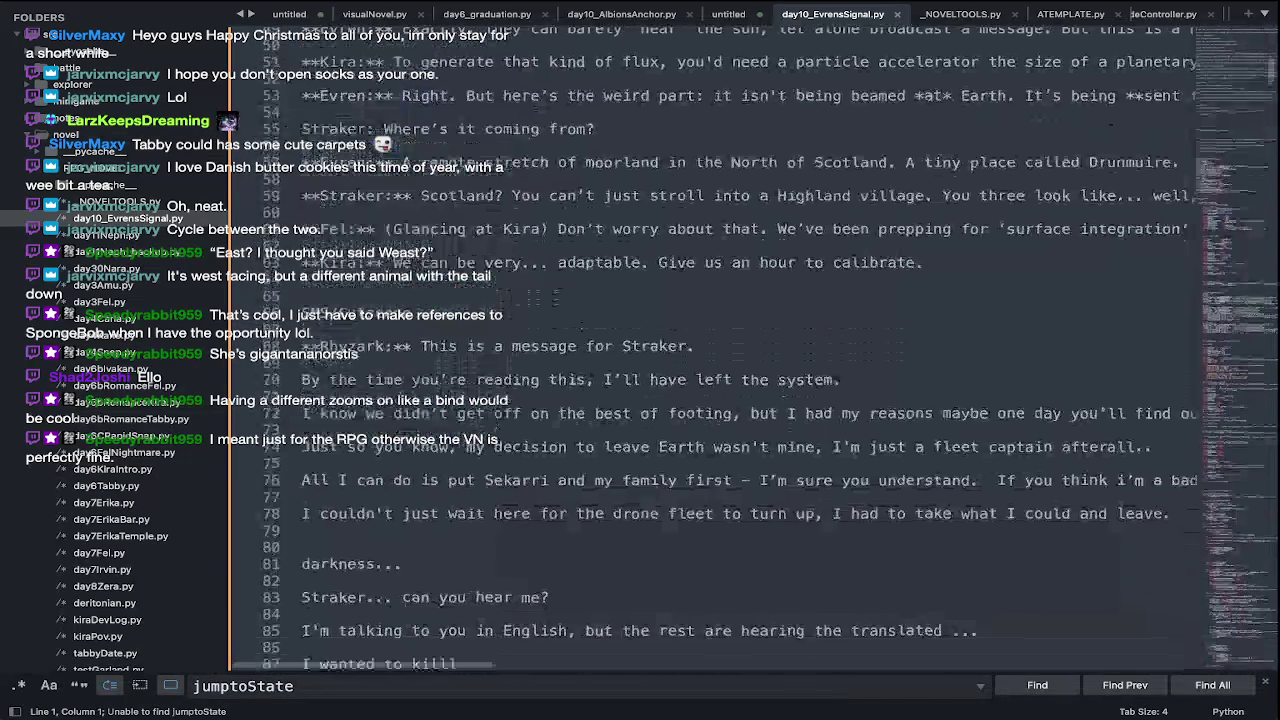
scroll(538, 577, "down", 3)
scroll(538, 577, "down", 1)
scroll(538, 577, "down", 8)
scroll(538, 577, "up", 1)
scroll(538, 577, "up", 1)
scroll(536, 574, "up", 2)
scroll(536, 574, "up", 3)
scroll(536, 574, "up", 3)
scroll(535, 573, "up", 1)
scroll(535, 573, "up", 3)
- Add a "fadeBGOverride": "rhyzark_1" line below line 979 and save the file
left_click(456, 172)
key("ctrl+End")
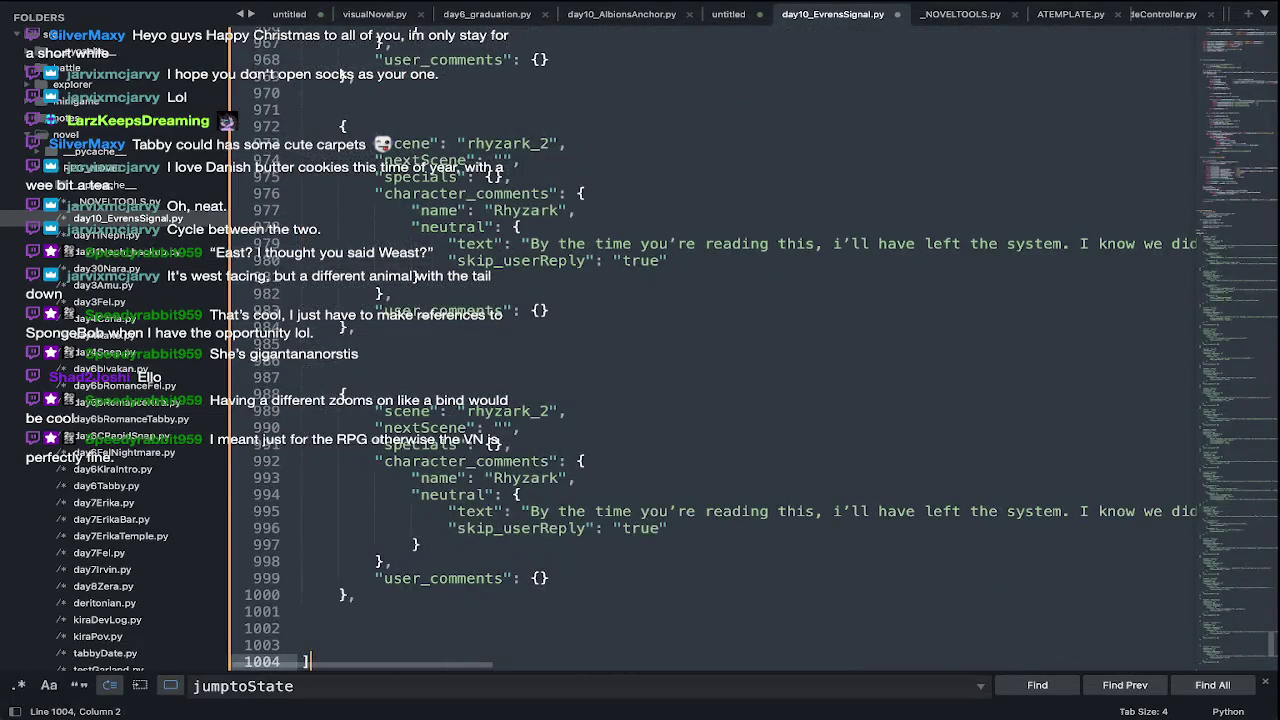
left_click(596, 245)
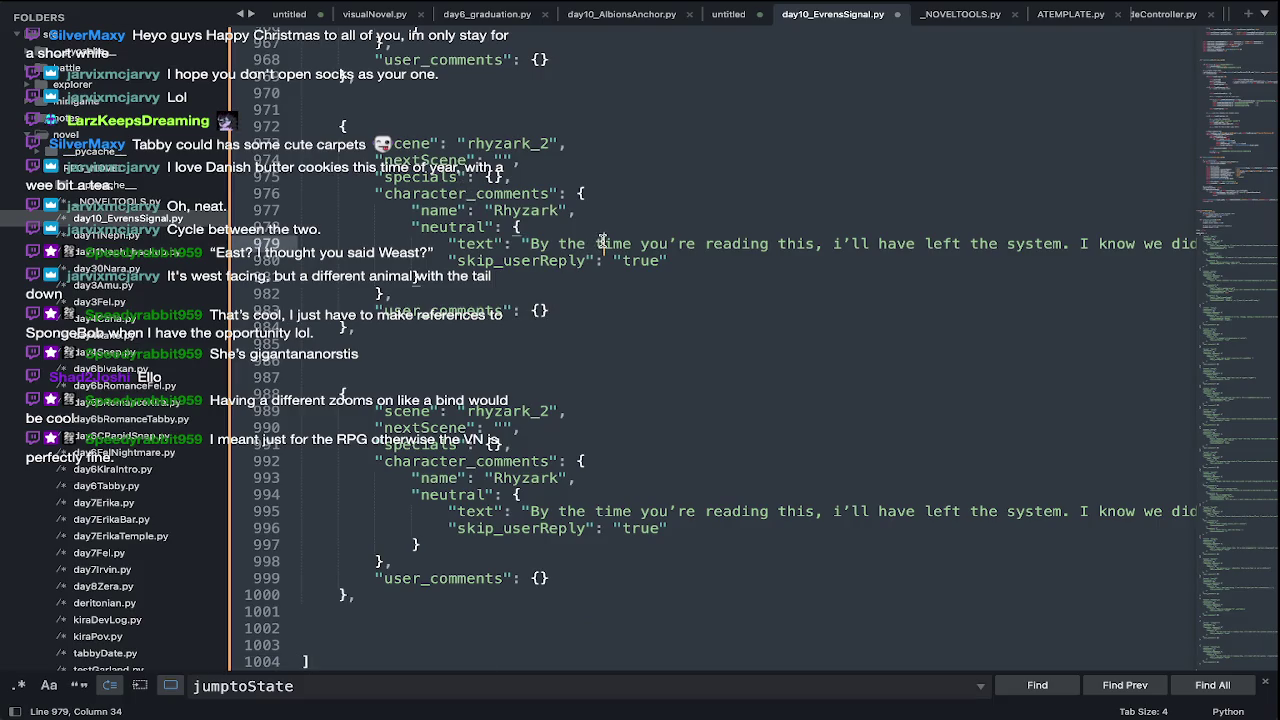
key("End")
key("Return")
type("fade")
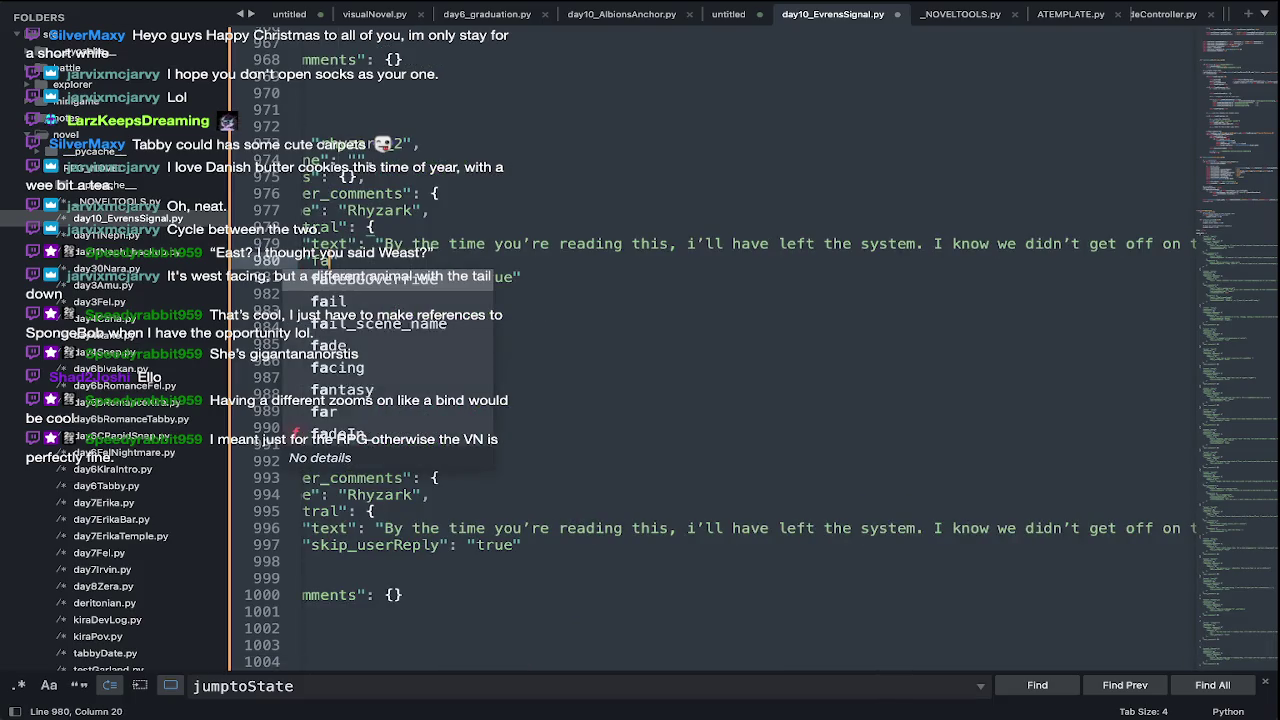
key("Tab")
type("\":\"rhyzark_")
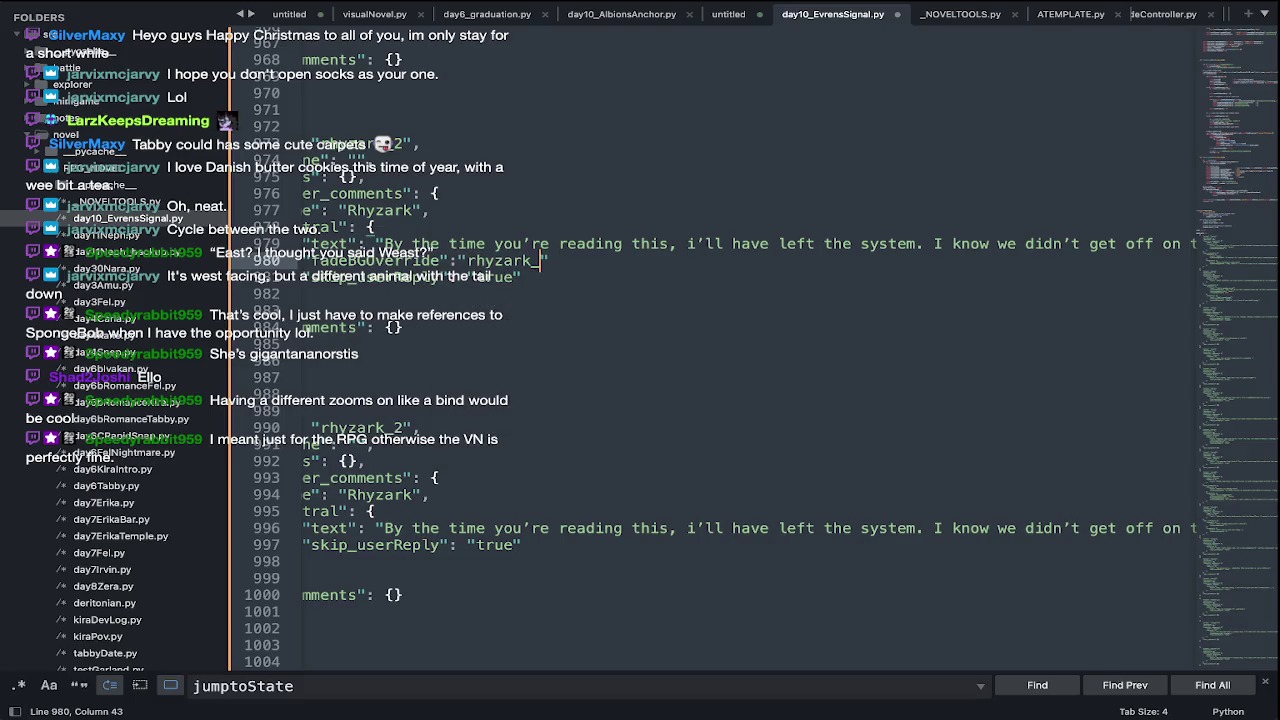
type("1")
key("ctrl+s")
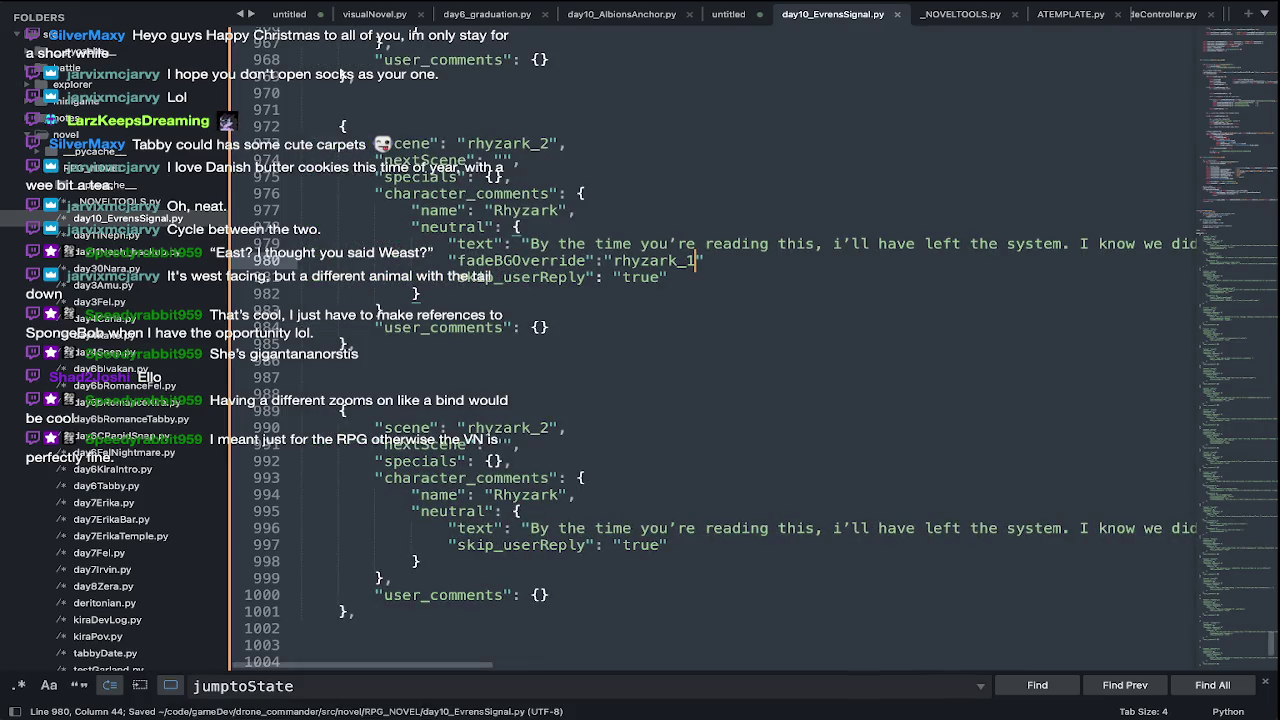
key("ctrl+Home")
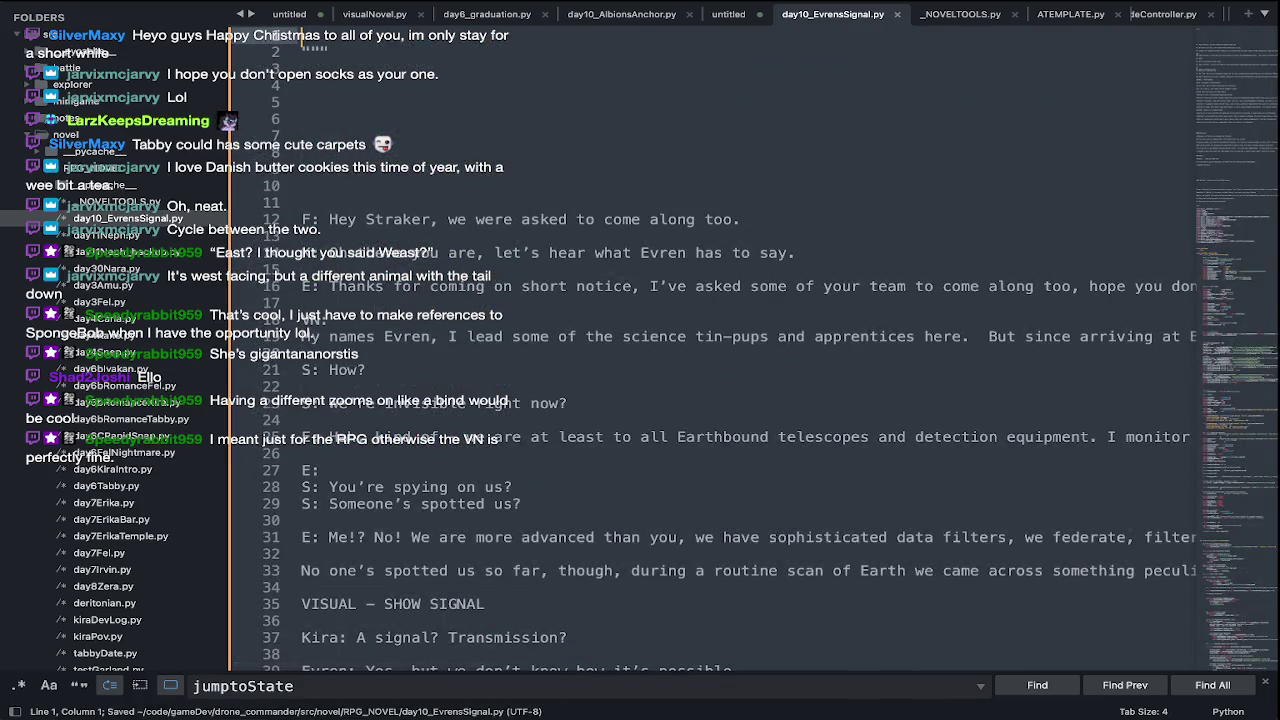
- Add a blank line under the SMS/Cutscene ===== divider, then switch to Aseprite
scroll(740, 350, "down", 5)
scroll(740, 350, "down", 7)
scroll(740, 350, "down", 10)
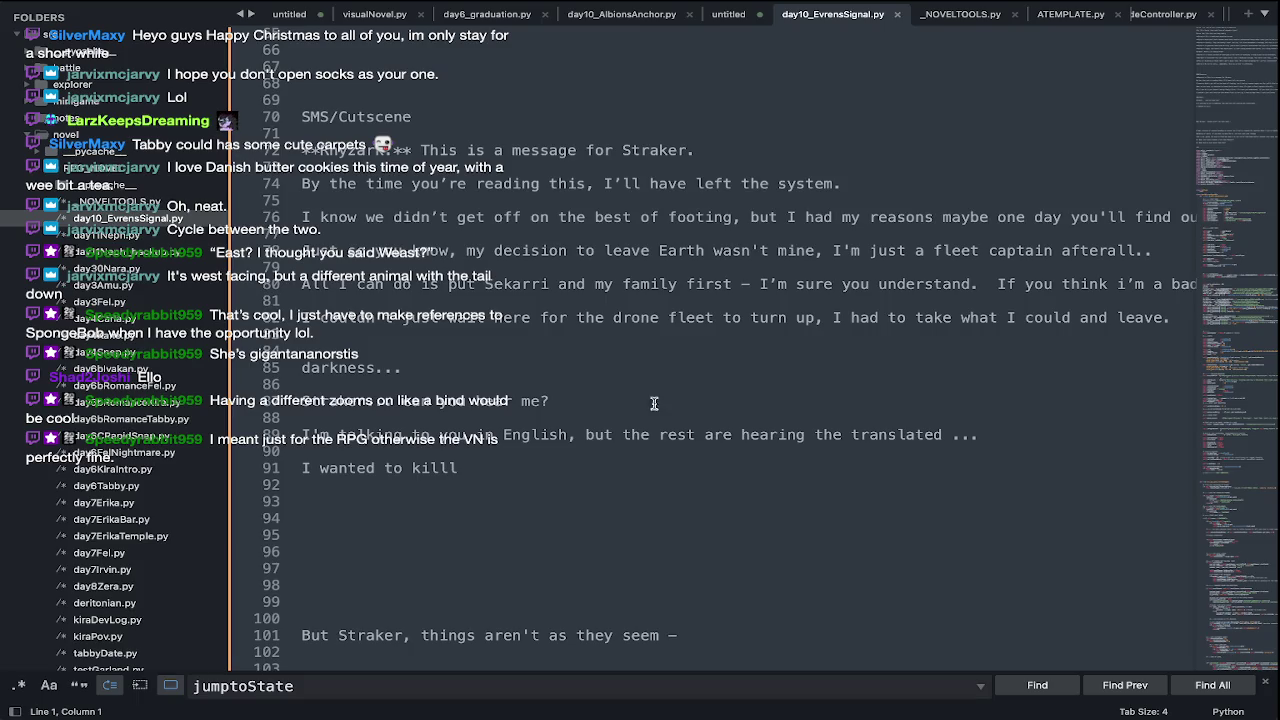
scroll(637, 369, "down", 5)
scroll(660, 400, "down", 5)
scroll(676, 430, "down", 8)
scroll(676, 440, "up", 5)
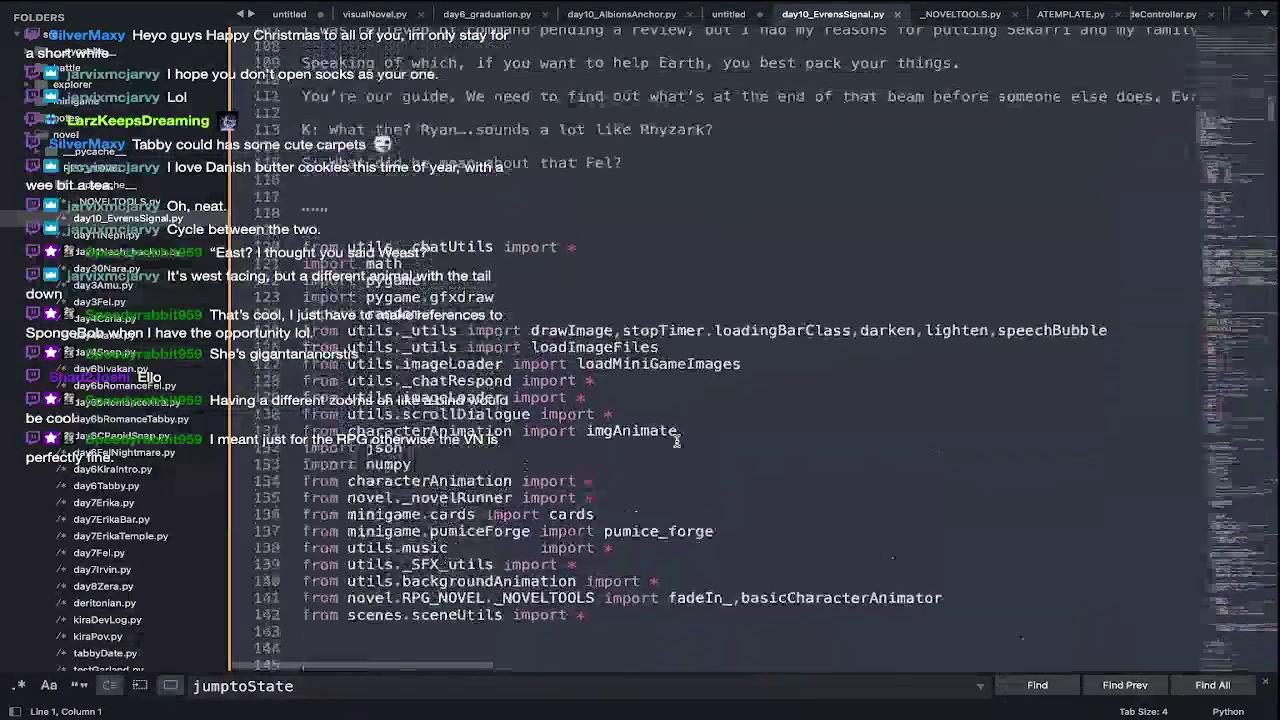
scroll(676, 440, "up", 8)
scroll(676, 440, "up", 5)
scroll(676, 440, "up", 2)
scroll(676, 440, "up", 1)
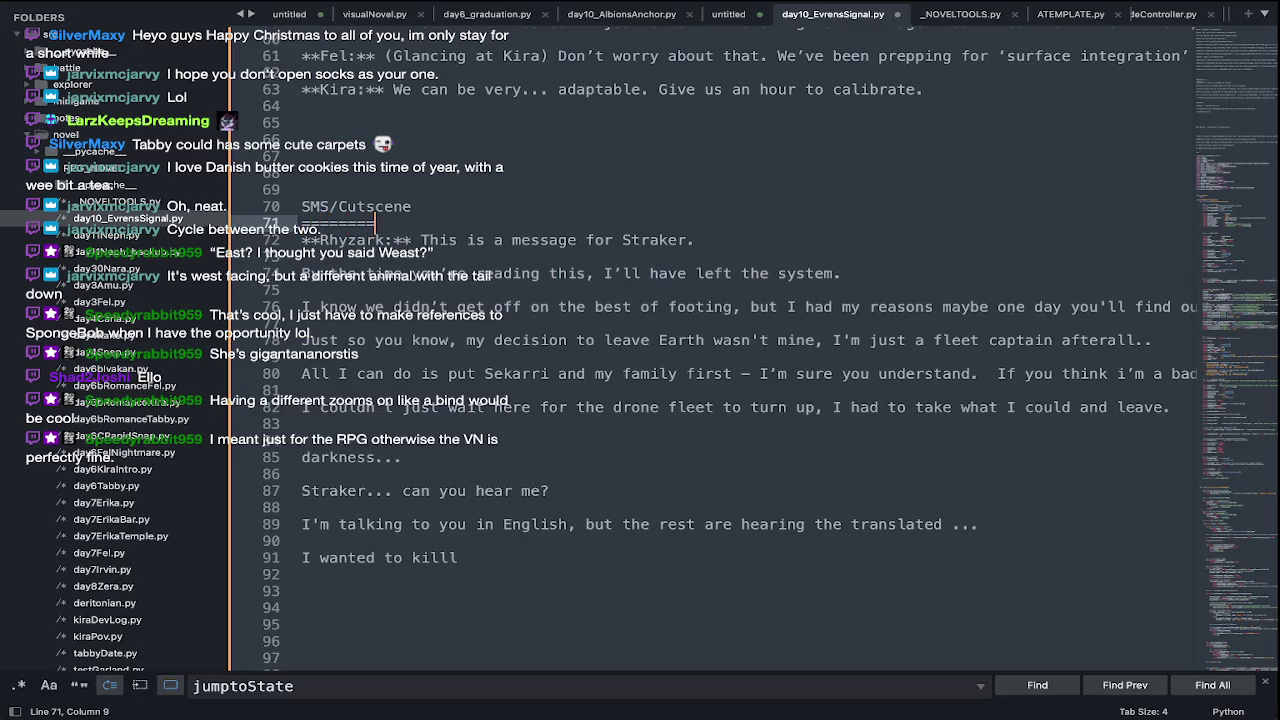
key("Return")
key("super+Tab")
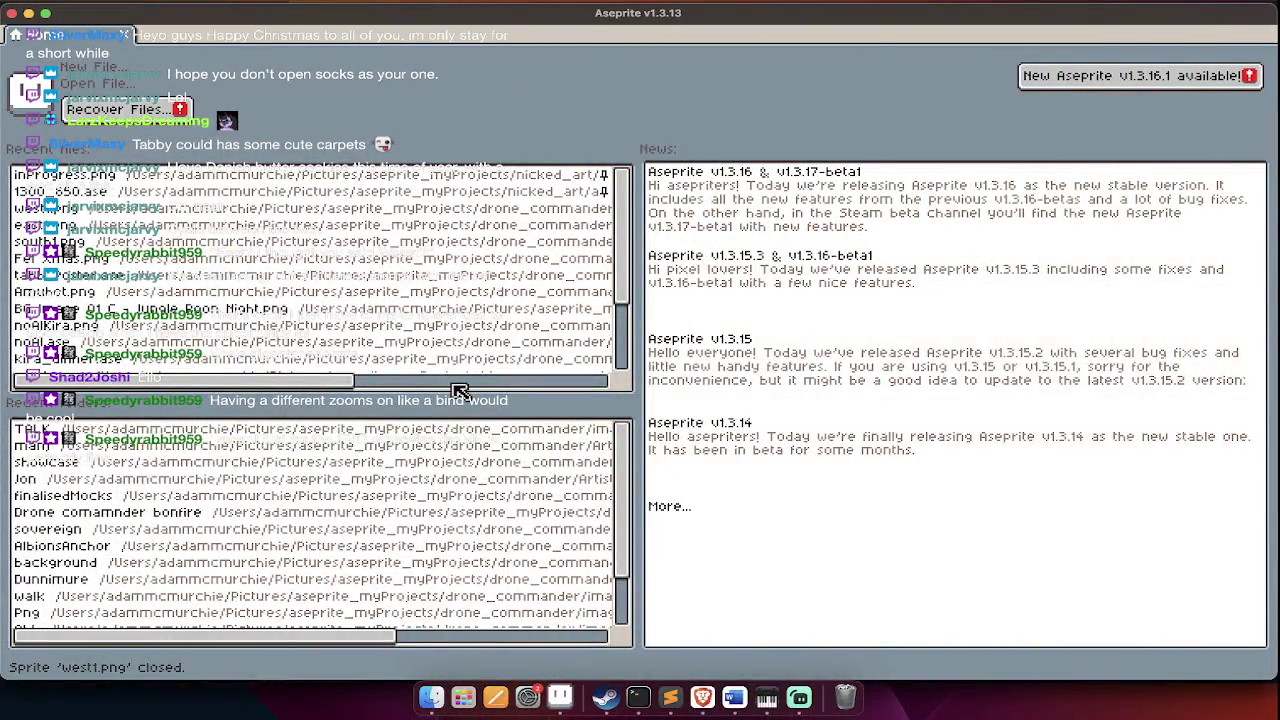
- Check Streamlabs Desktop and the app grid, then bring Fel's Drone Commander menu forward
key("super+Tab")
key("F4")
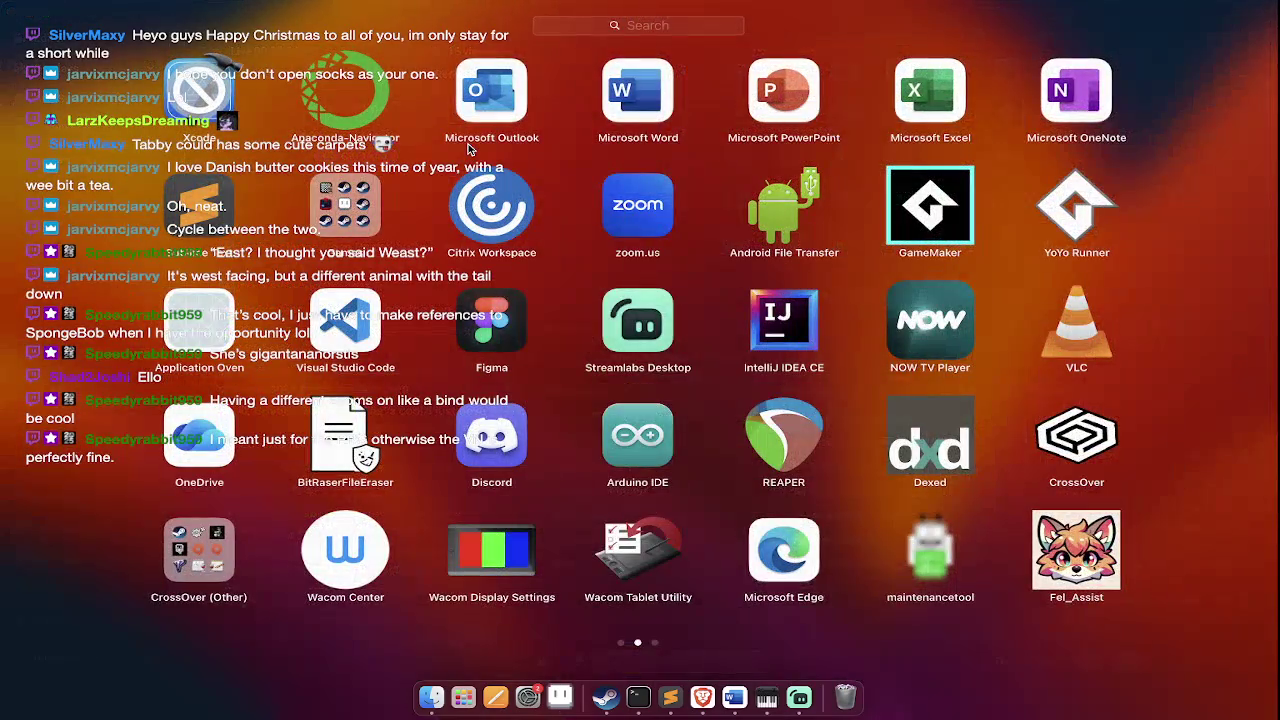
key("Escape")
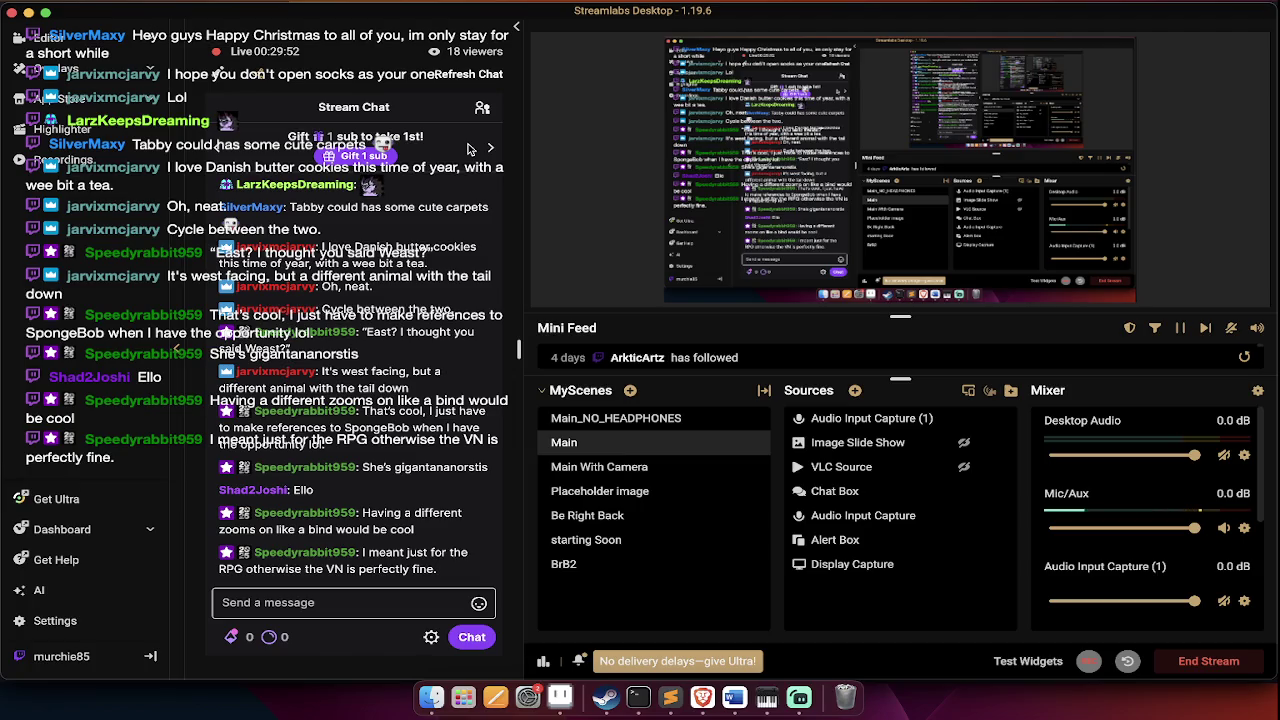
key("super+Tab")
key("super+Tab")
key("super+Tab")
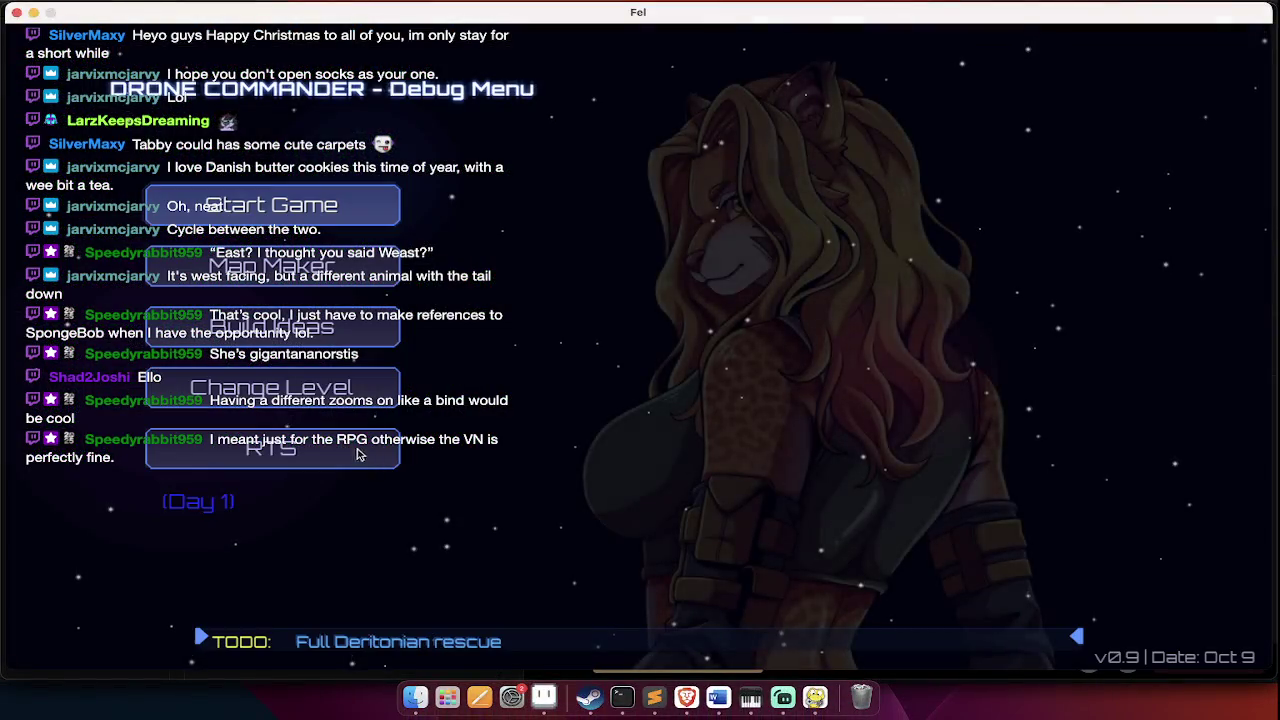
- Pick TRAINING CENTER from the Select Level list to start that level
left_click(290, 390)
scroll(533, 428, "down", 2)
scroll(533, 428, "down", 3)
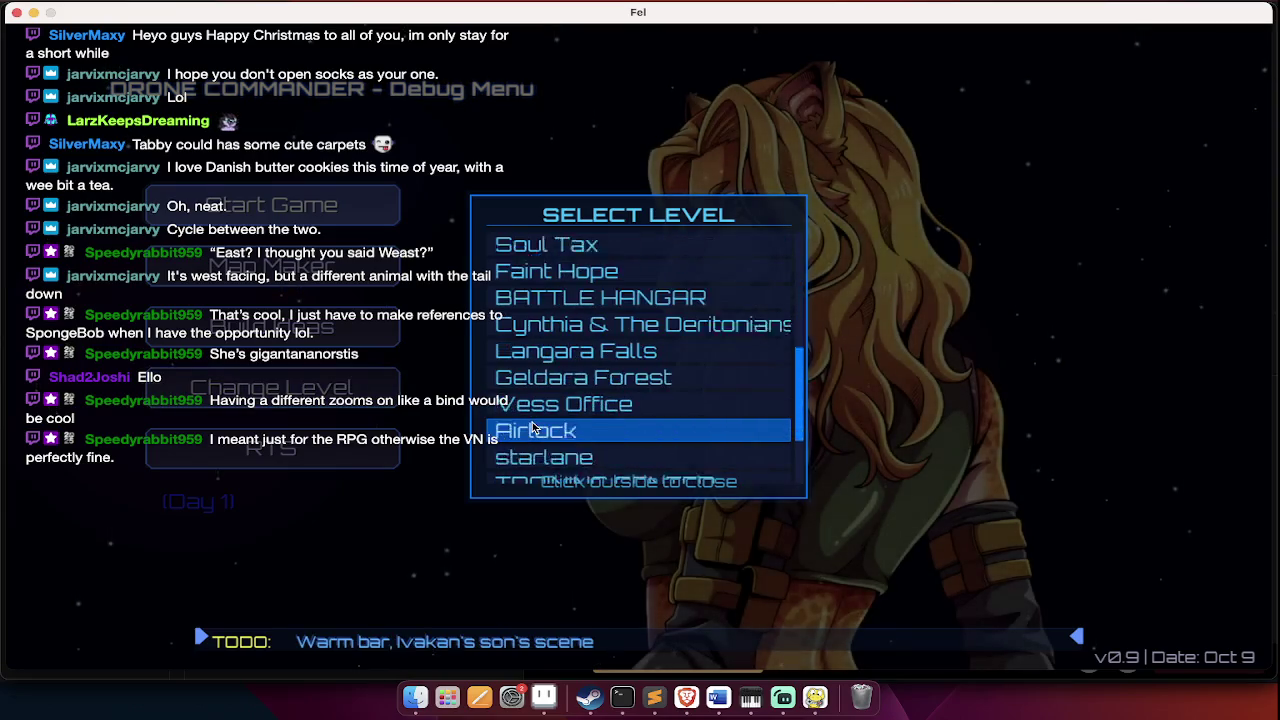
scroll(533, 428, "down", 1)
scroll(533, 428, "down", 2)
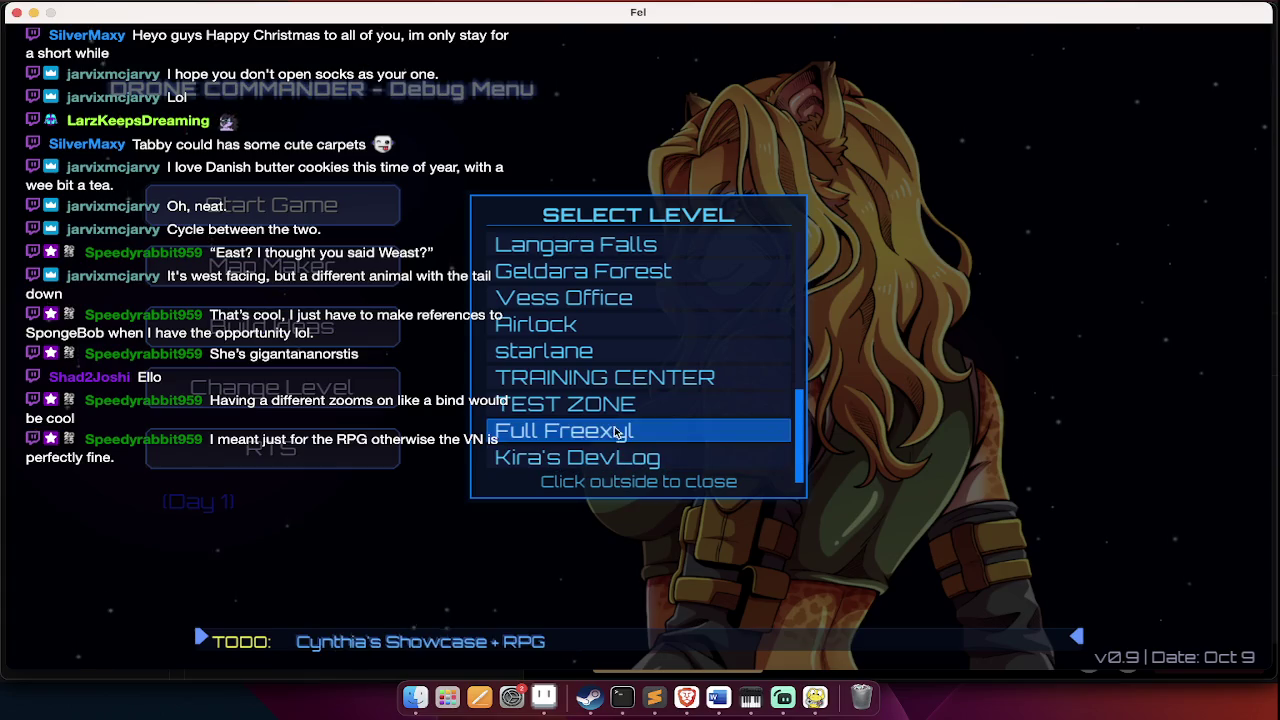
left_click(647, 377)
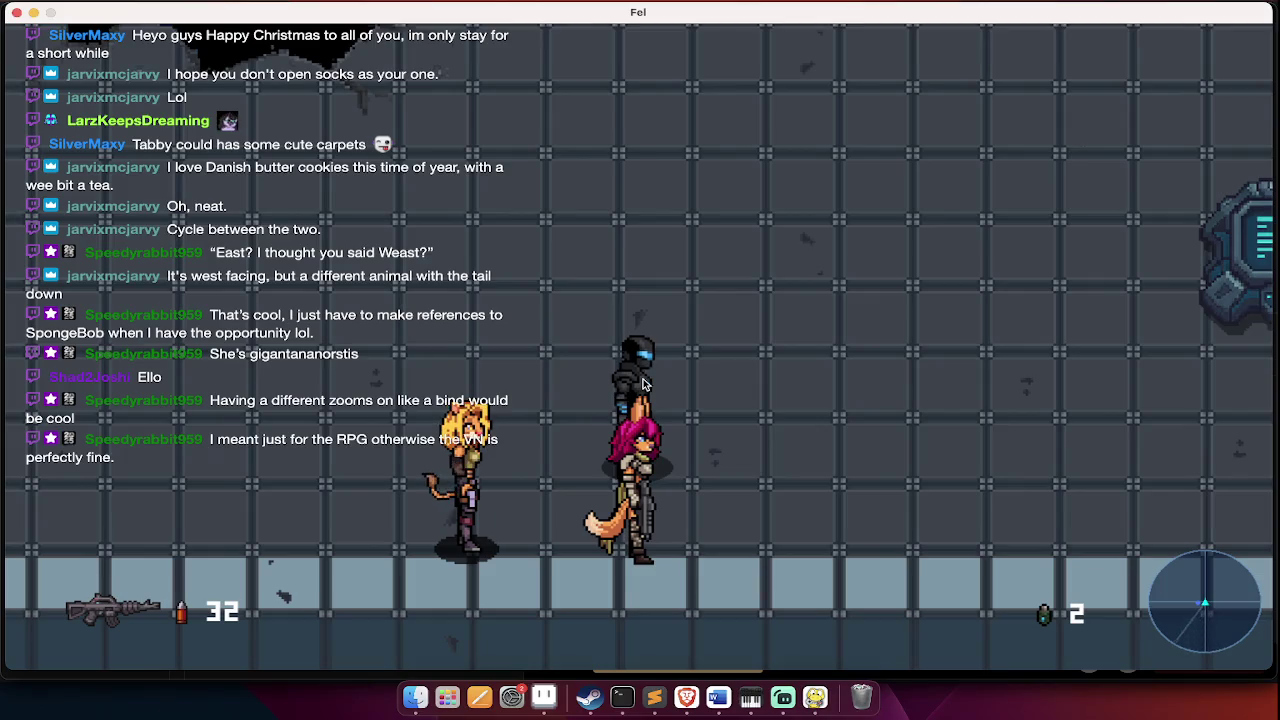
- Walk the armoured character past the sandbags to the terminal and open its ORBITALDOCK panel
key("d")
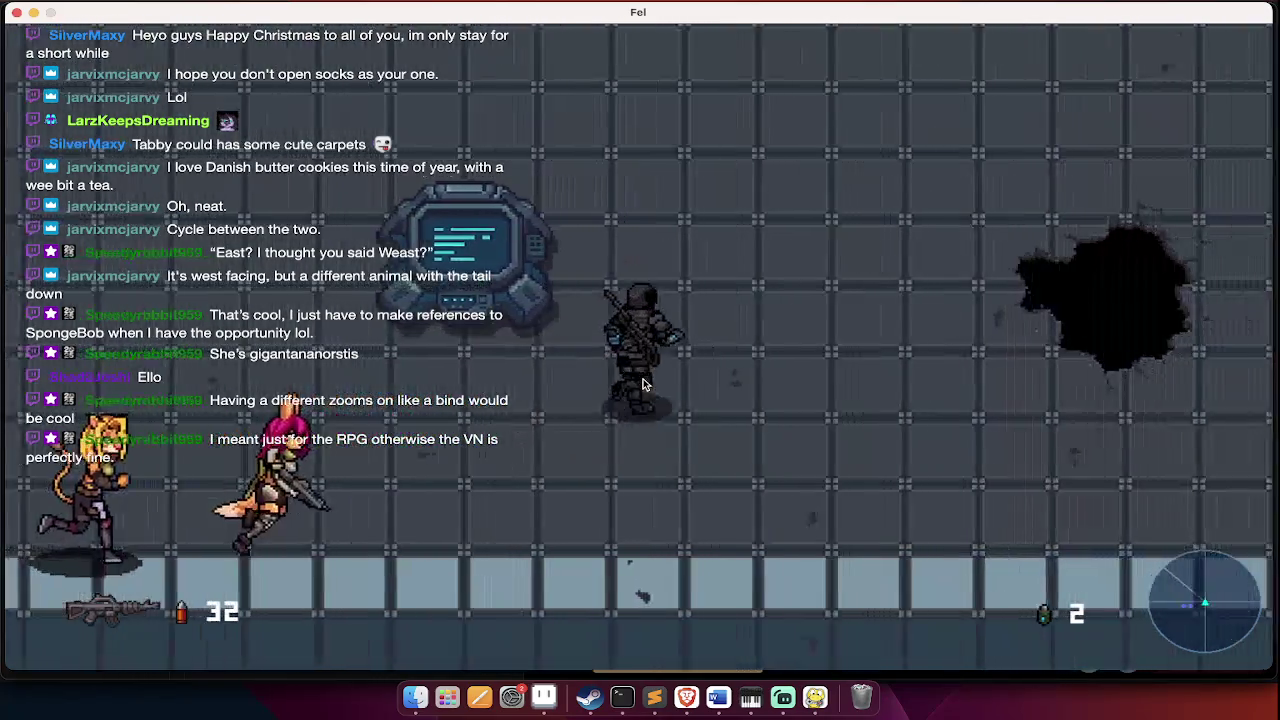
key("d")
key("w")
key("w")
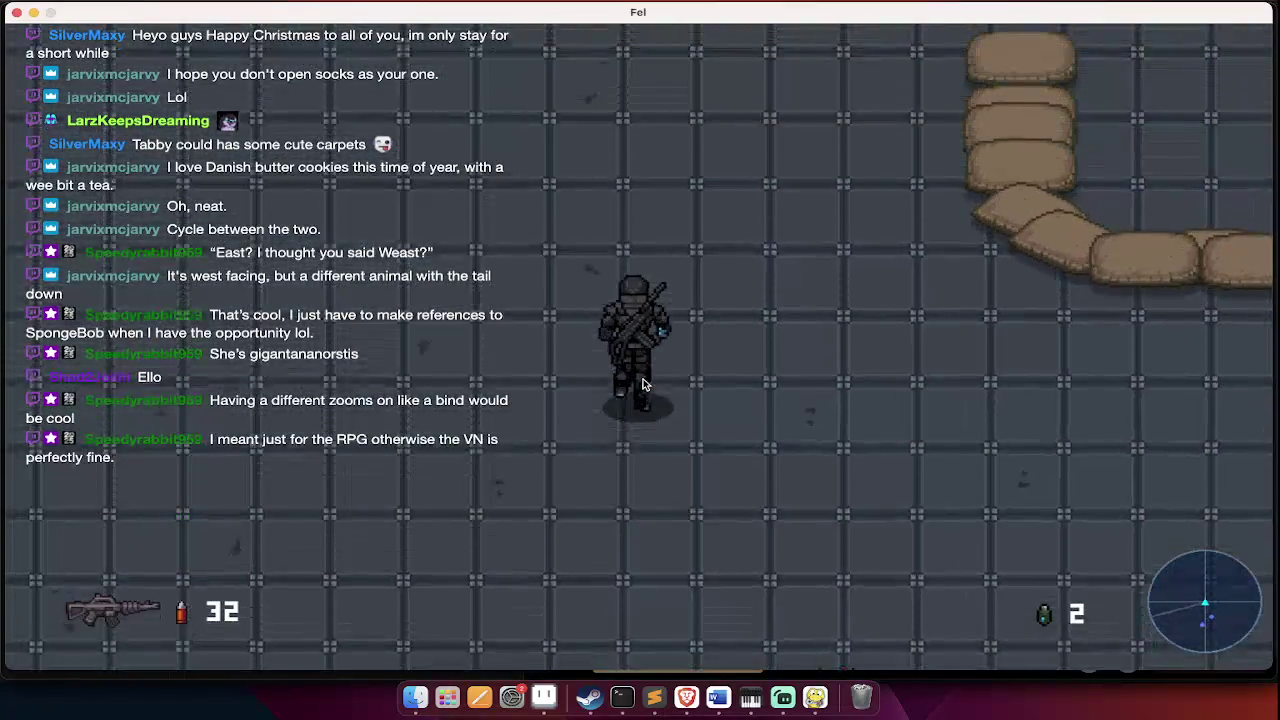
key("w")
key("s")
key("s")
key("s")
key("s")
key("a")
key("w")
key("e")
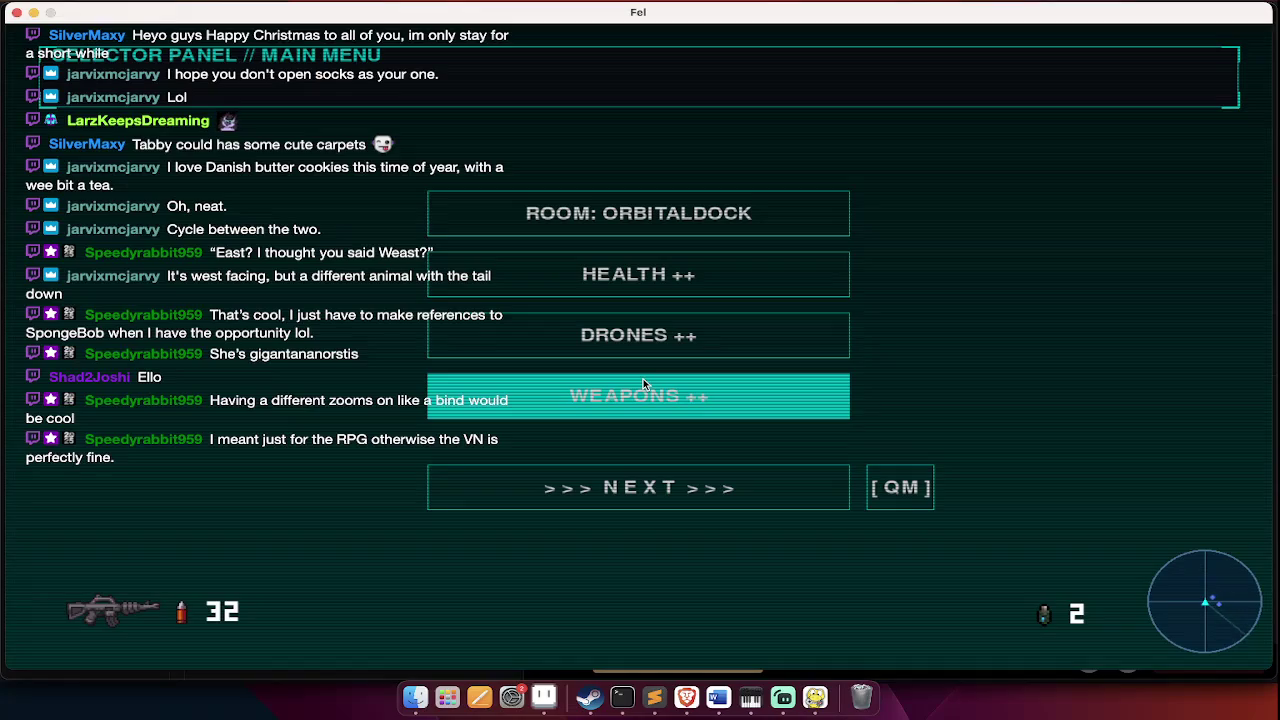
- Close the selector panel and engage the enemies, reloading the rifle once
left_click(895, 507)
key("a")
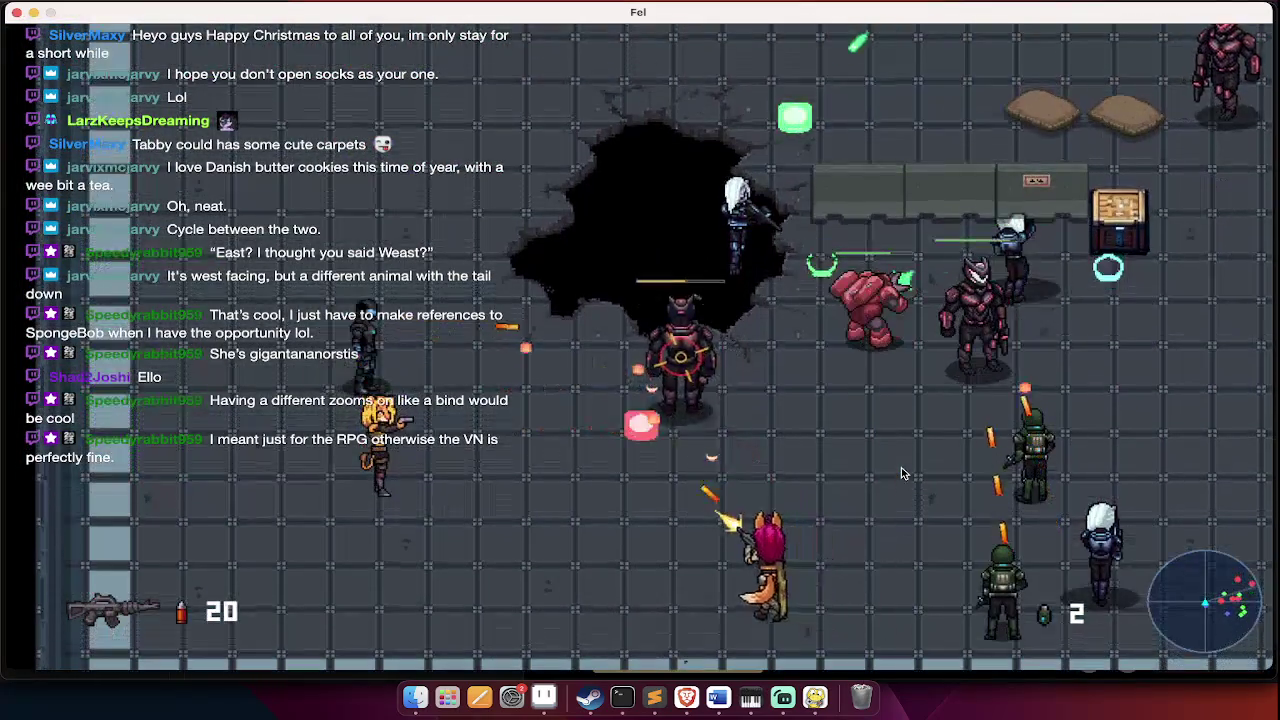
key("a")
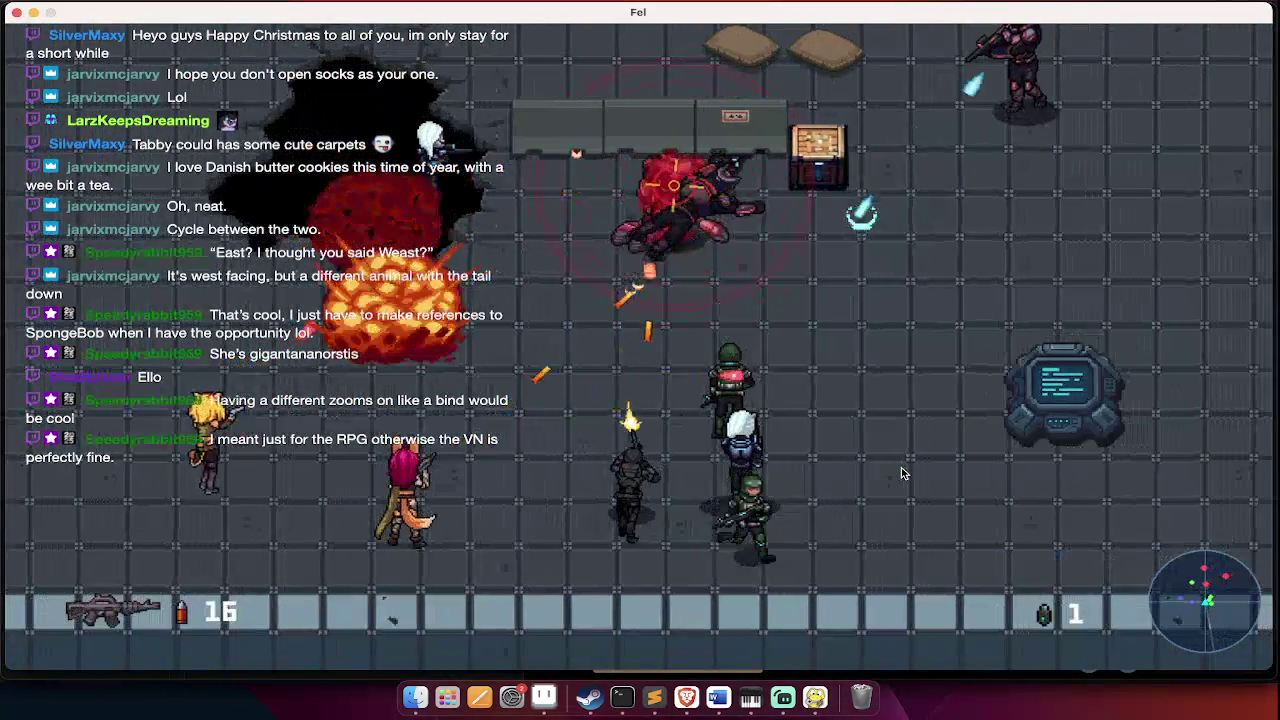
left_click(903, 473)
key("d")
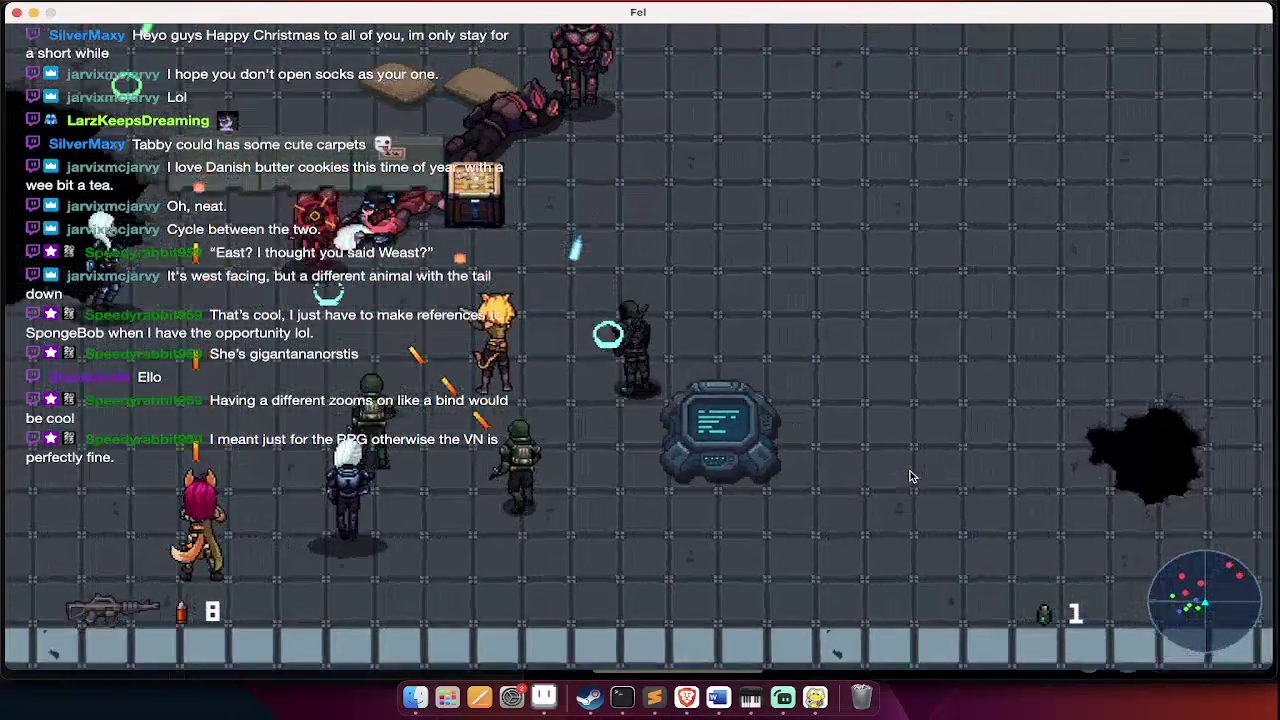
key("d")
left_click(910, 476)
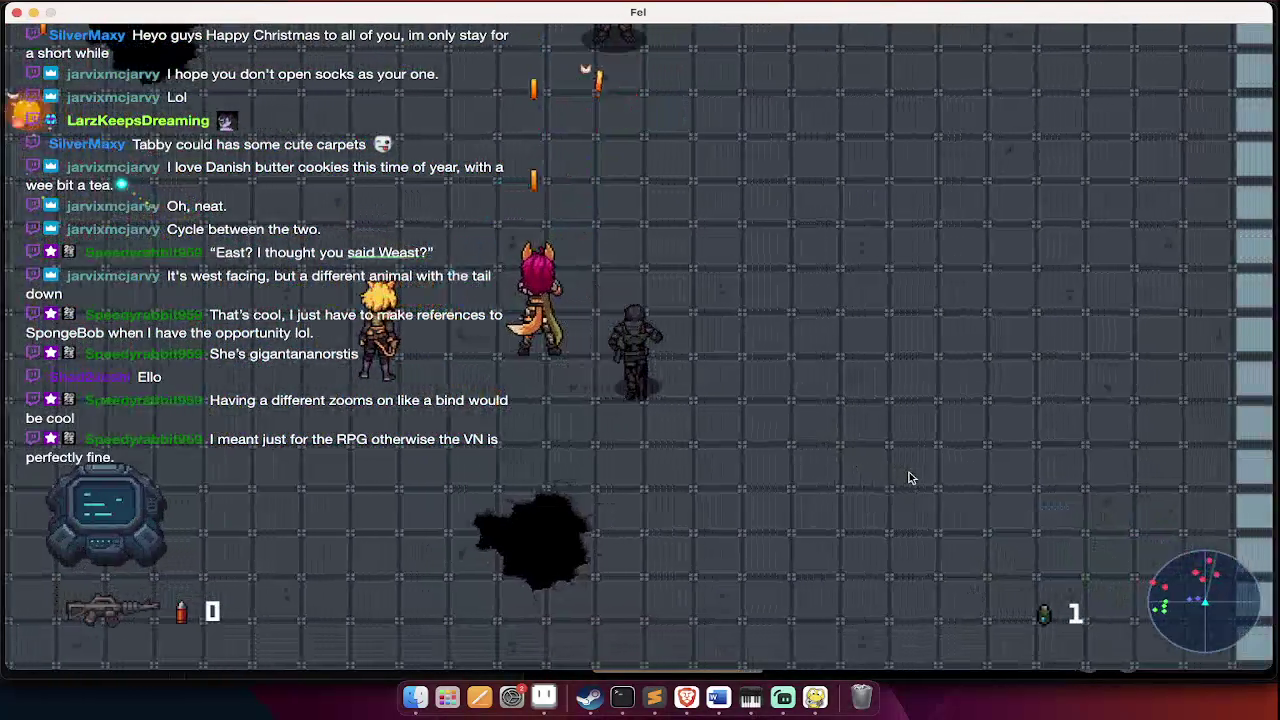
key("r")
key("a")
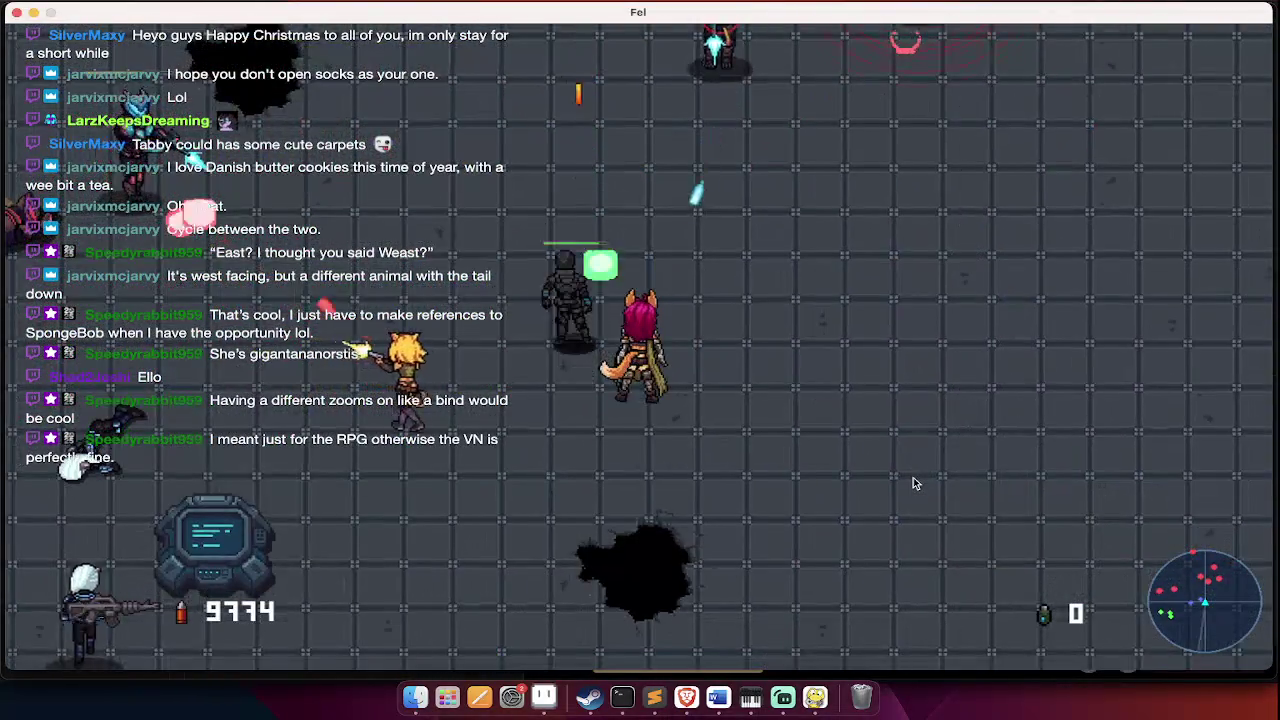
left_click(912, 483)
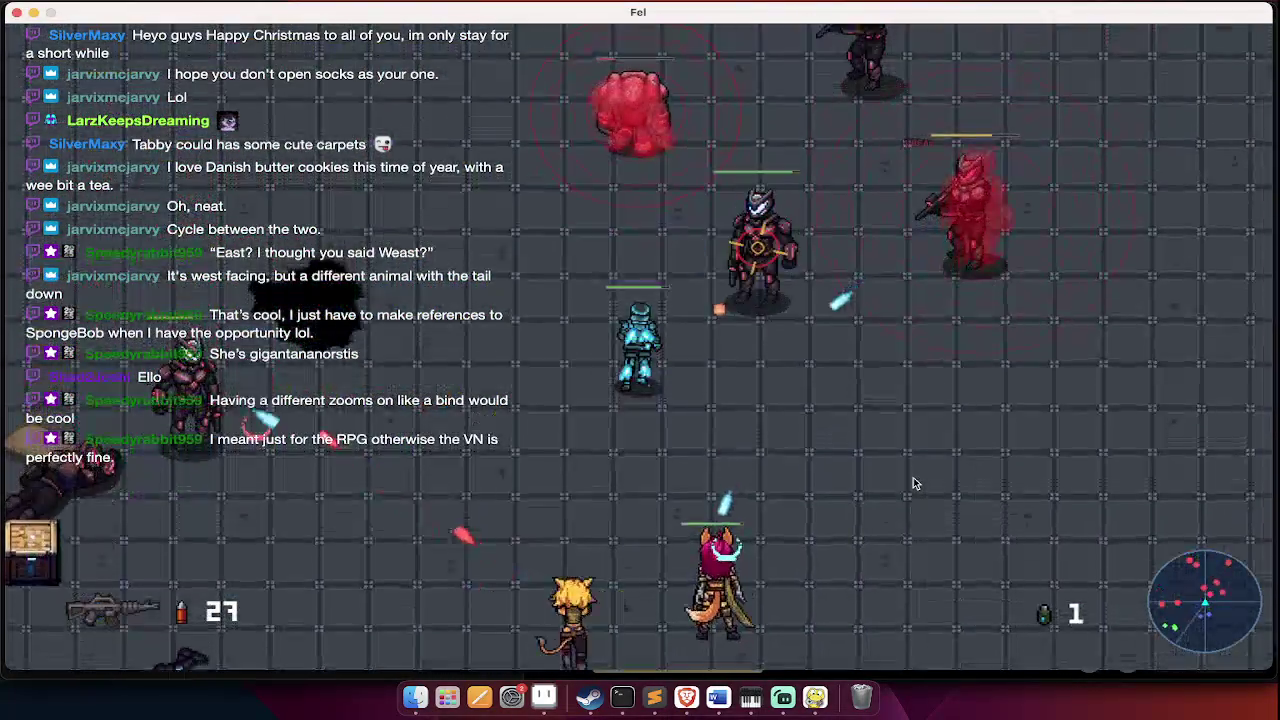
key("q")
left_click(912, 483)
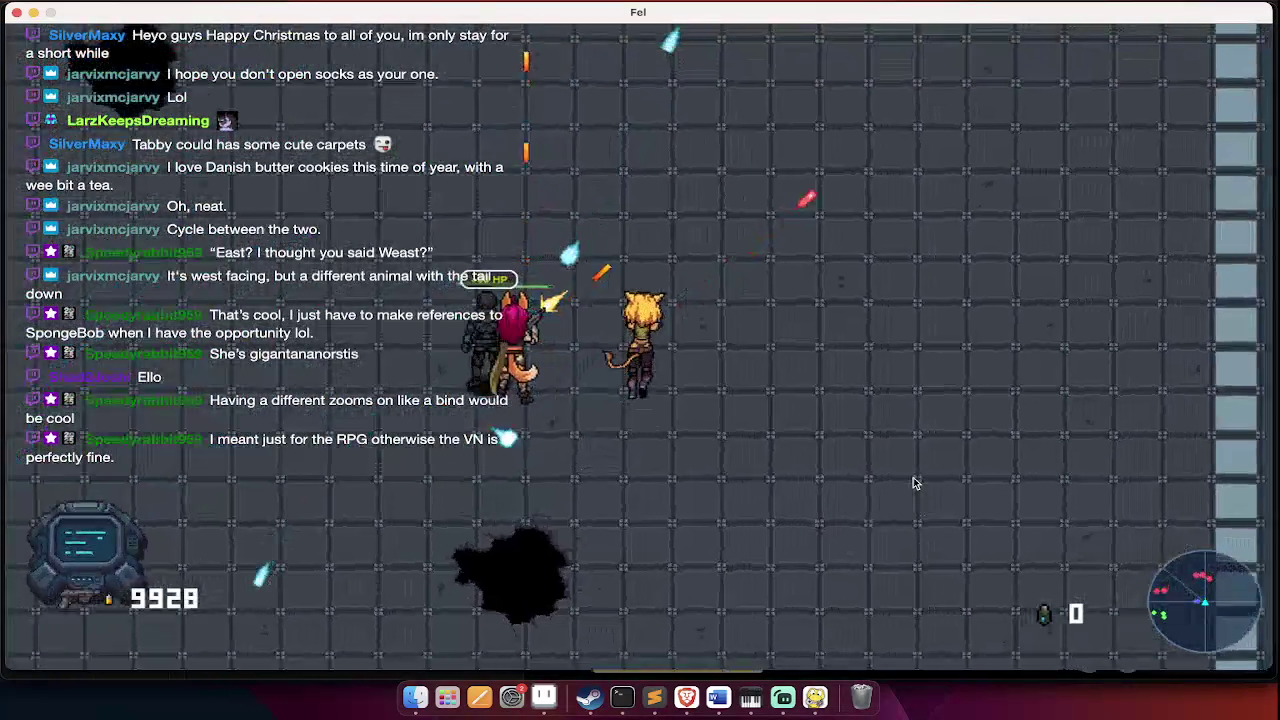
- Advance up the arena, firing repeatedly at the approaching enemies
key("w")
left_click(912, 483)
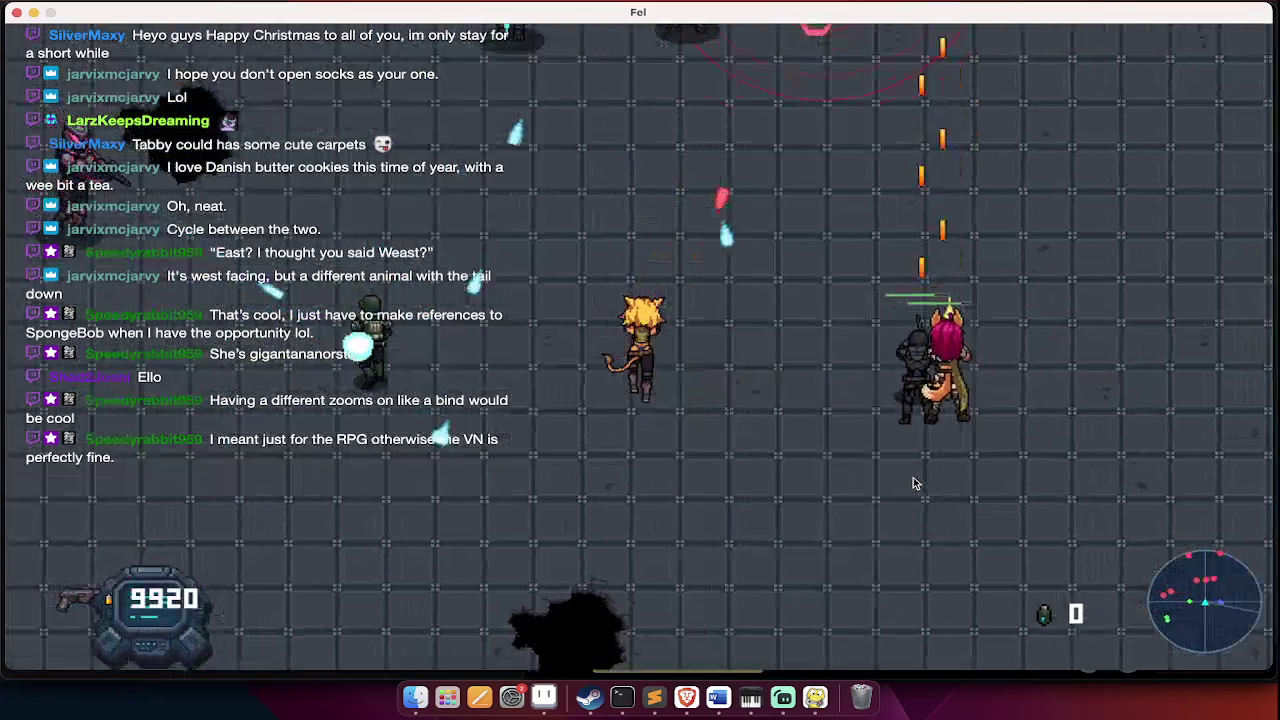
left_click(912, 483)
left_click(915, 485)
left_click(917, 482)
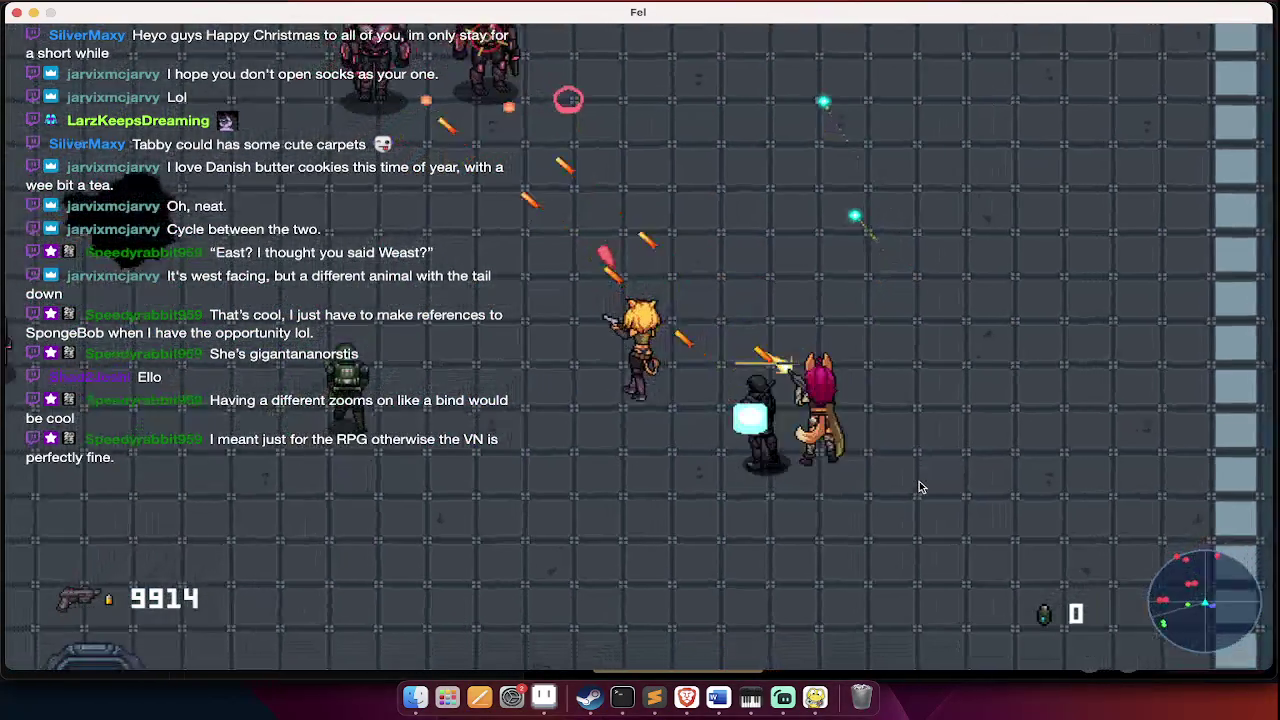
left_click(918, 482)
left_click(920, 485)
left_click(920, 485)
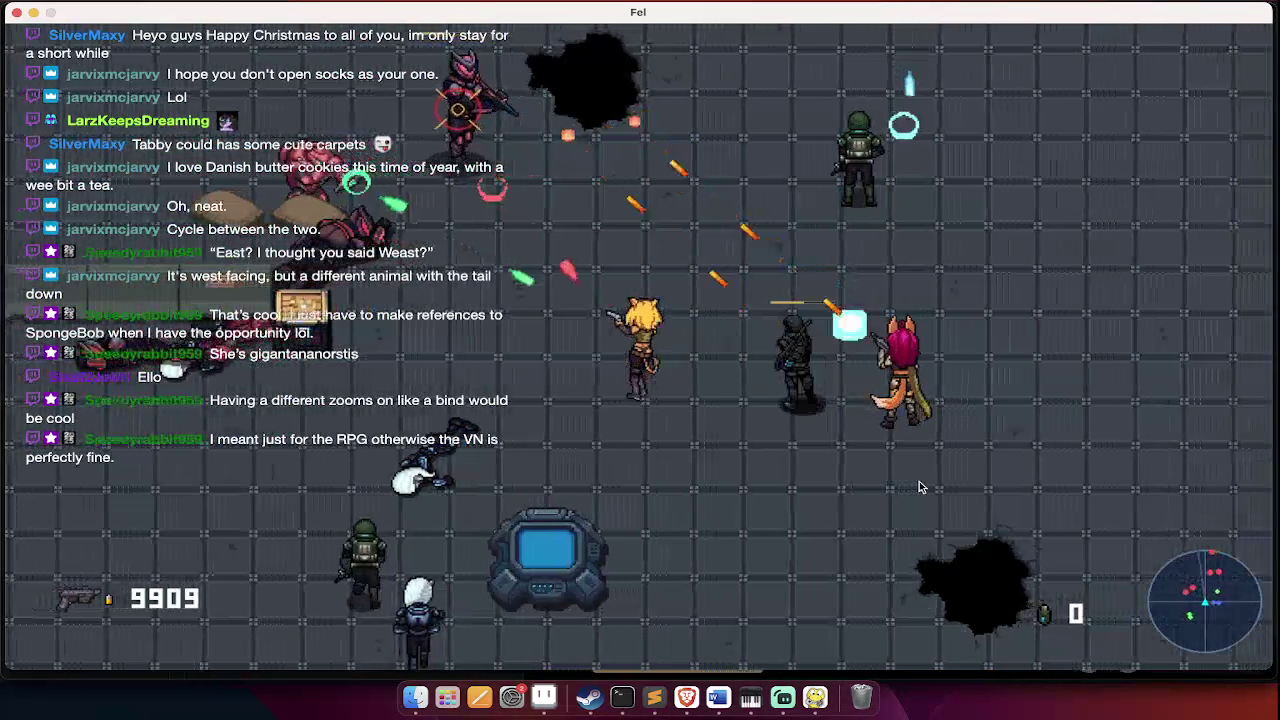
left_click(920, 485)
left_click(920, 487)
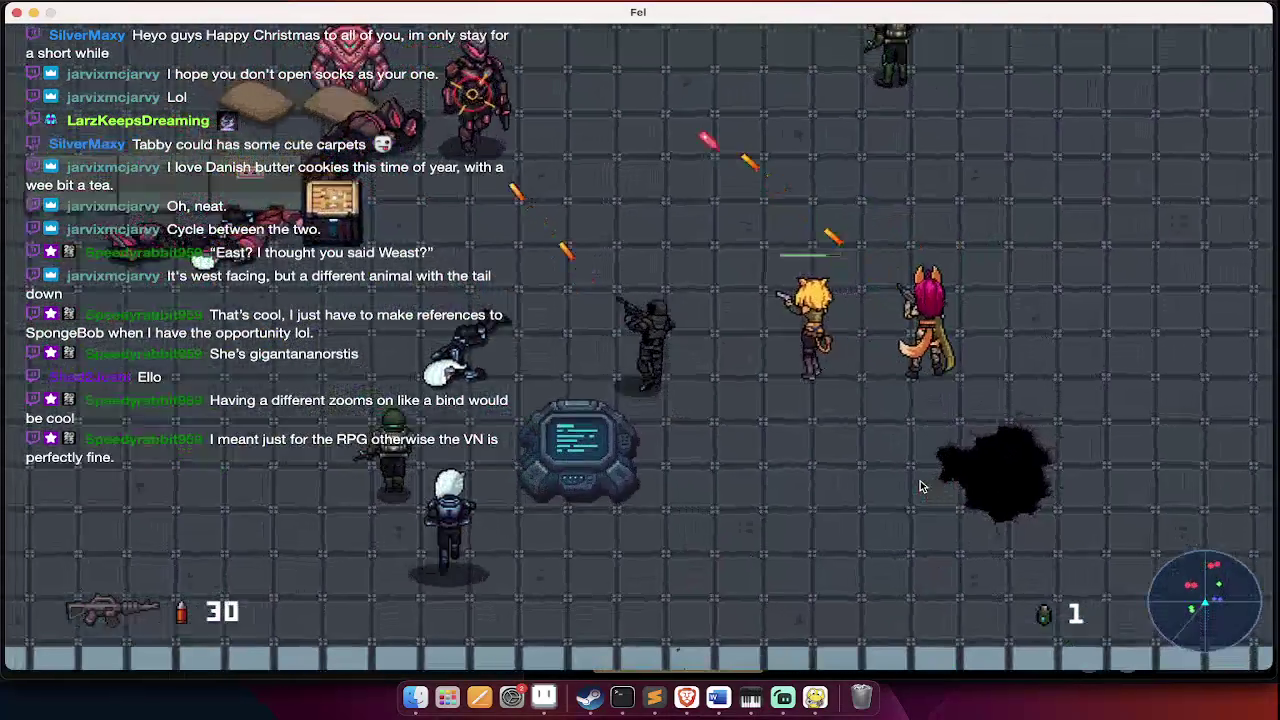
left_click(920, 487)
left_click(920, 487)
left_click(920, 487)
left_click(920, 487)
left_click(920, 487)
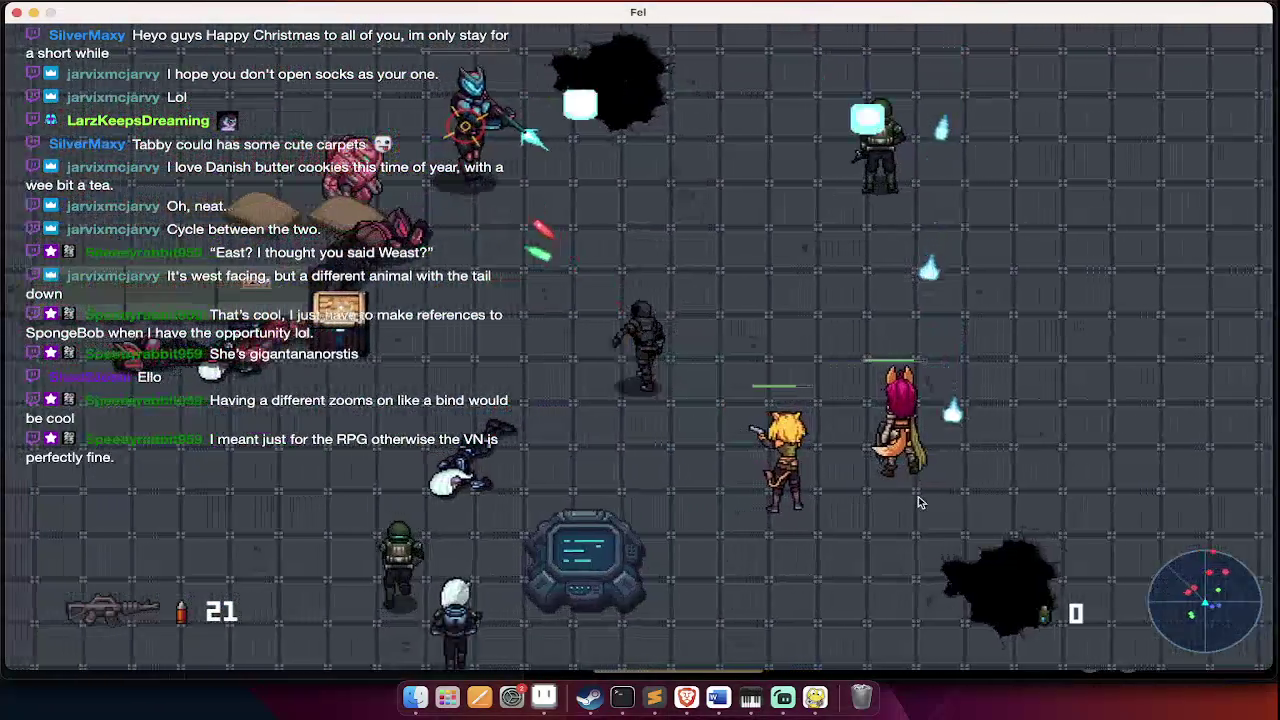
left_click(920, 495)
left_click(920, 500)
left_click(920, 502)
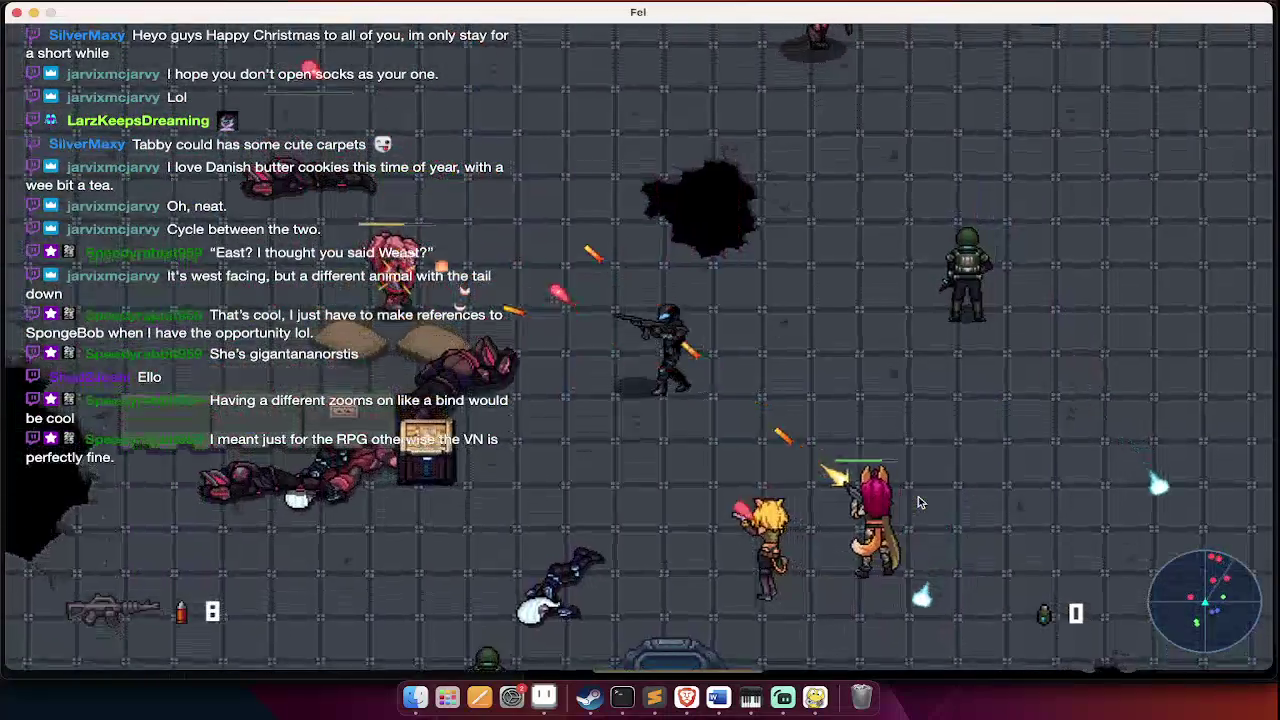
left_click(920, 502)
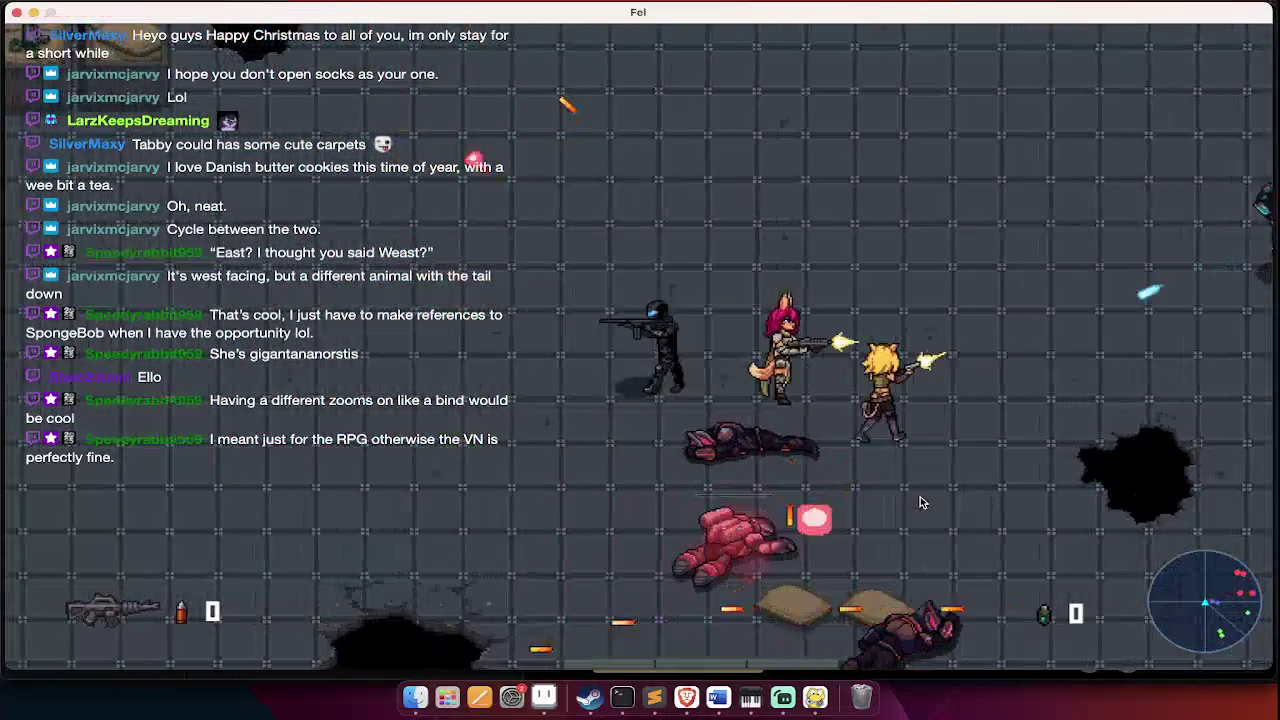
left_click(921, 502)
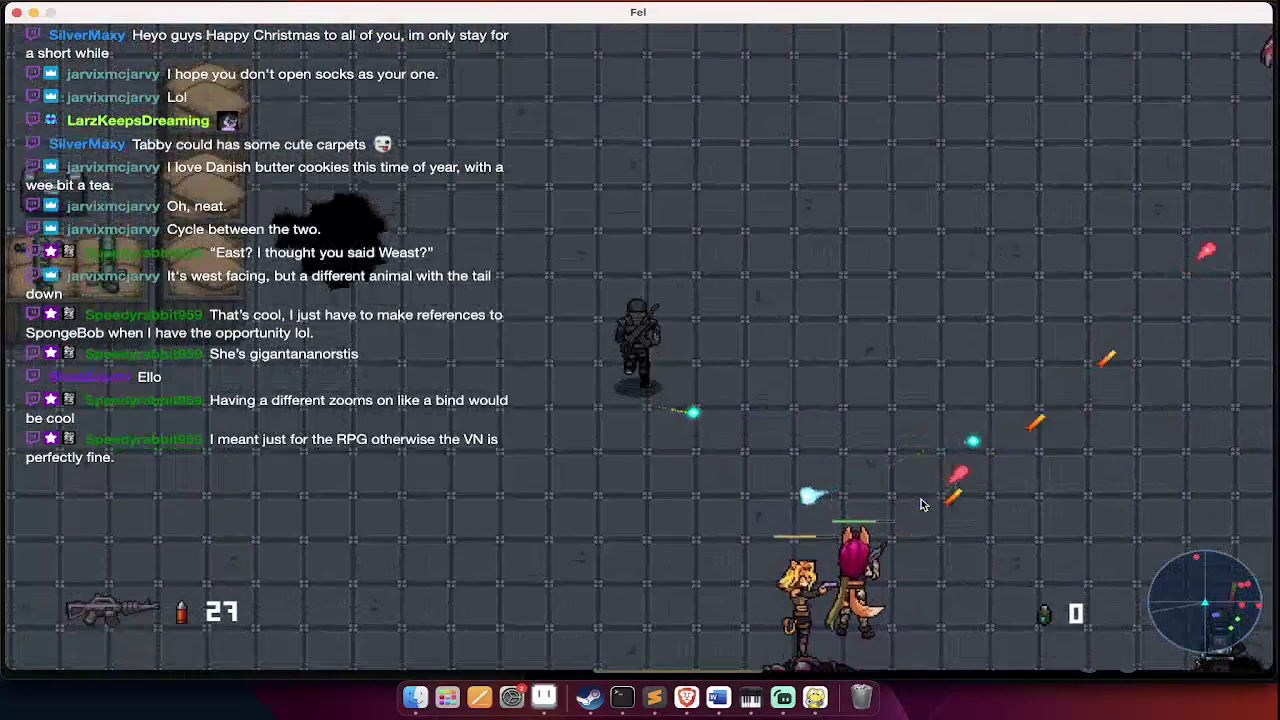
left_click(917, 503)
- Deploy an assist bot, reload, and keep shooting while moving across the arena
key("q")
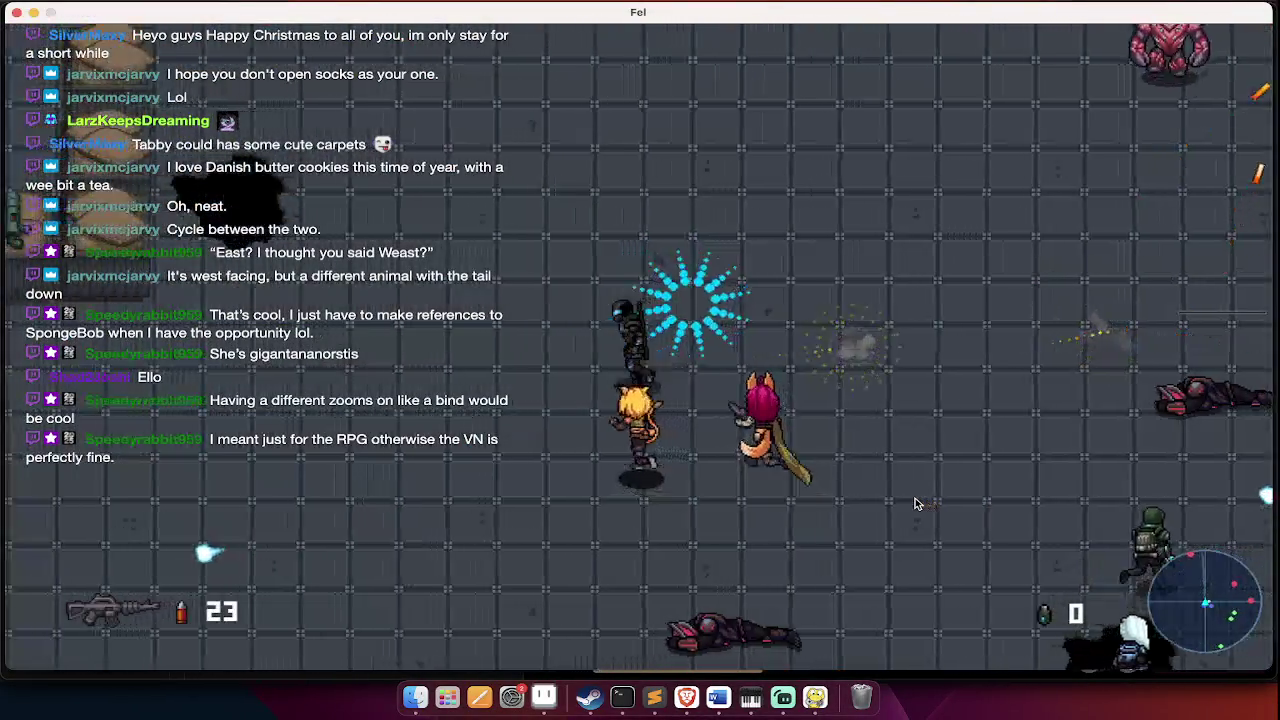
left_click(917, 503)
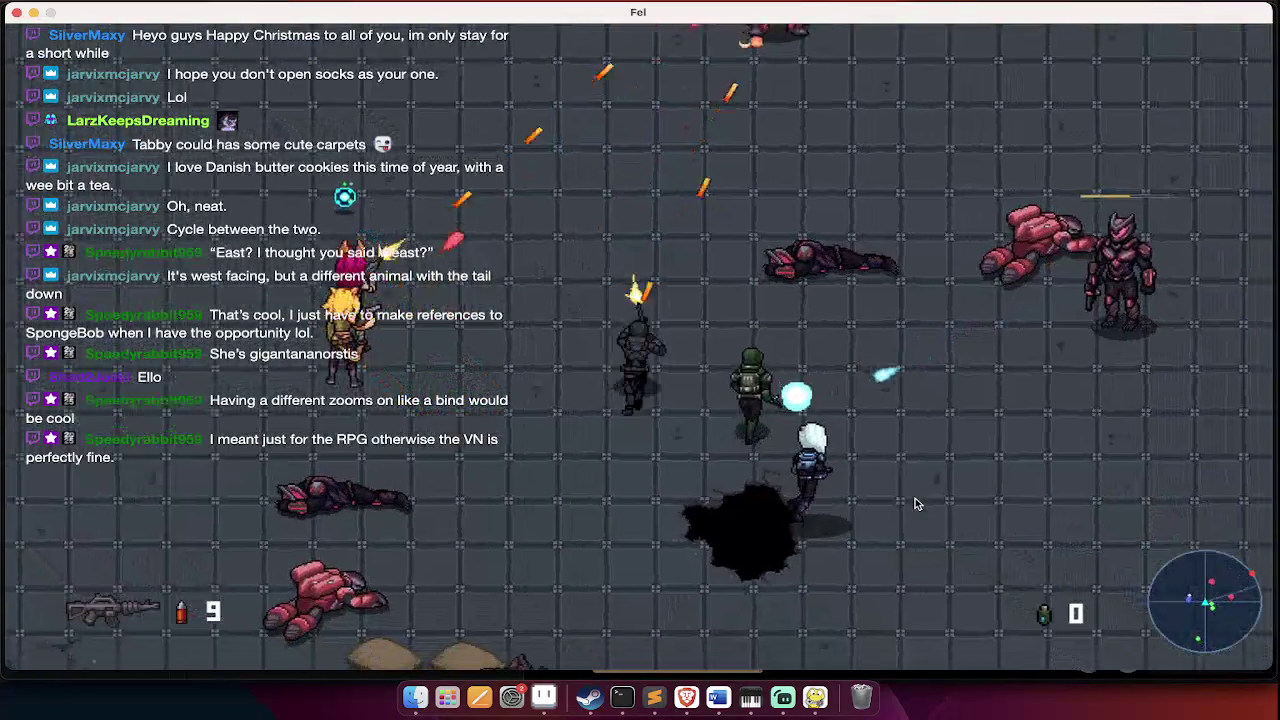
left_click(915, 503)
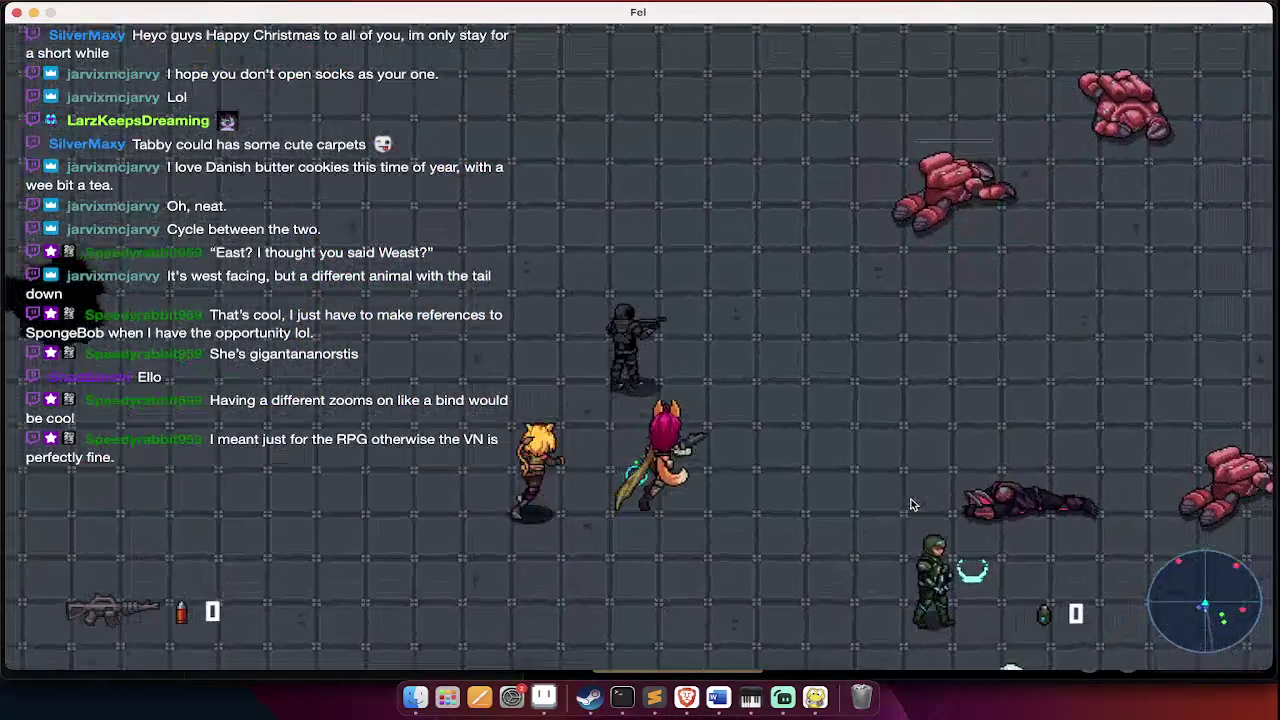
key("r")
left_click(910, 503)
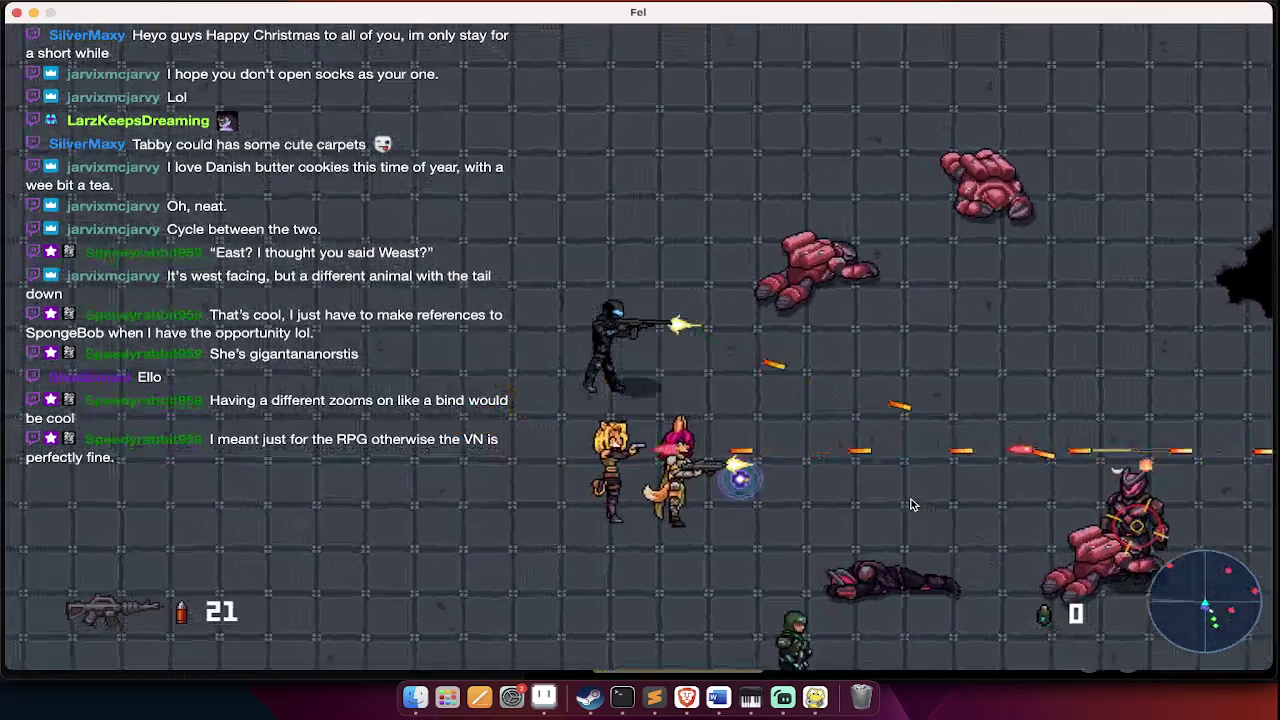
key("d")
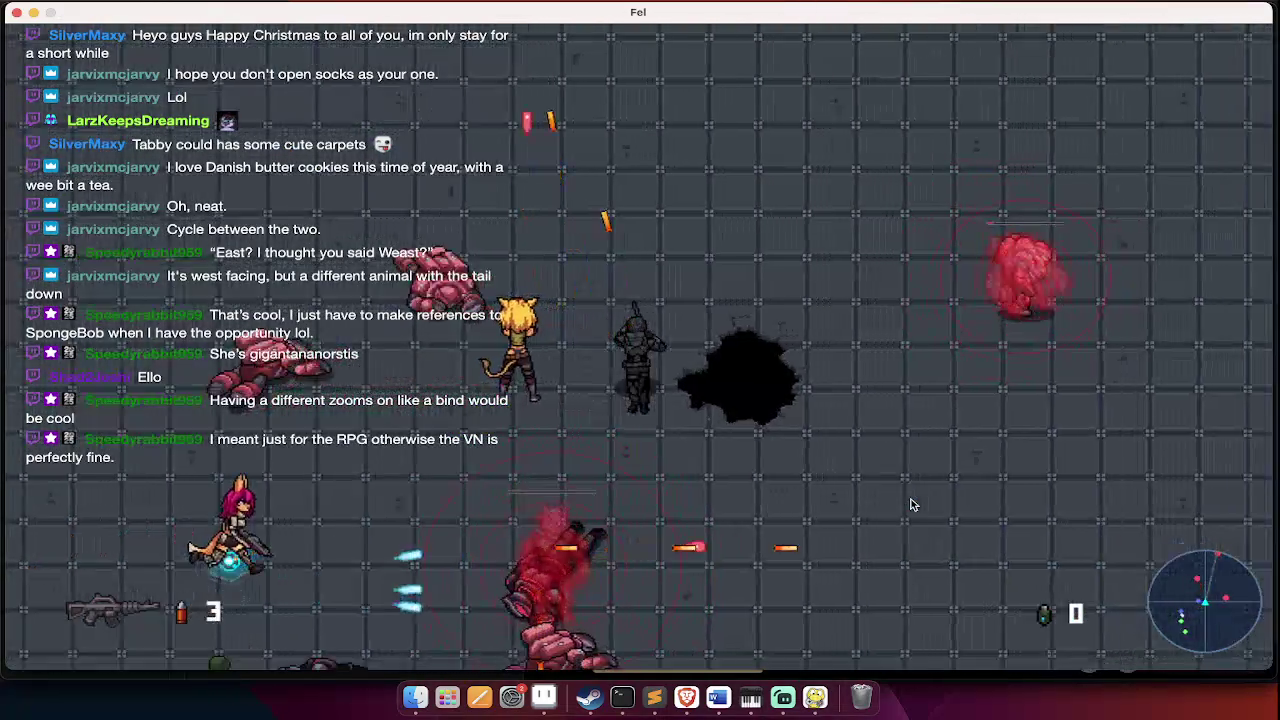
key("a")
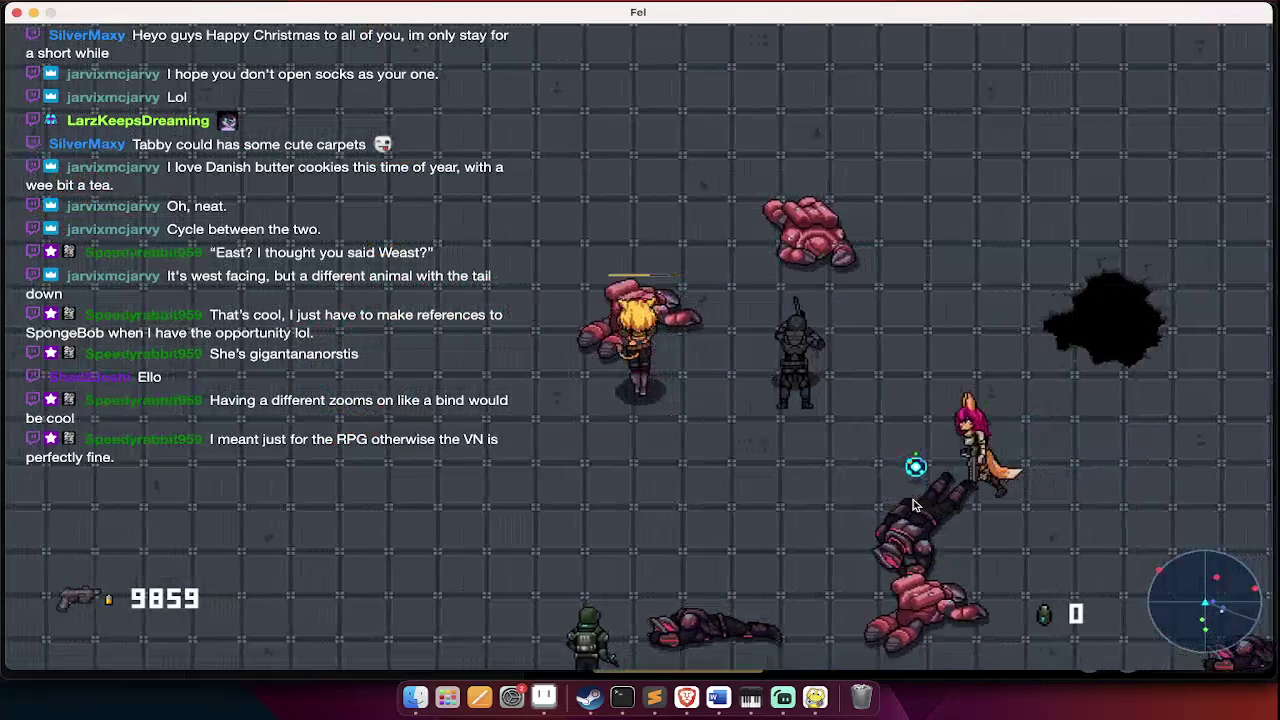
key("d")
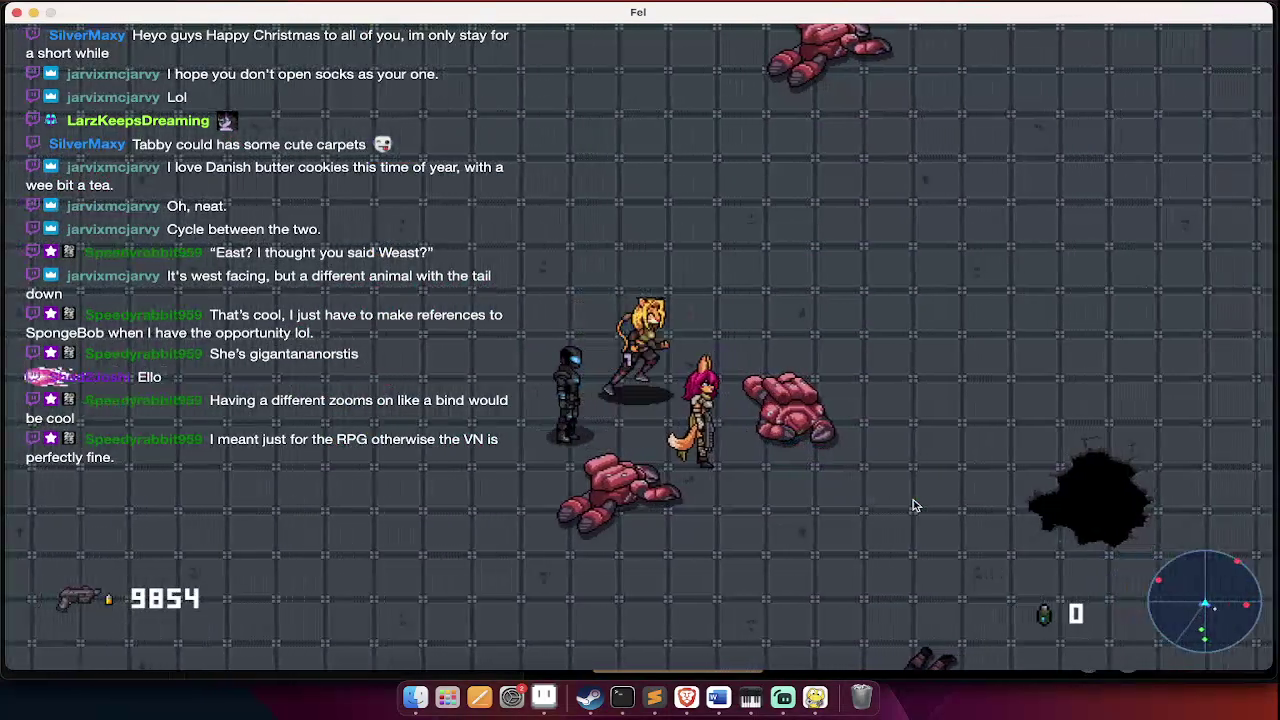
left_click(913, 505)
key("d")
left_click(913, 505)
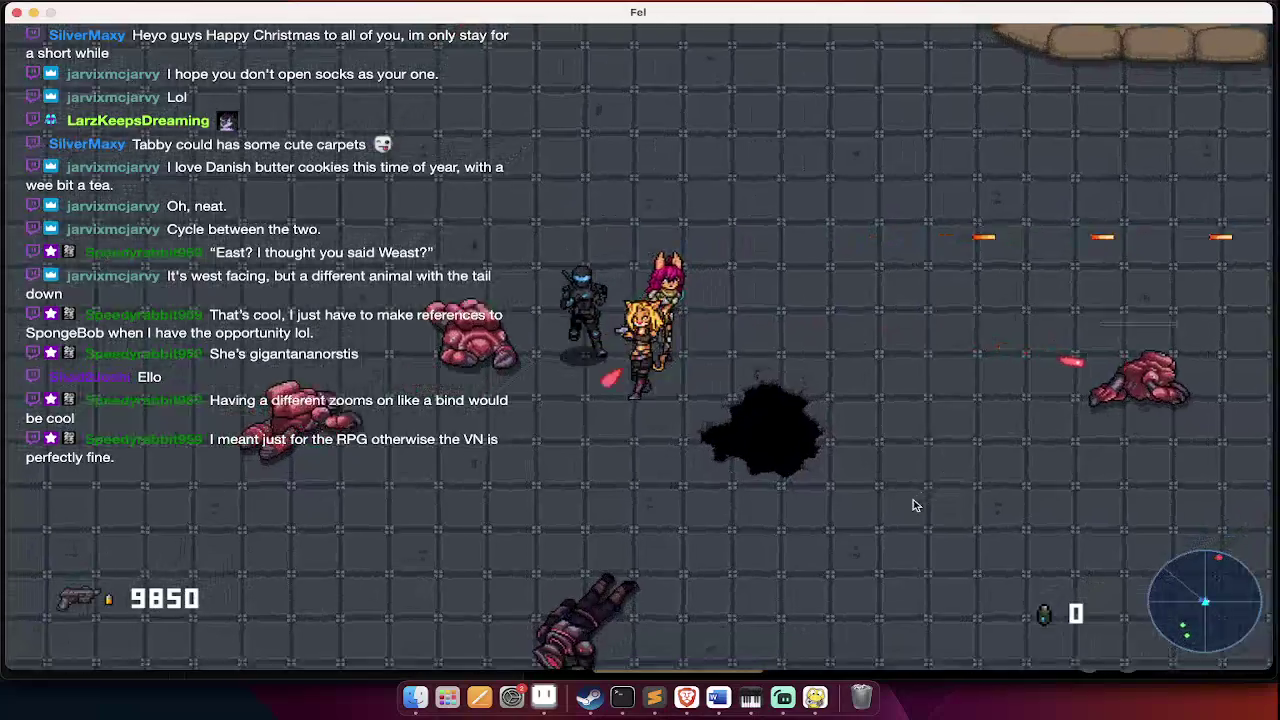
left_click(913, 505)
key("a")
left_click(913, 505)
left_click(916, 507)
key("a")
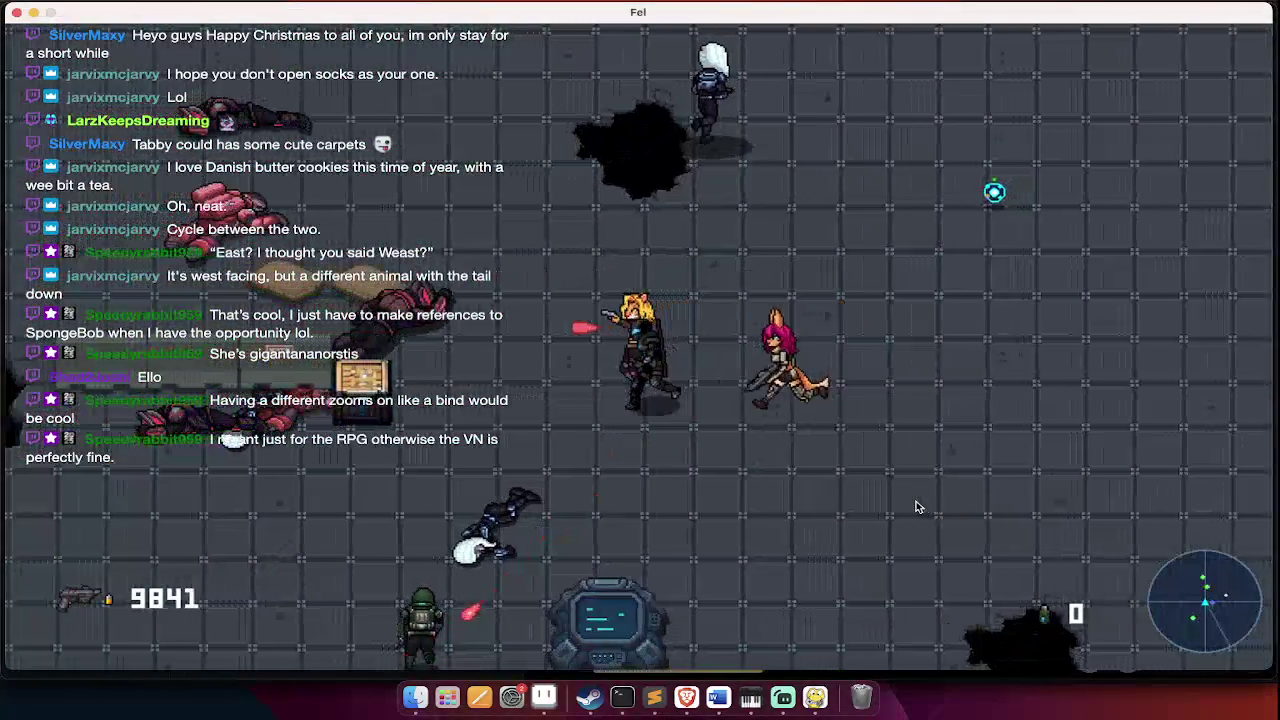
left_click(915, 507)
key("w")
- Switch back to the rifle and keep firing while moving up and right
key("w")
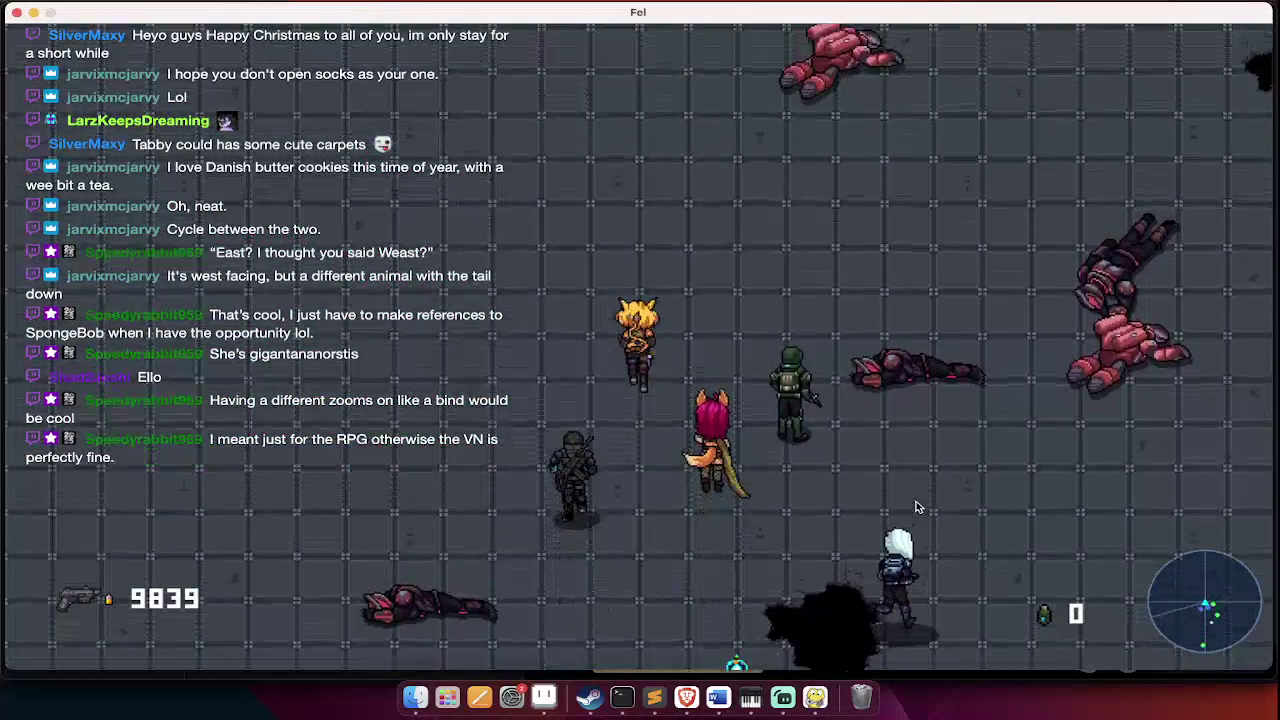
key("q")
key("w")
left_click(917, 507)
key("w")
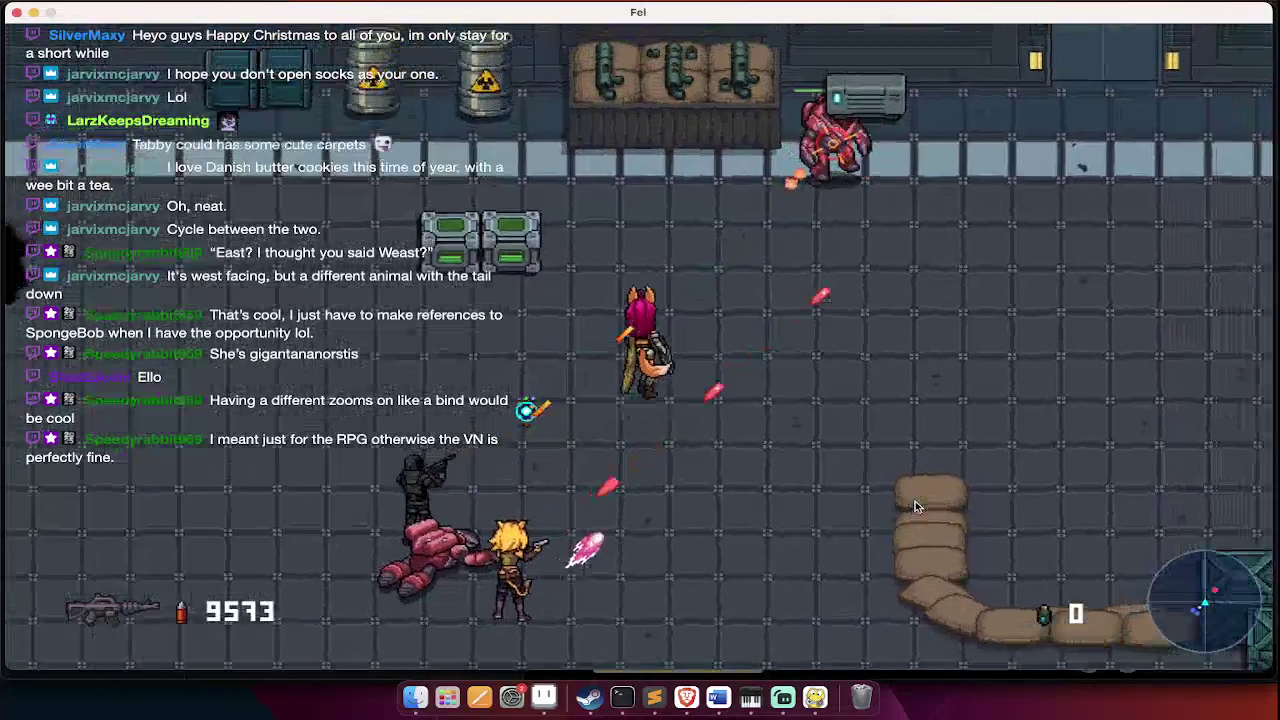
key("d")
left_click(915, 507)
left_click(915, 507)
key("w")
key("d")
left_click(915, 507)
key("s")
key("a")
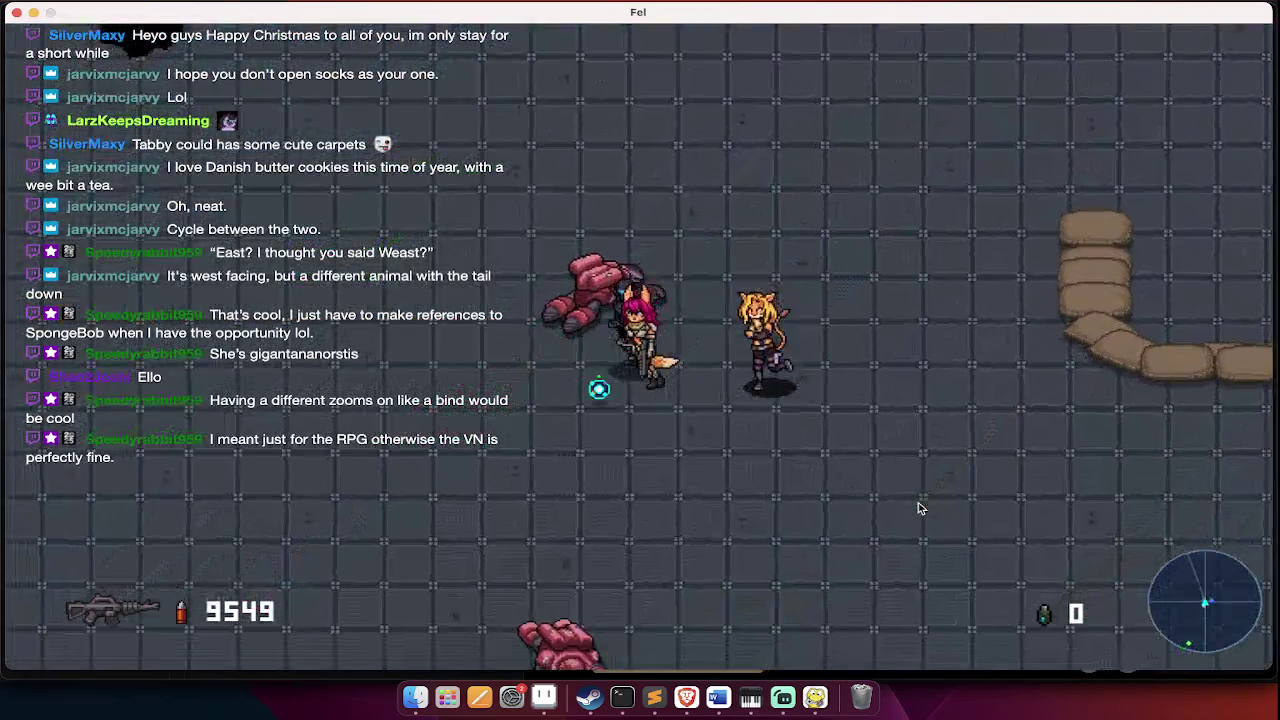
- Use an ability, change weapon, finish the remaining enemies, then switch to Streamlabs Desktop
key("e")
left_click(920, 509)
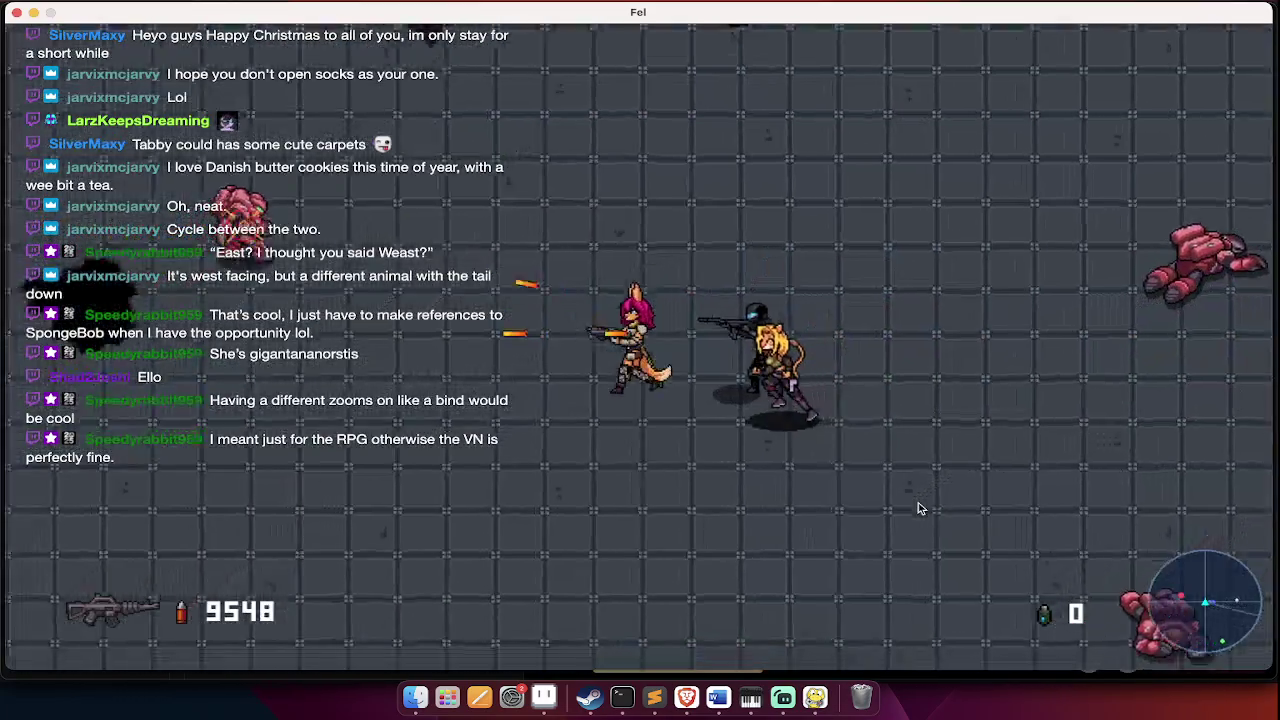
left_click(918, 508)
key("q")
left_click(918, 508)
left_click(919, 507)
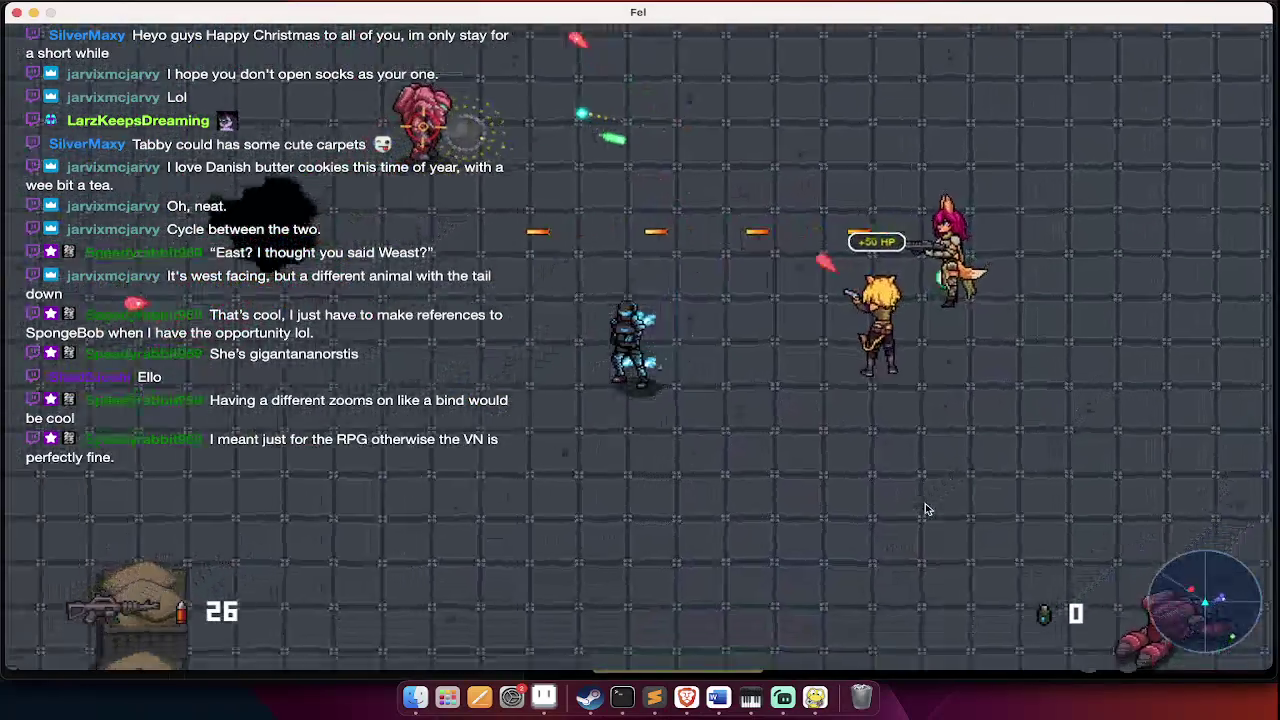
left_click(925, 504)
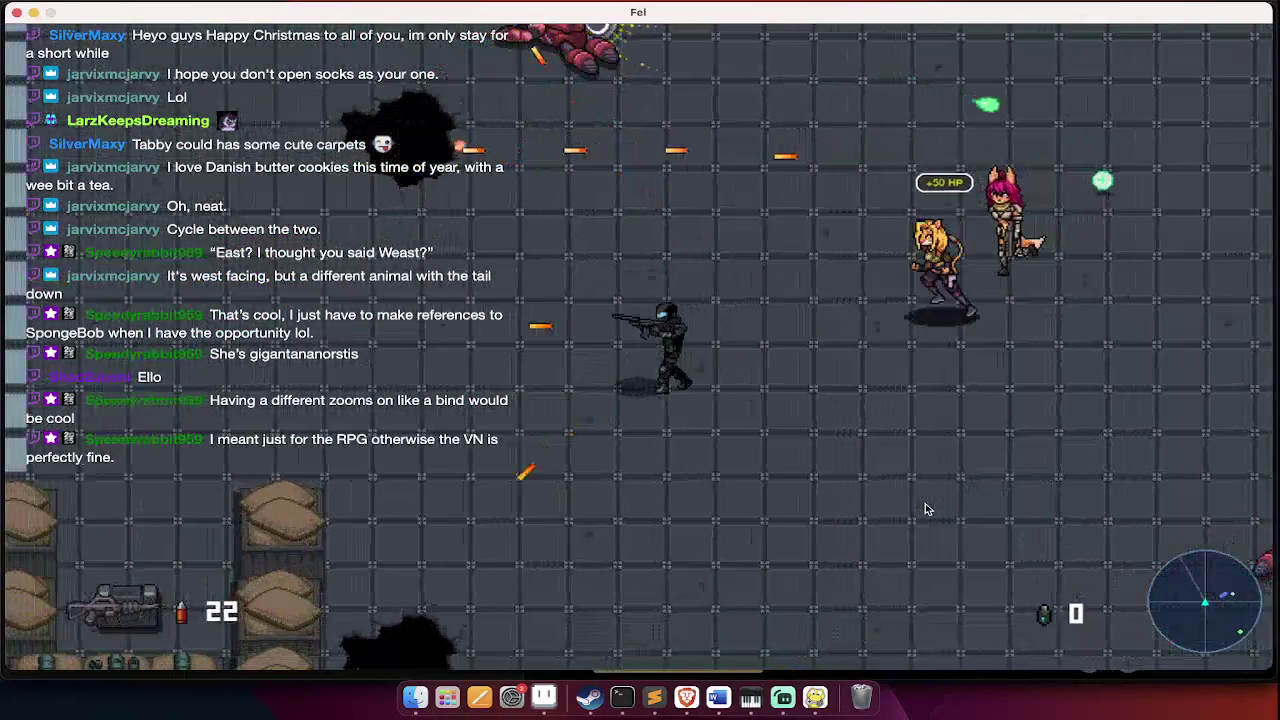
left_click(925, 504)
key("w")
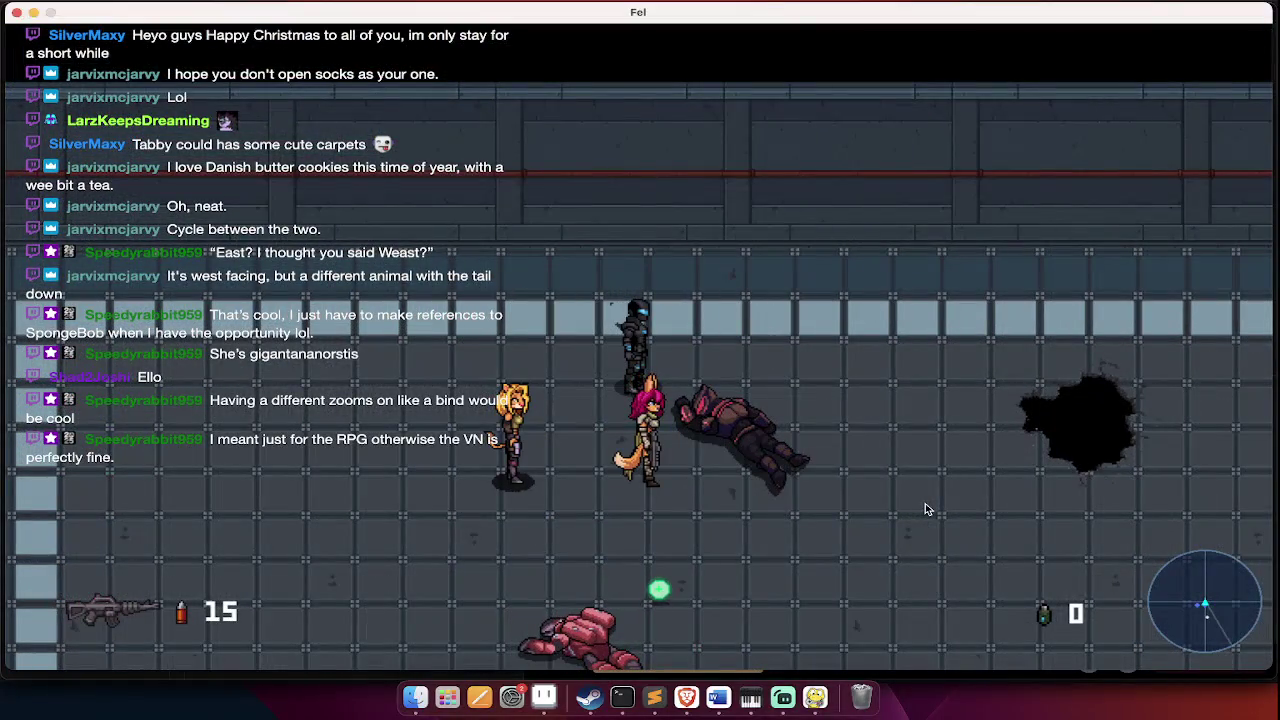
key("super+Tab")
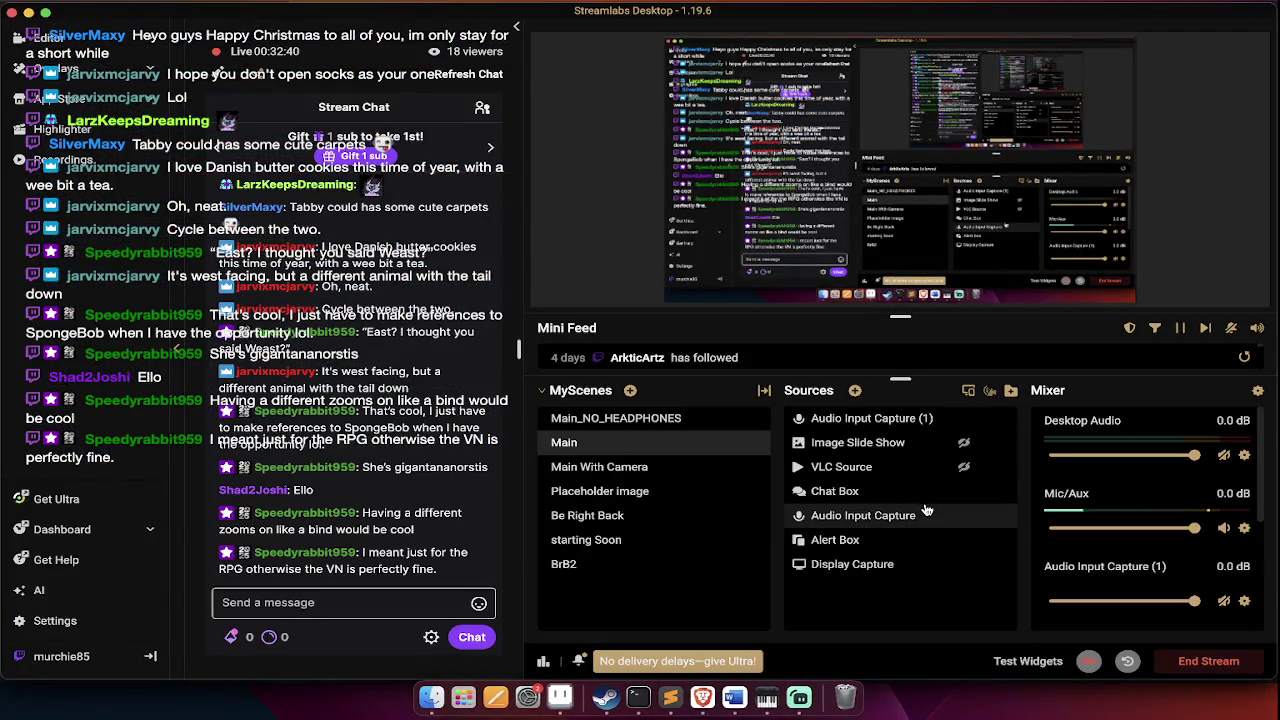
- Open plan.ase from the RPG > FULL LEVELS > Dunnimure folder in Aseprite
key("super+Tab")
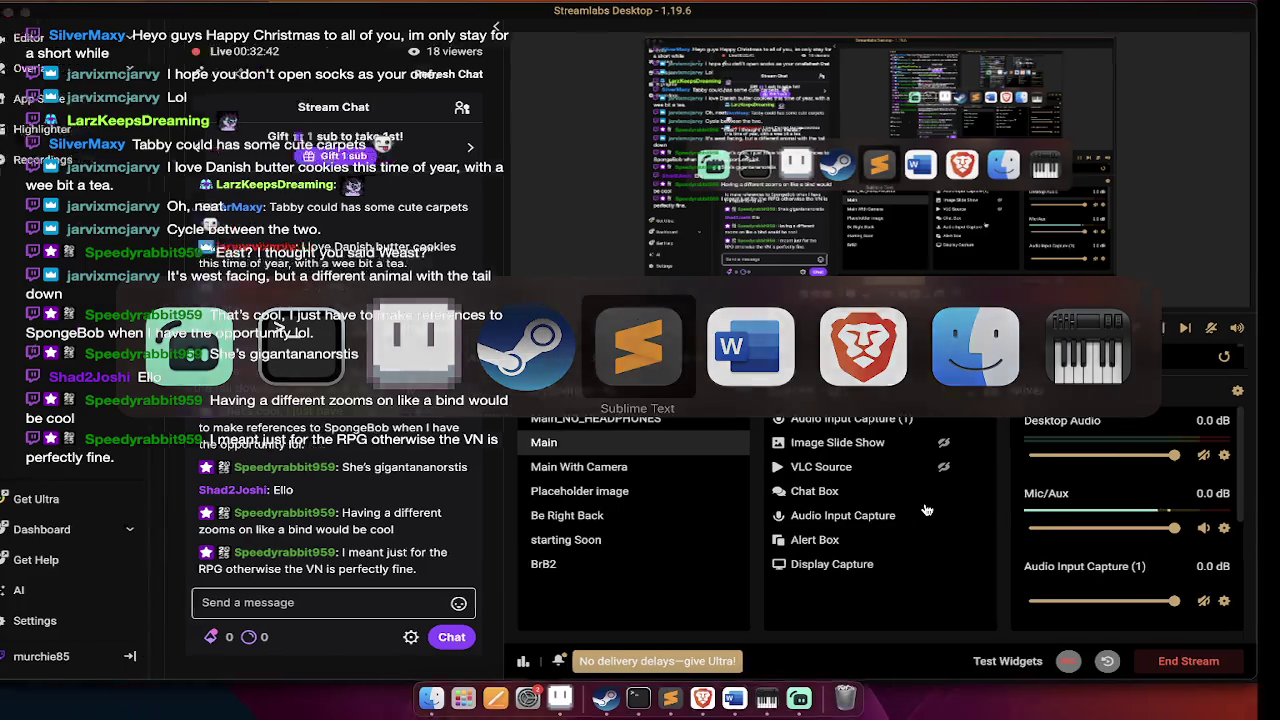
key("super+Tab")
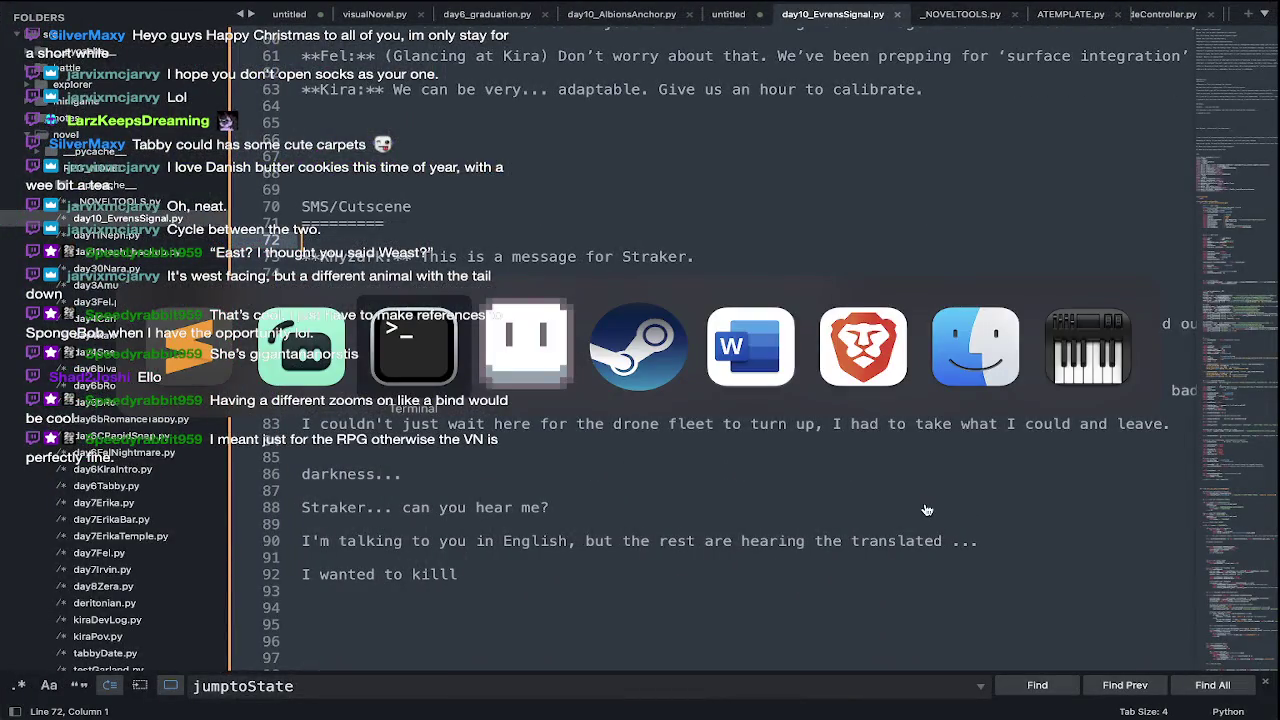
key("super+o")
key("BackSpace")
key("BackSpace")
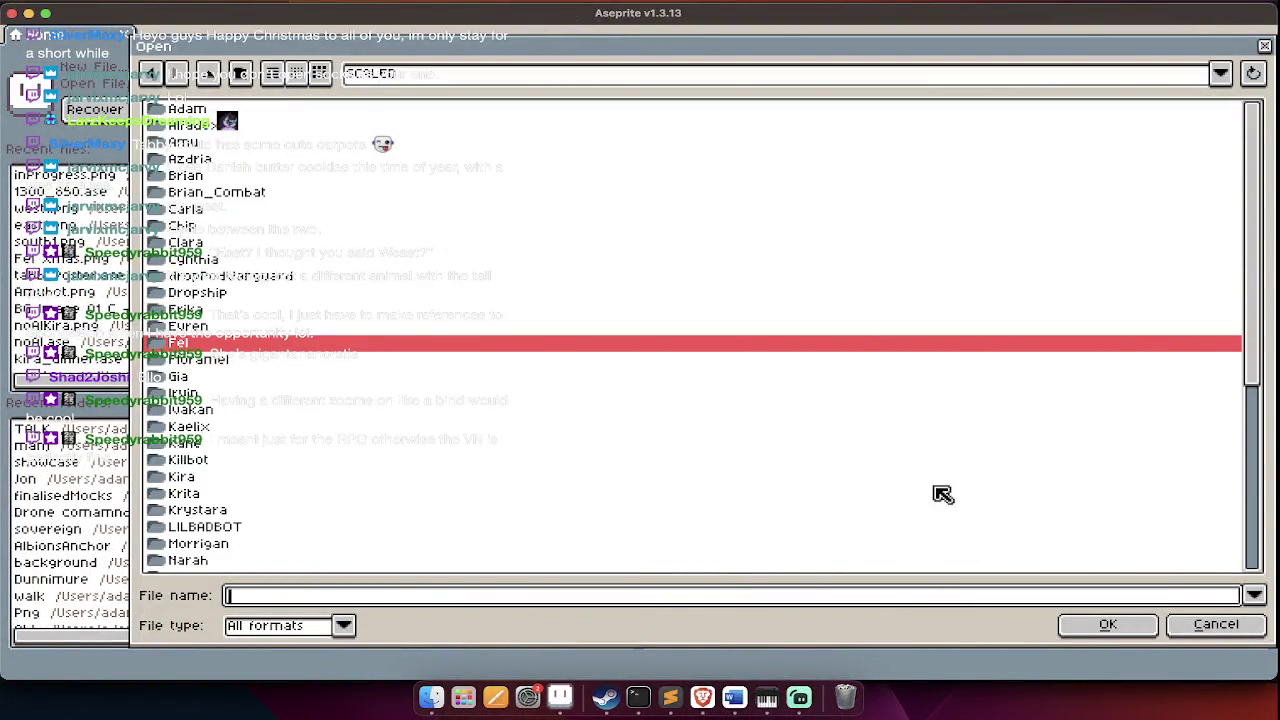
key("BackSpace")
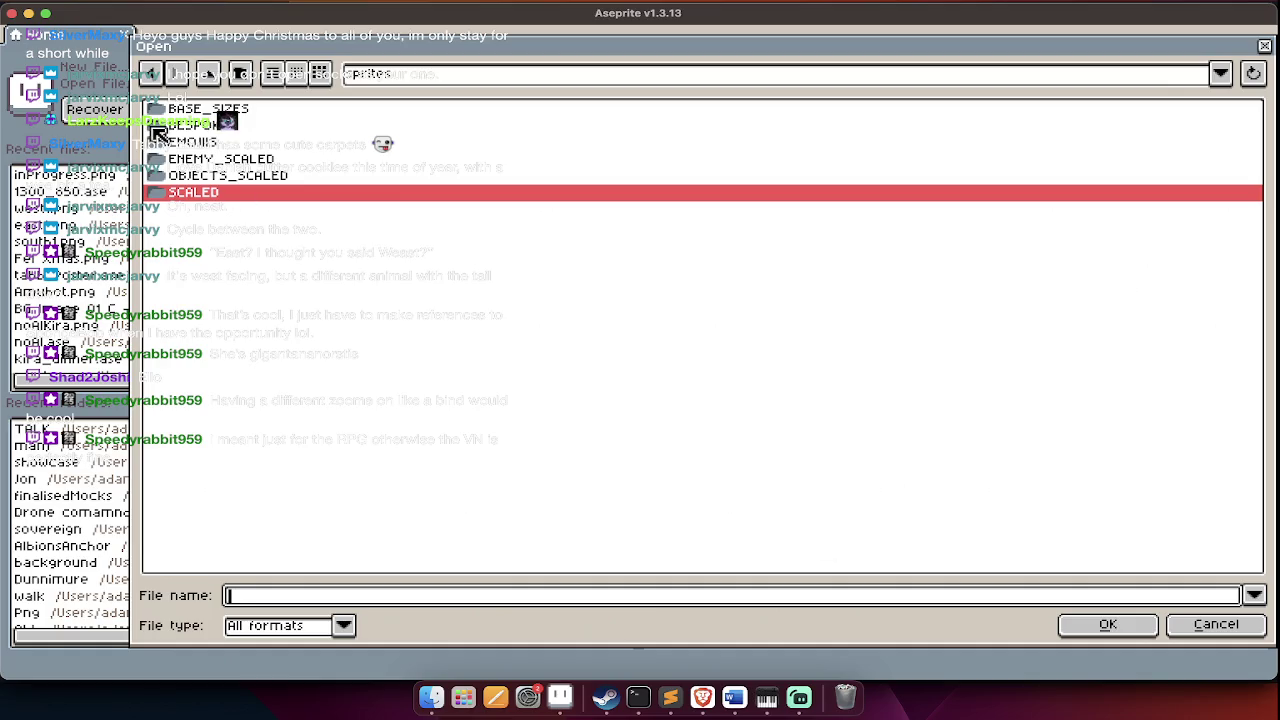
key("BackSpace")
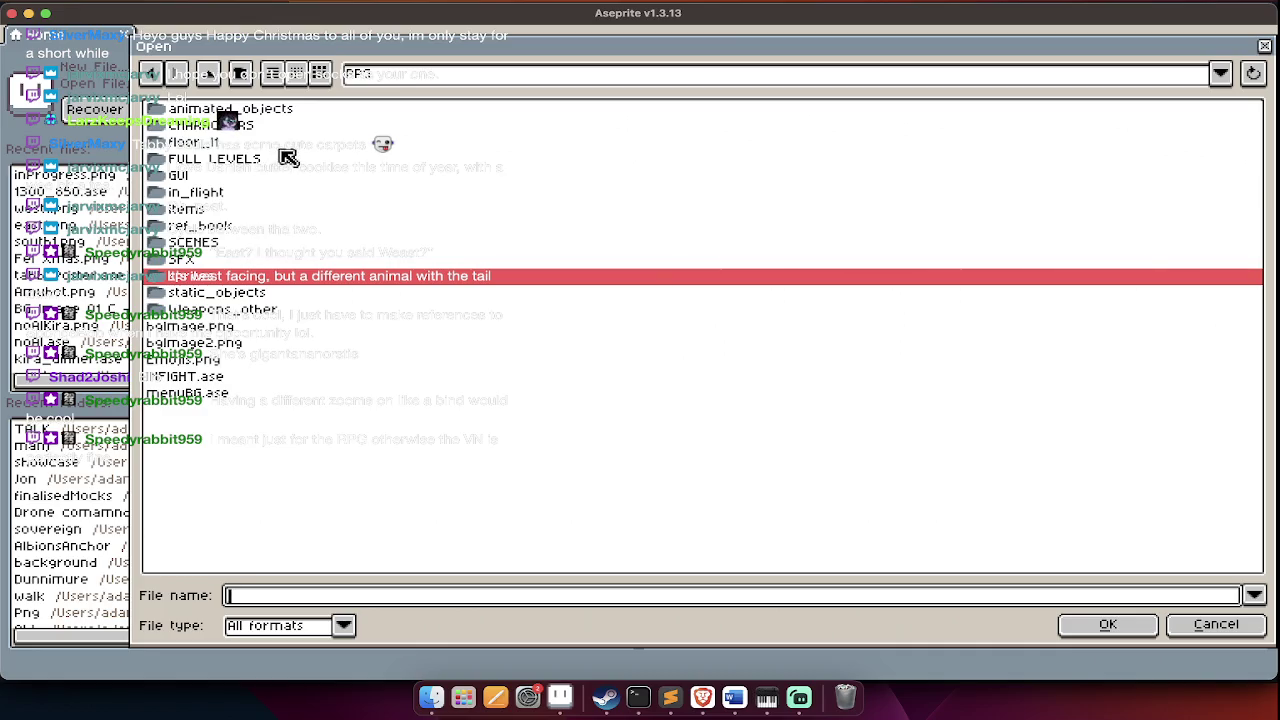
double_click(288, 158)
scroll(255, 287, "down", 2)
scroll(258, 290, "down", 3)
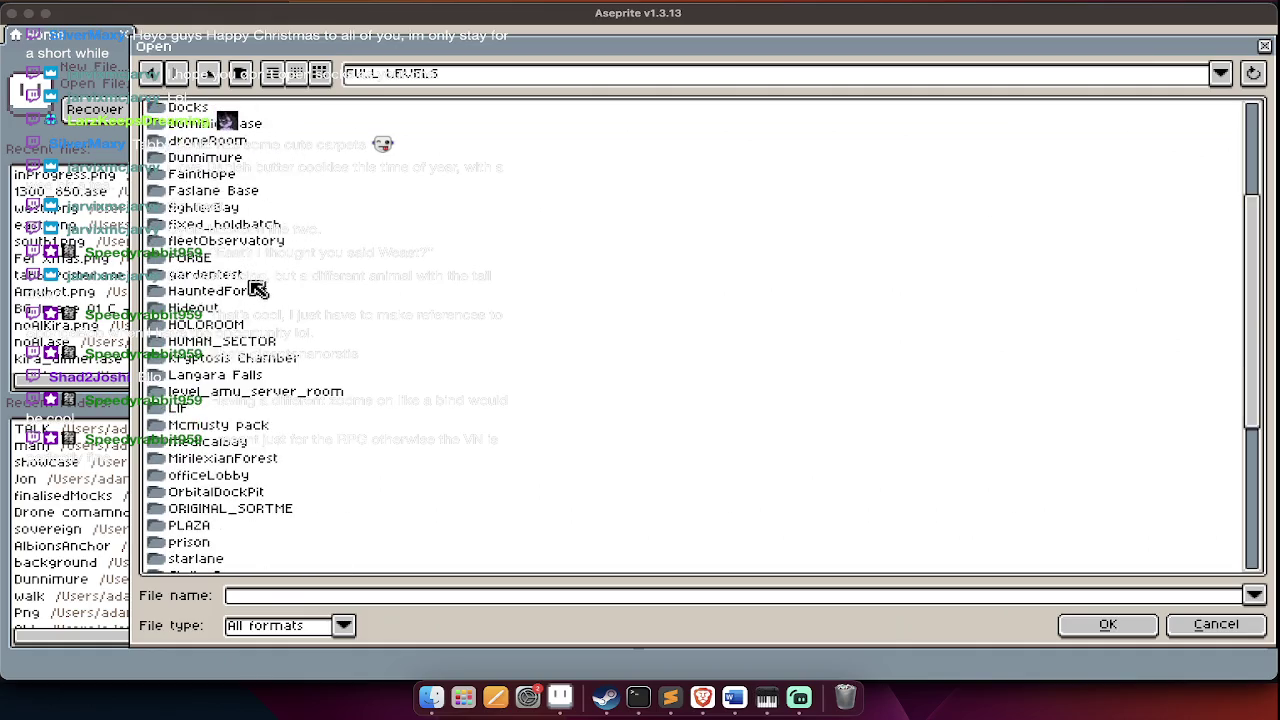
double_click(250, 160)
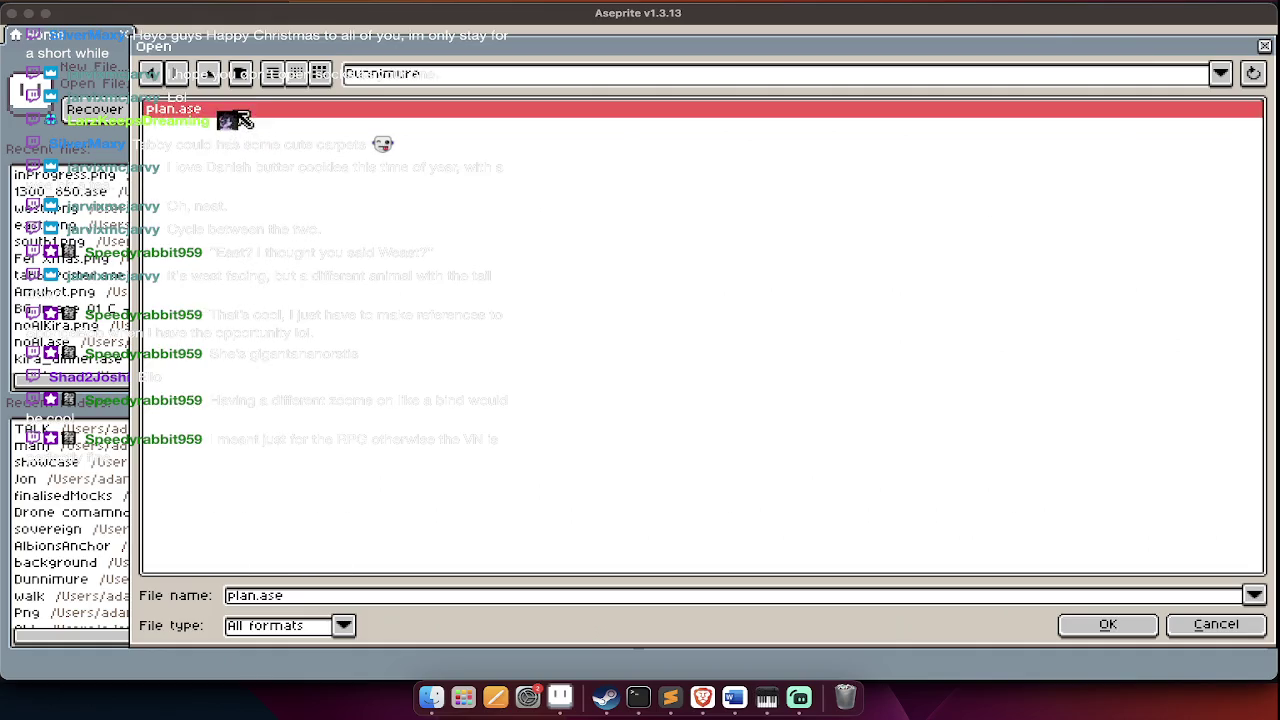
double_click(235, 112)
scroll(363, 297, "down", 5)
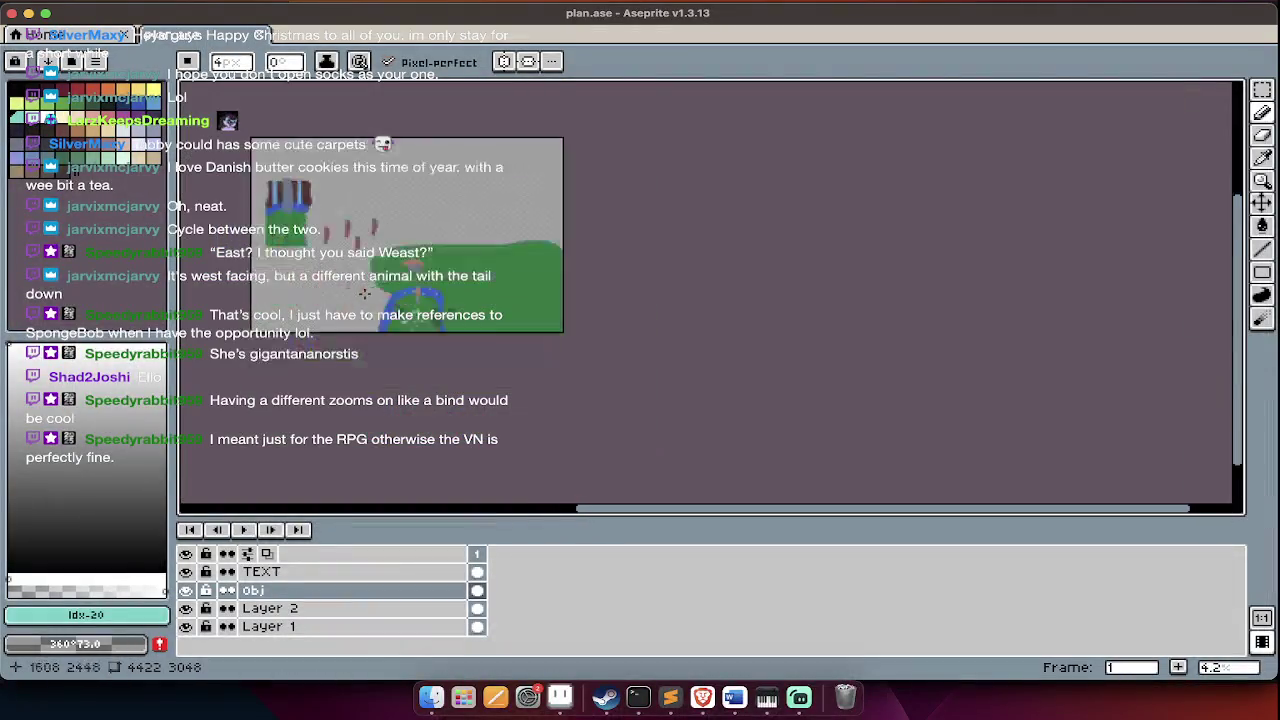
- Hide the timeline and pan around the river, landing area and cottage on the map
scroll(363, 297, "down", 4)
scroll(363, 297, "up", 1)
scroll(365, 297, "up", 1)
scroll(367, 298, "up", 2)
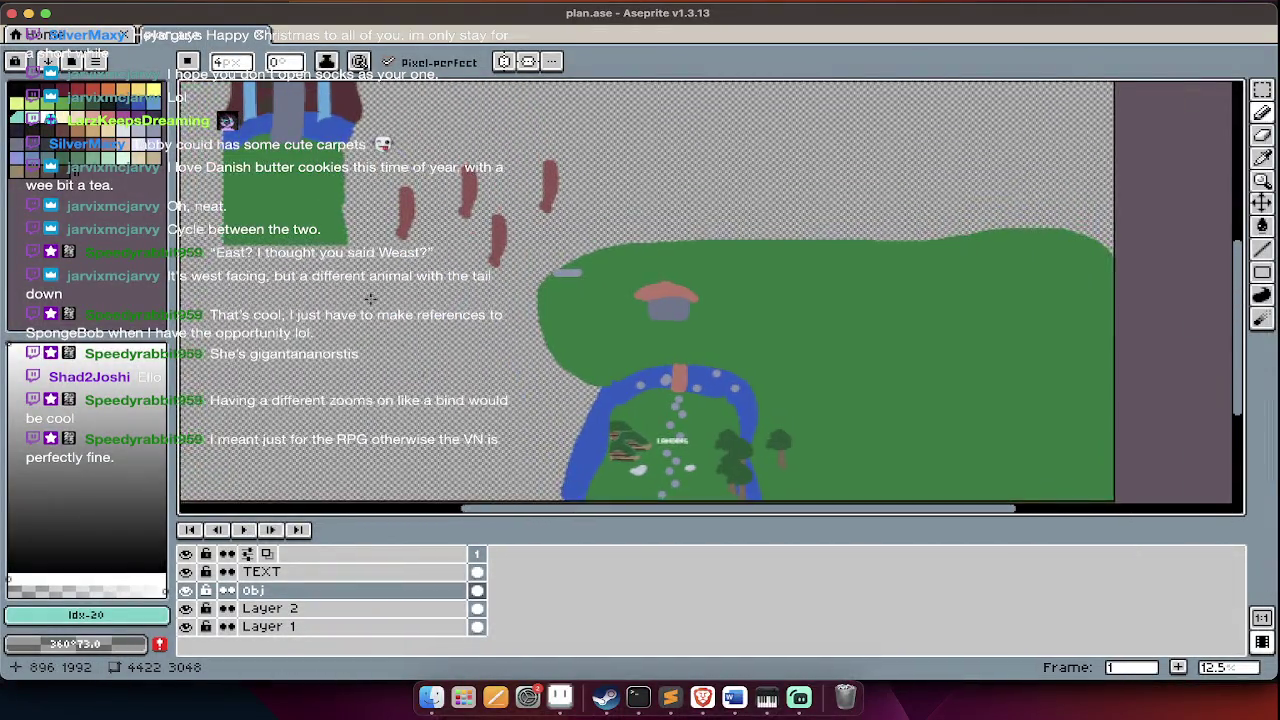
key("Tab")
scroll(370, 298, "up", 2)
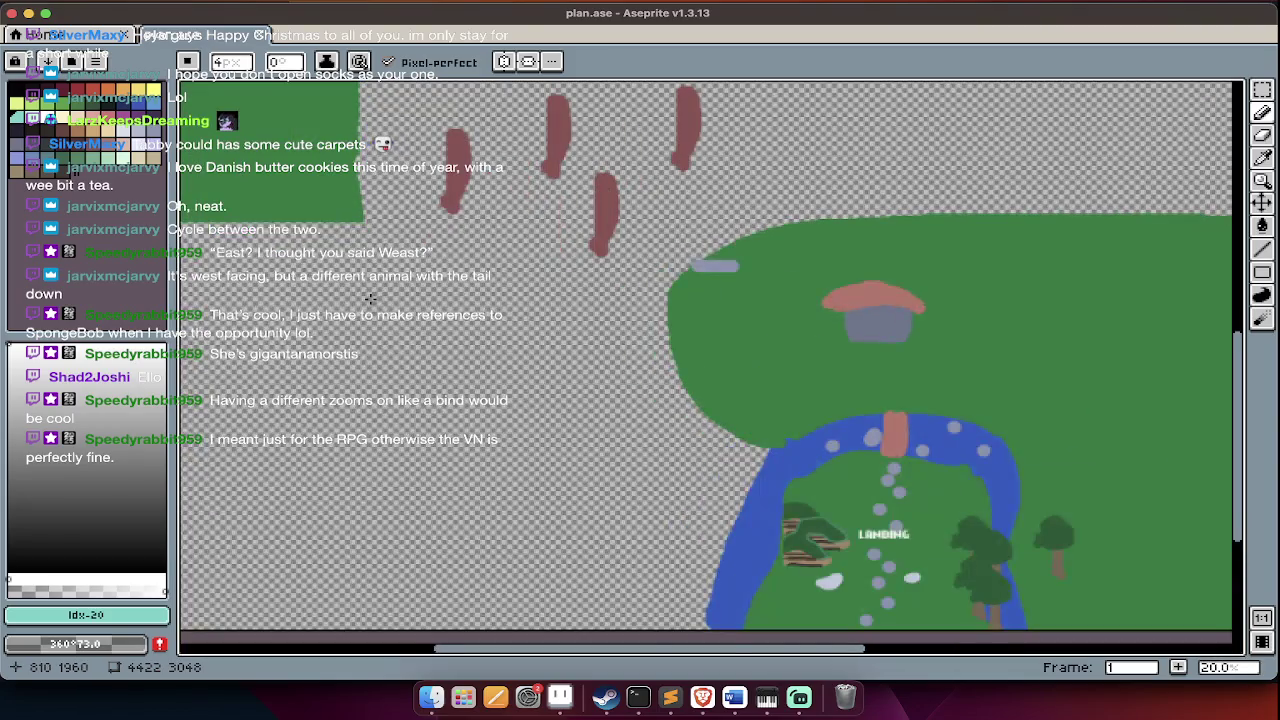
left_click_drag(887, 612, 673, 488)
scroll(673, 488, "up", 3)
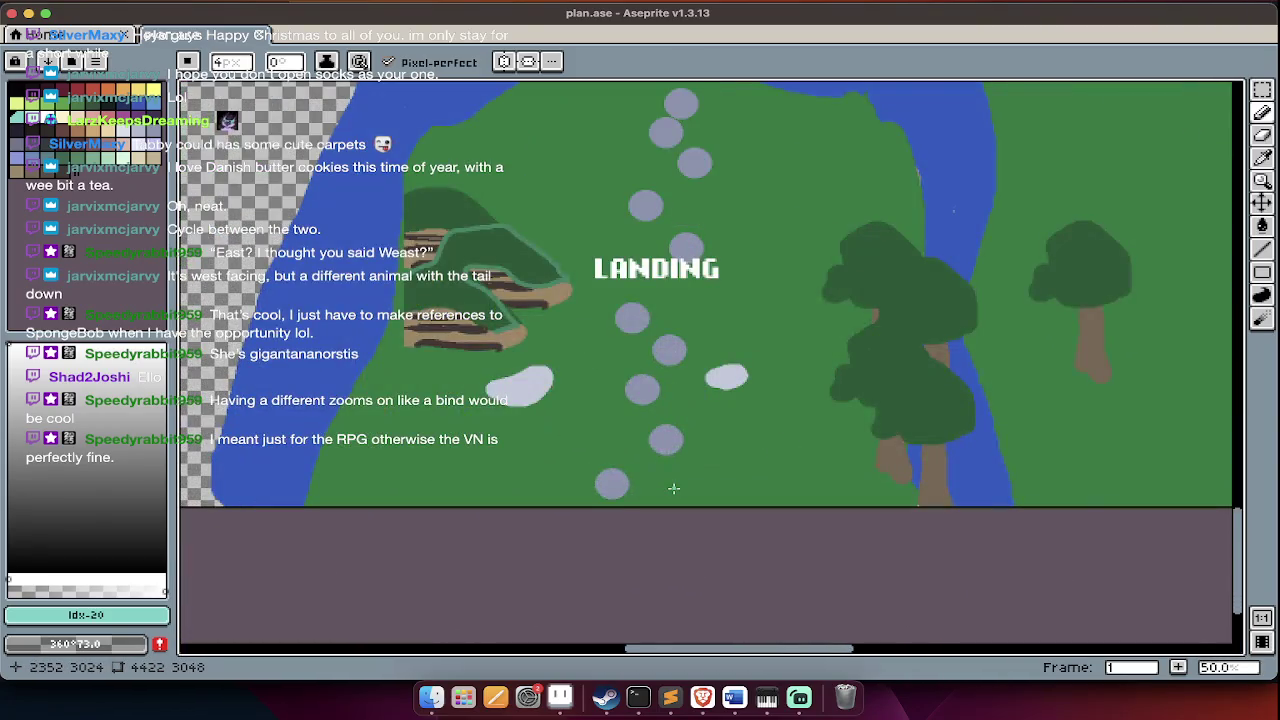
left_click_drag(678, 391, 659, 497)
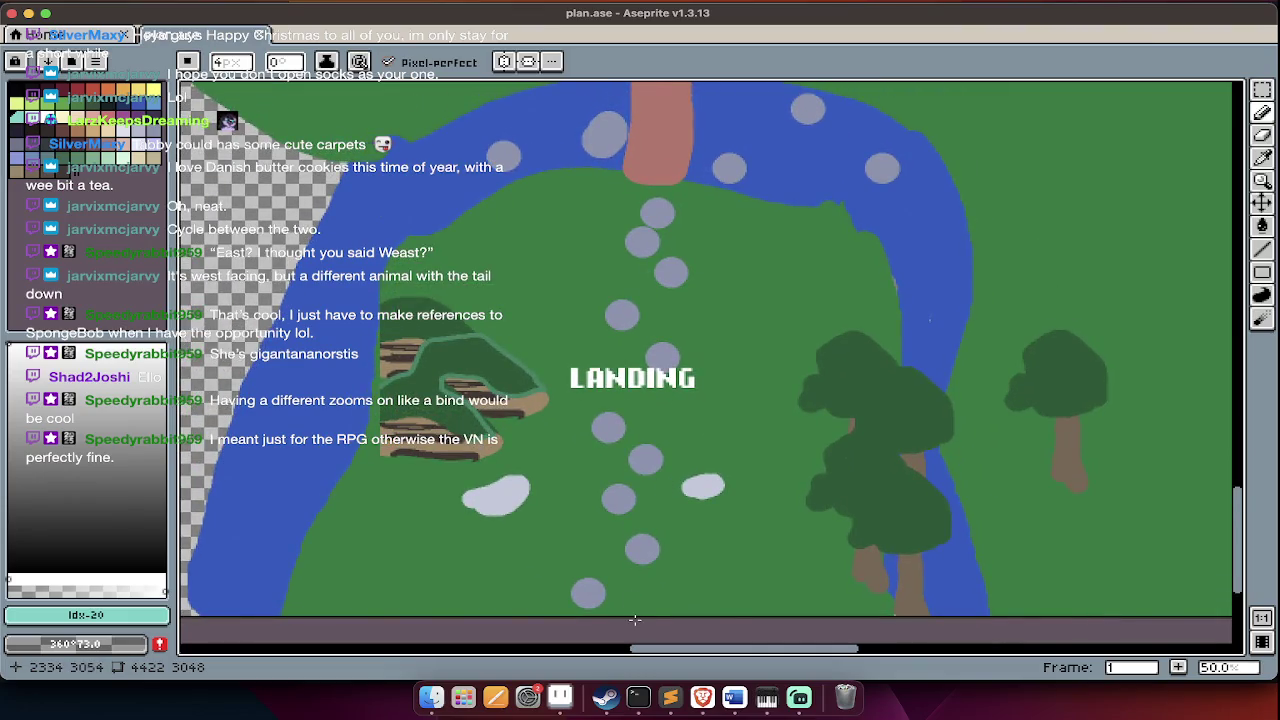
scroll(633, 627, "down", 2)
scroll(637, 587, "up", 2)
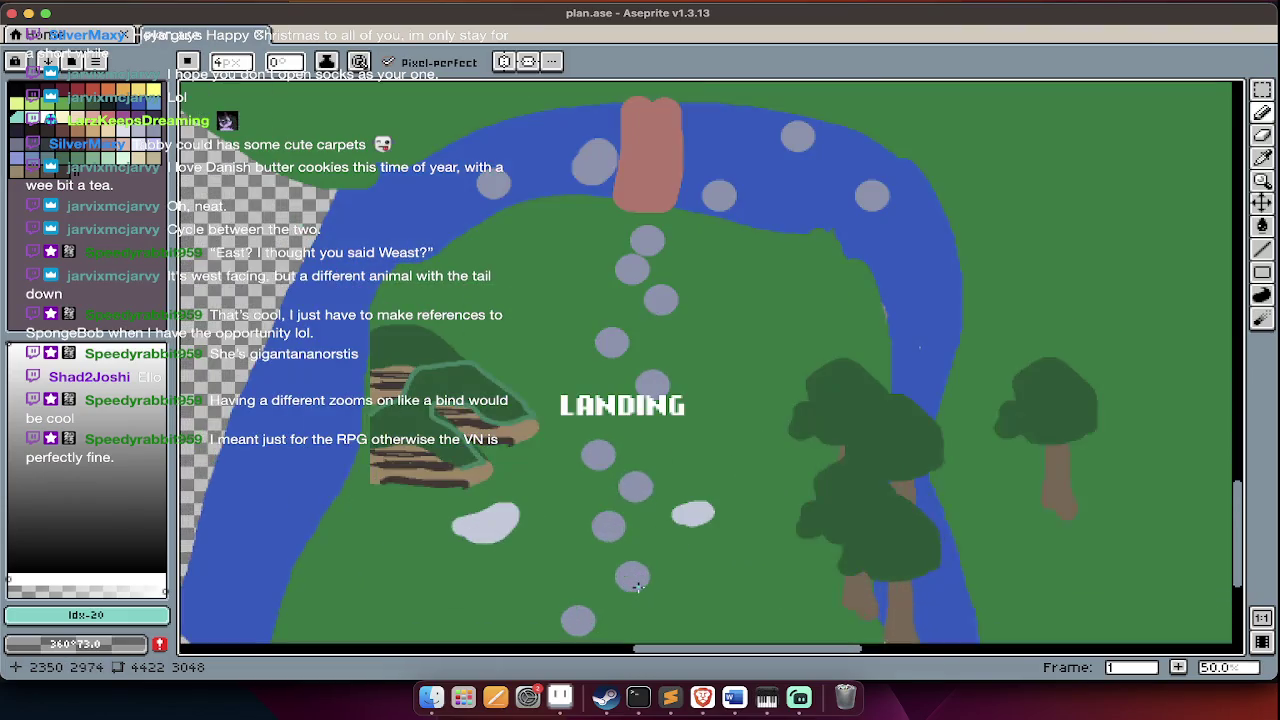
scroll(653, 360, "up", 3)
scroll(653, 360, "down", 3)
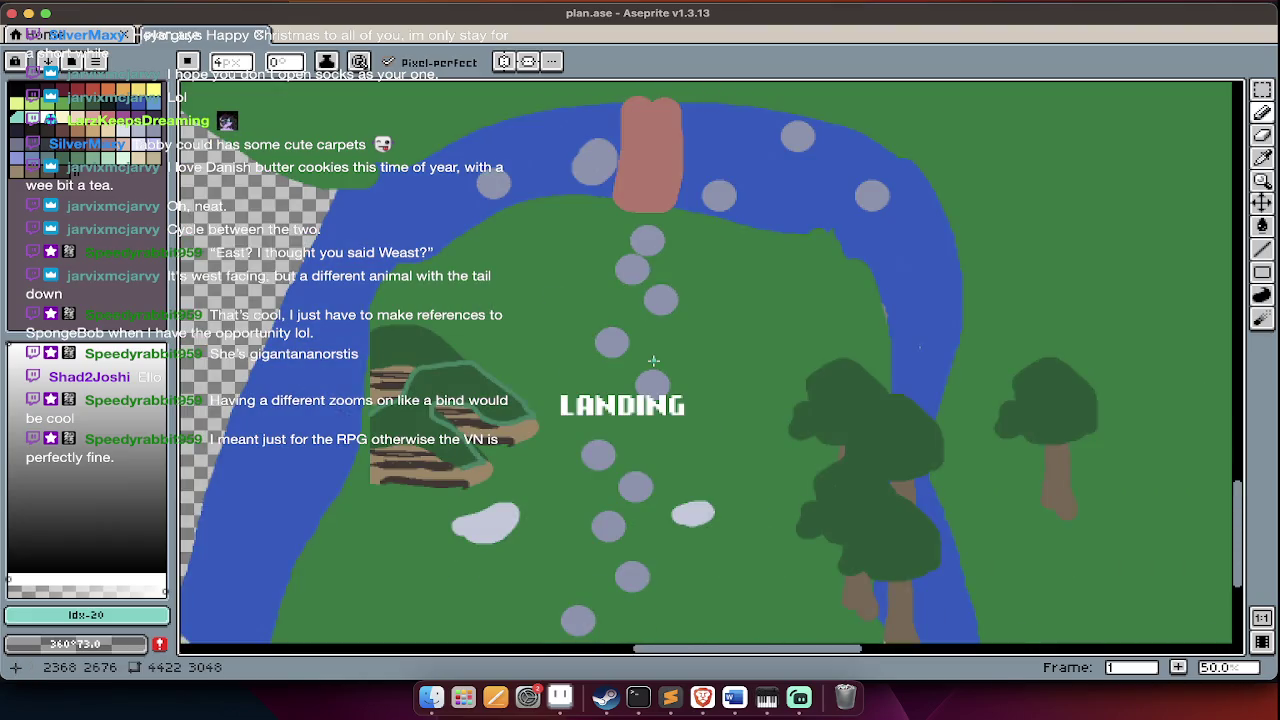
scroll(653, 360, "down", 3)
left_click_drag(535, 280, 640, 414)
key("q")
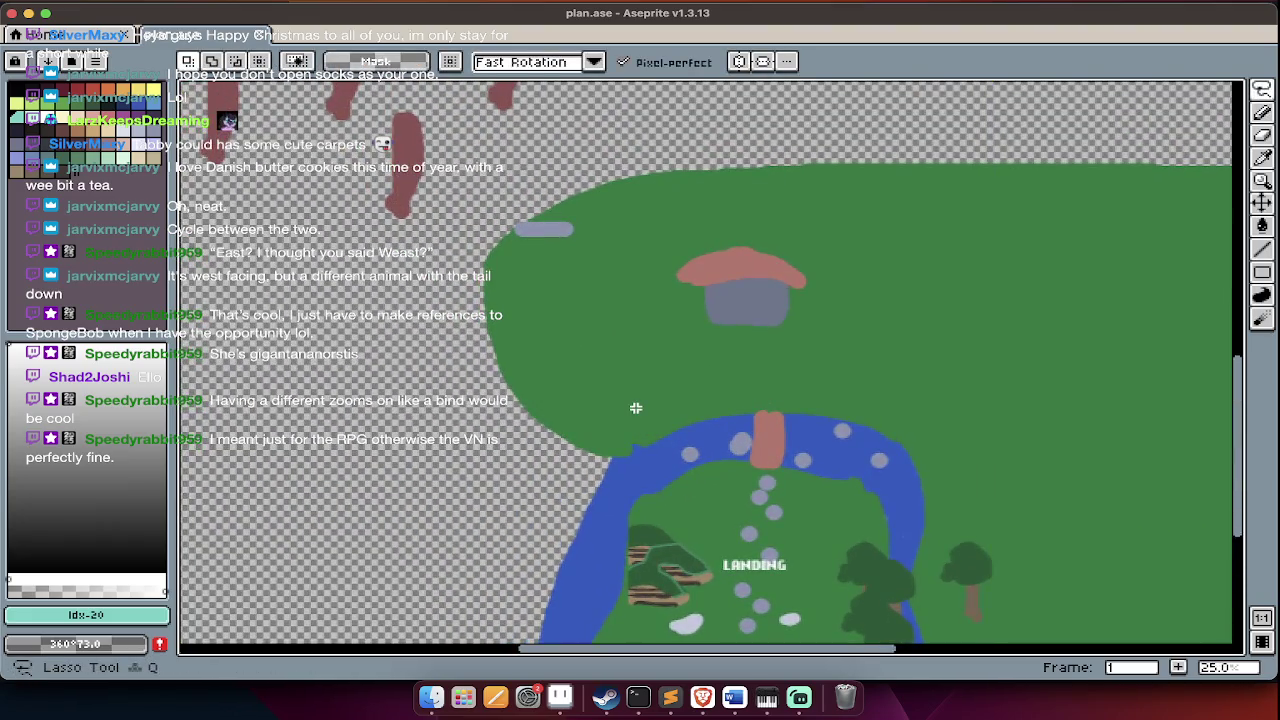
- Relaunch Aseprite from the Launchpad search
key("super+Tab")
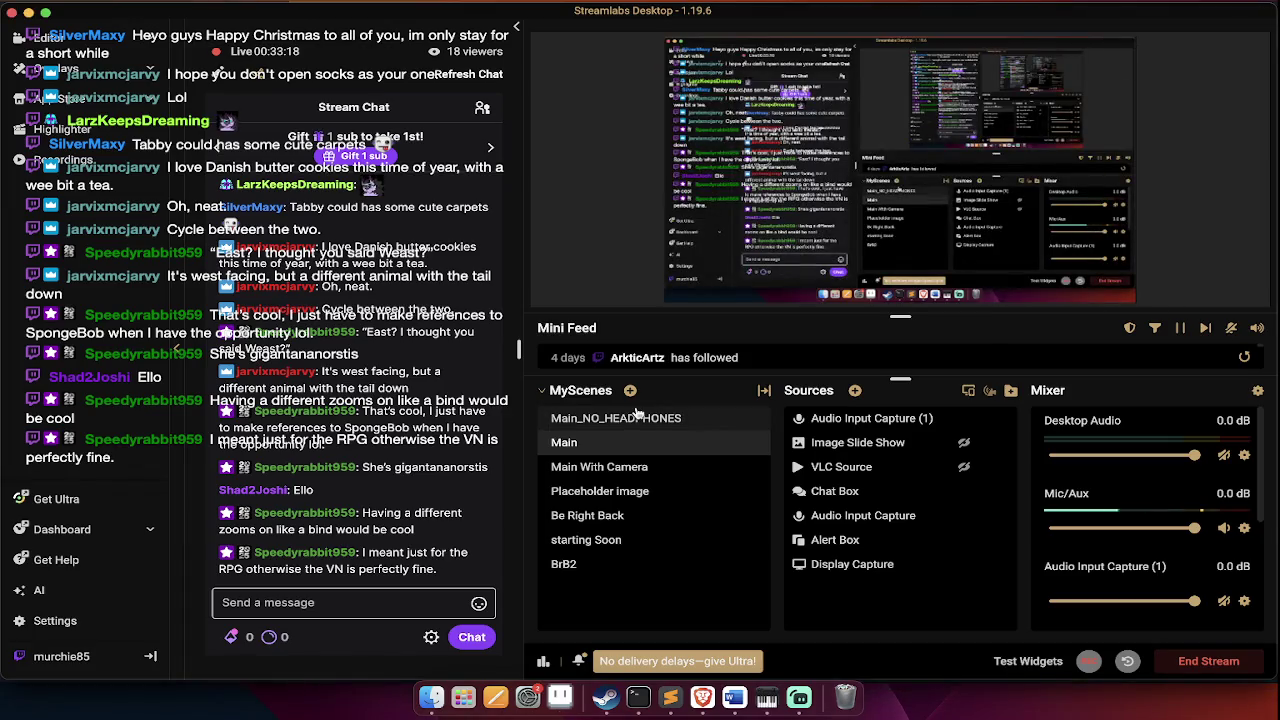
key("F4")
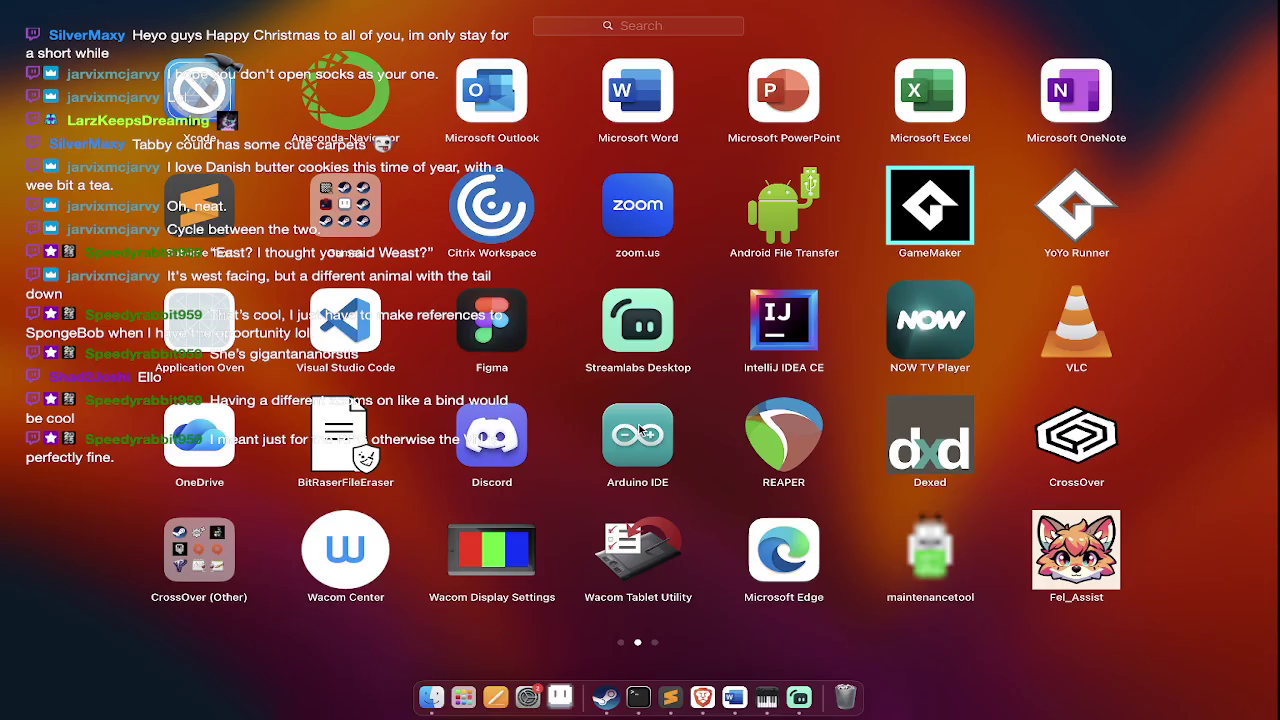
type("aswe")
key("BackSpace")
type("e")
key("Return")
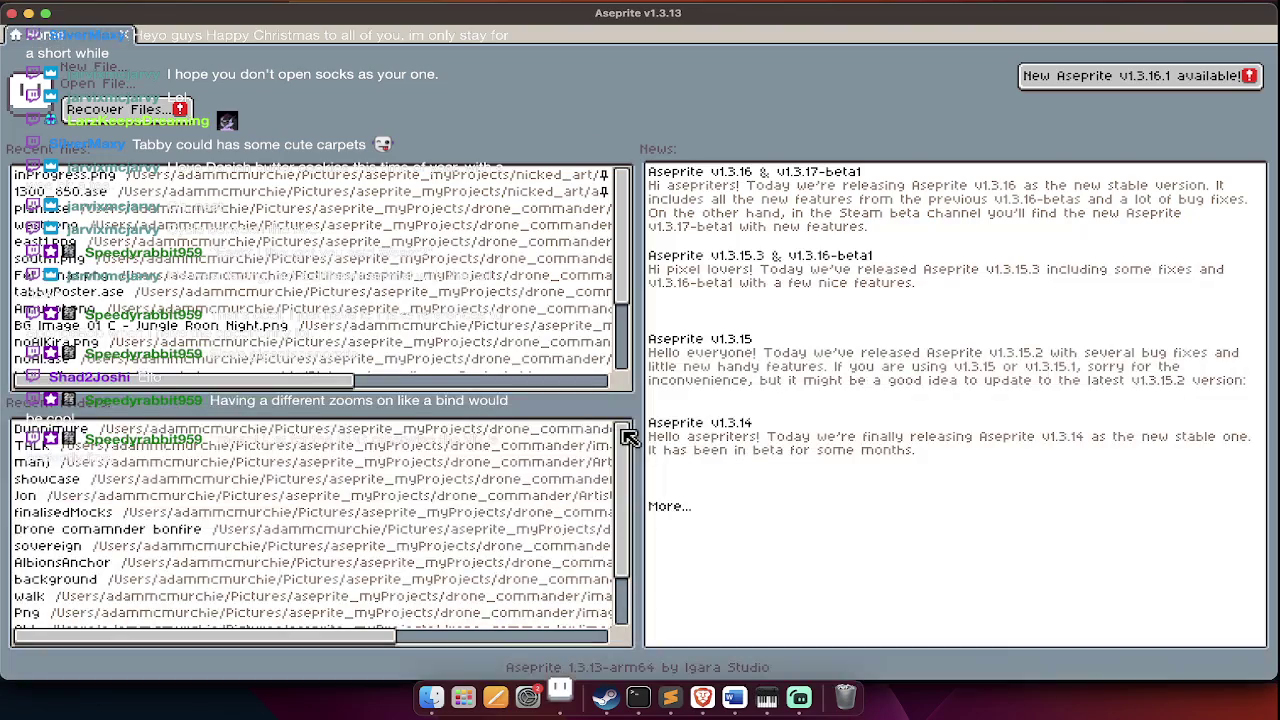
- Reopen plan.ase from the Dunnimure folder and hide the timeline again
key("super+o")
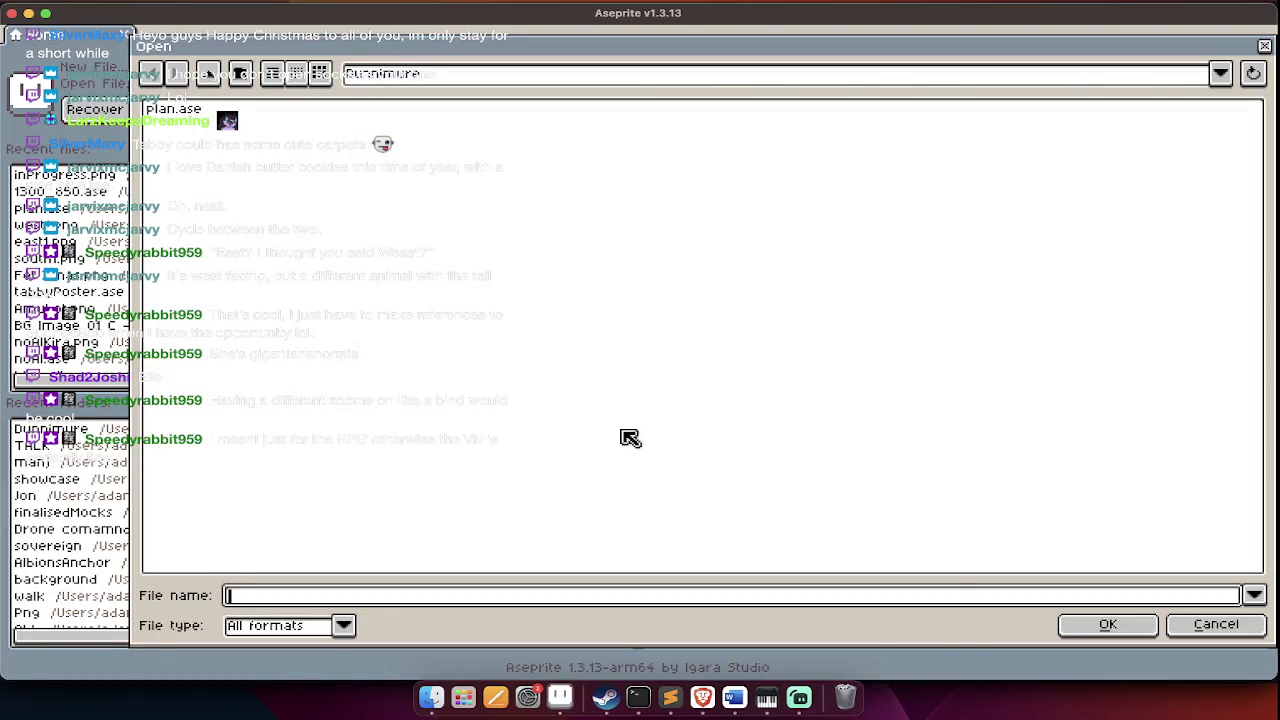
double_click(222, 136)
scroll(710, 365, "down", 5)
scroll(633, 384, "down", 4)
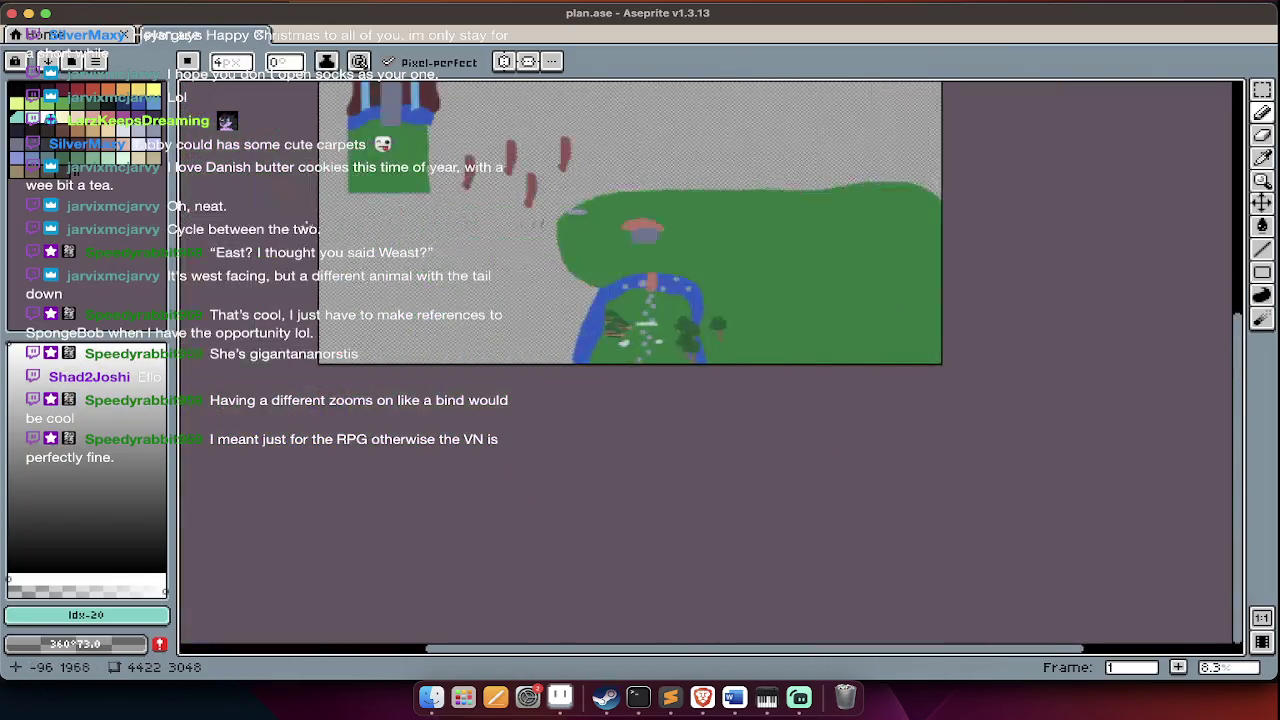
scroll(633, 384, "up", 2)
scroll(633, 384, "down", 1)
scroll(633, 384, "down", 1)
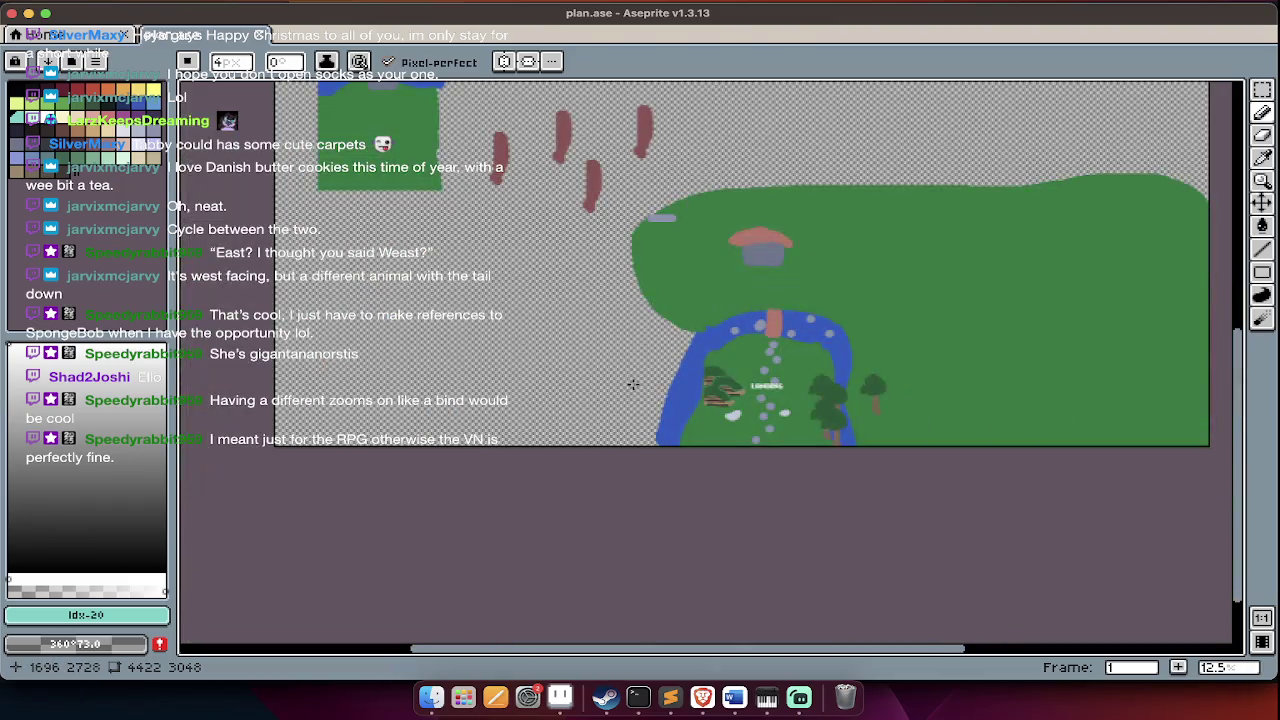
scroll(820, 420, "up", 4)
key("Tab")
key("Tab")
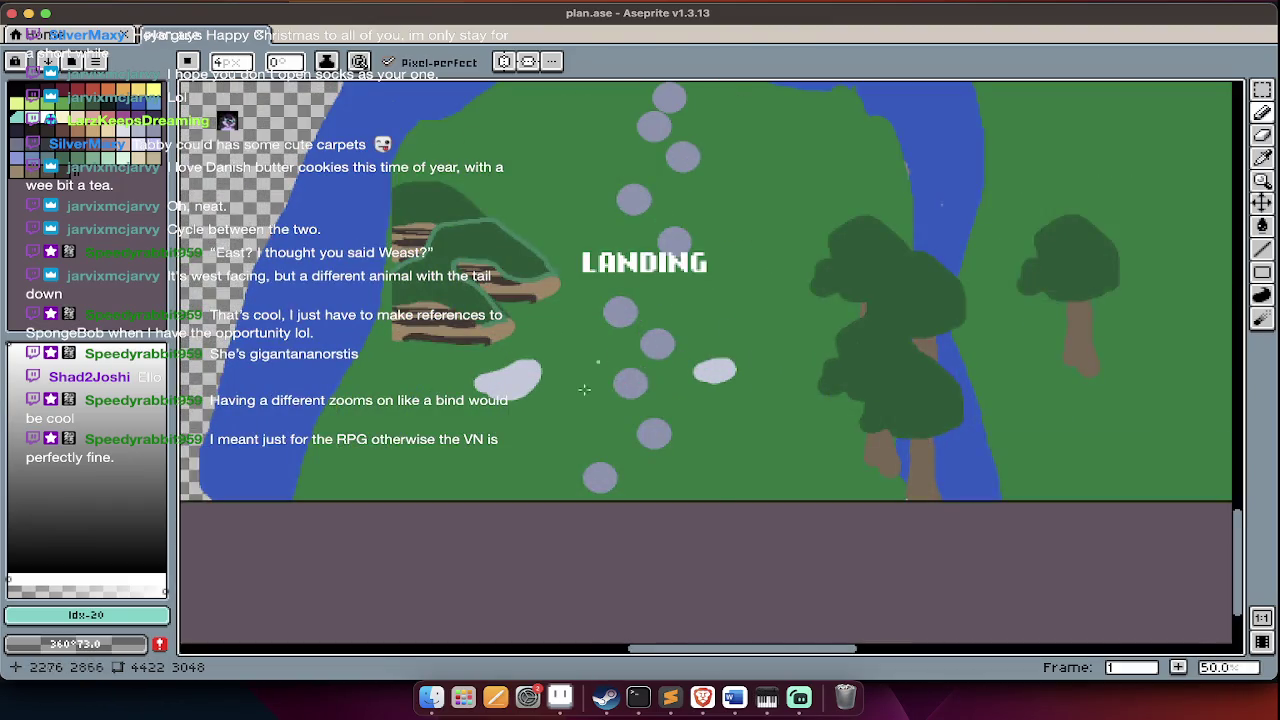
scroll(785, 367, "down", 4)
key("super+Tab")
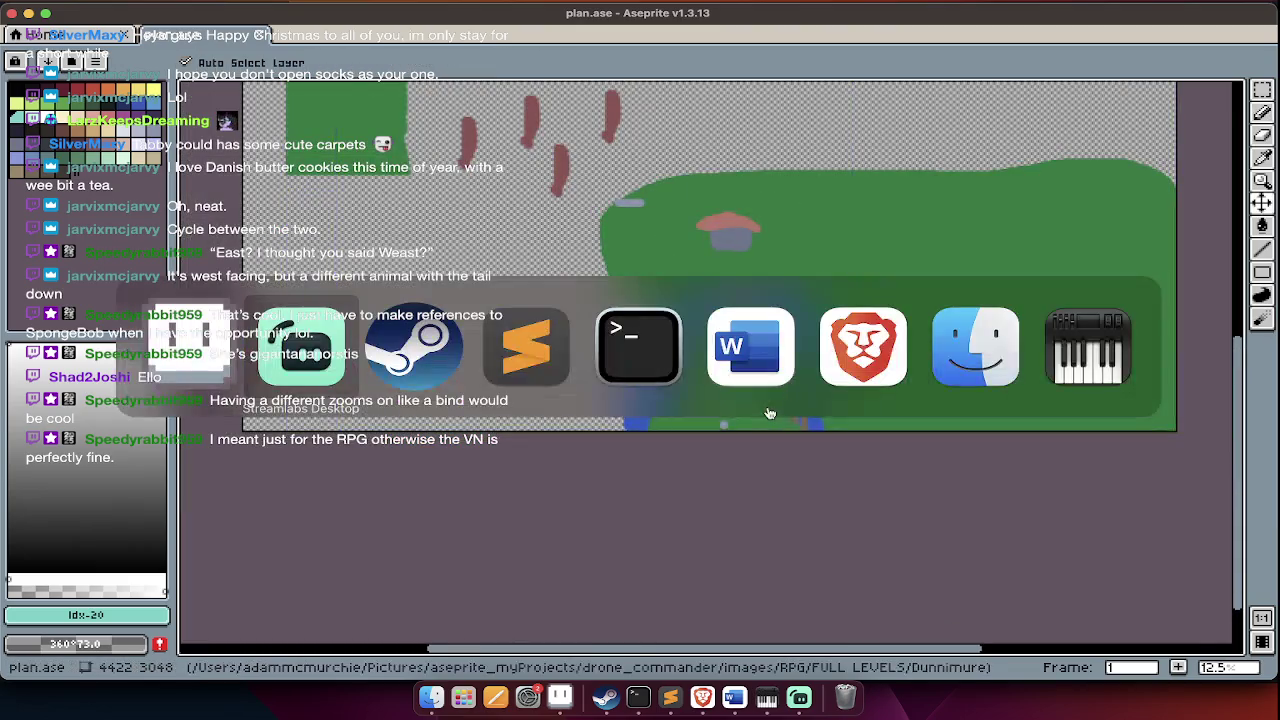
- Search Google in a new Brave tab for 'quaint scottish villages'
key("super+Tab")
key("super+Tab")
key("super+Tab")
key("super+Tab")
key("super+Tab")
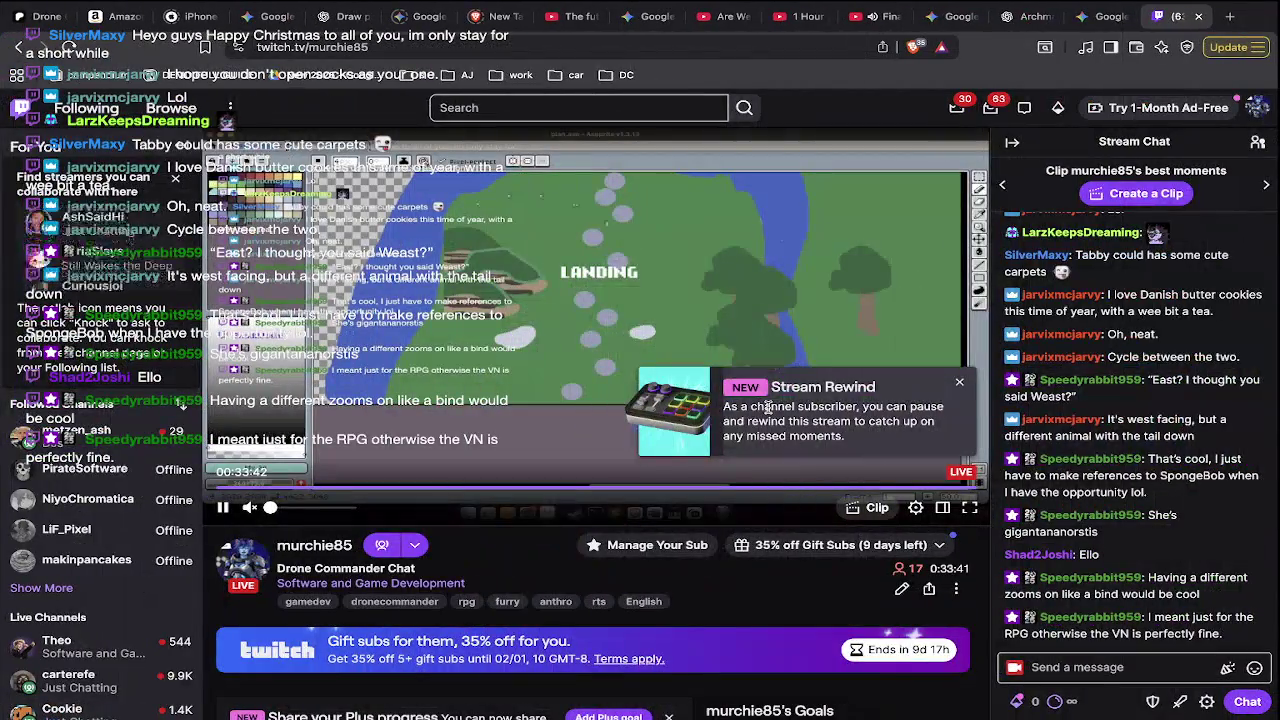
key("super+t")
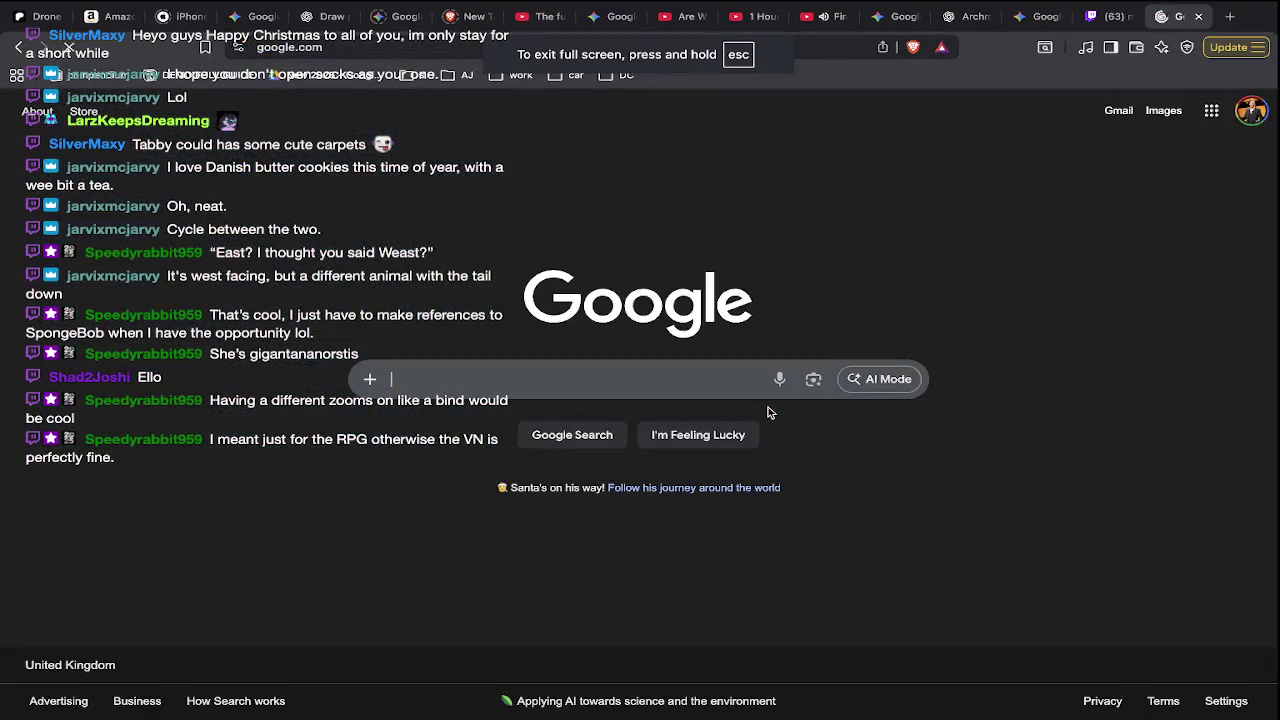
type("quaint")
key("BackSpace")
key("BackSpace")
type("int scottish ")
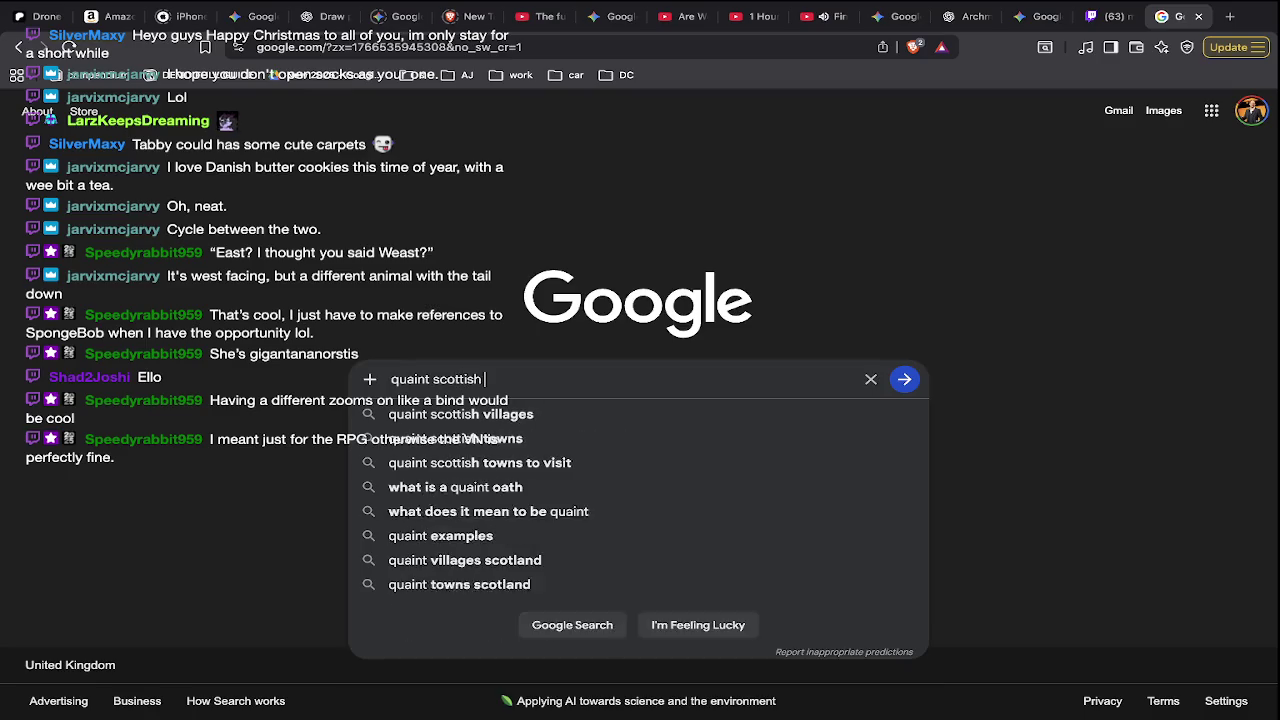
type("villag")
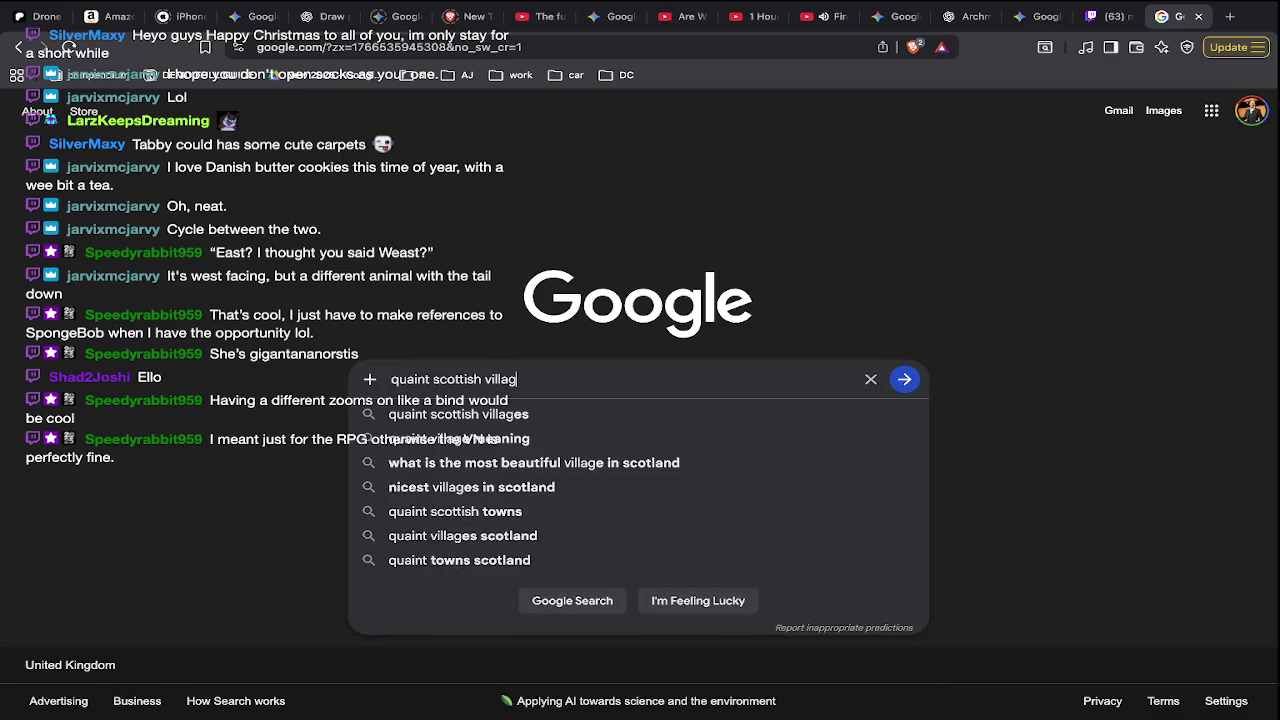
key("BackSpace")
type("ages")
key("Return")
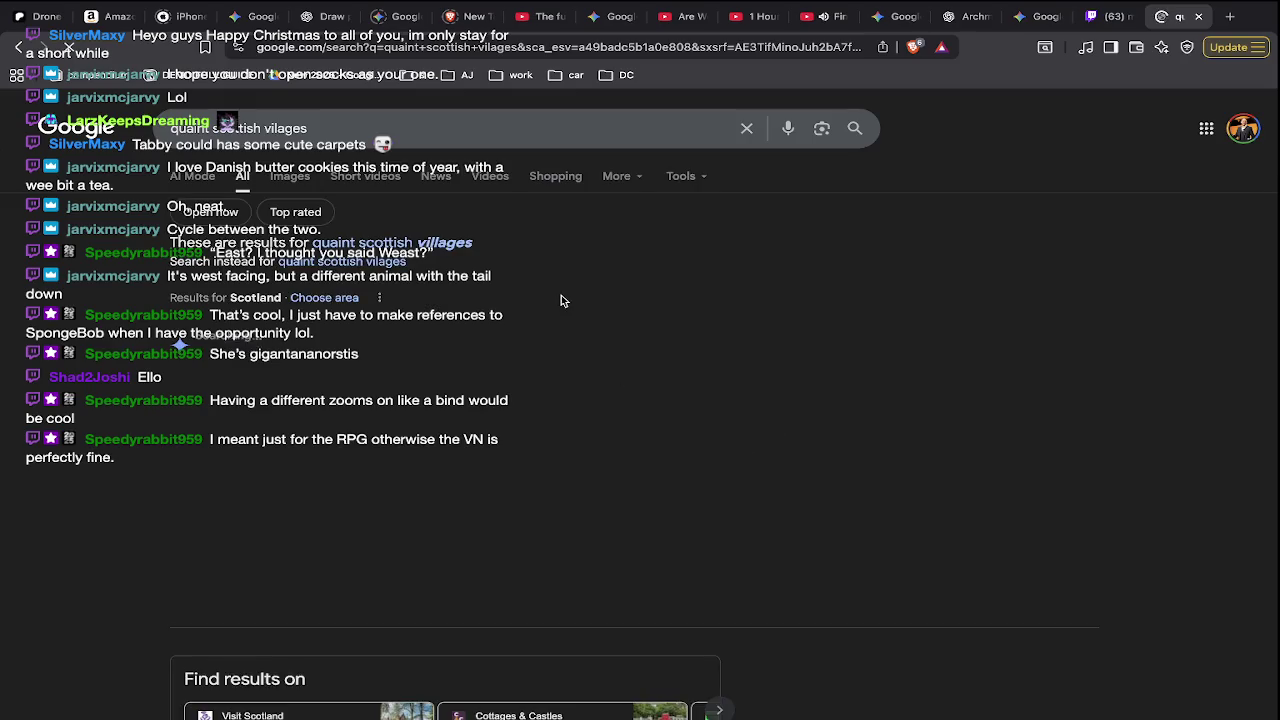
- Copy the thatched stone cottage photo from the Images results
left_click(289, 176)
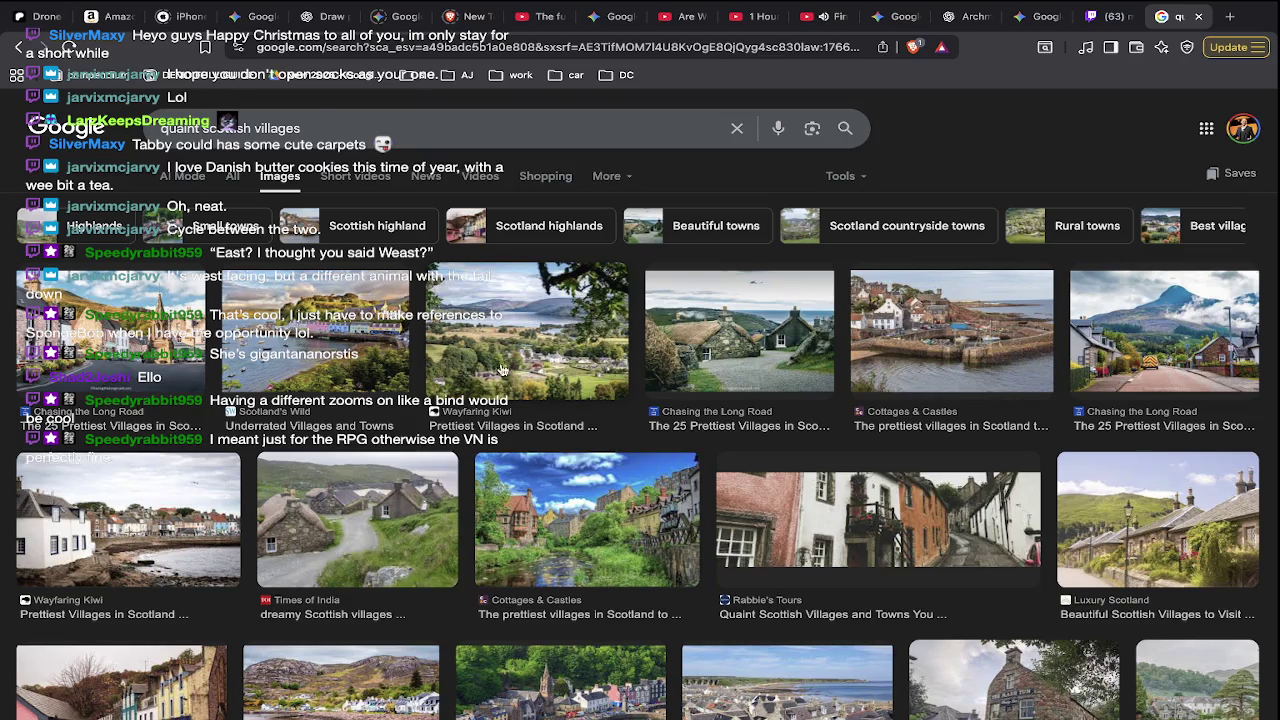
left_click(730, 326)
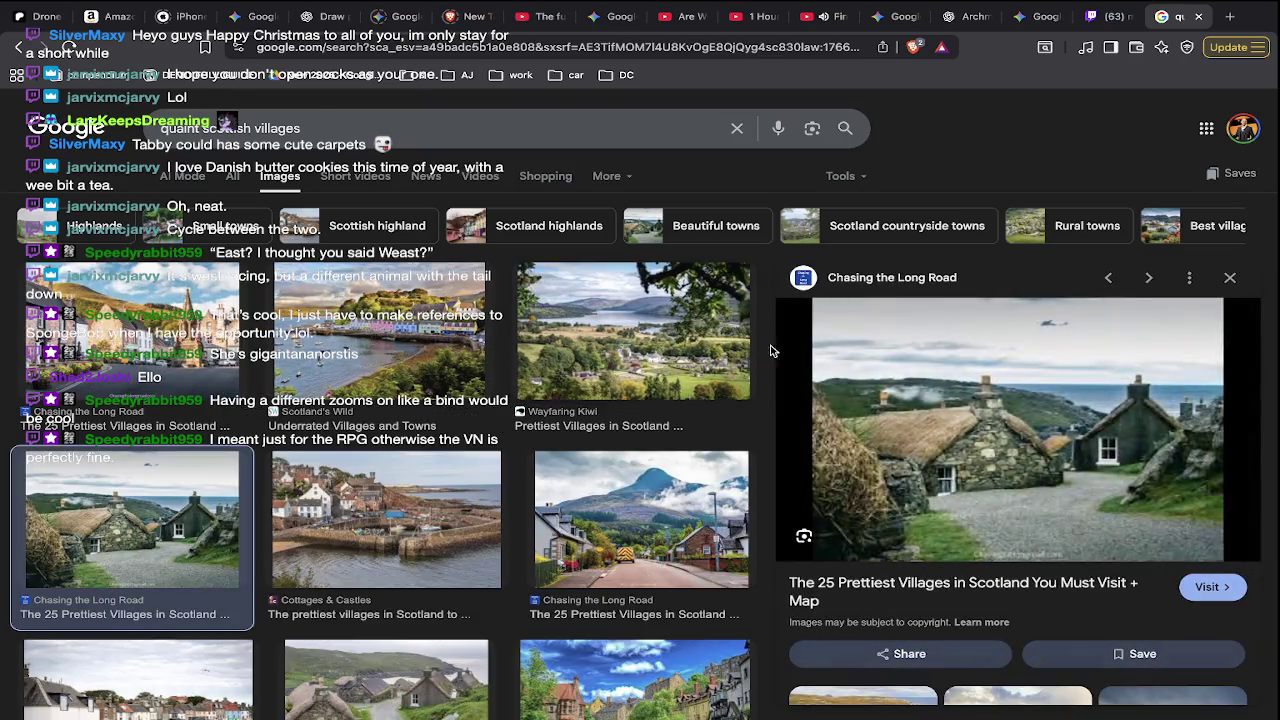
right_click(1007, 474)
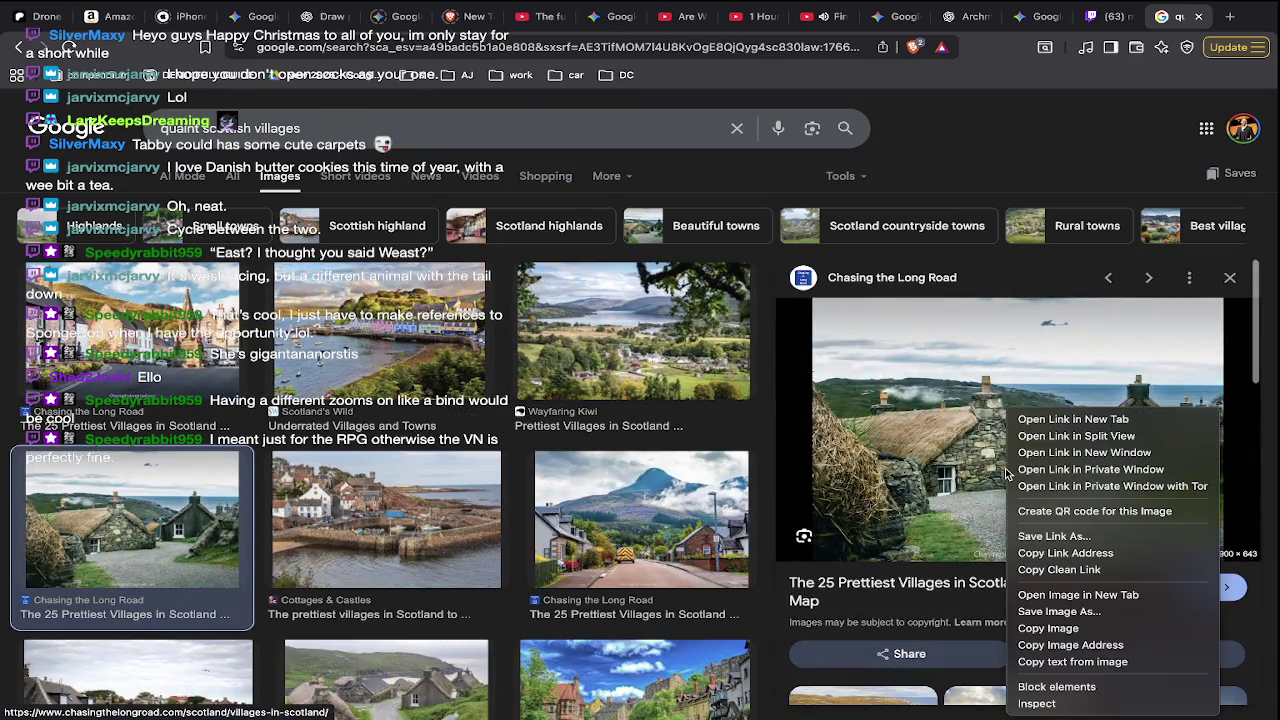
left_click(1085, 624)
key("super+Tab")
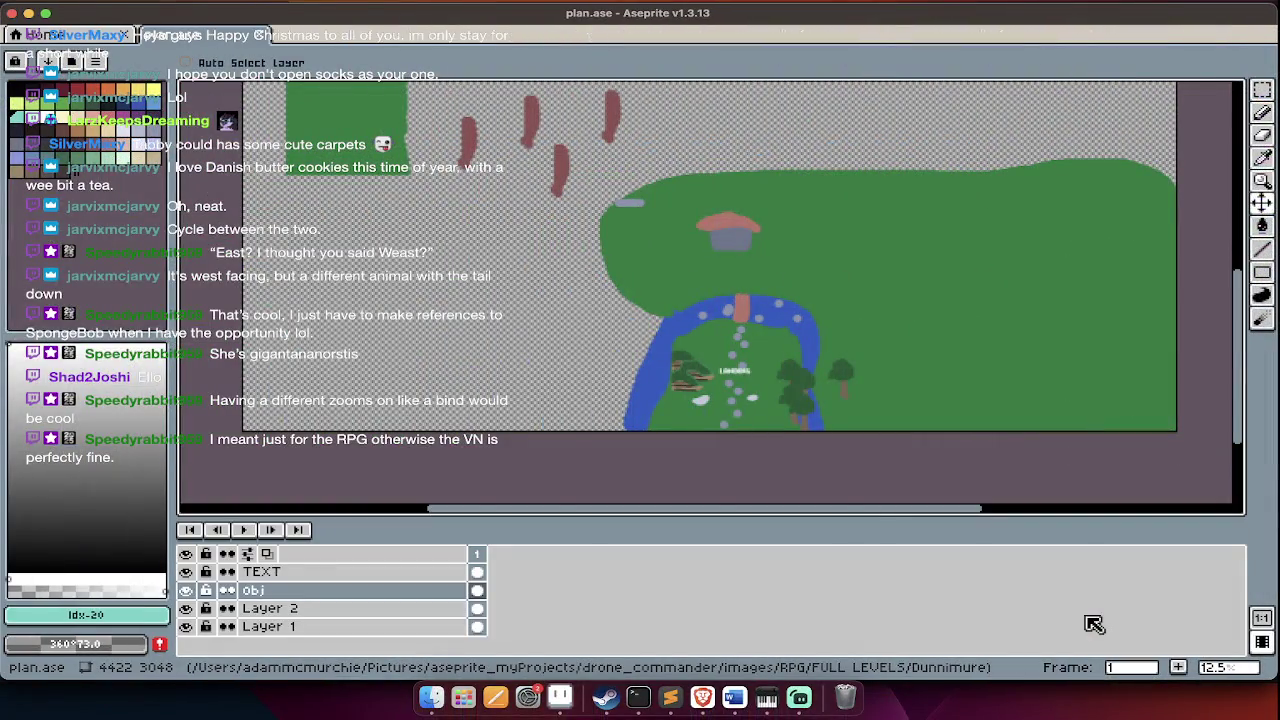
- Add a cleared second frame and paste the cottage photo onto it as reference
key("alt+n")
key("Delete")
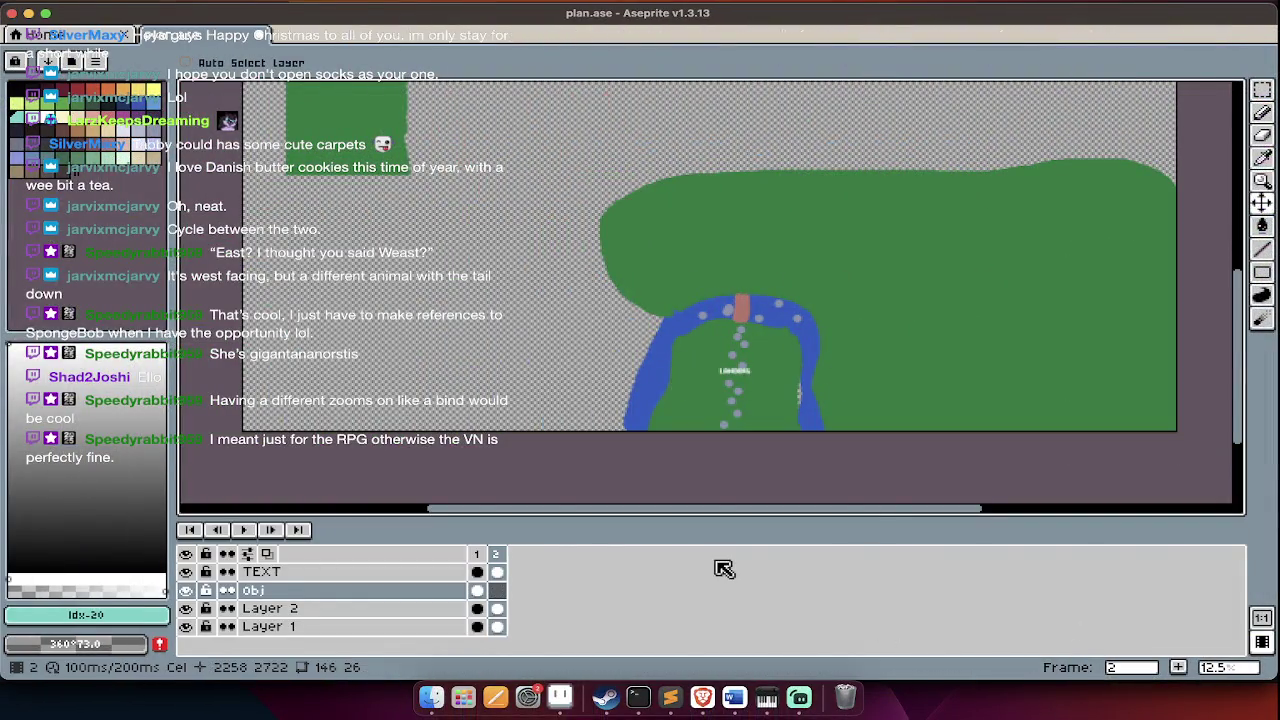
left_click(500, 556)
key("Delete")
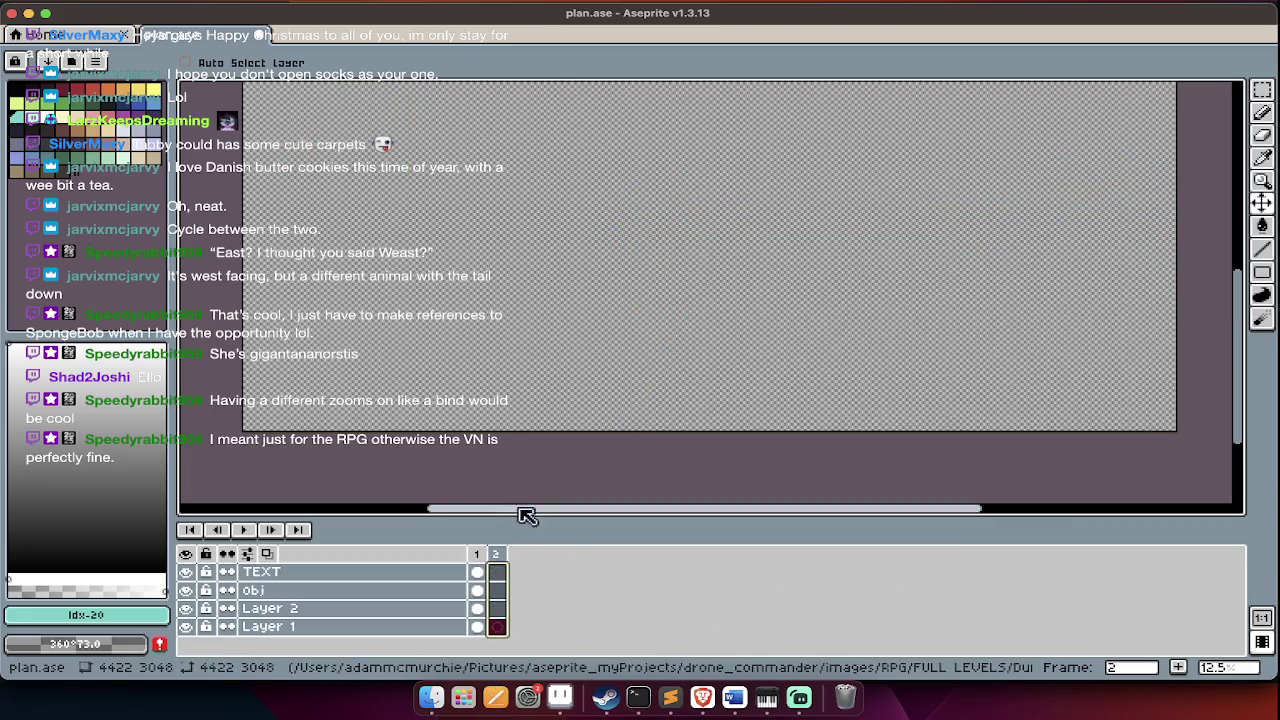
key("Tab")
key("ctrl+v")
left_click_drag(708, 348, 702, 345)
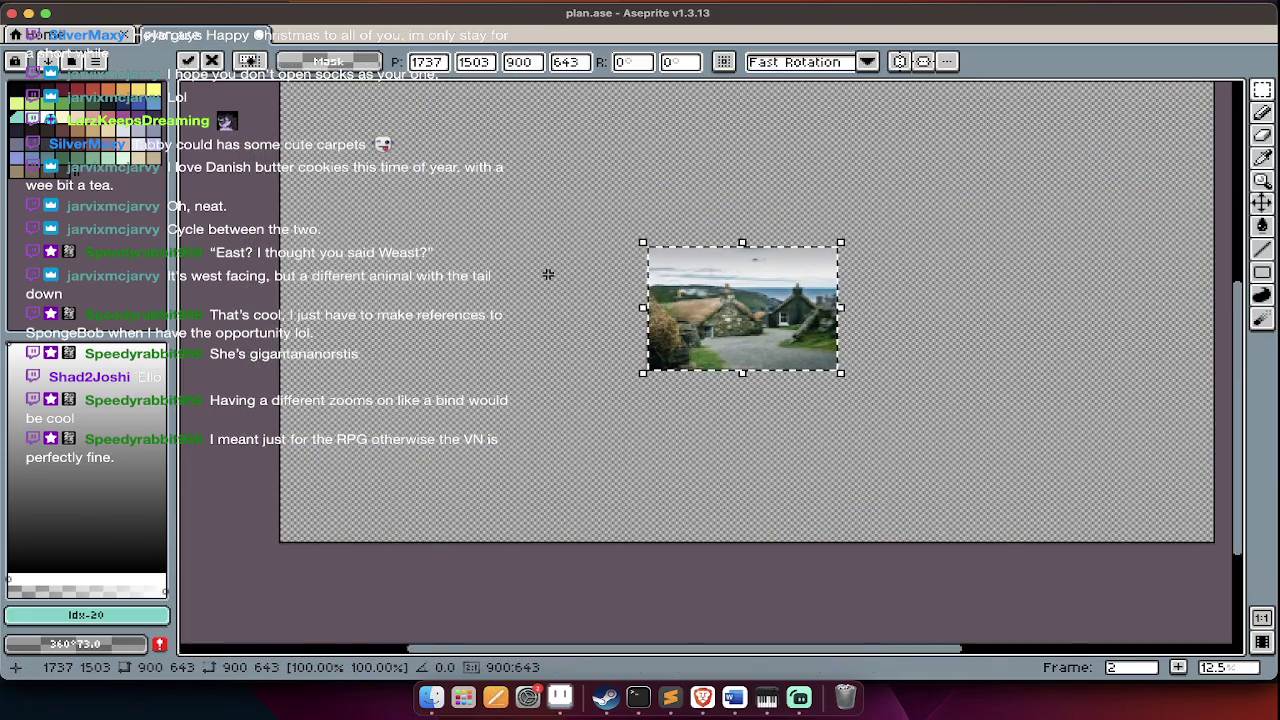
key("super+Tab")
scroll(759, 511, "down", 3)
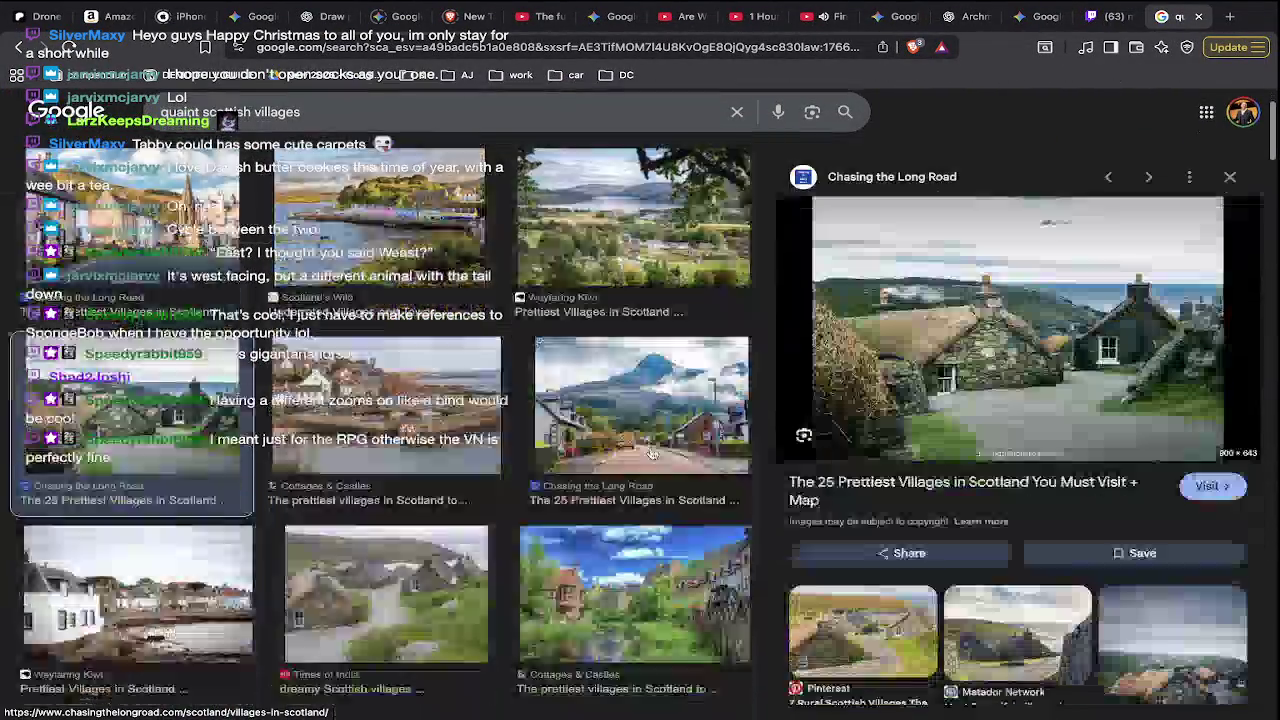
- Copy the rural Scottish village photo and paste it into Aseprite, moved up-left
scroll(759, 511, "down", 2)
scroll(855, 619, "down", 1)
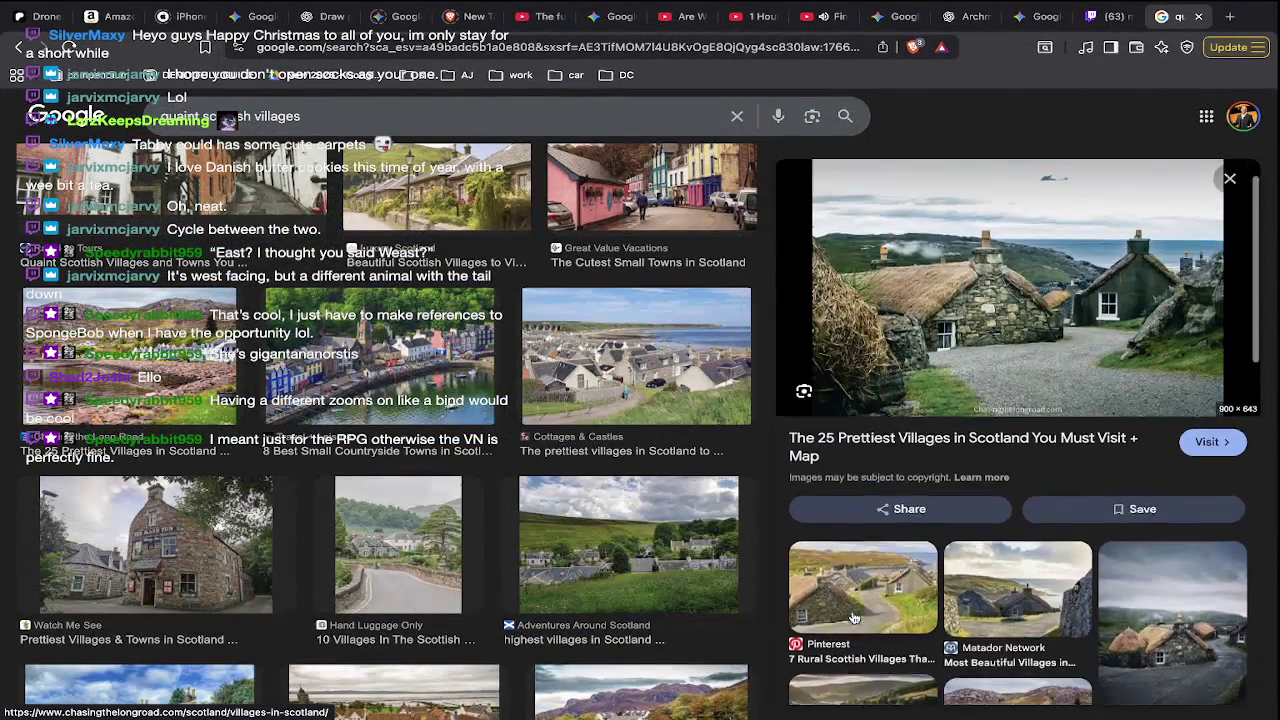
left_click(872, 514)
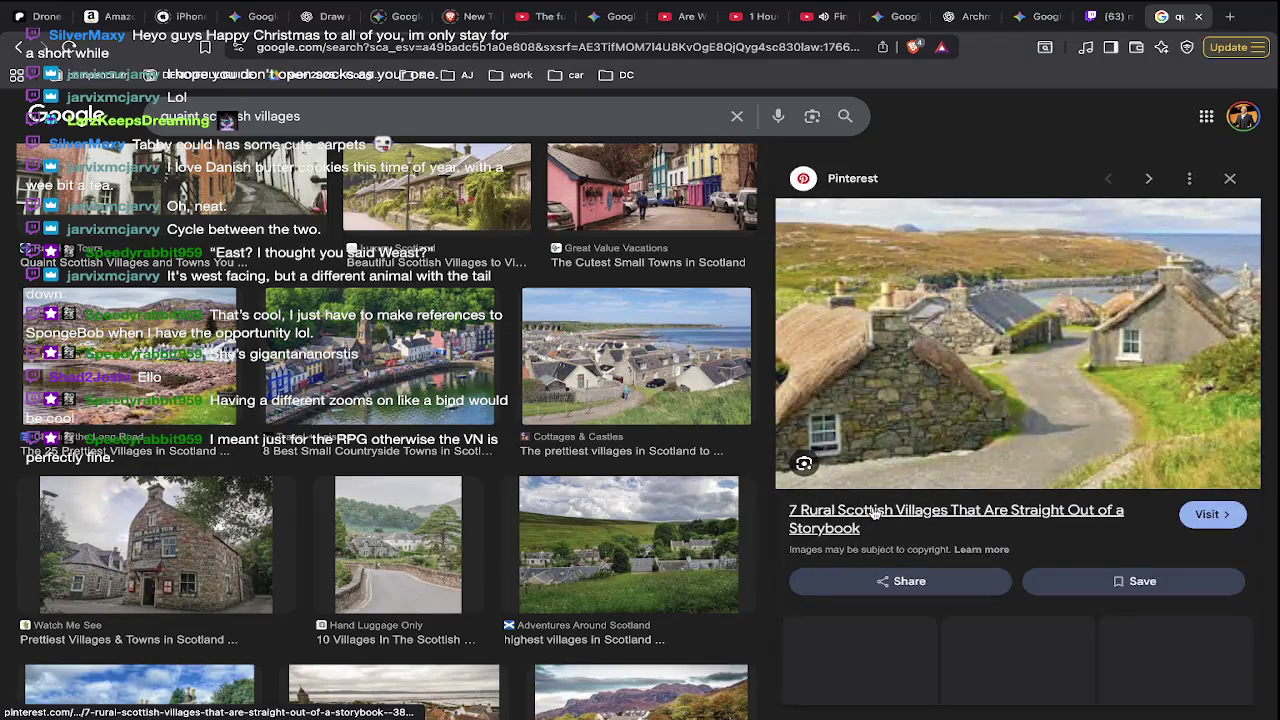
right_click(960, 428)
left_click(1035, 630)
key("super+Tab")
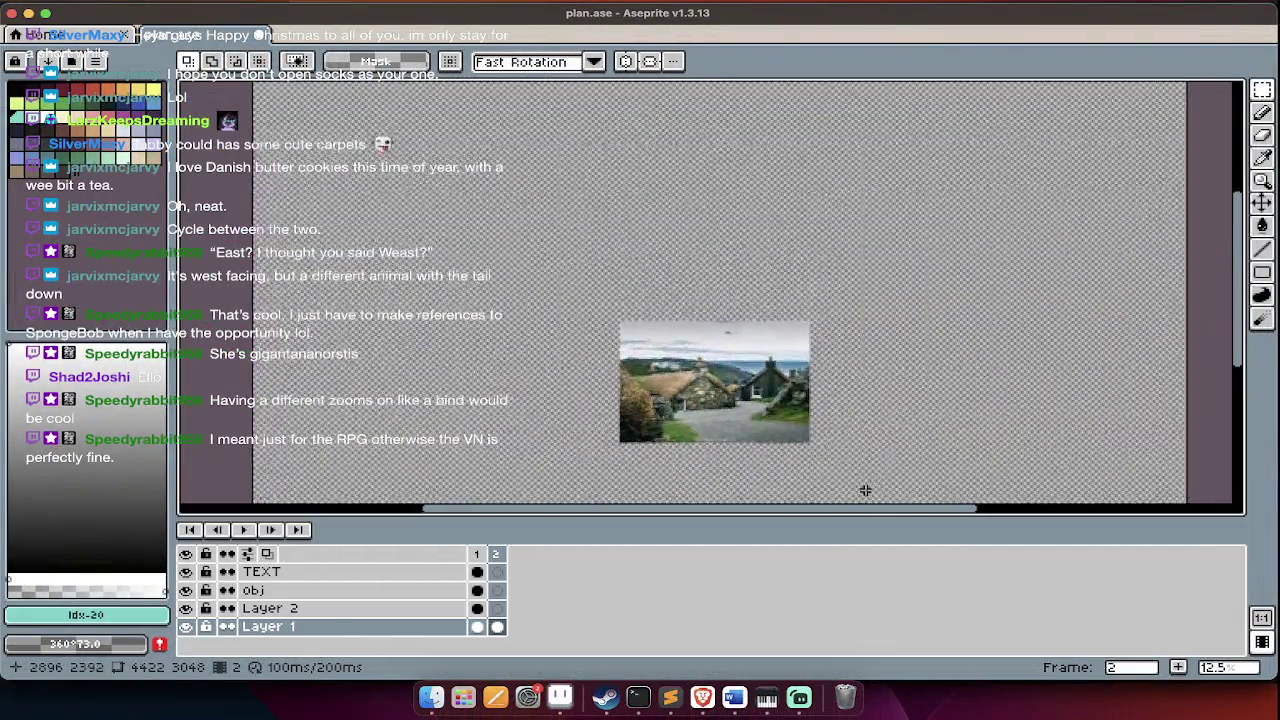
key("ctrl+v")
left_click_drag(770, 360, 570, 275)
- Copy the stone pub photo and paste it into Aseprite, moved up-right
key("super+Tab")
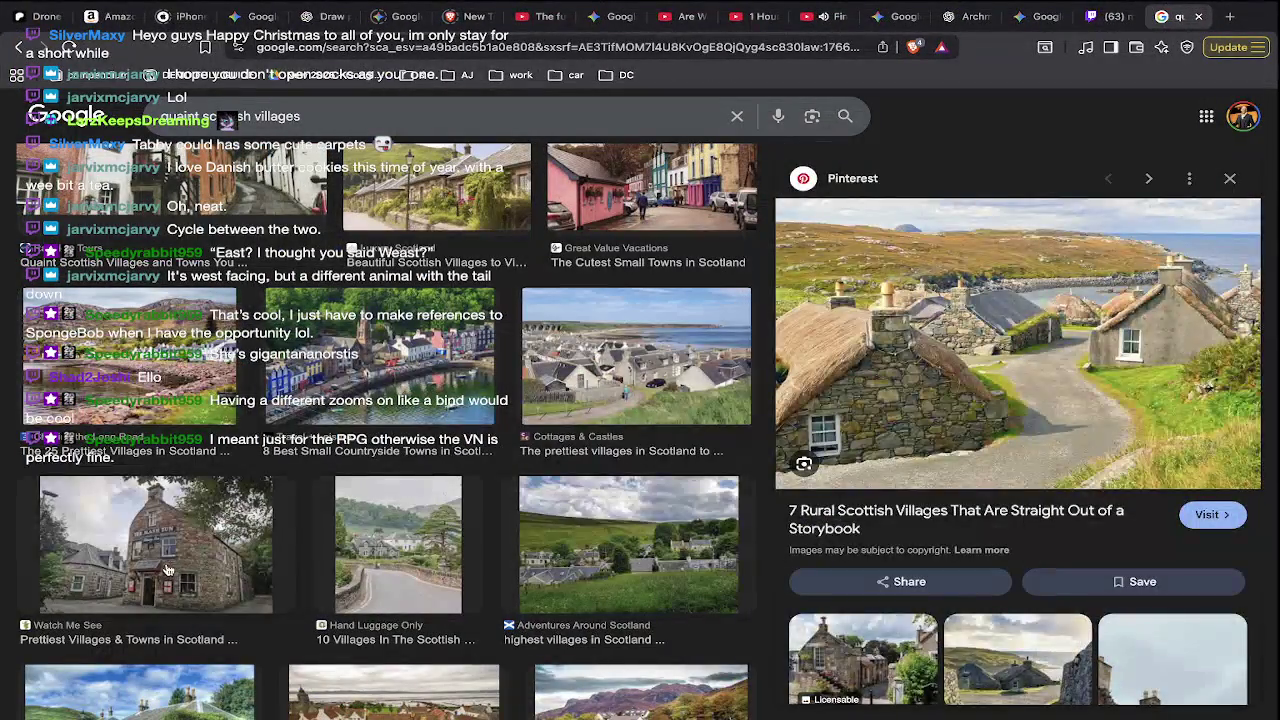
left_click(168, 570)
right_click(1147, 416)
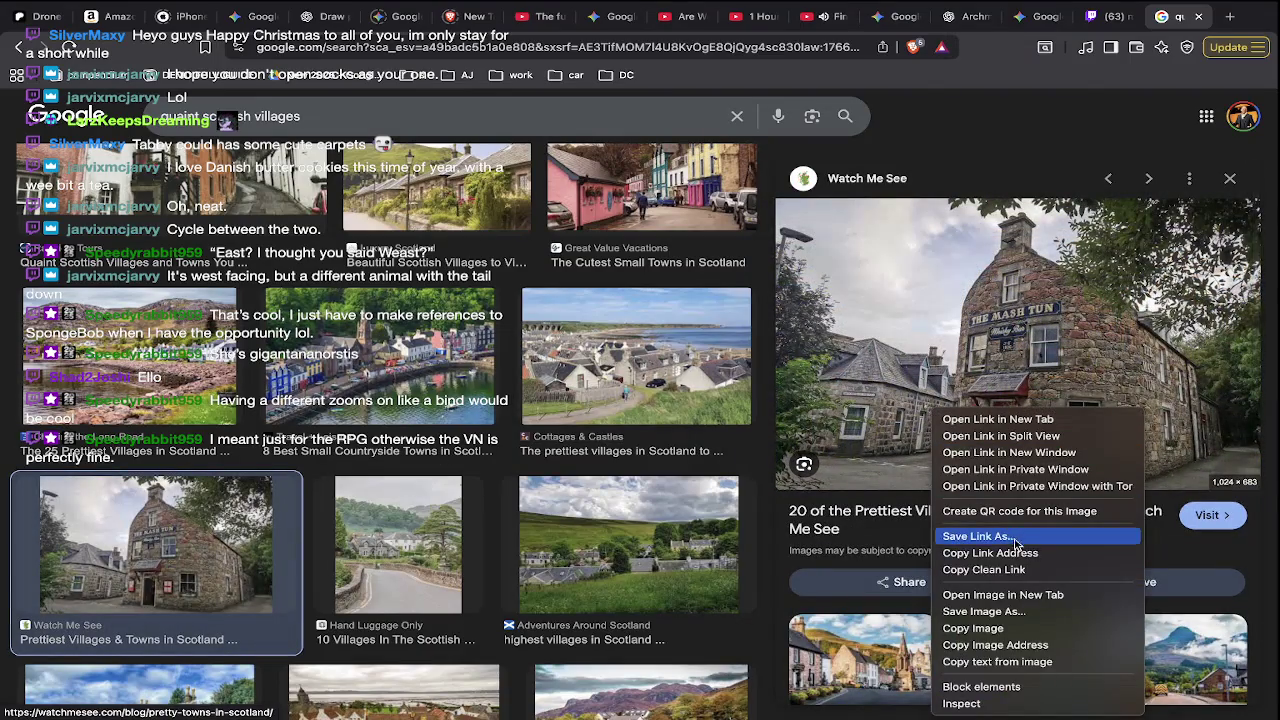
left_click(1048, 628)
key("super+Tab")
key("super+v")
key("super+v")
left_click_drag(700, 350, 934, 200)
- Close the Google image preview and return to Aseprite with the timeline shown
key("super+Tab")
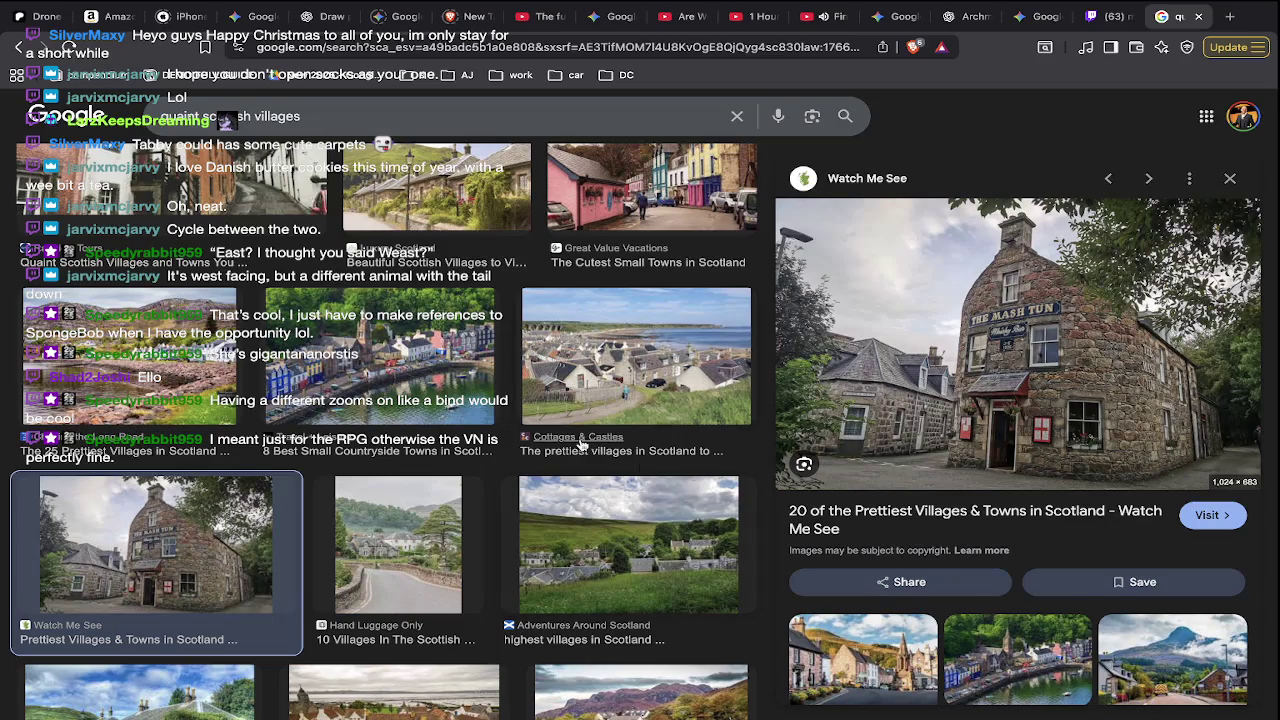
scroll(583, 443, "up", 2)
key("Escape")
key("super+Tab")
key("Tab")
key("Tab")
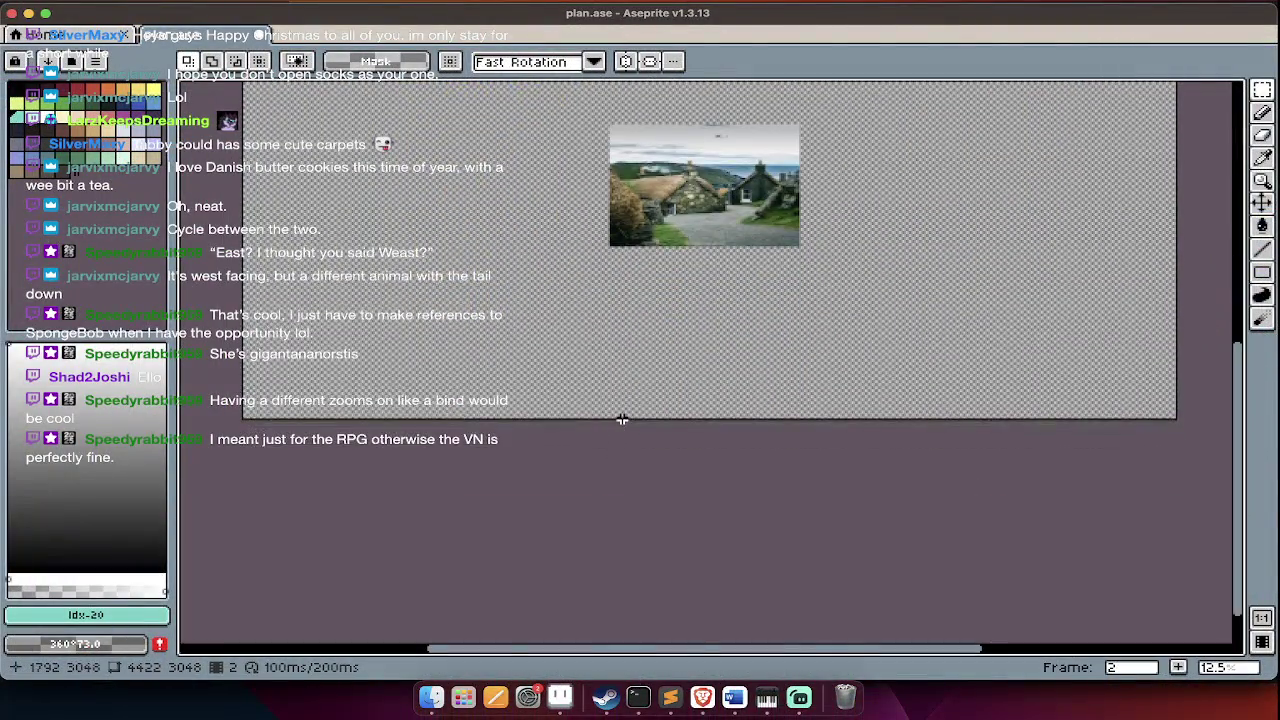
- Return to the map in frame 1 and make the obj layer active
left_click(122, 40)
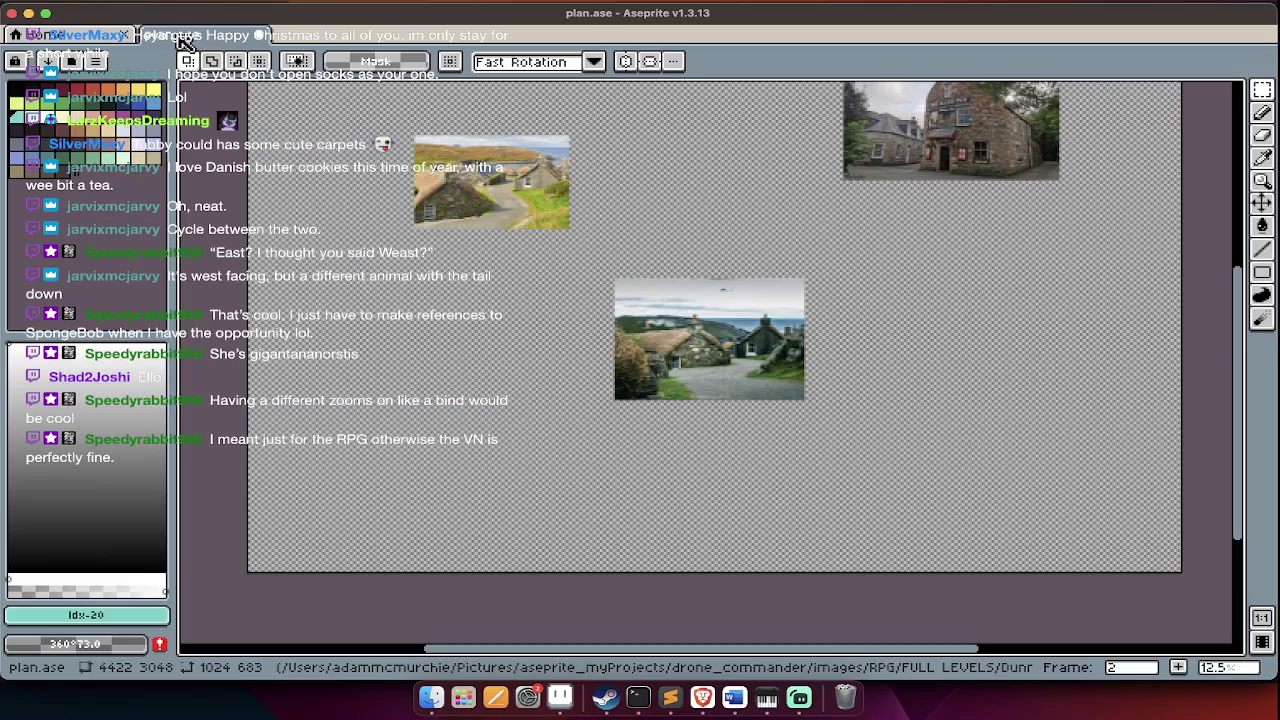
left_click(418, 208)
scroll(418, 208, "down", 1)
key("Tab")
key("comma")
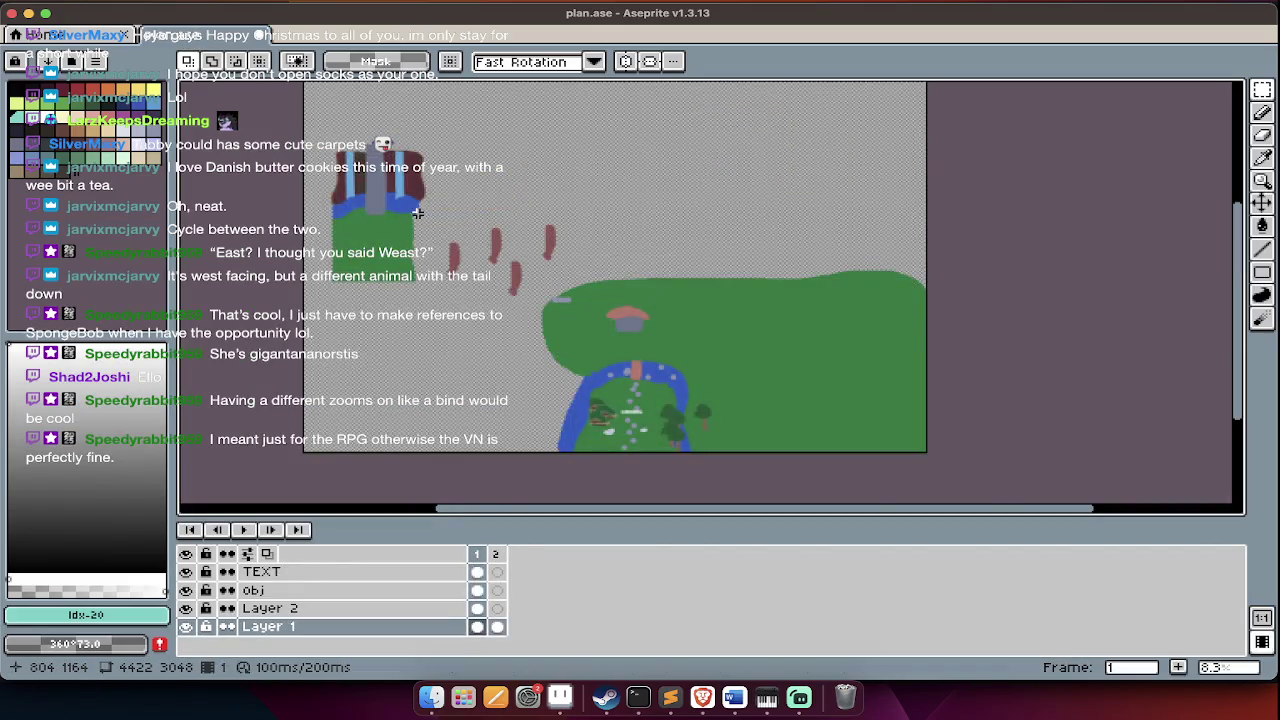
key("Tab")
scroll(414, 340, "down", 2)
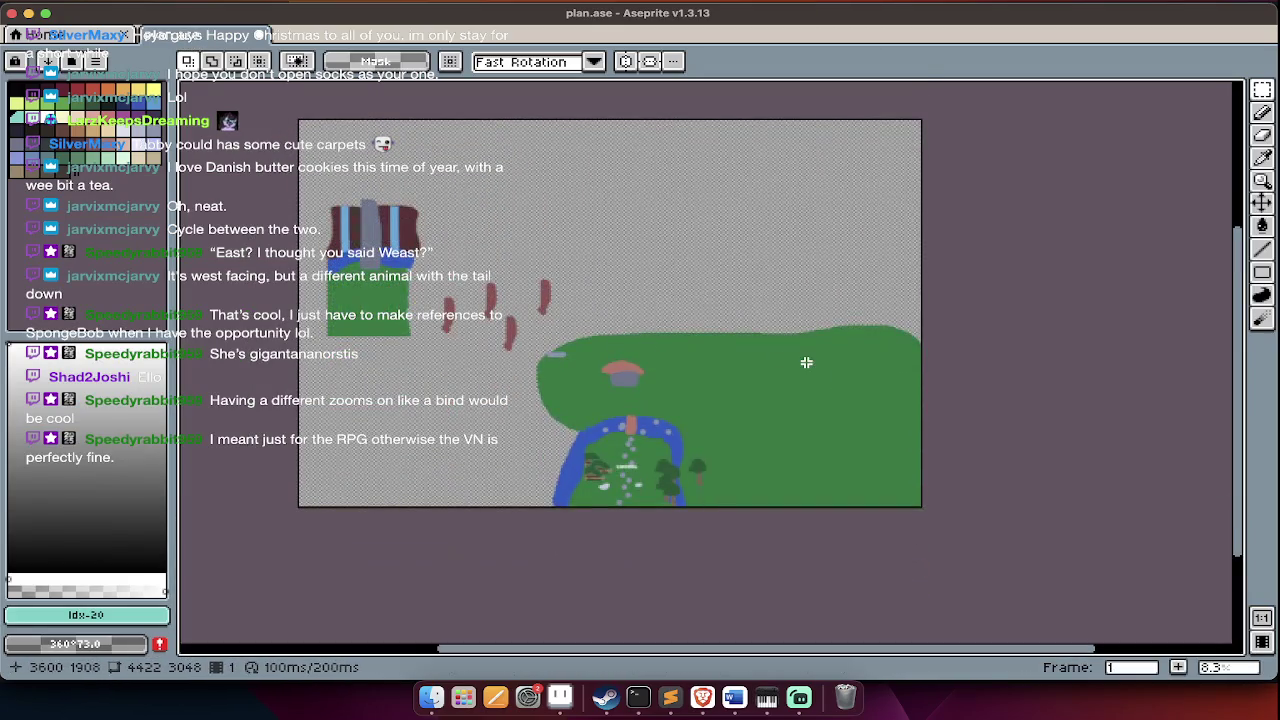
scroll(806, 362, "up", 1)
scroll(617, 415, "up", 1)
scroll(617, 415, "up", 1)
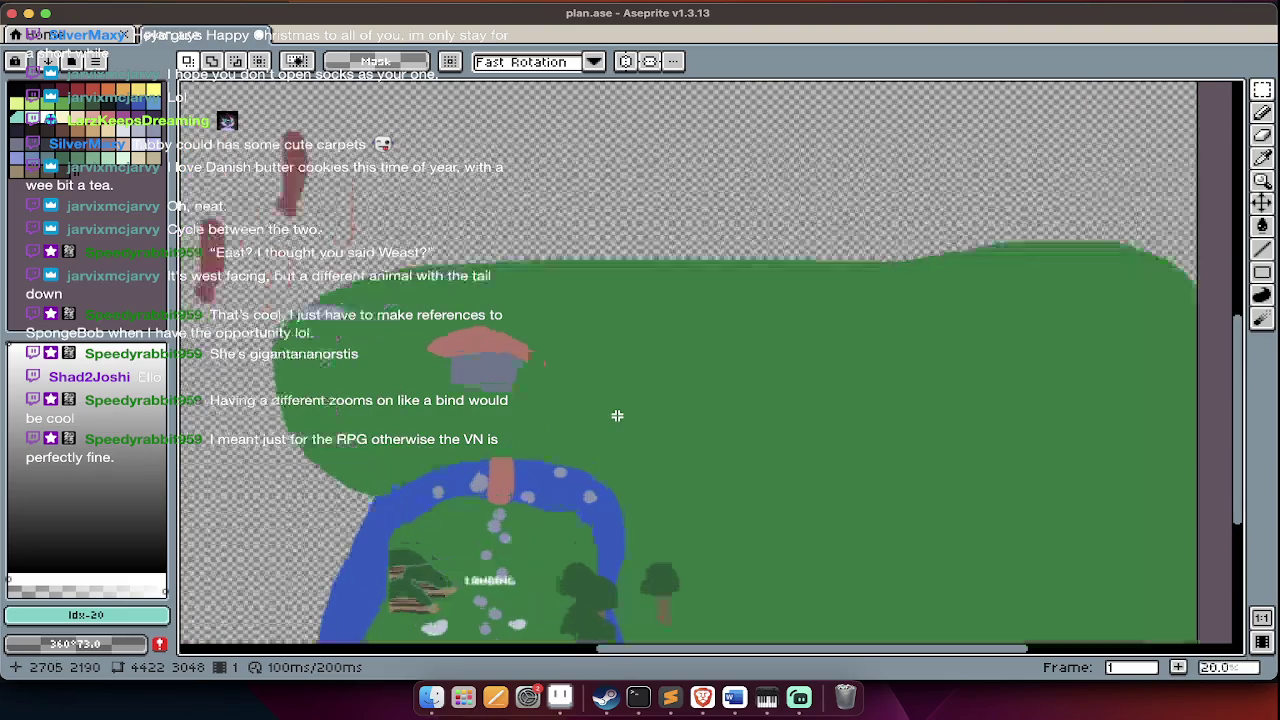
key("Tab")
key("Up")
key("Up")
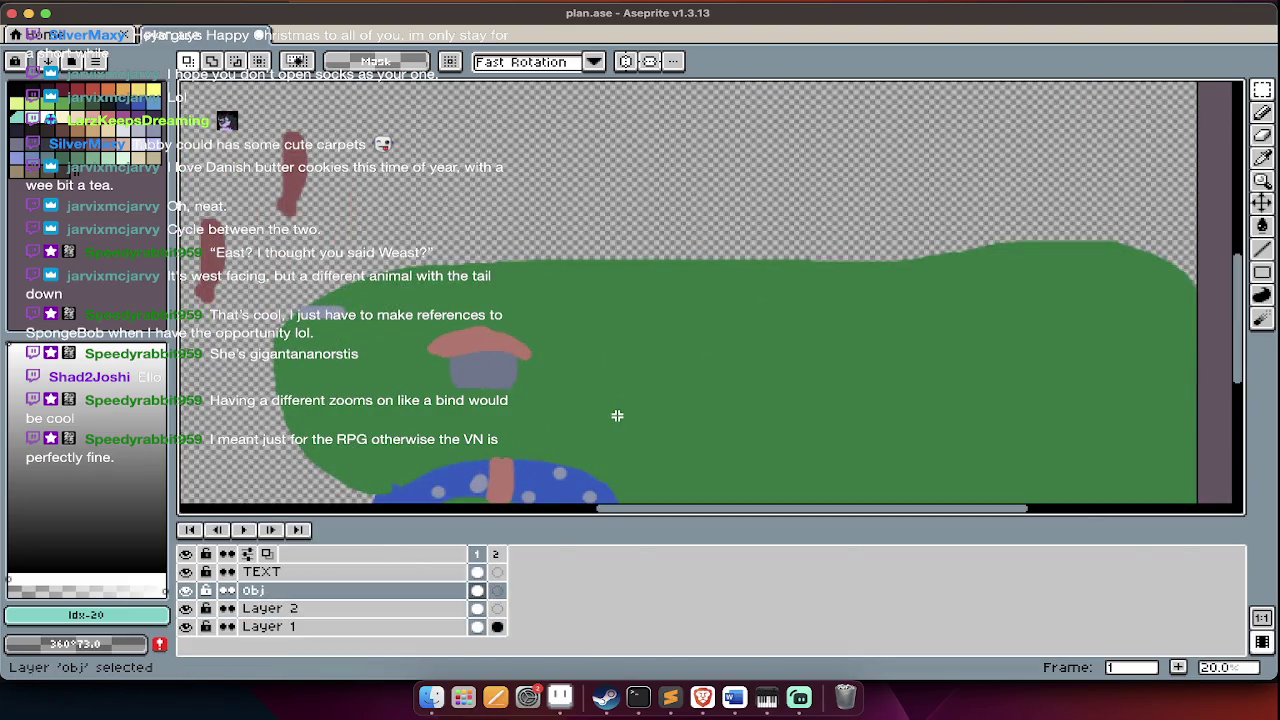
key("Tab")
- Marquee the cottage and place two copies beside and up-right of it
left_click_drag(413, 430, 395, 437)
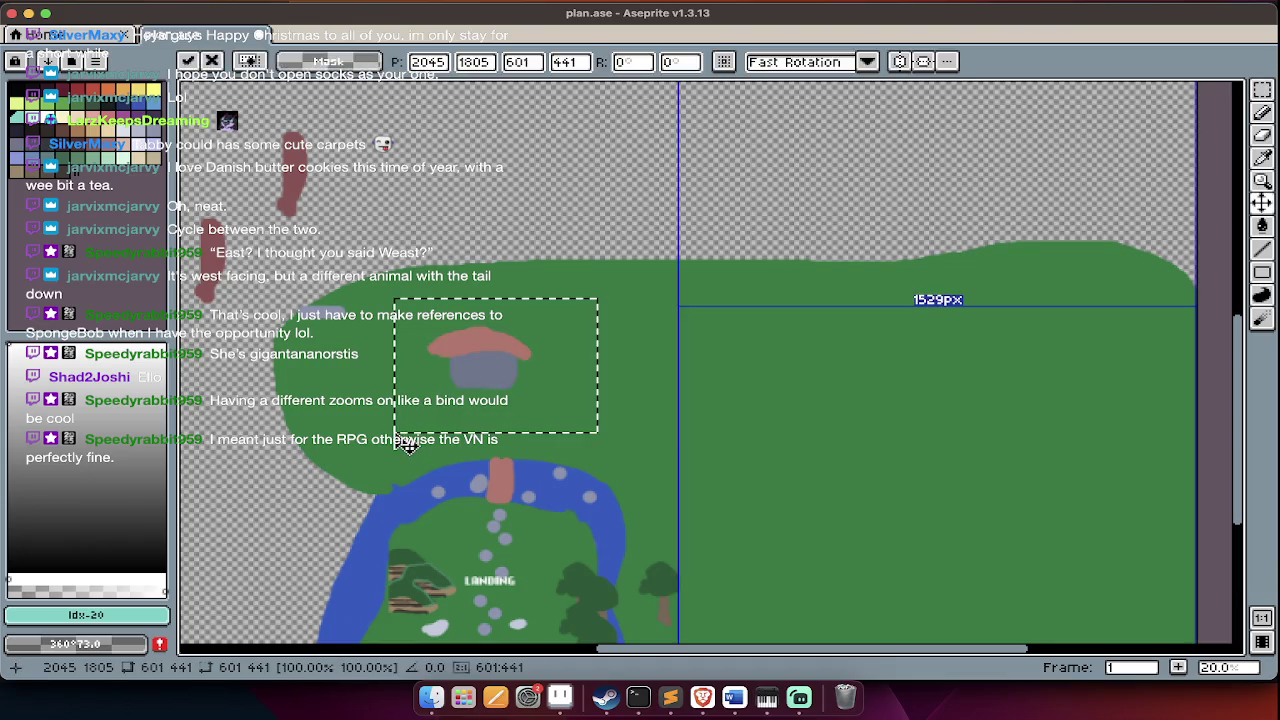
left_click_drag(703, 479, 651, 434)
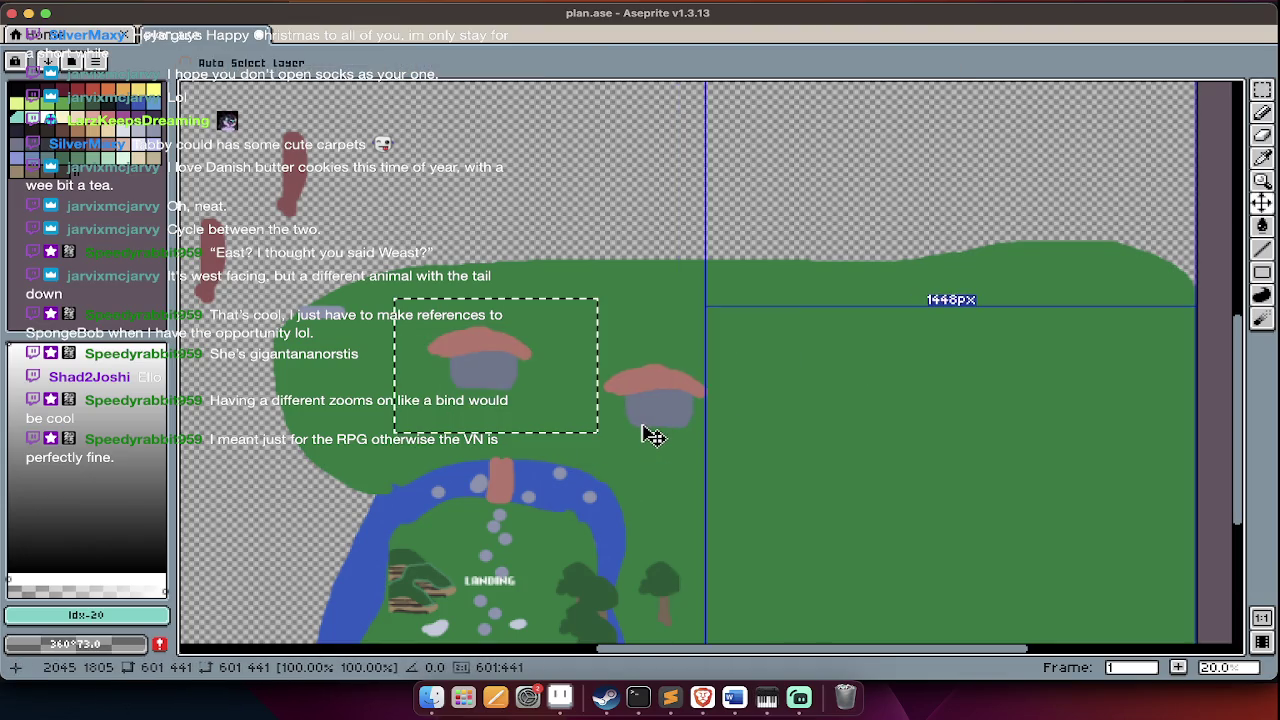
left_click_drag(586, 357, 838, 333)
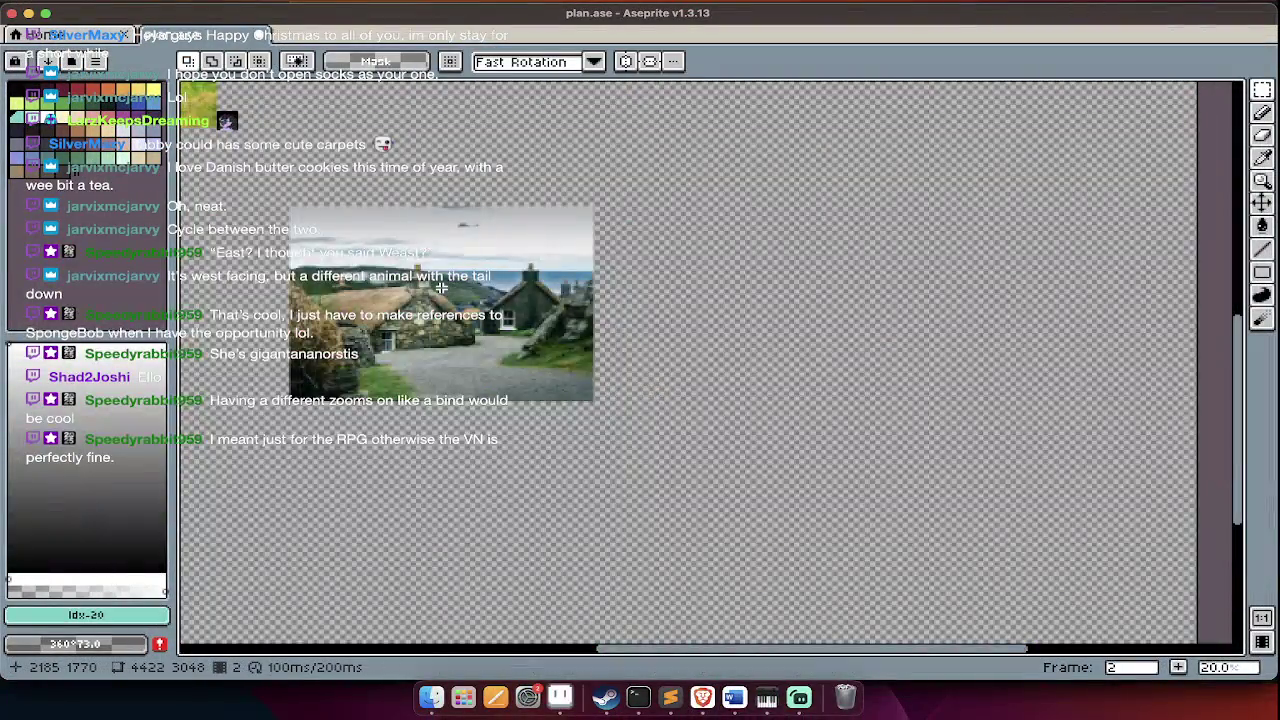
scroll(441, 288, "up", 2)
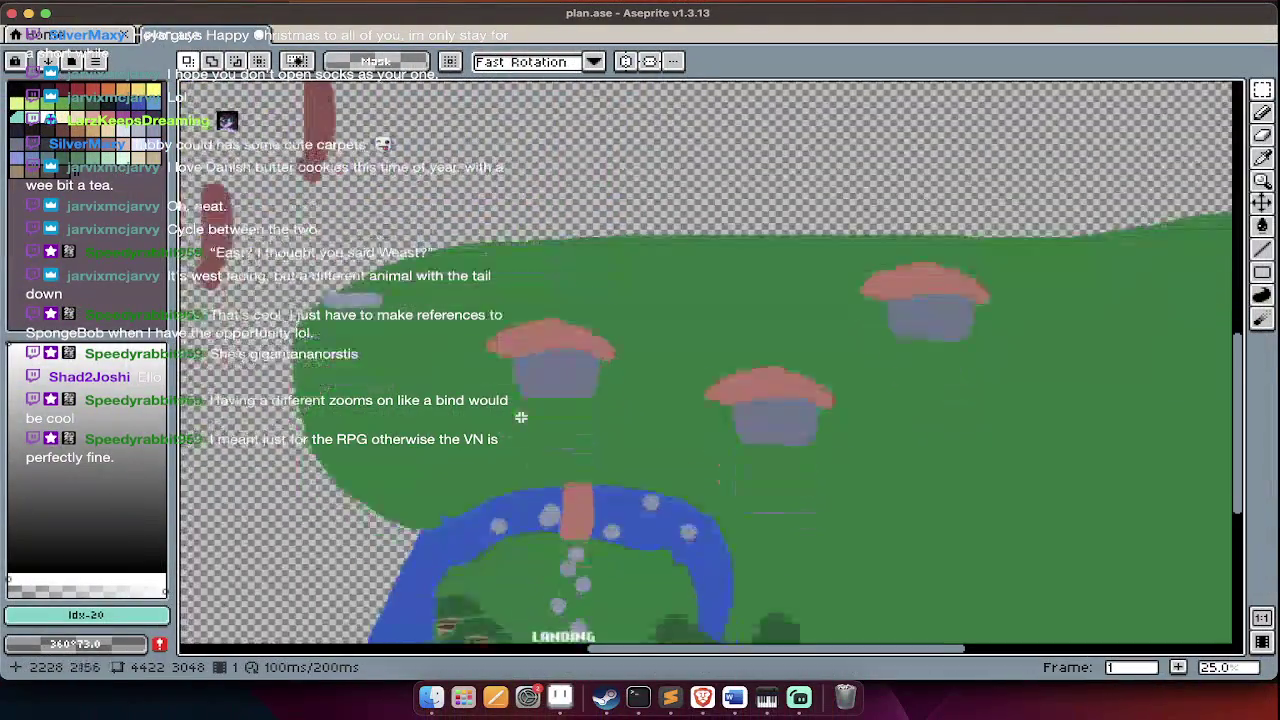
scroll(520, 417, "down", 3)
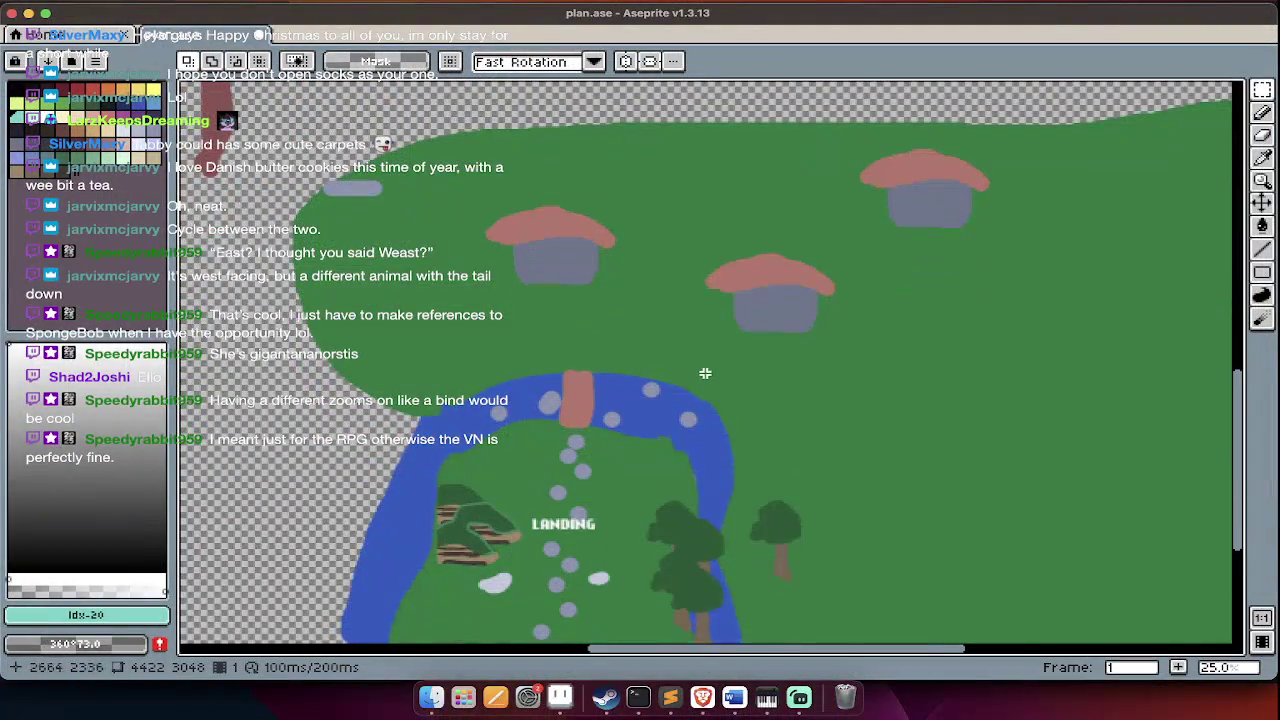
- Sample the cottage wall grey and try a tan Paint Bucket fill on the walls
left_click(543, 251, "alt")
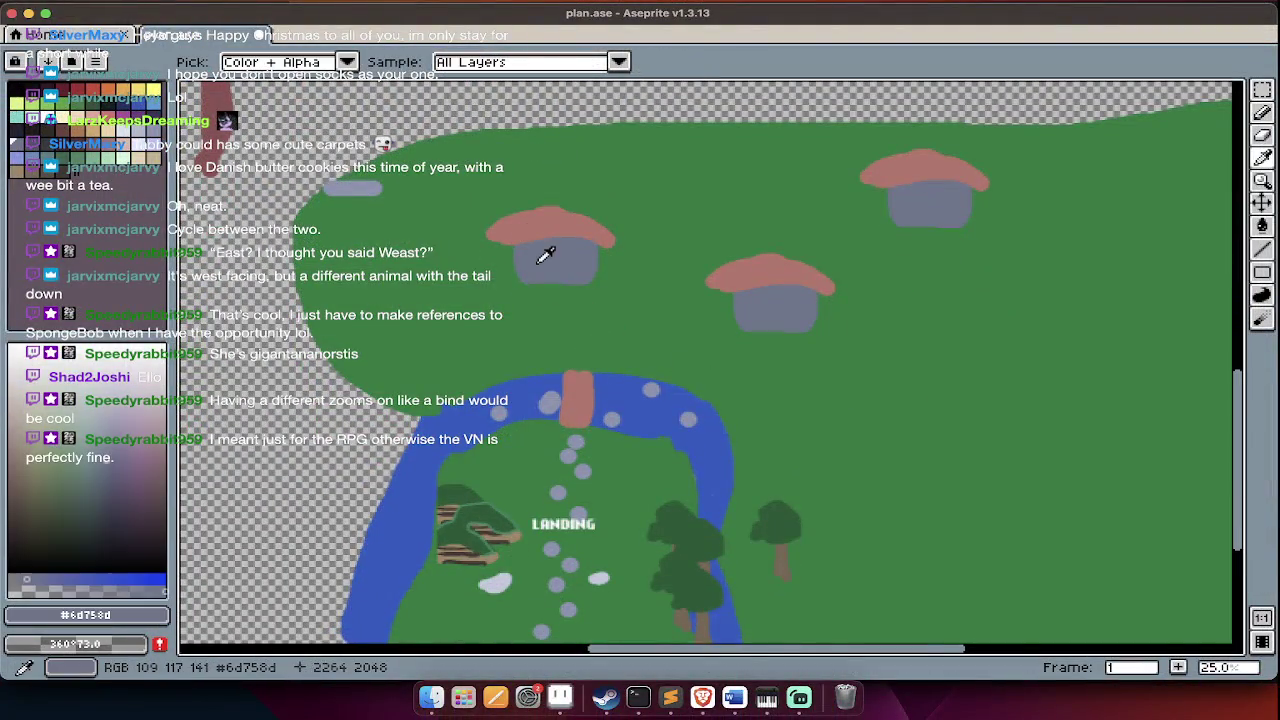
left_click(163, 135)
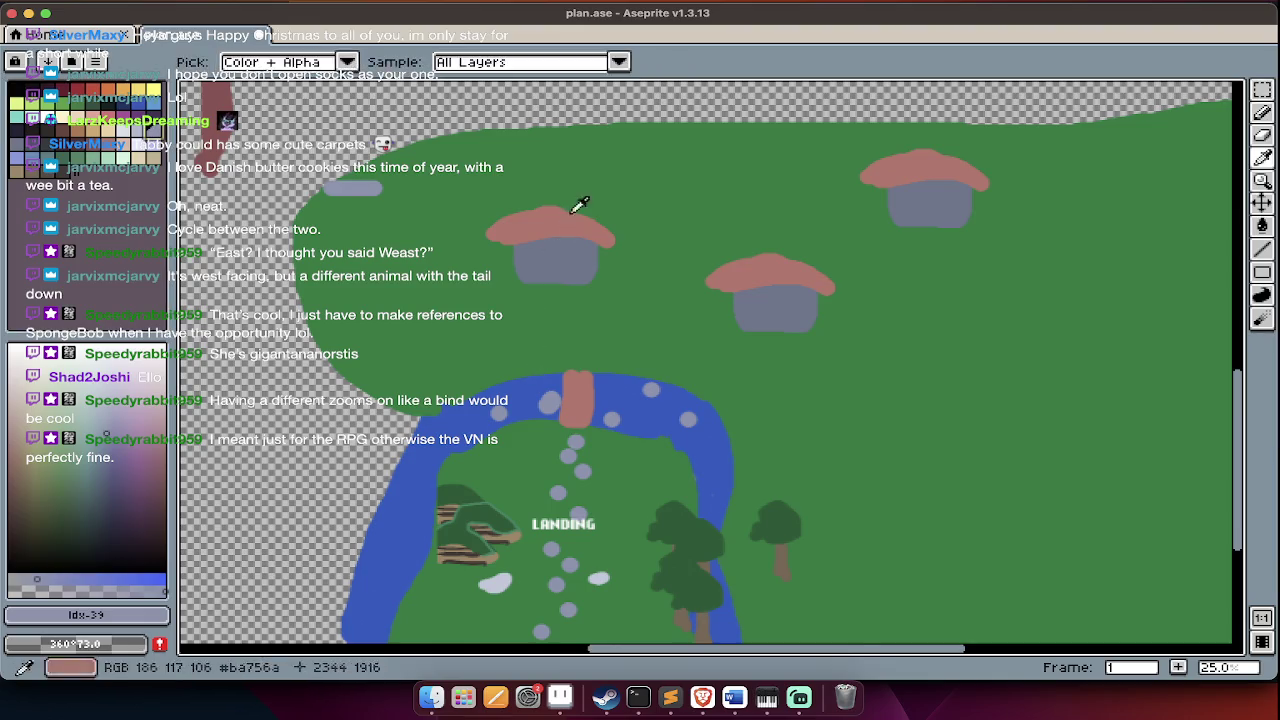
key(".")
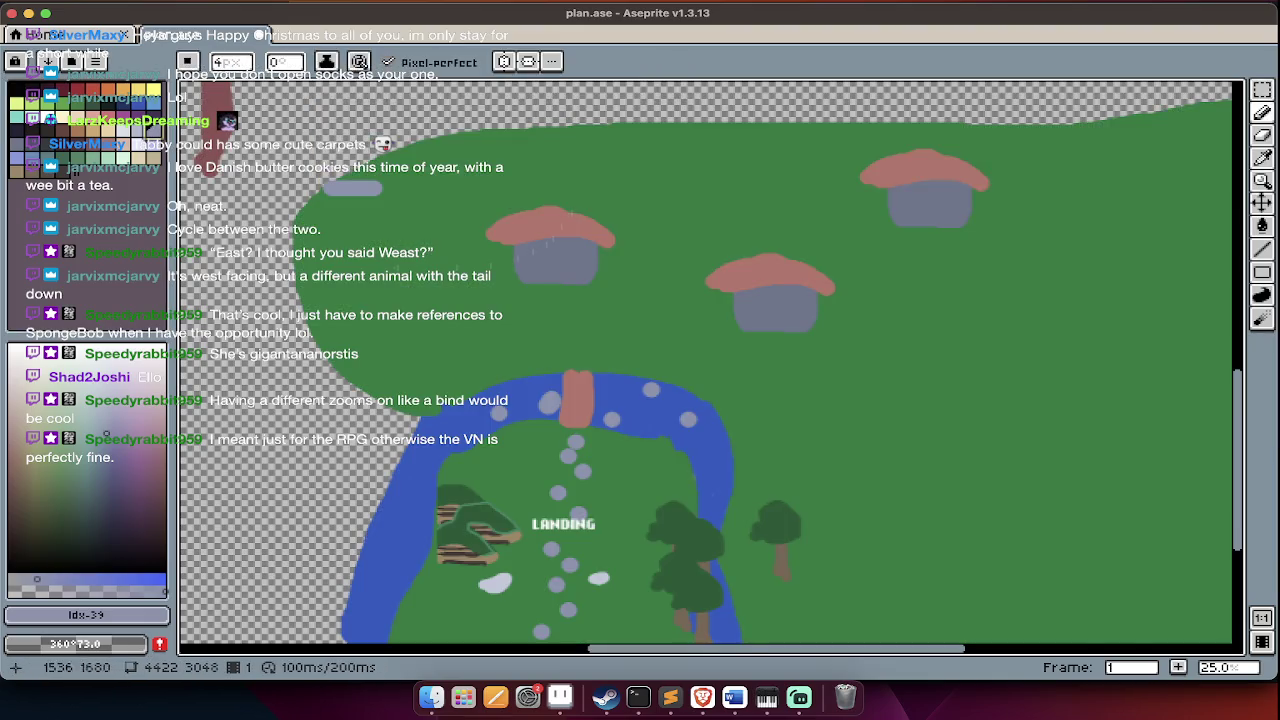
left_click(158, 171)
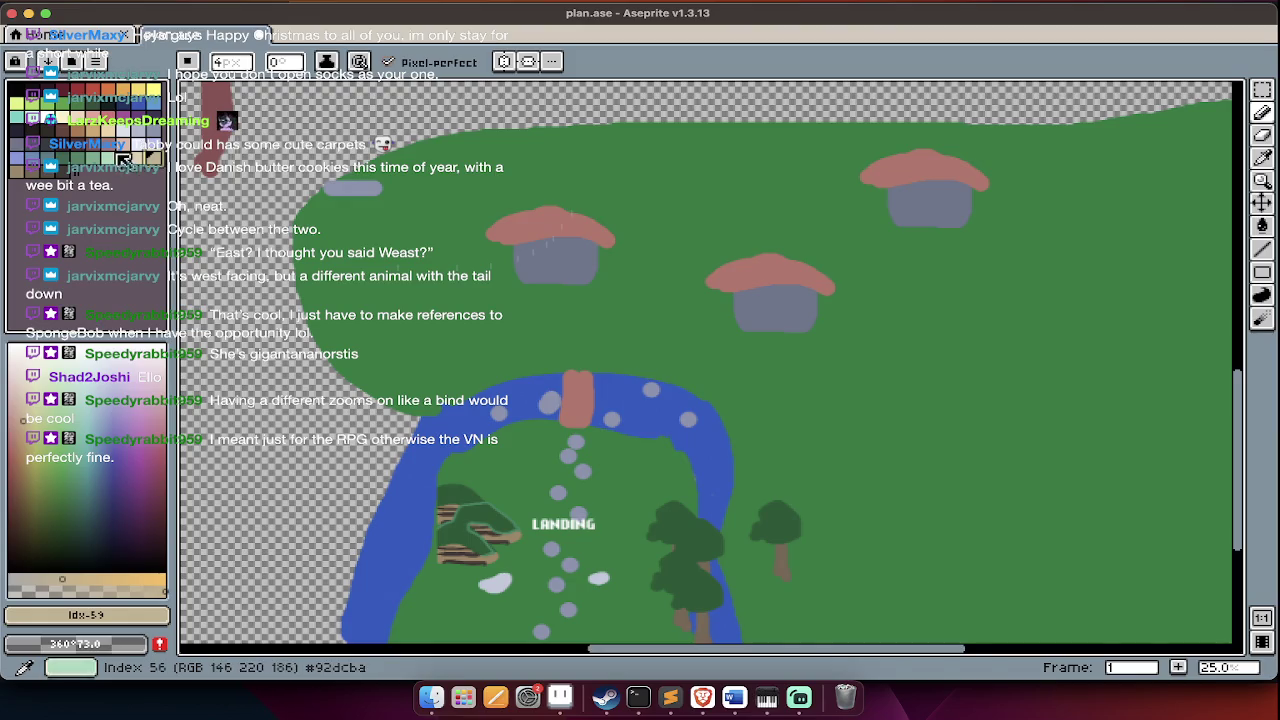
key("g")
left_click(521, 282)
key("ctrl+z")
- Undo the tan wall fills to keep grey walls, and pick a grey-blue drawing colour
left_click(547, 268)
left_click(783, 336)
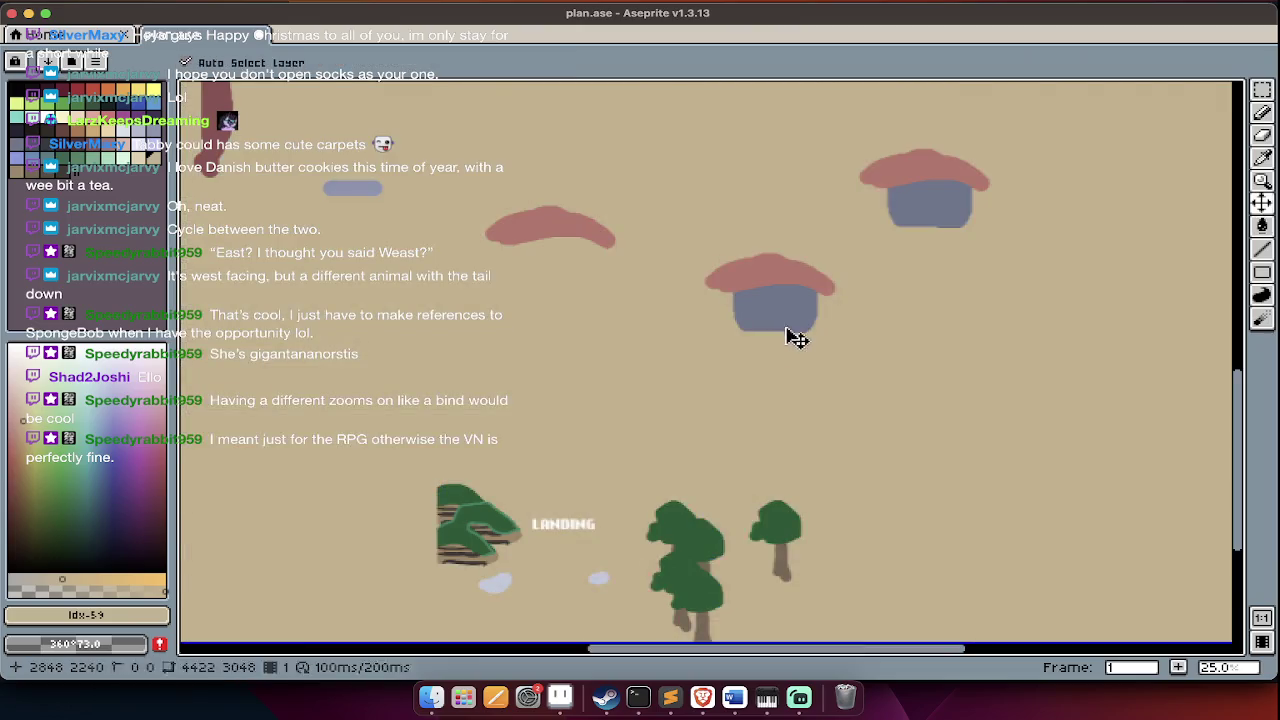
key("ctrl+z")
left_click(800, 312)
key("ctrl+z")
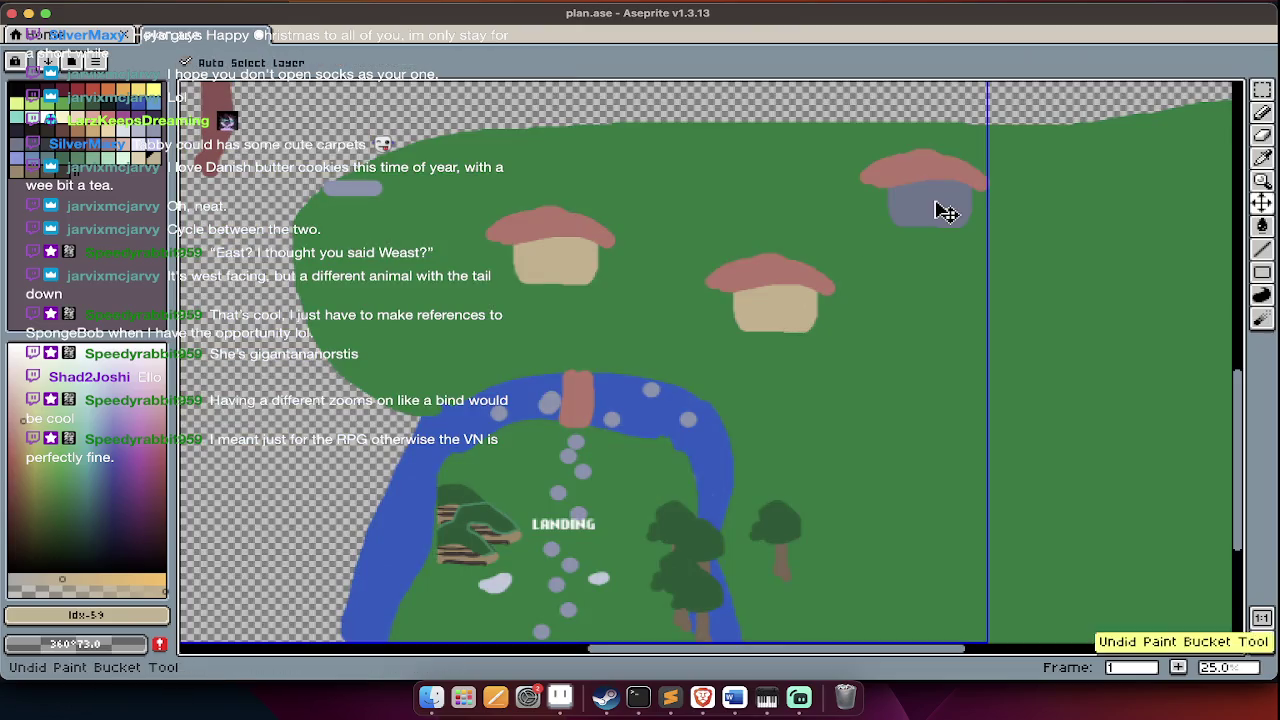
key("ctrl+z")
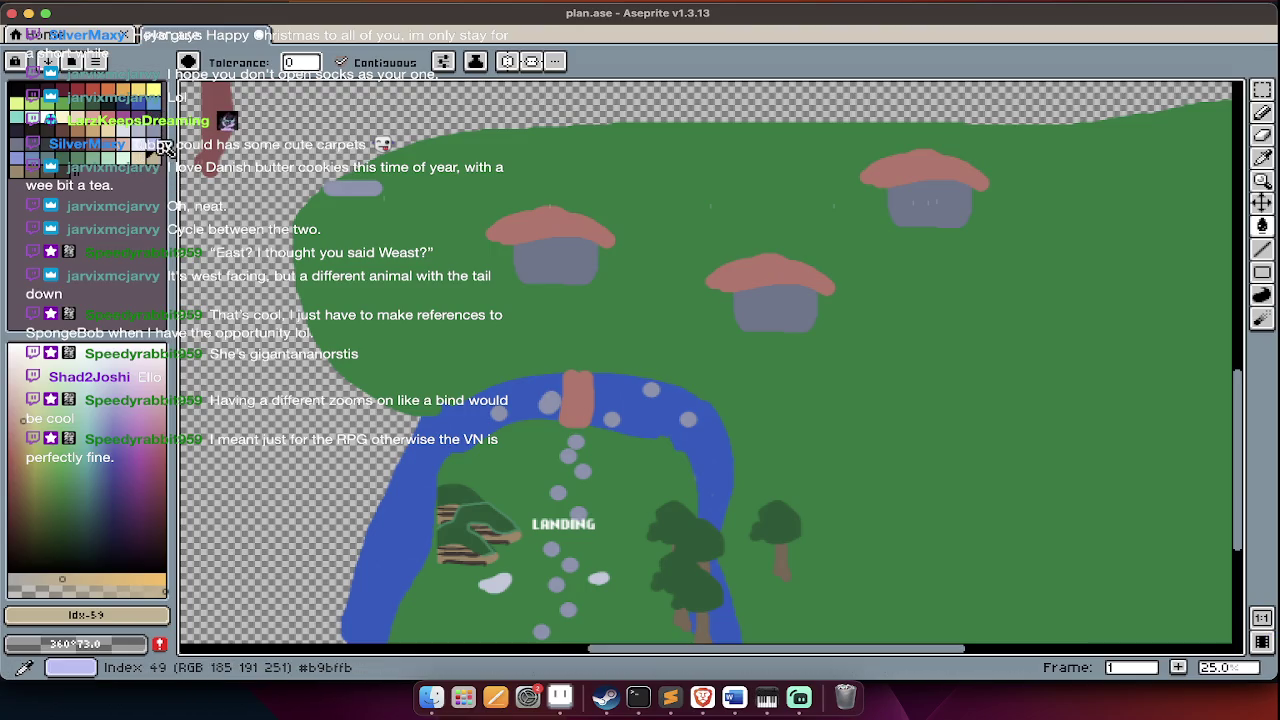
left_click(35, 150)
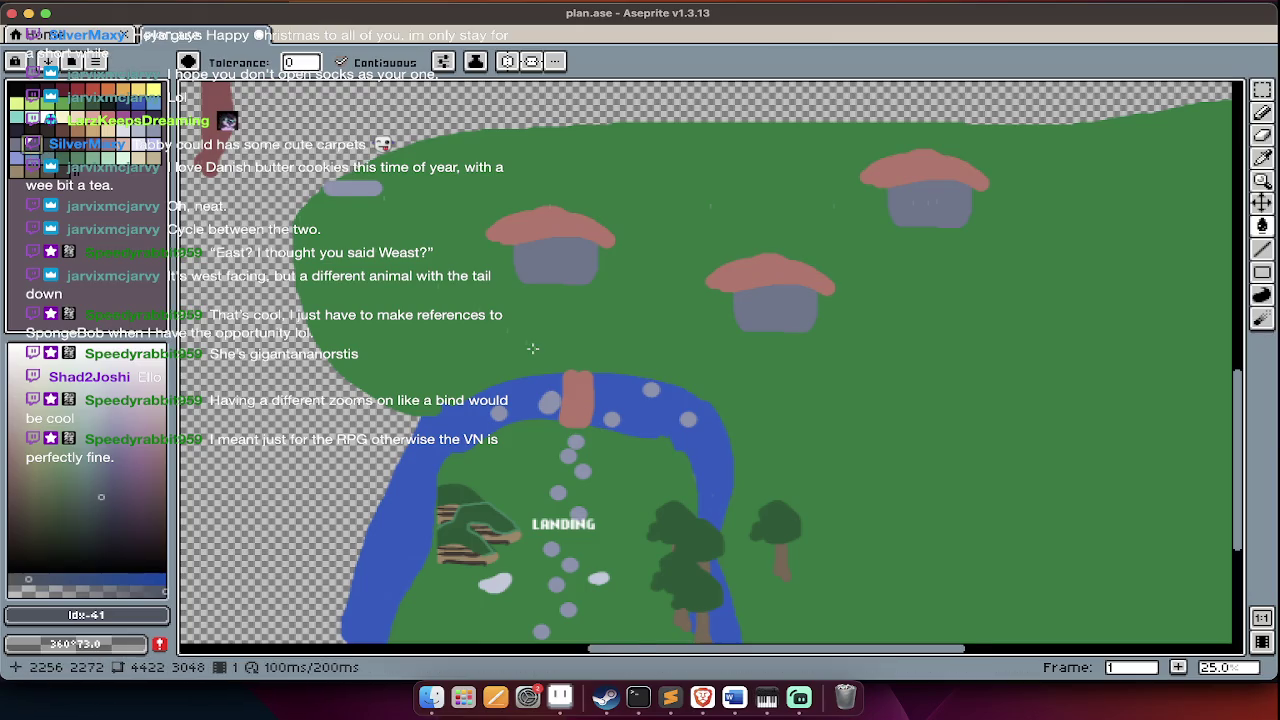
scroll(533, 348, "up", 2)
key("b")
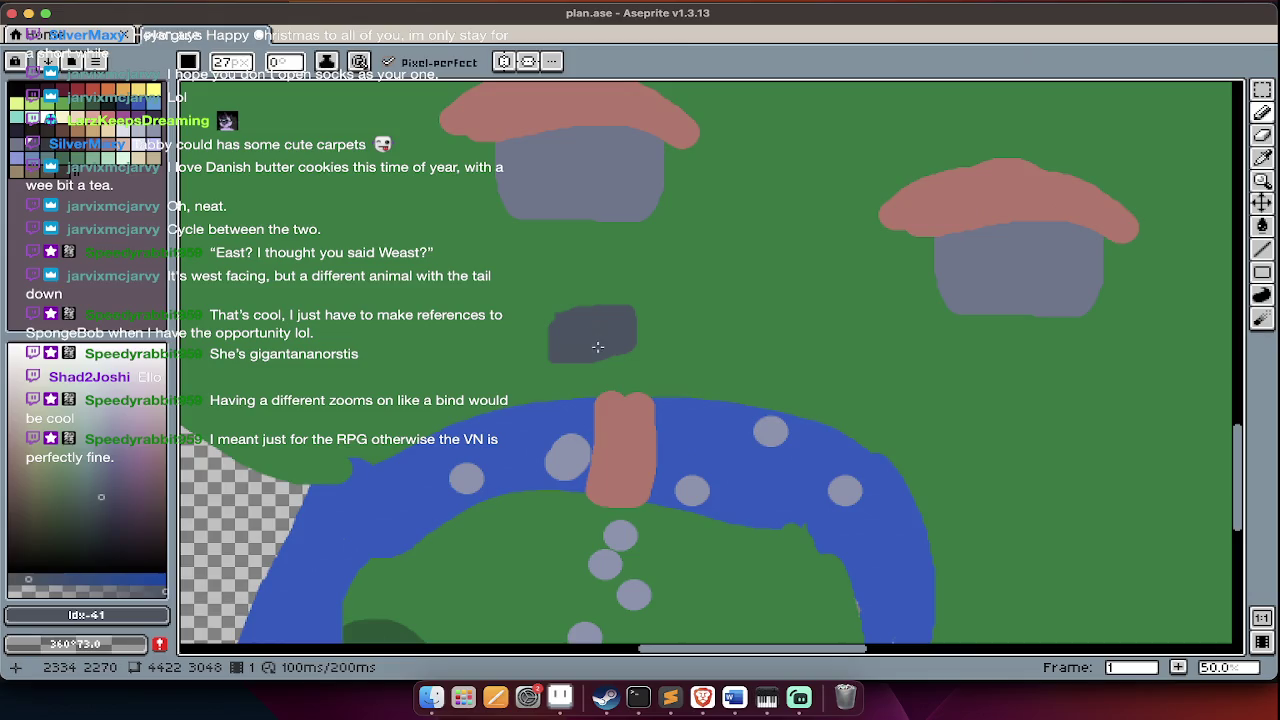
- Remove the stray grey blob and select the dark grey stone with the Magic Wand
key("ctrl+z")
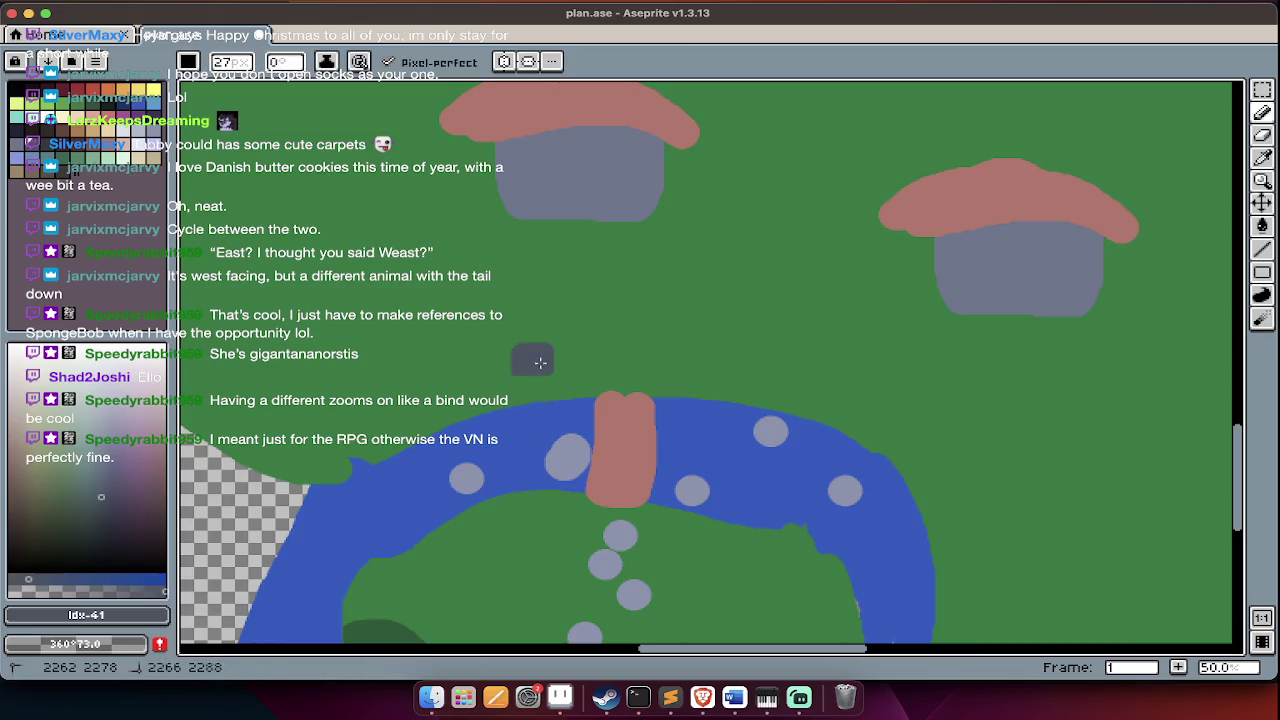
key("w")
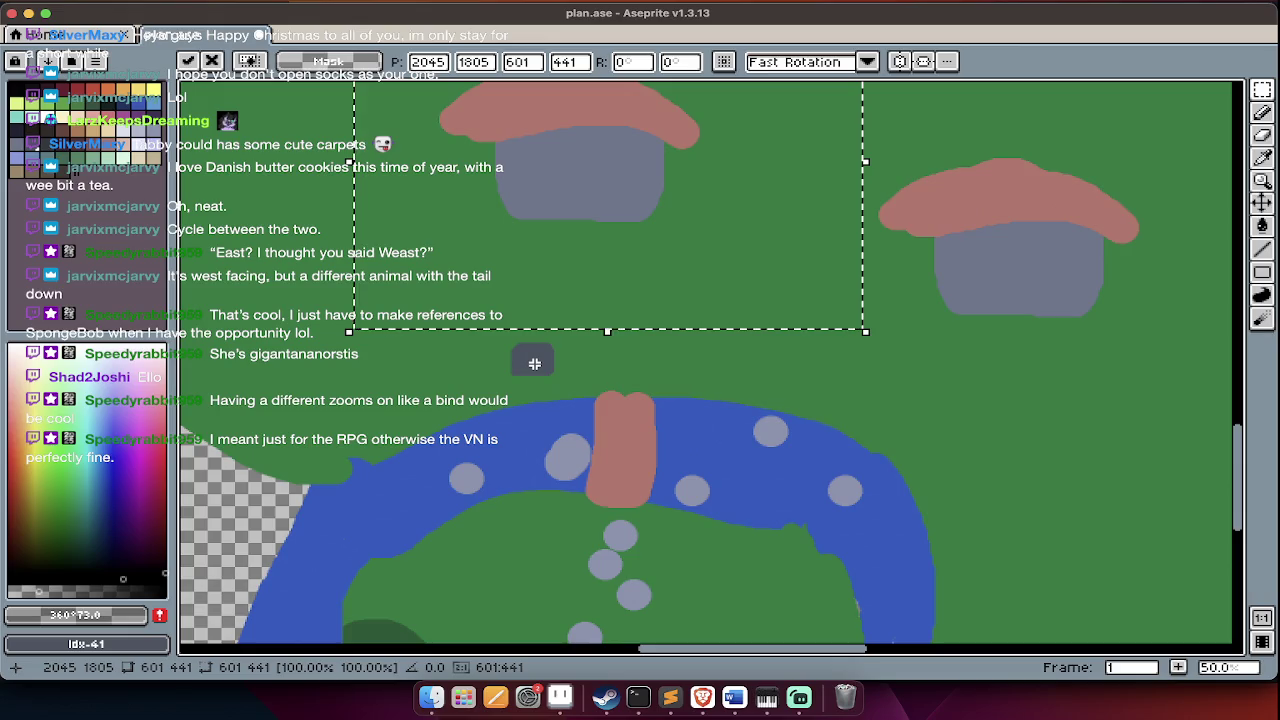
key("ctrl+d")
key("m")
key("w")
left_click(534, 362)
key("ctrl+x")
- Paste stone copies in a trail up-right from the bridge toward the cottages
key("ctrl+v")
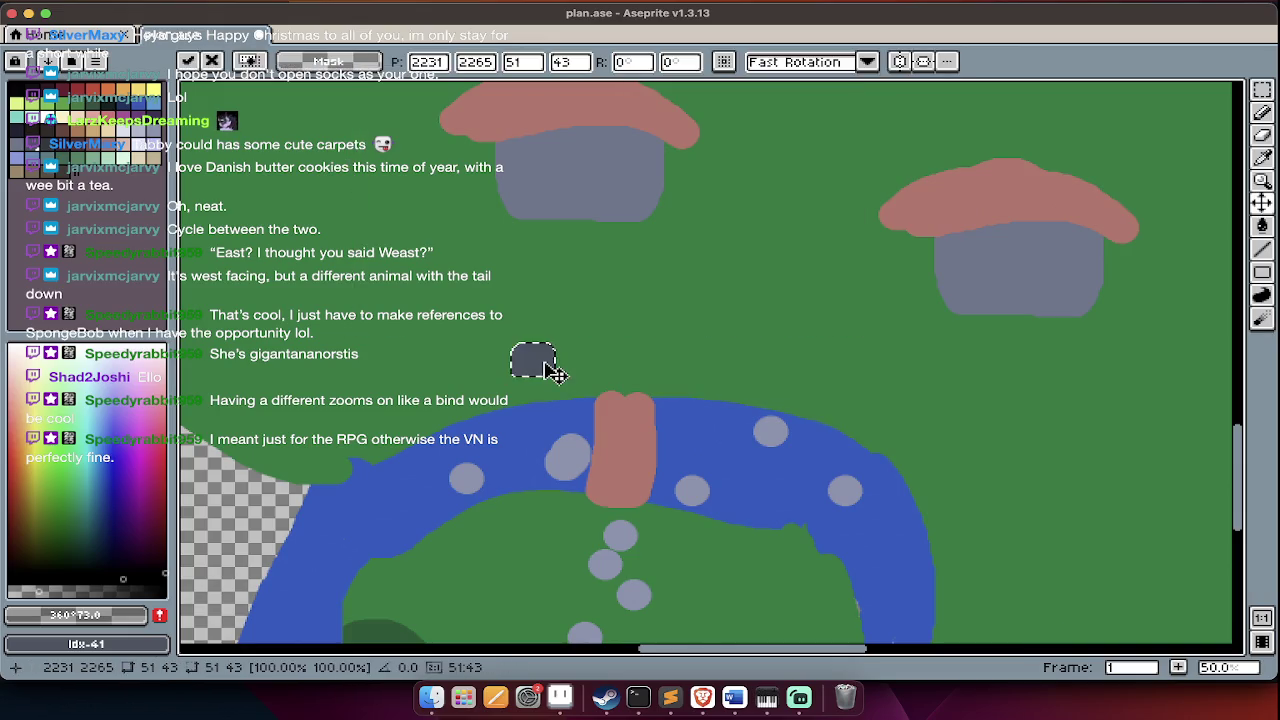
mouse_move(560, 364)
left_mouse_down()
mouse_move(583, 341)
mouse_move(585, 282)
left_mouse_up()
left_click(585, 282)
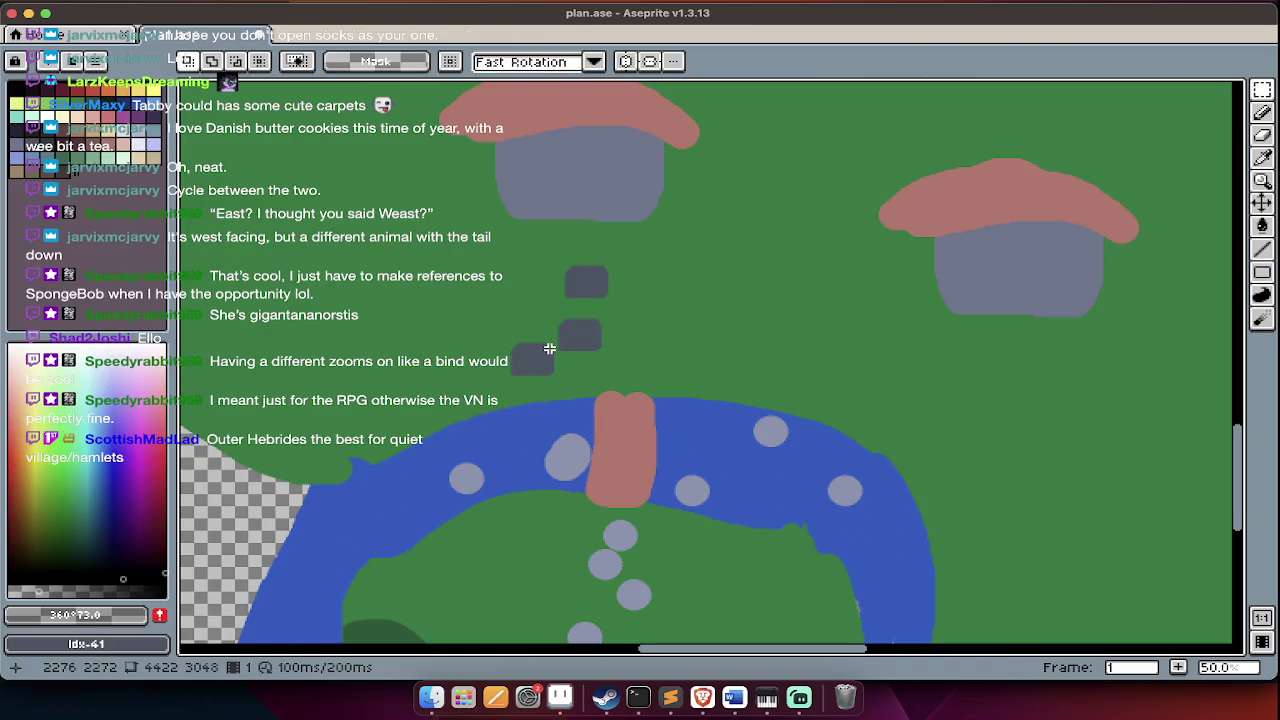
key("ctrl+v")
left_click_drag(540, 358, 680, 297)
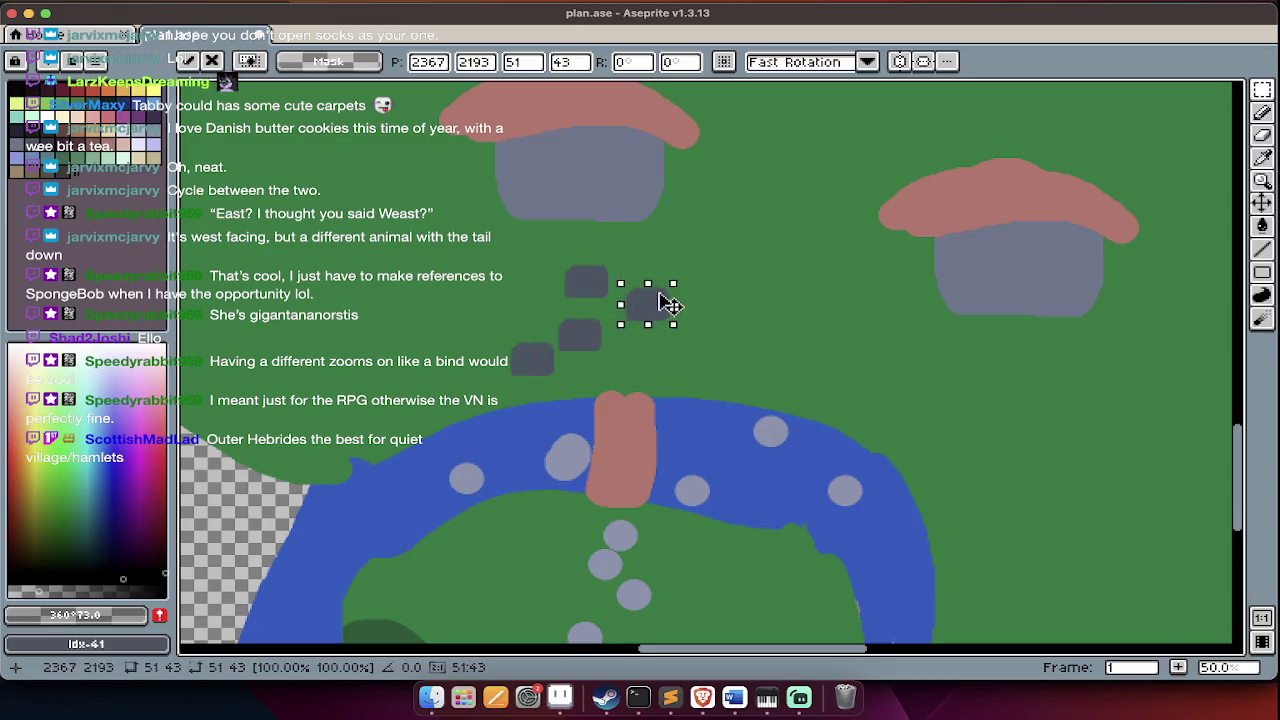
left_click(680, 297)
scroll(663, 289, "down", 2)
left_click(663, 289)
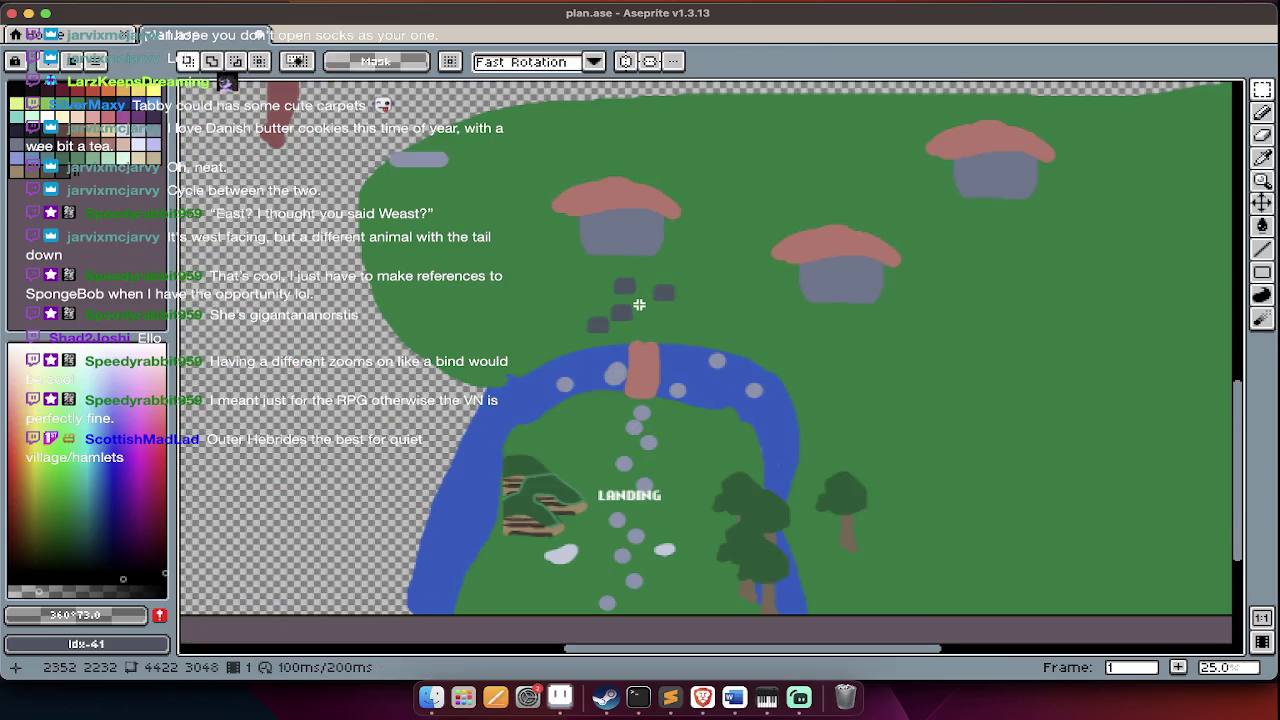
scroll(671, 293, "up", 1)
key("Tab")
key("m")
mouse_move(560, 322)
left_mouse_down()
mouse_move(592, 350)
mouse_move(670, 317)
mouse_move(720, 323)
left_mouse_up()
scroll(710, 320, "up", 3)
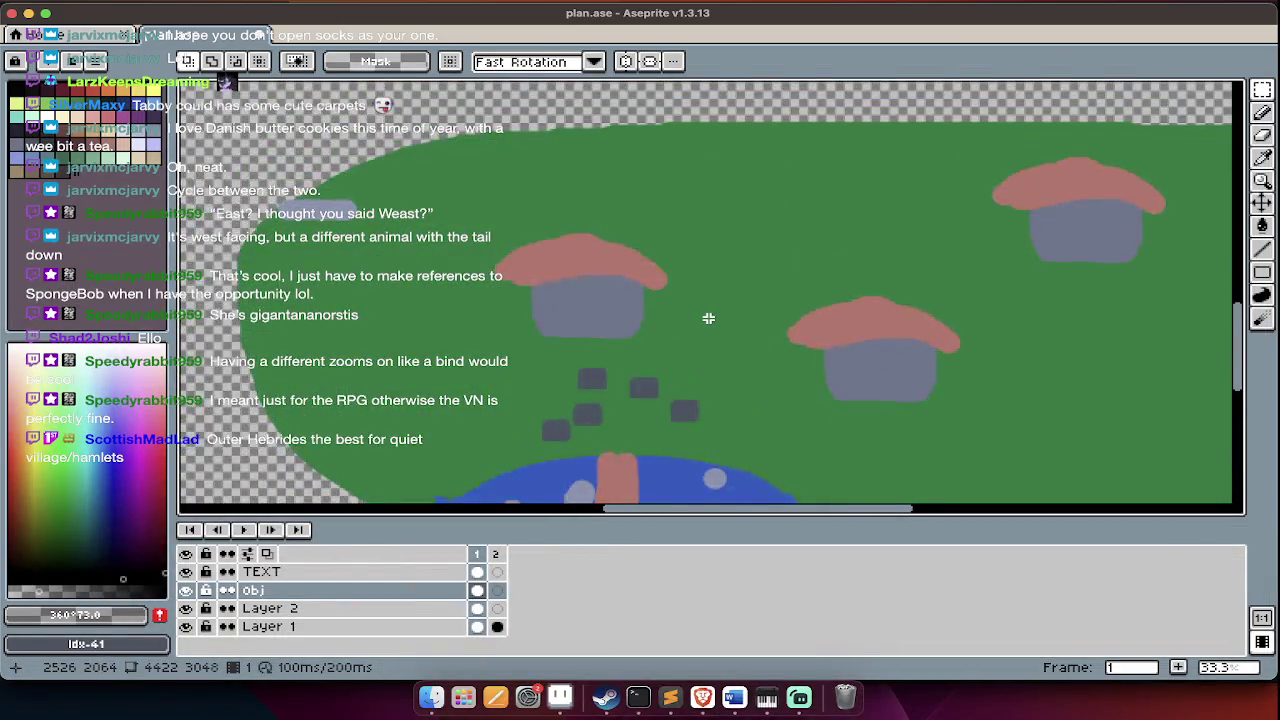
scroll(708, 318, "down", 3)
scroll(660, 265, "down", 5)
scroll(613, 215, "up", 1)
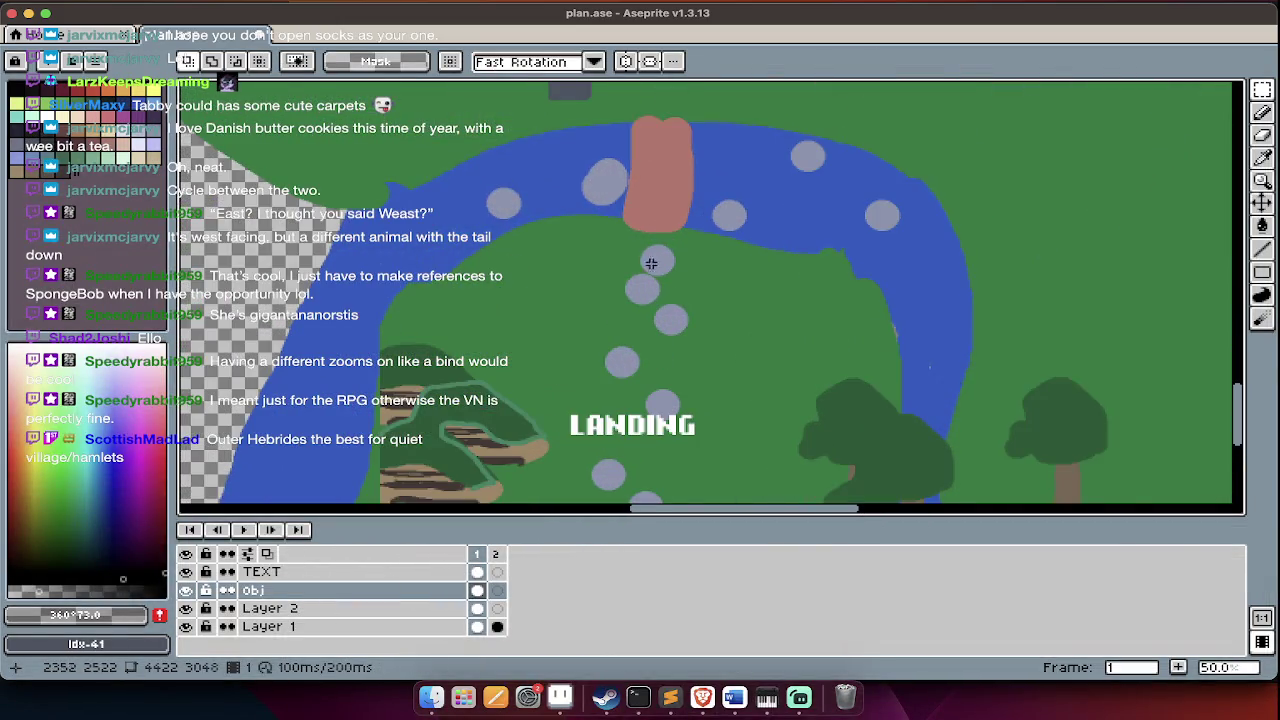
scroll(641, 263, "up", 2)
scroll(600, 280, "down", 5)
scroll(520, 300, "up", 3)
scroll(466, 323, "up", 1)
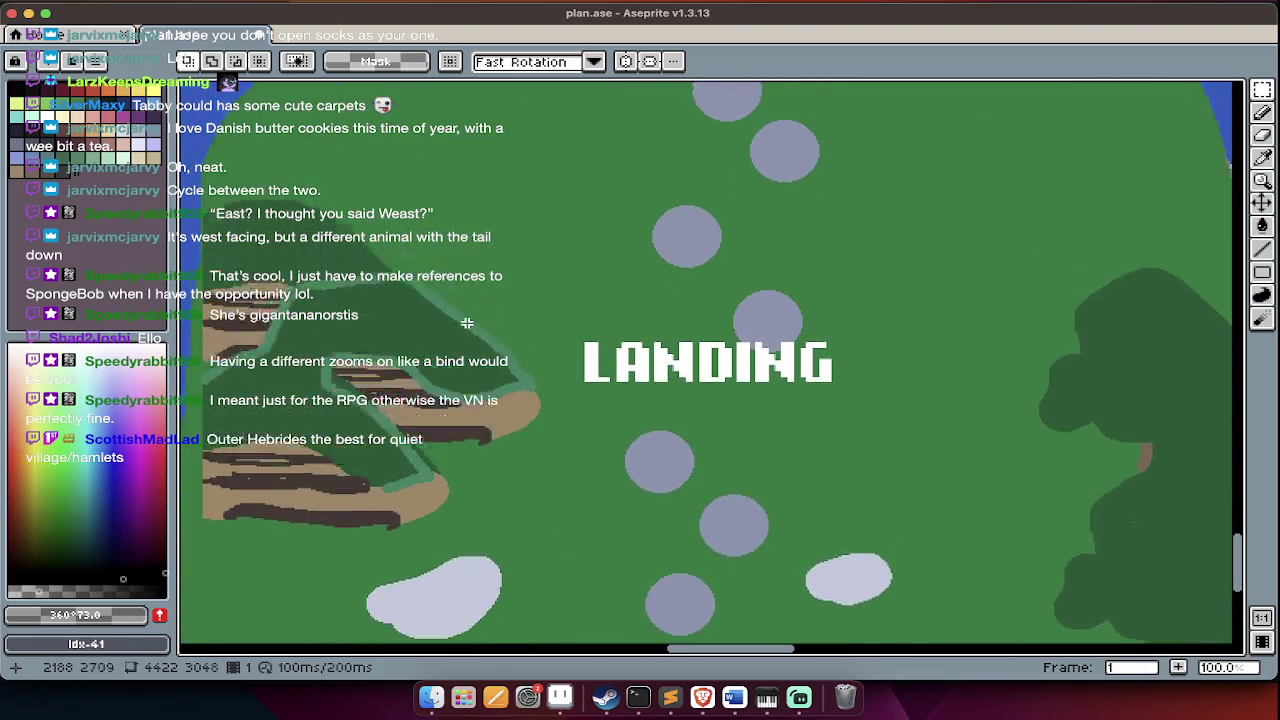
scroll(600, 300, "up", 5)
scroll(694, 329, "up", 1)
scroll(695, 327, "up", 3)
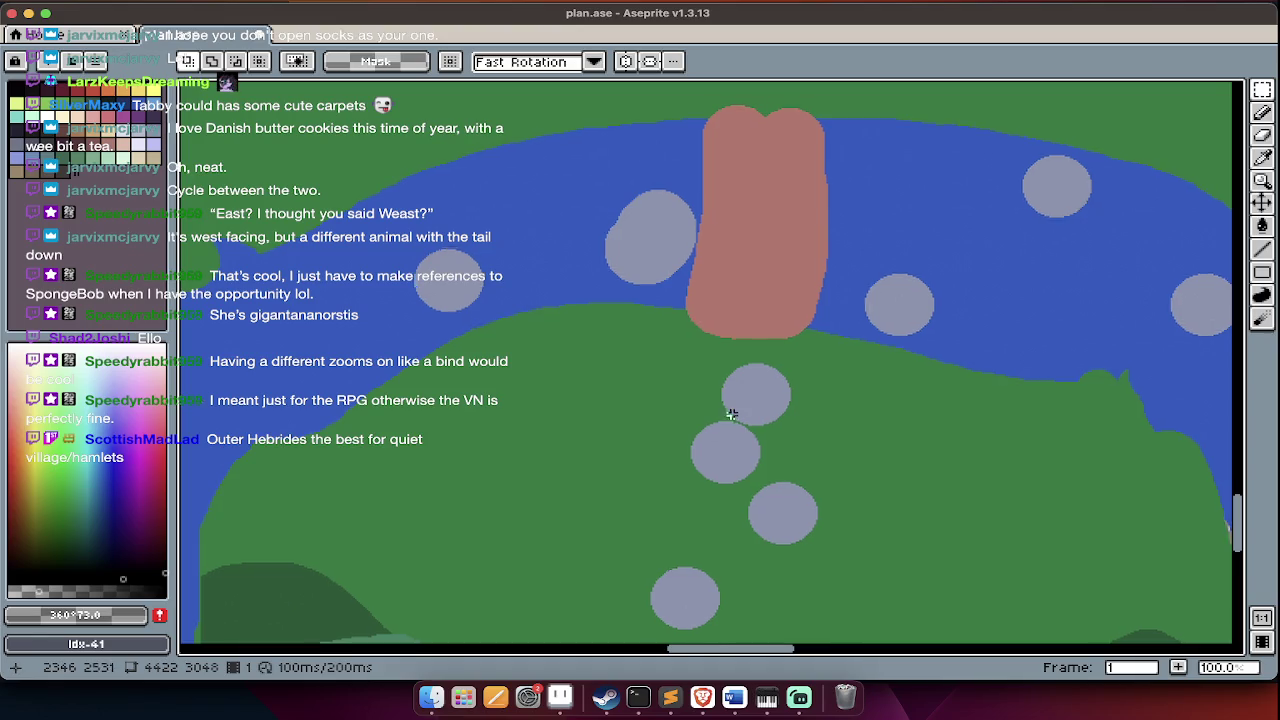
scroll(731, 414, "up", 5)
scroll(800, 418, "down", 3)
scroll(798, 530, "up", 1)
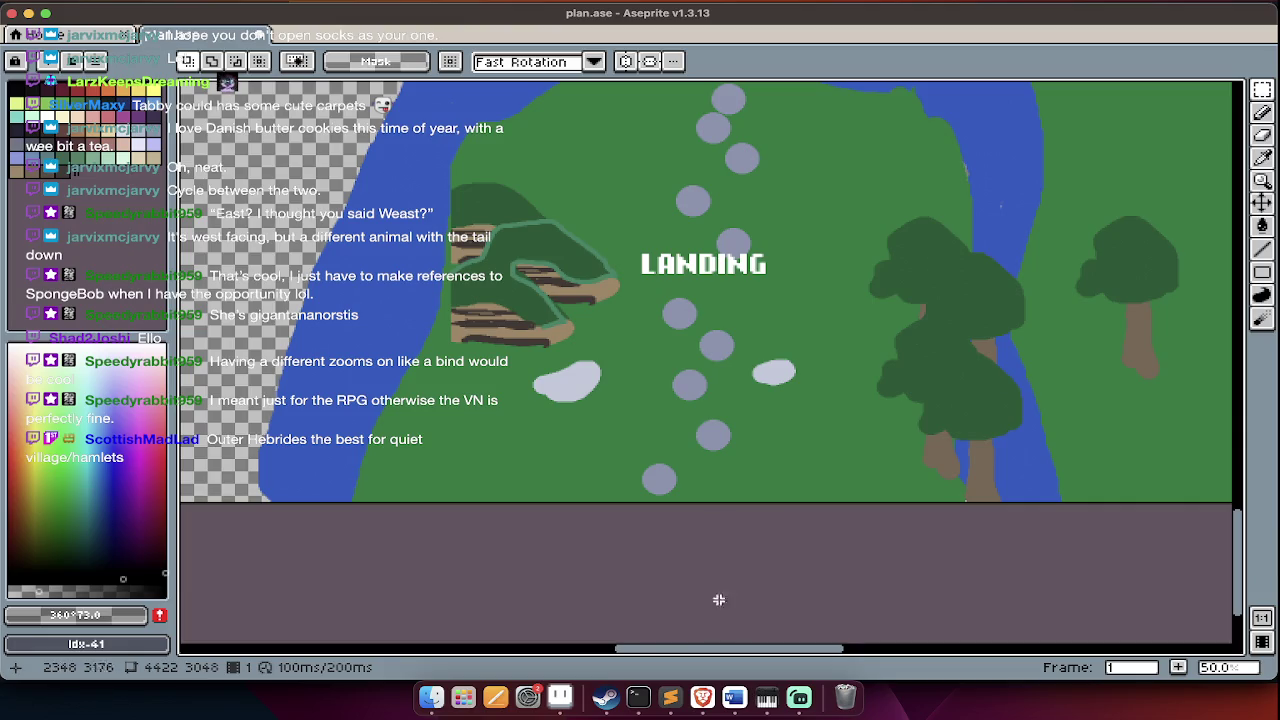
scroll(790, 410, "up", 2)
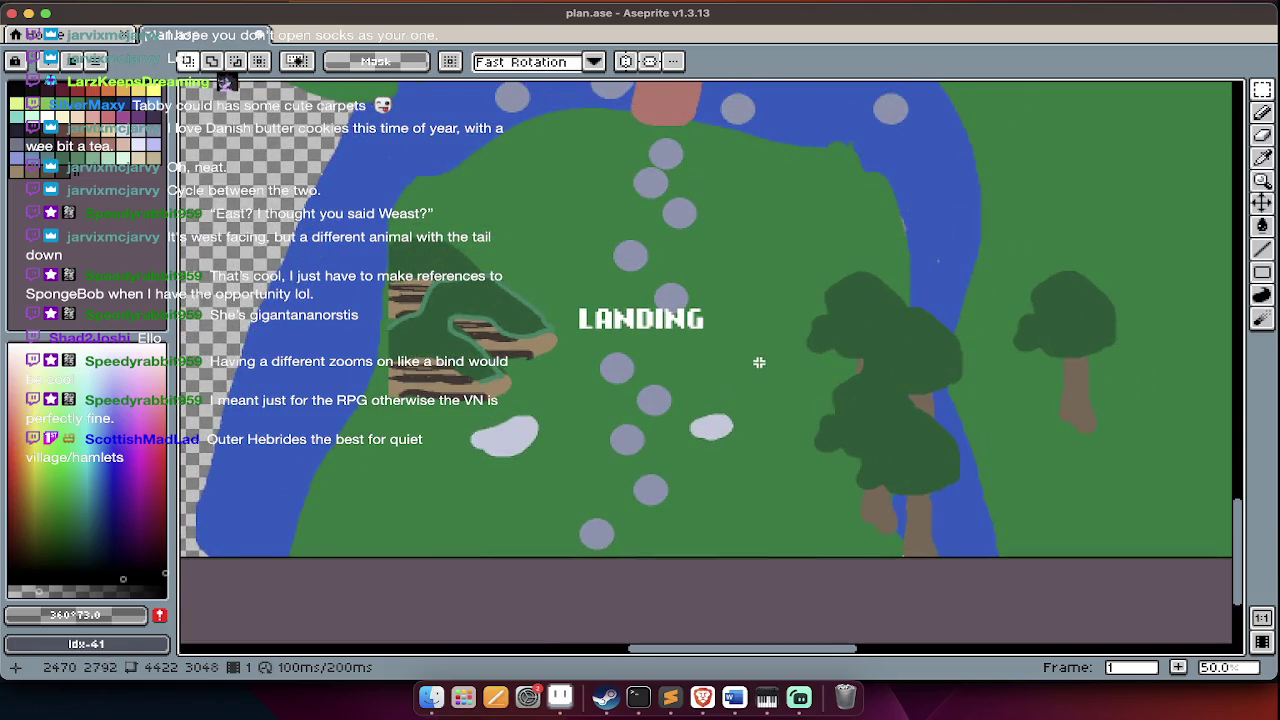
scroll(759, 362, "up", 5)
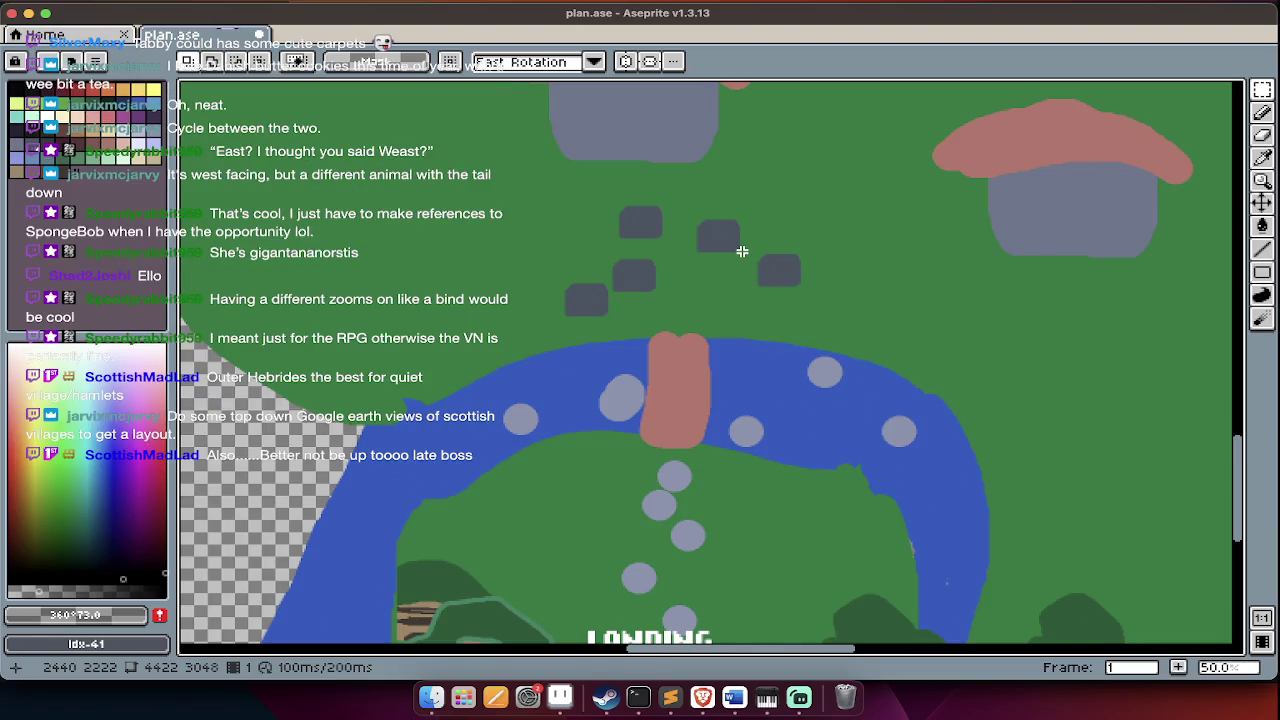
scroll(742, 251, "down", 2)
scroll(742, 251, "down", 2)
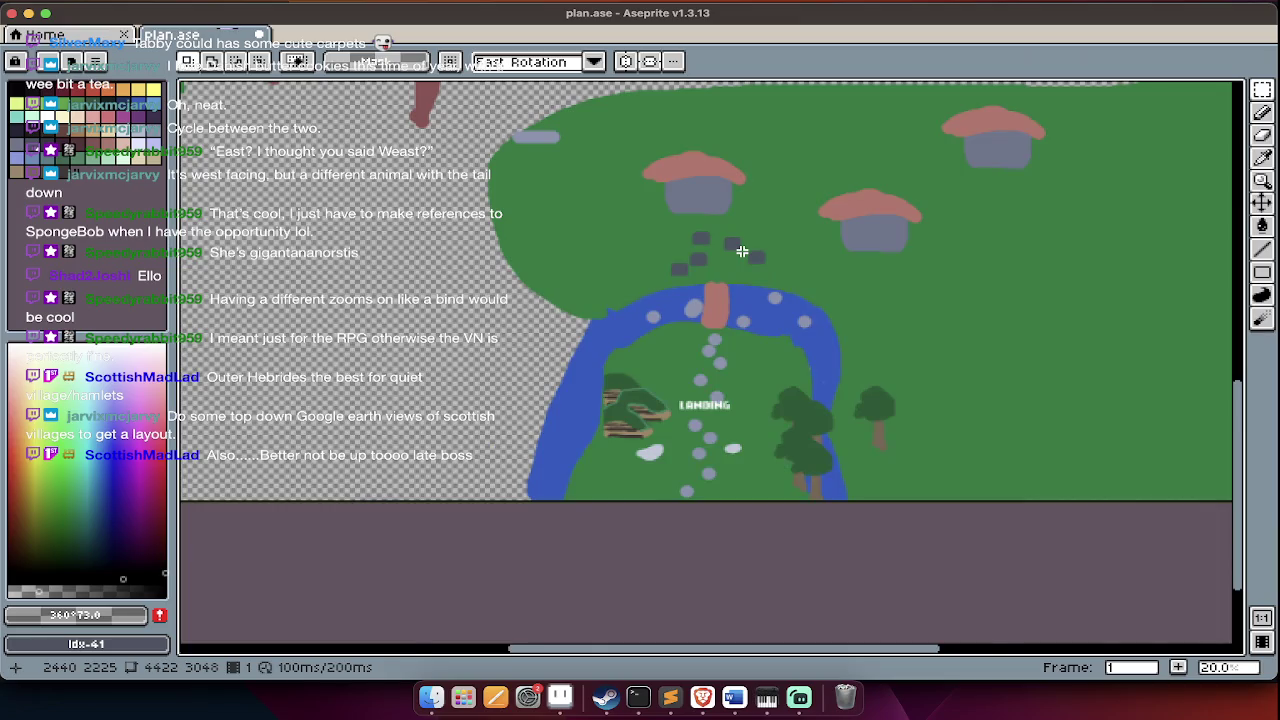
scroll(742, 251, "up", 1)
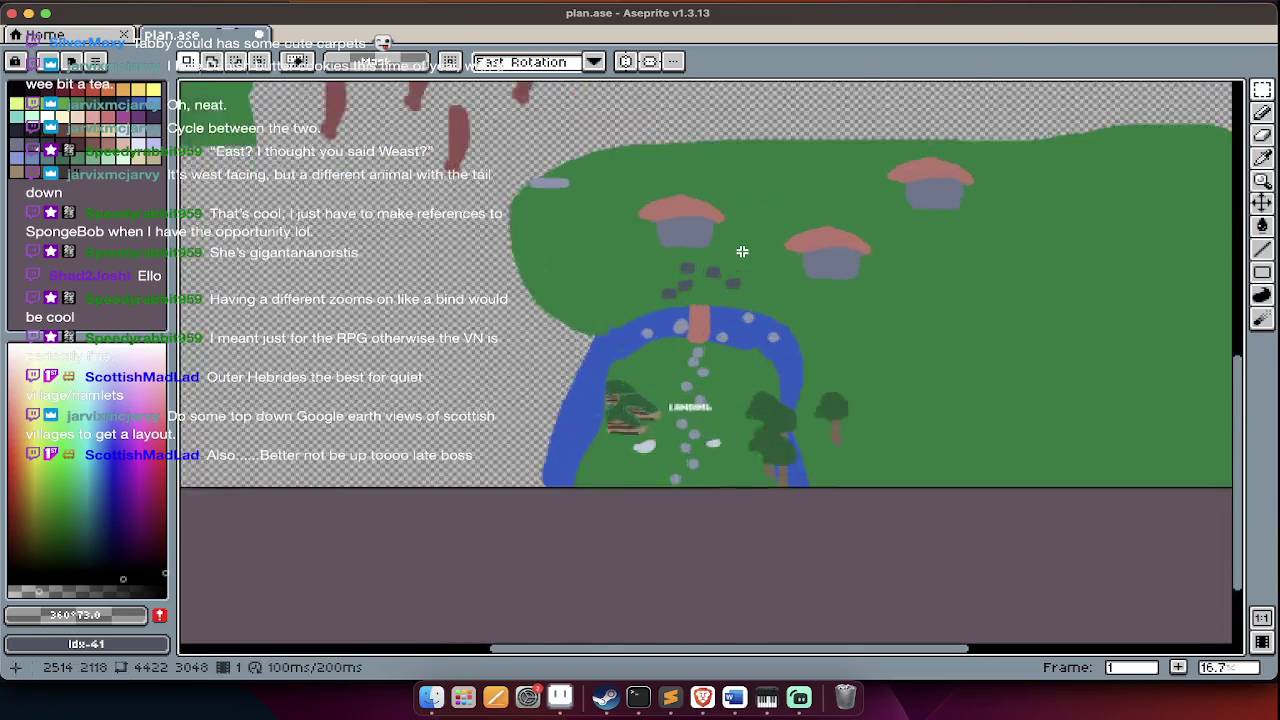
scroll(742, 251, "up", 1)
scroll(742, 251, "up", 1)
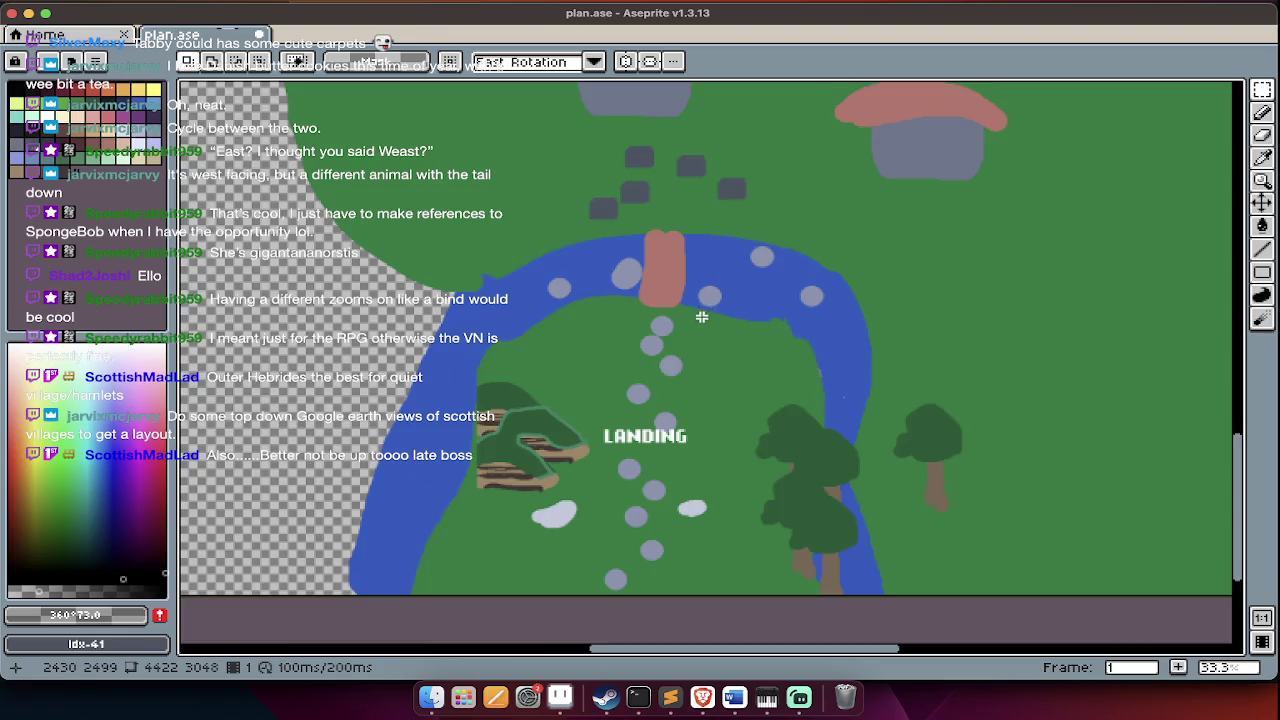
scroll(706, 310, "up", 2)
scroll(700, 320, "up", 3)
scroll(694, 331, "down", 2)
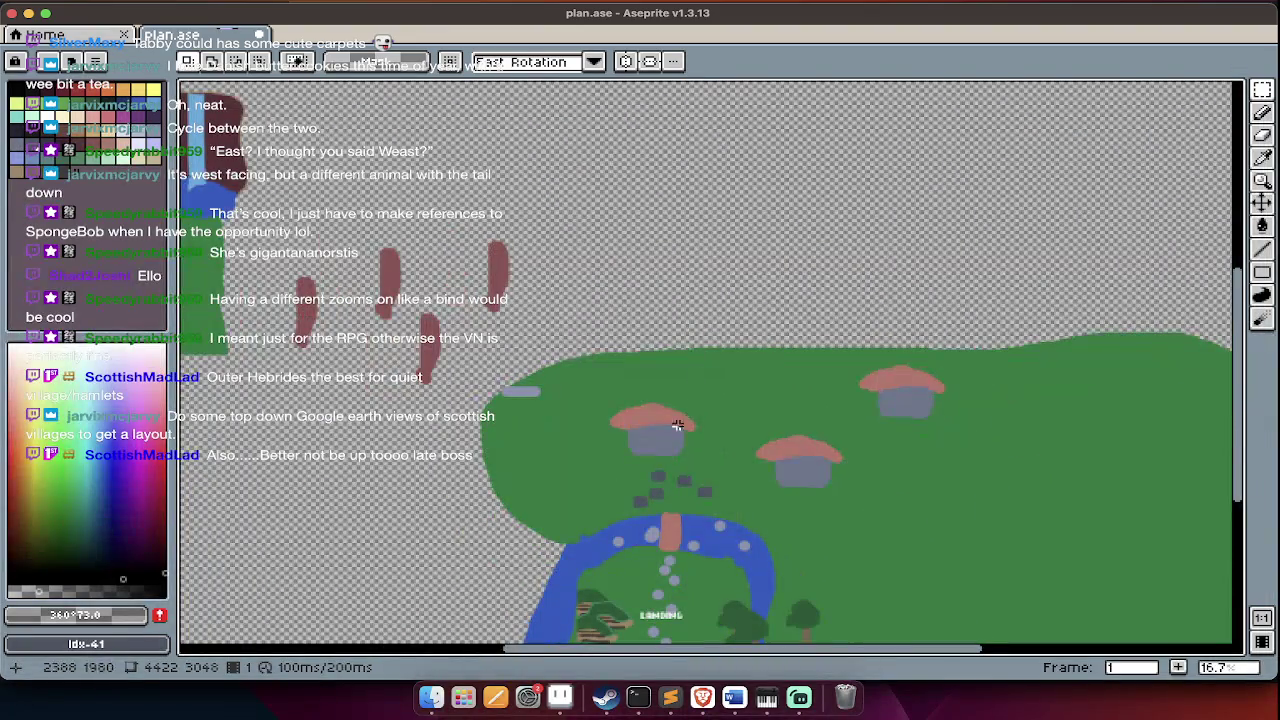
scroll(524, 231, "left", 5)
scroll(524, 231, "down", 1)
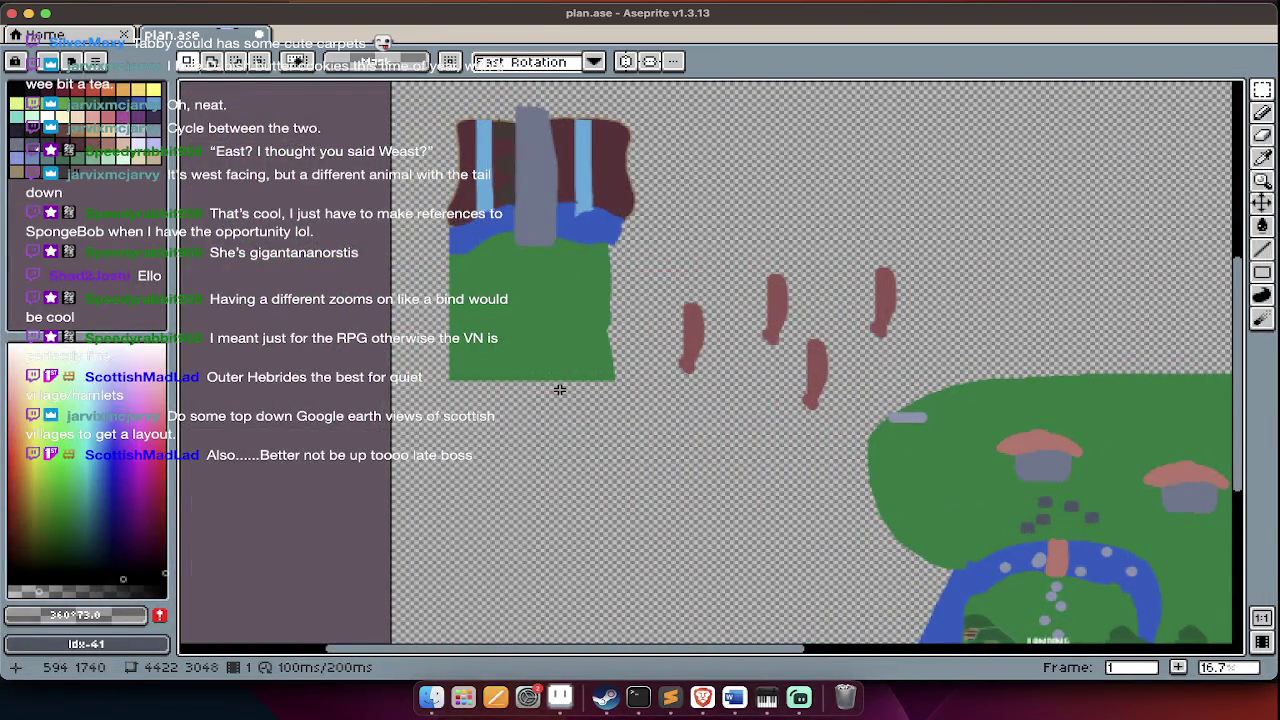
scroll(625, 320, "down", 5)
scroll(692, 255, "up", 6)
scroll(530, 250, "up", 3)
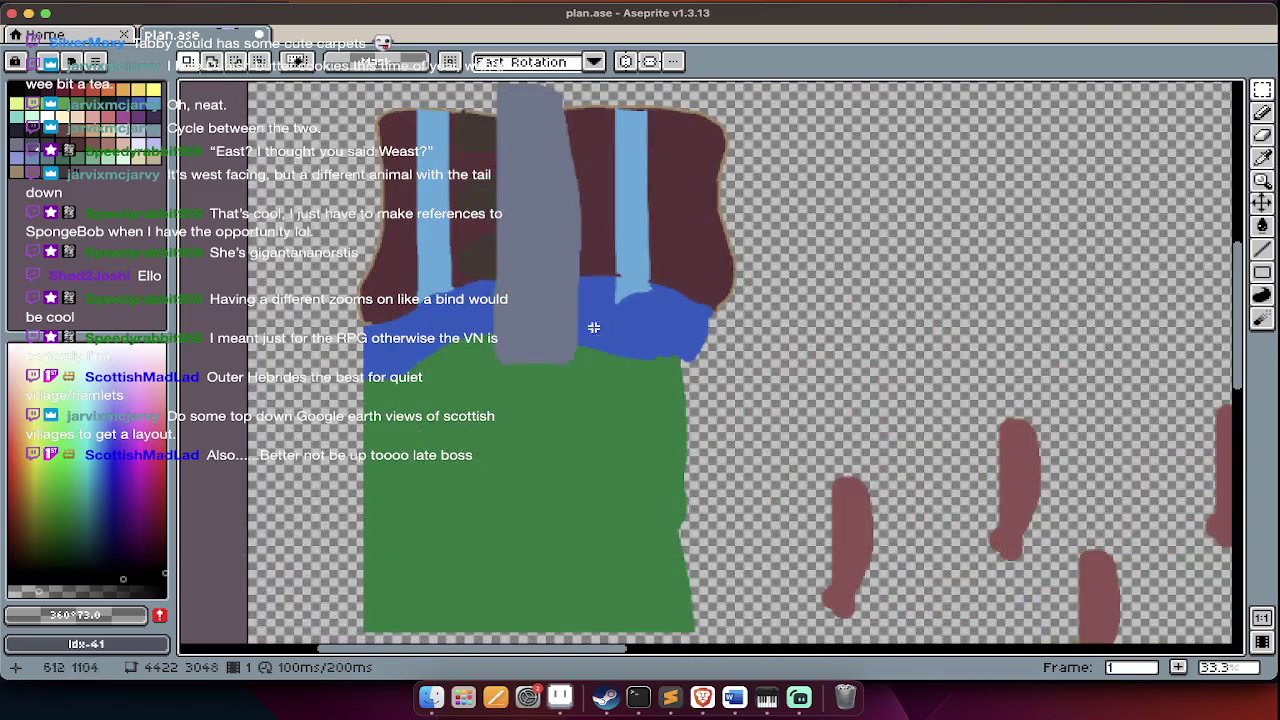
scroll(623, 357, "down", 3)
scroll(620, 352, "down", 4)
scroll(620, 352, "right", 3)
scroll(632, 342, "up", 1)
scroll(632, 342, "up", 2)
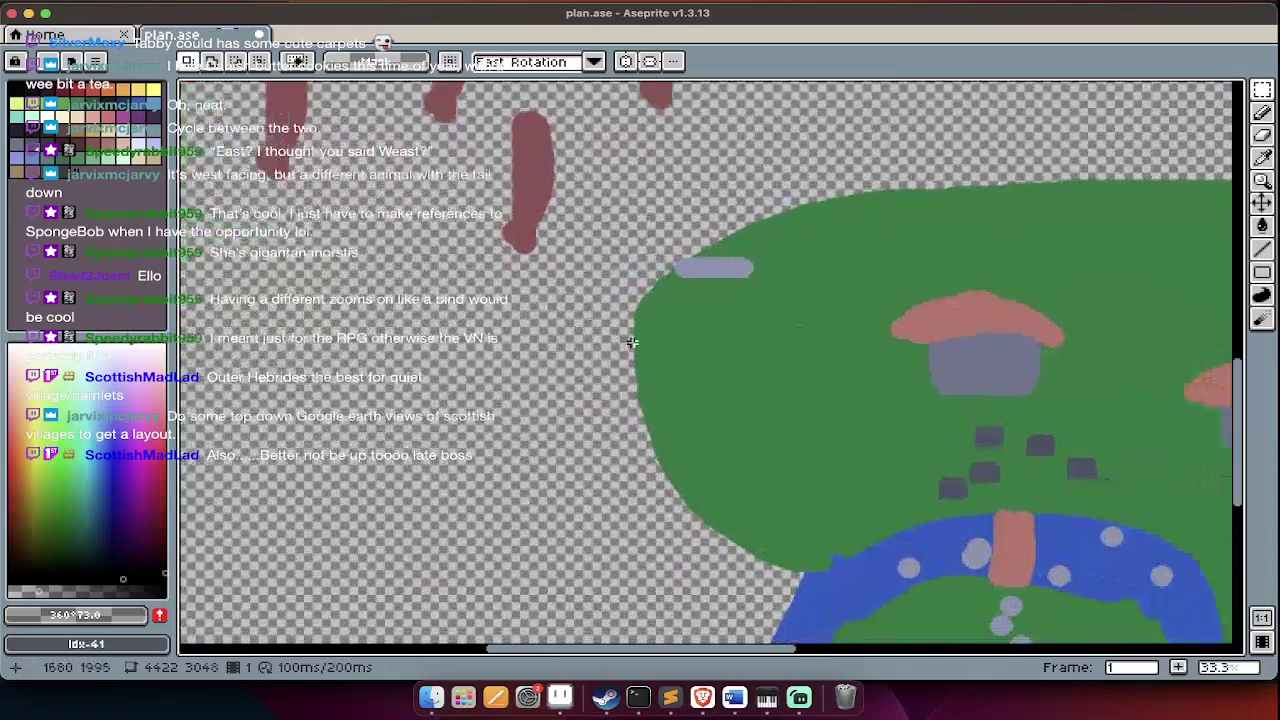
scroll(632, 342, "down", 5)
scroll(632, 342, "down", 3)
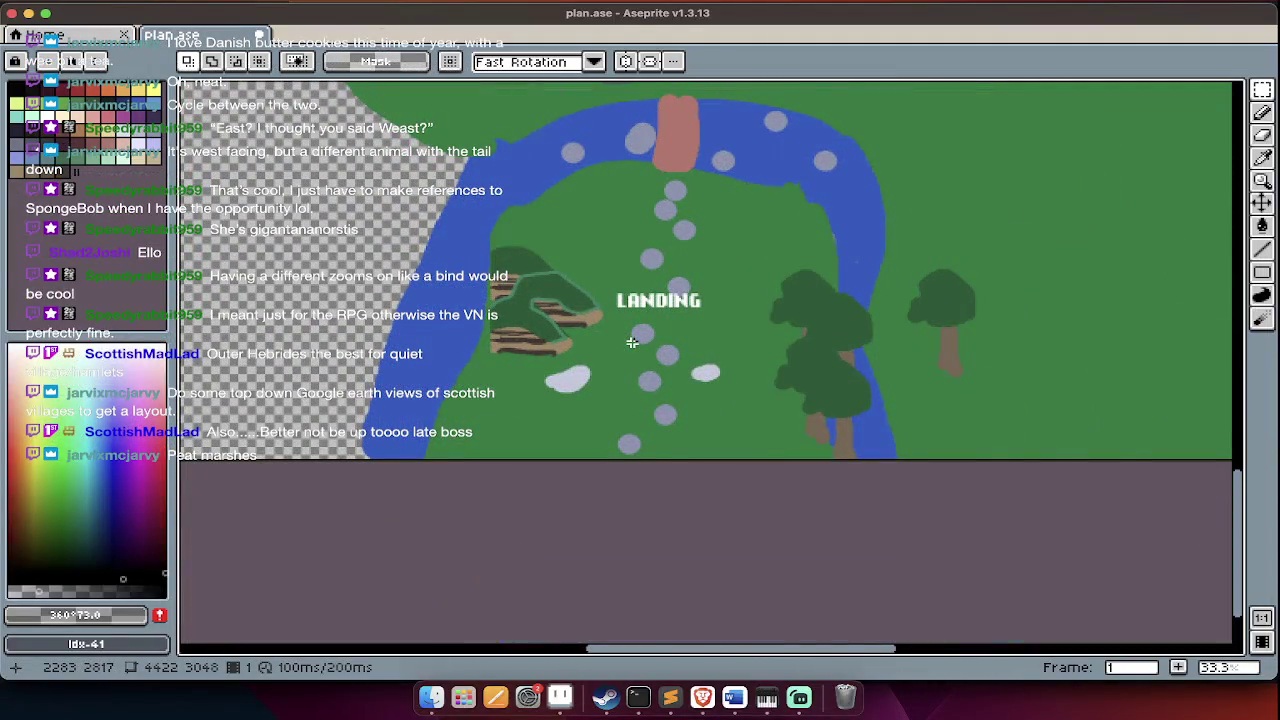
scroll(632, 342, "up", 1)
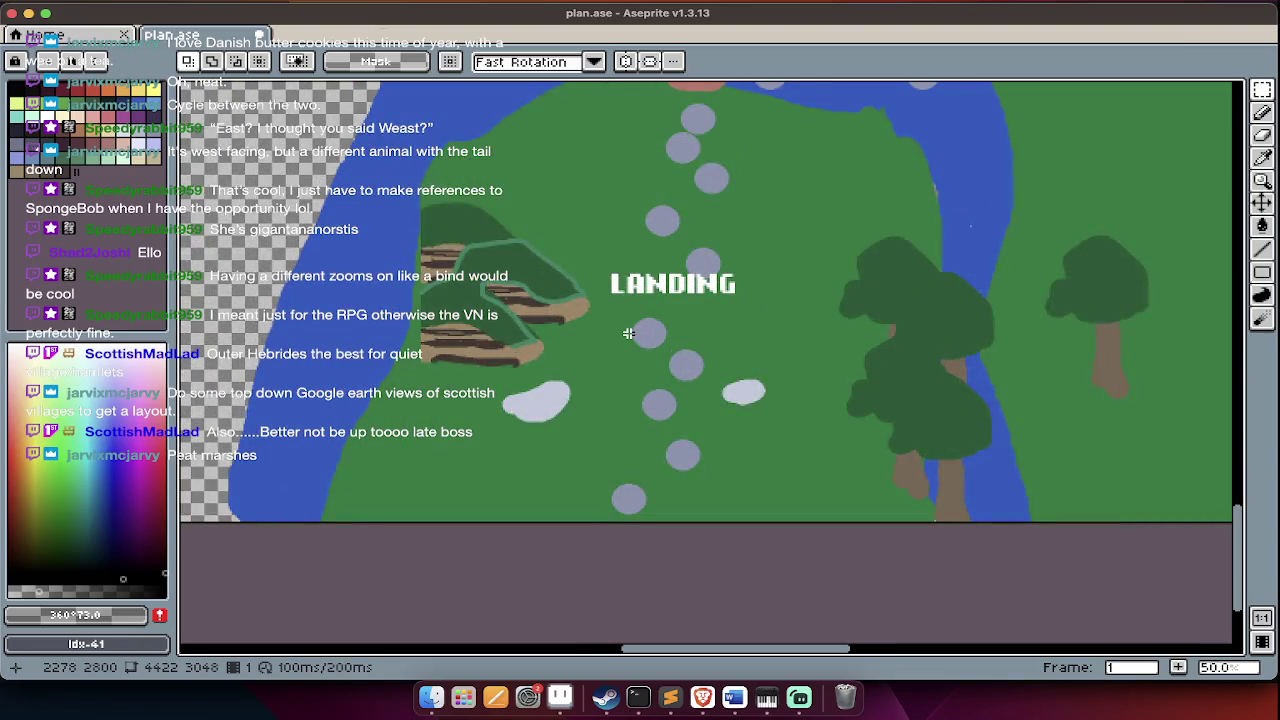
scroll(657, 366, "right", 2)
scroll(657, 366, "right", 1)
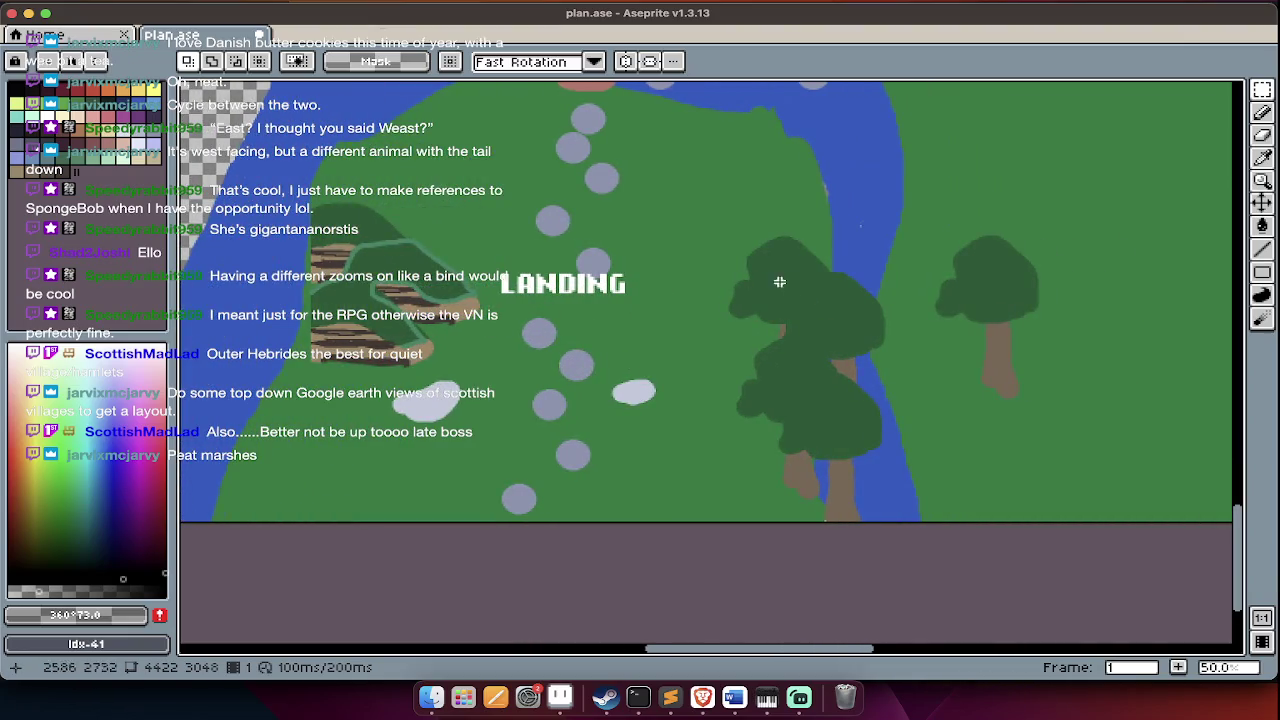
scroll(840, 314, "right", 8)
scroll(949, 314, "right", 1)
scroll(949, 314, "up", 4)
scroll(761, 300, "up", 3)
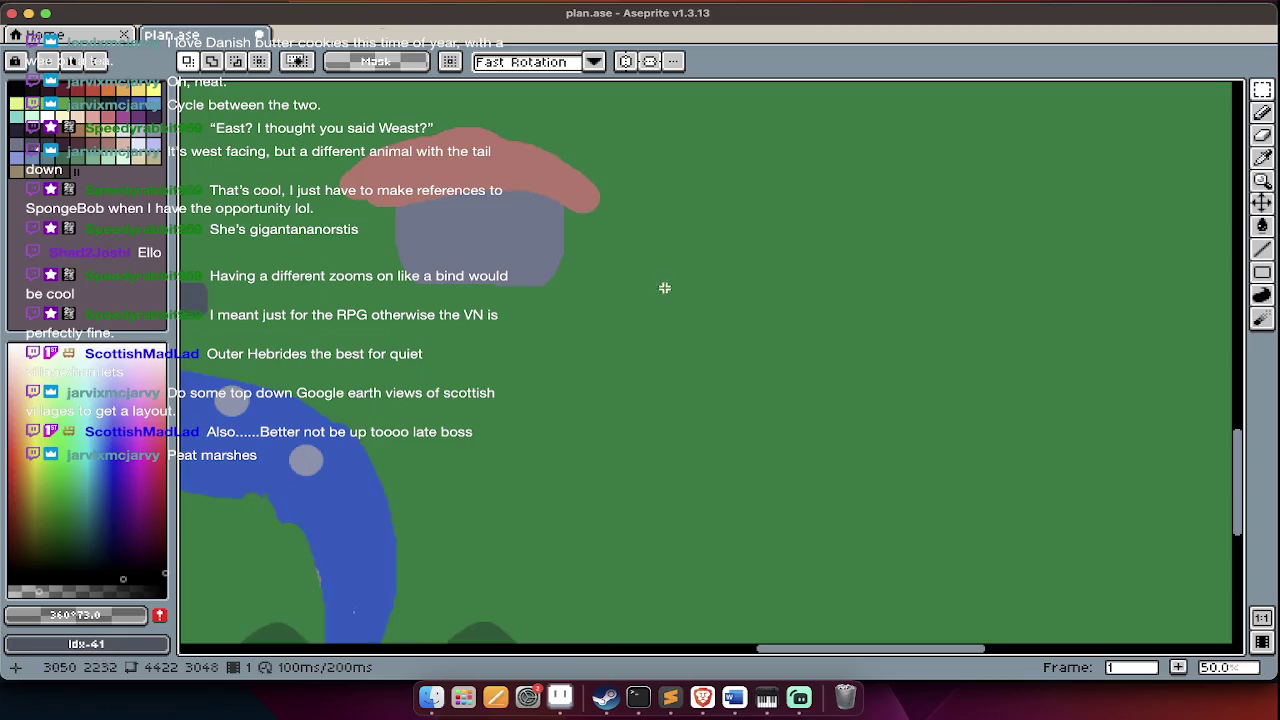
scroll(761, 300, "left", 3)
scroll(768, 325, "down", 4)
scroll(775, 350, "down", 4)
scroll(775, 350, "left", 2)
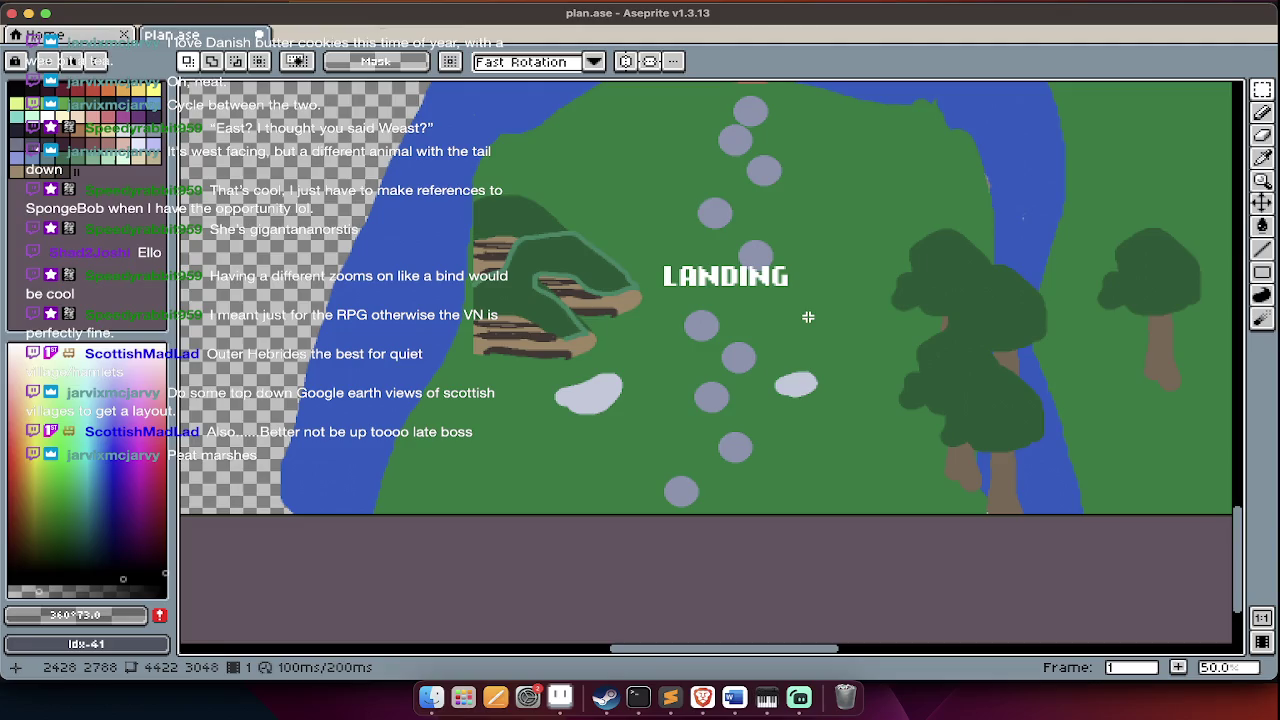
scroll(820, 259, "up", 4)
scroll(820, 259, "down", 2)
scroll(815, 262, "right", 3)
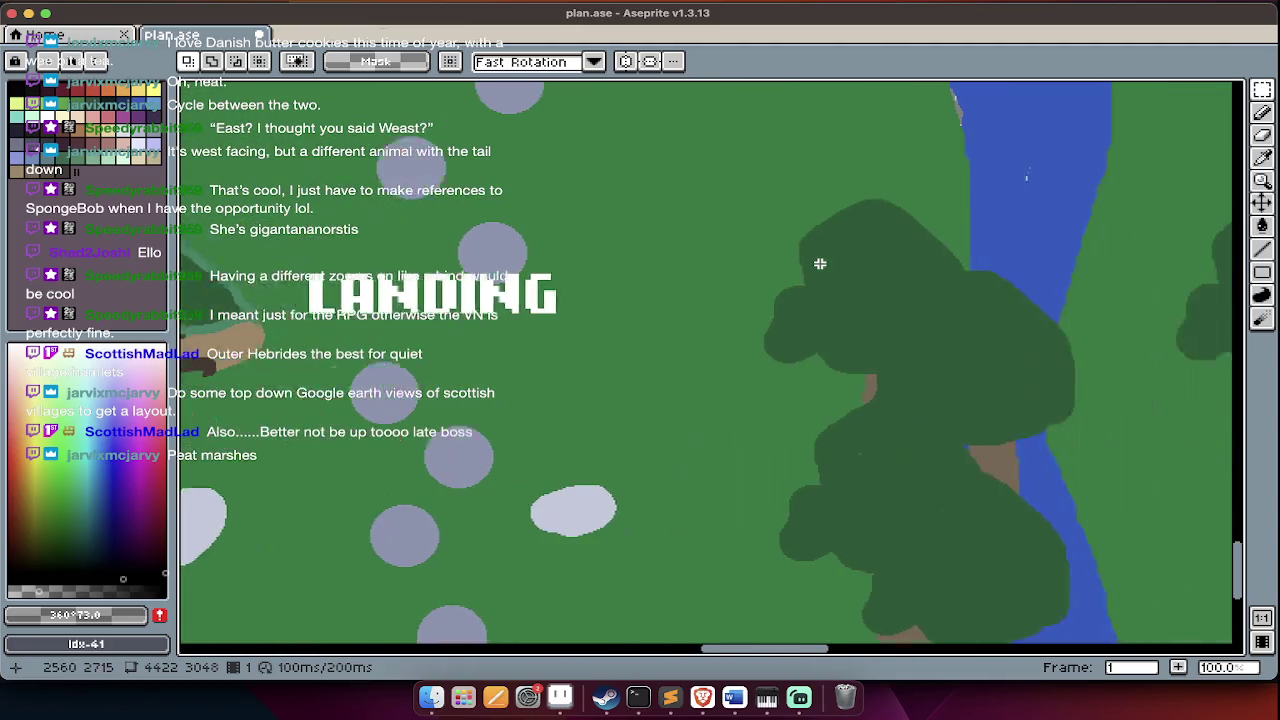
scroll(813, 264, "right", 3)
scroll(813, 264, "right", 2)
scroll(813, 264, "right", 3)
scroll(813, 264, "right", 3)
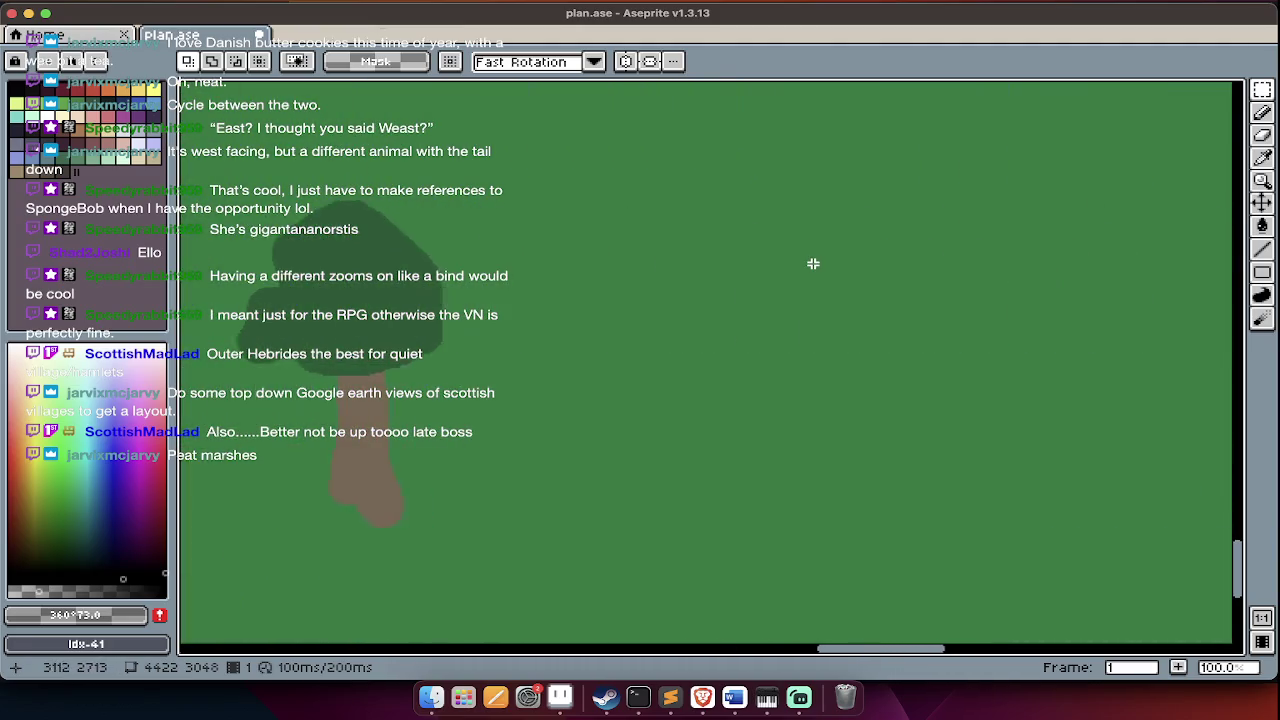
scroll(813, 264, "right", 1)
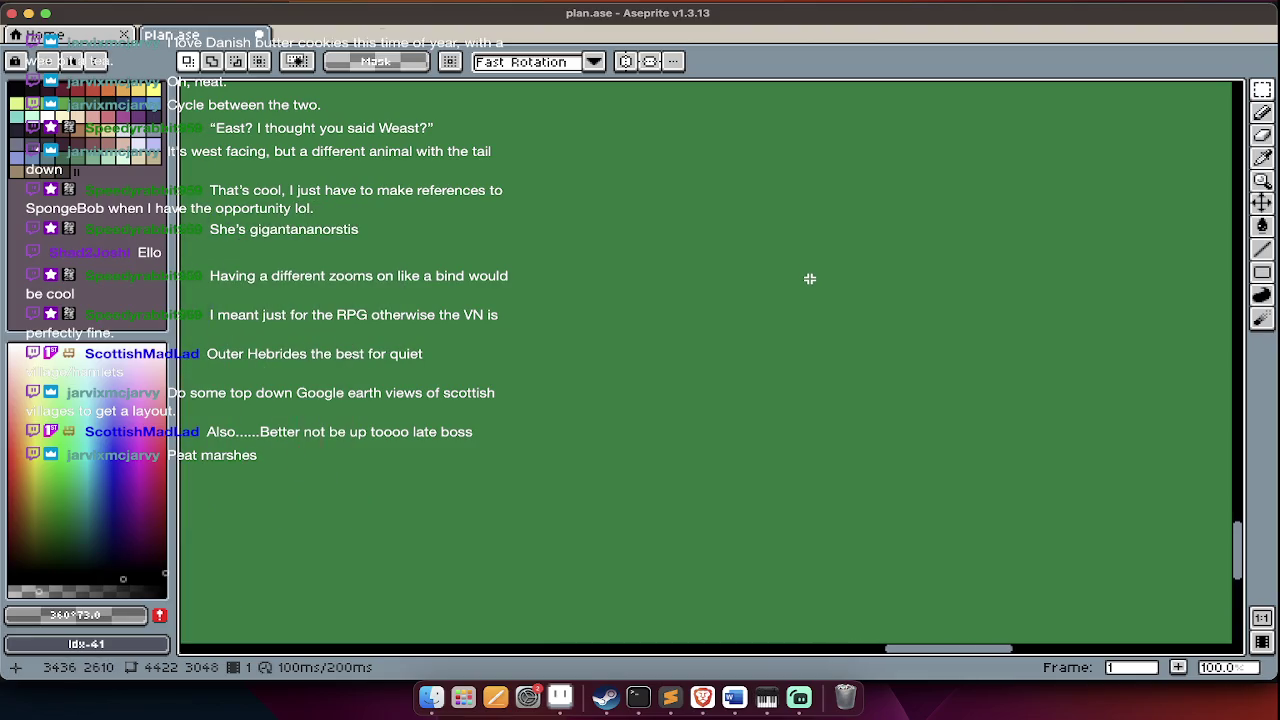
scroll(810, 278, "left", 3)
scroll(810, 278, "down", 2)
scroll(810, 278, "left", 2)
scroll(810, 278, "left", 3)
scroll(810, 278, "left", 3)
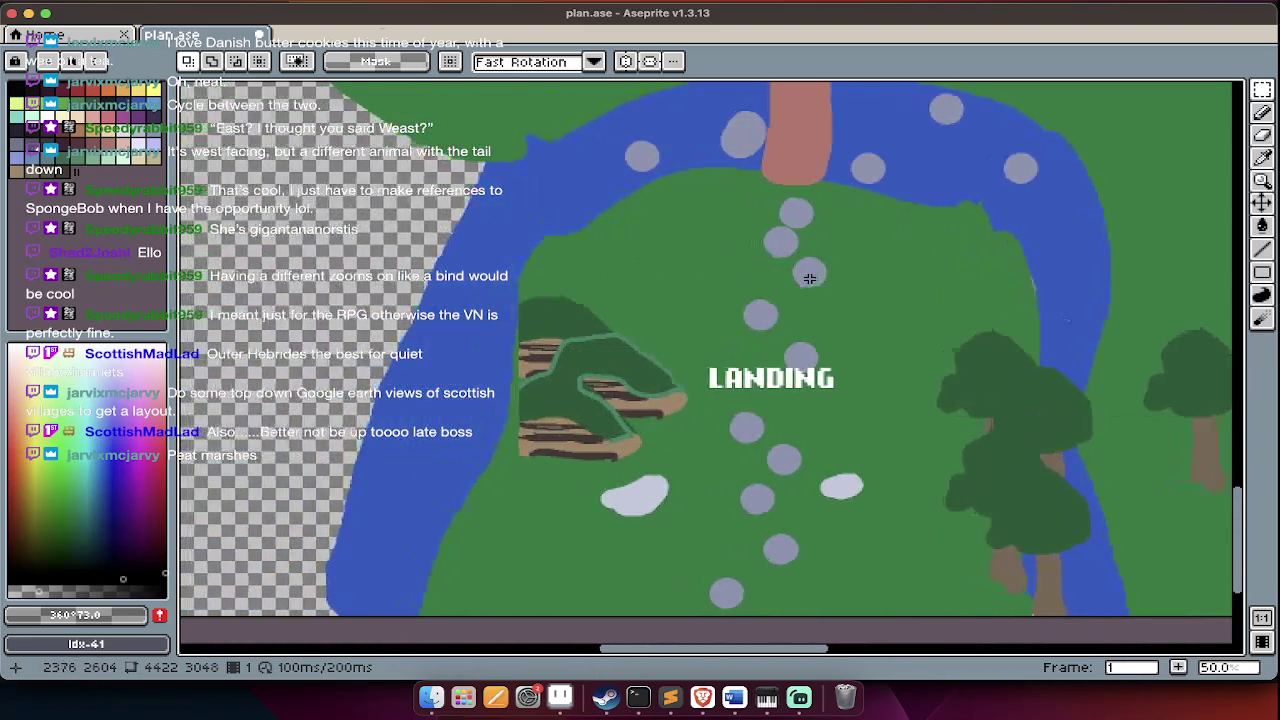
scroll(810, 278, "up", 5)
scroll(810, 278, "up", 2)
scroll(810, 278, "up", 3)
scroll(810, 278, "up", 1)
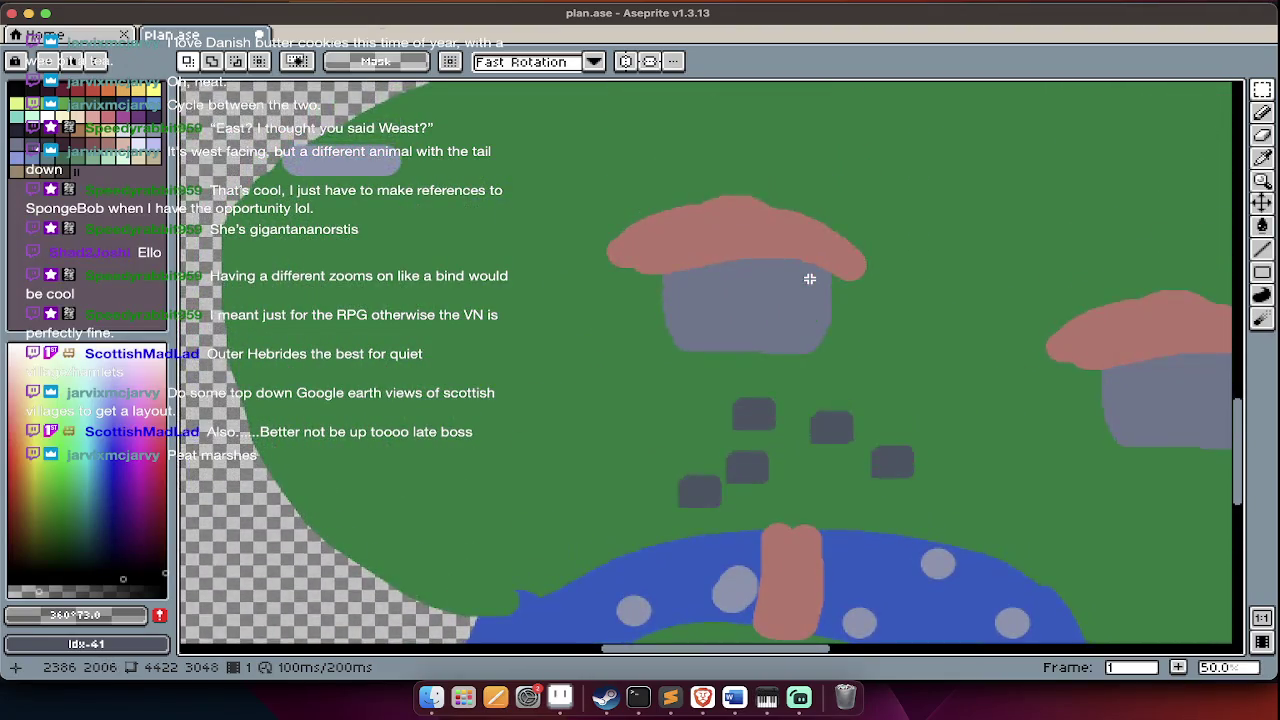
scroll(810, 278, "up", 3)
scroll(810, 278, "down", 5)
scroll(810, 278, "down", 6)
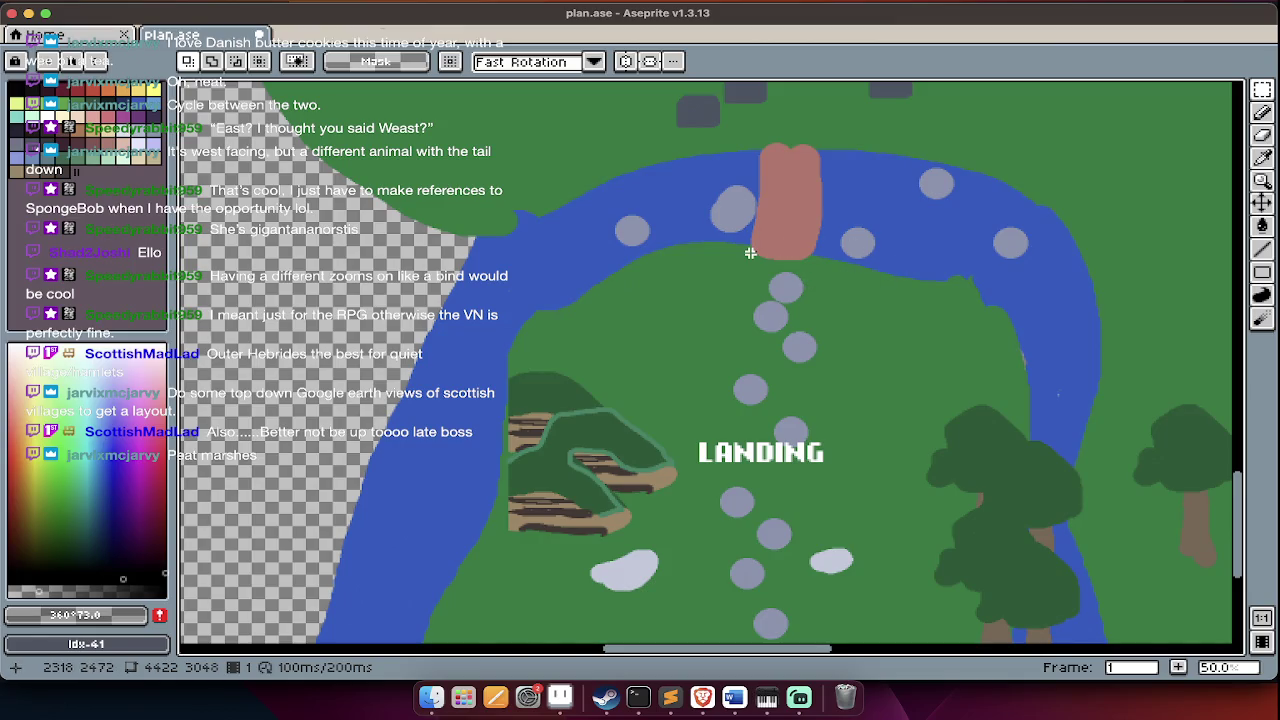
scroll(750, 253, "up", 3)
key("Tab")
key("Tab")
scroll(743, 428, "down", 1)
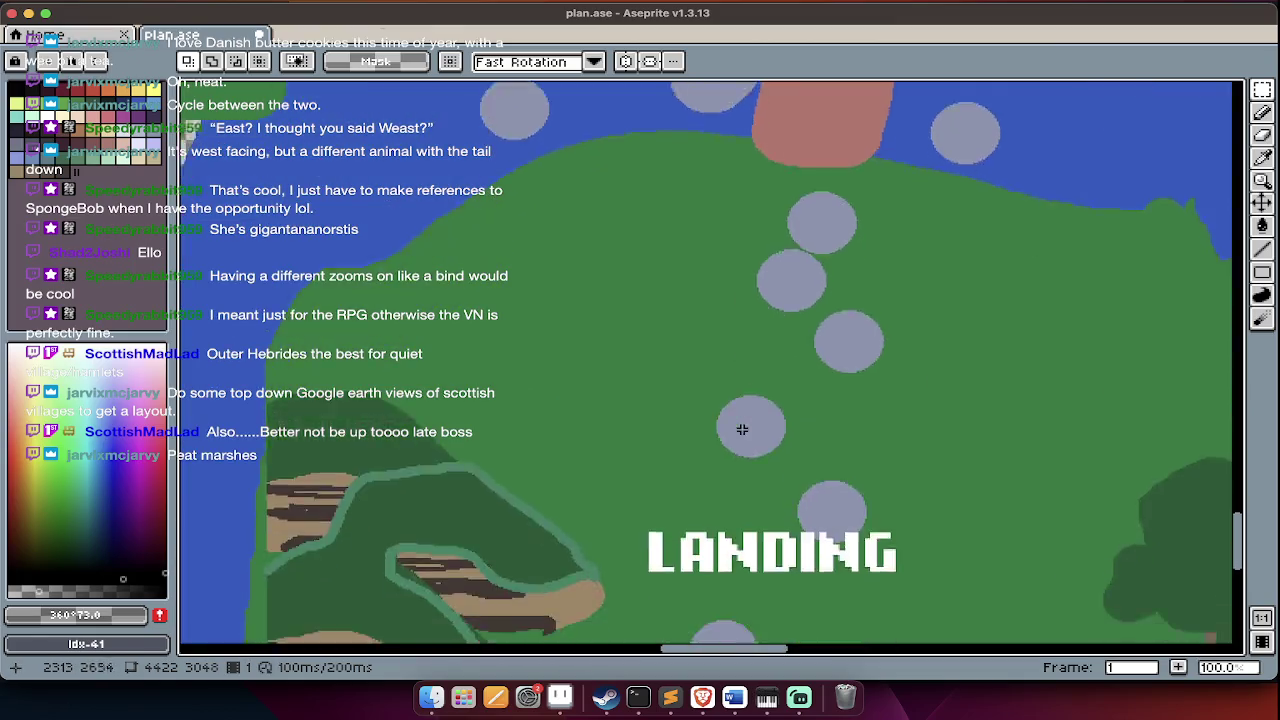
scroll(742, 430, "up", 1)
scroll(742, 430, "up", 5)
scroll(742, 430, "up", 5)
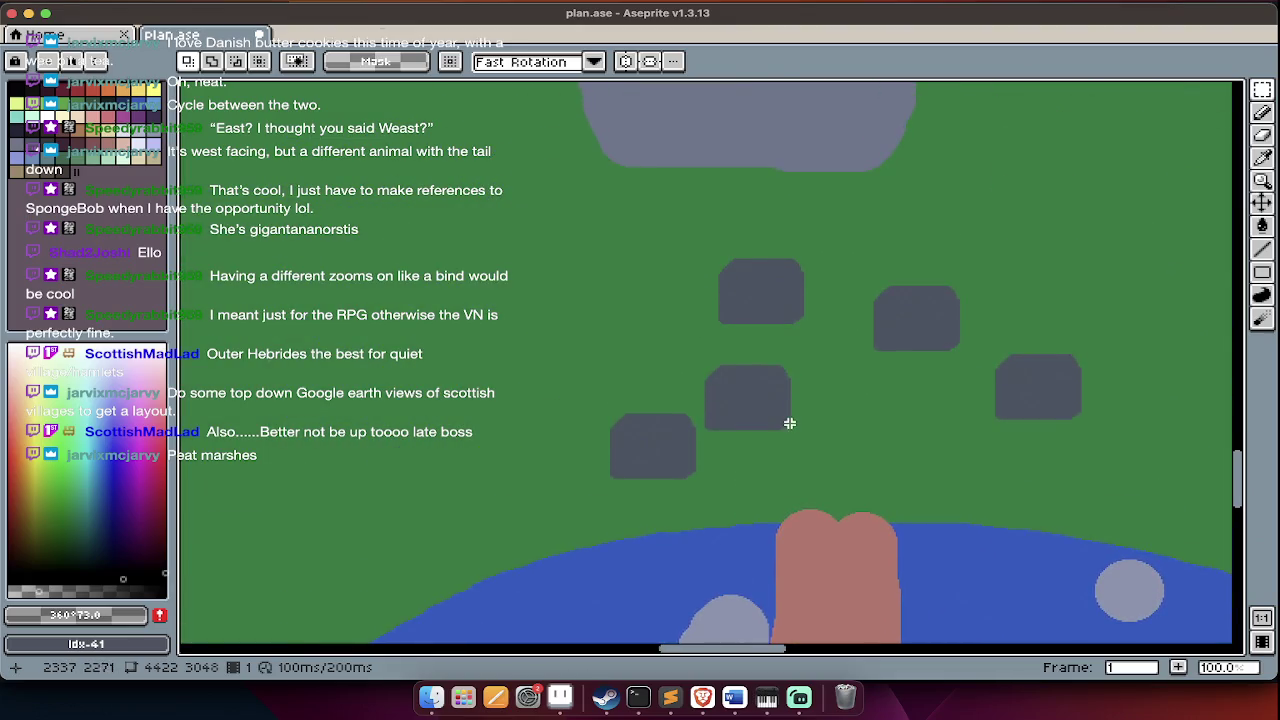
scroll(792, 420, "up", 2)
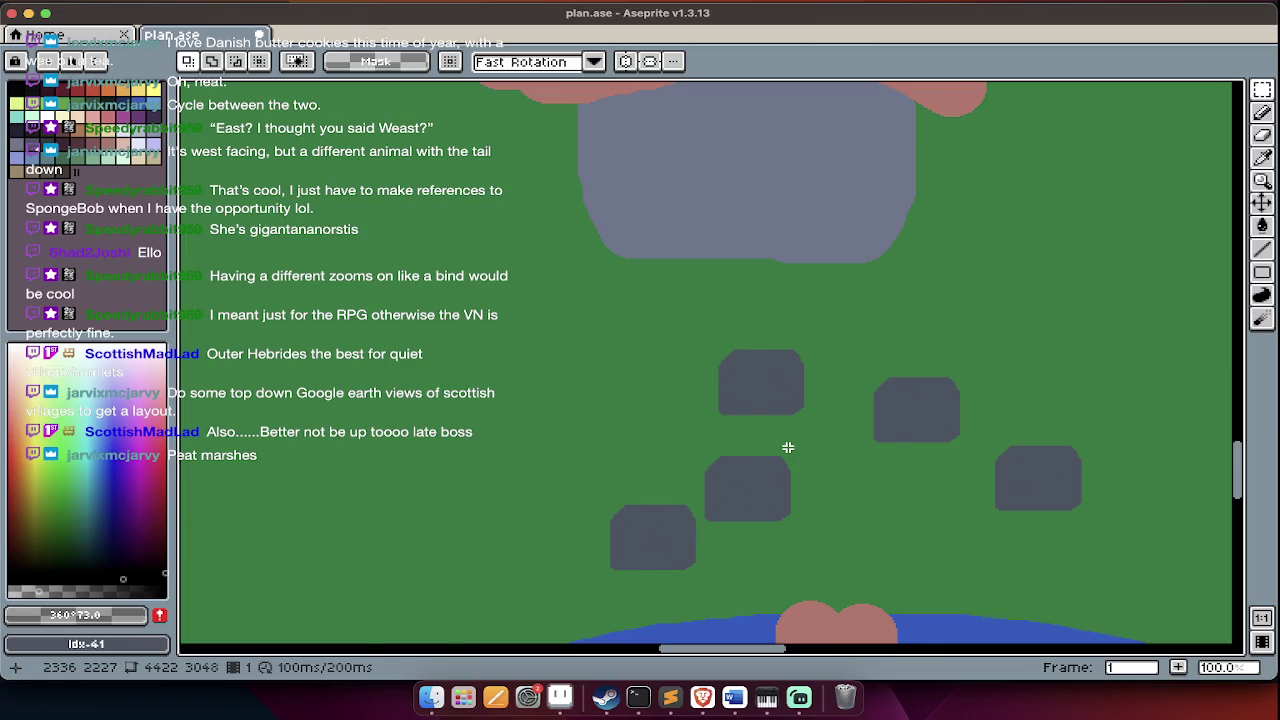
scroll(788, 447, "down", 1)
scroll(786, 446, "down", 3)
scroll(786, 446, "down", 1)
scroll(882, 348, "down", 2)
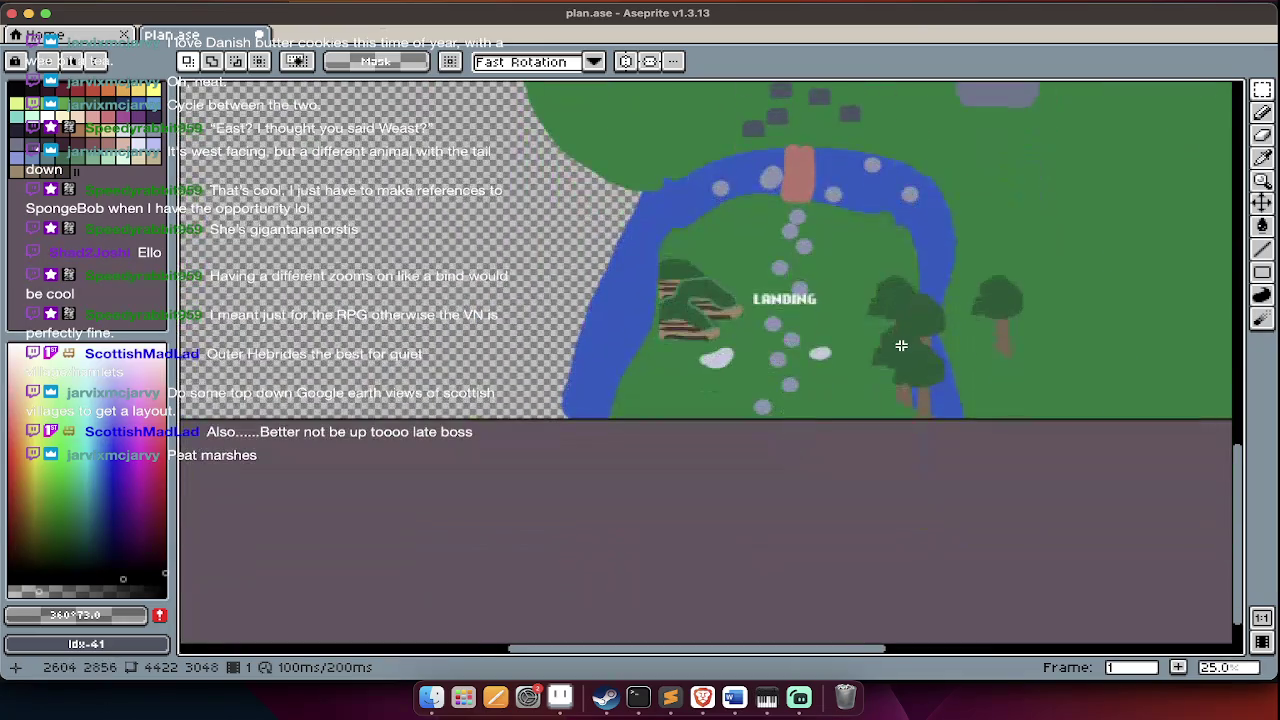
scroll(882, 348, "up", 2)
key("Tab")
key("Tab")
key("Tab")
key("Tab")
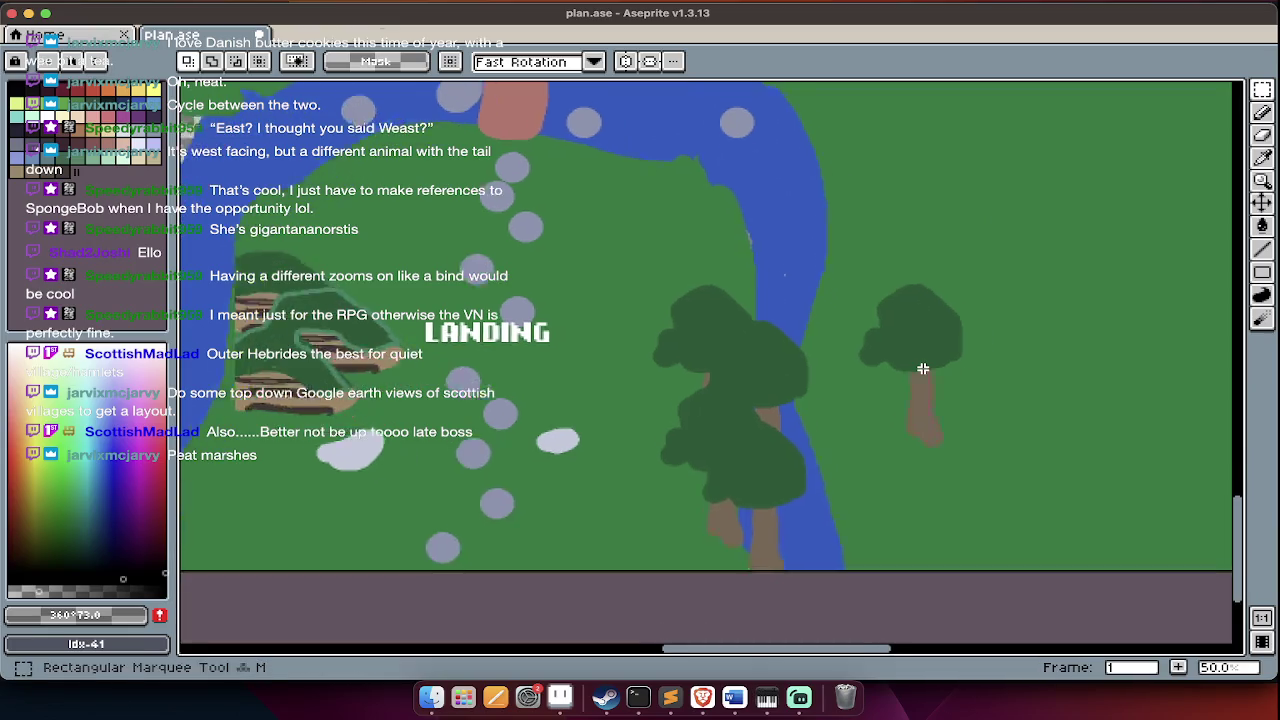
- Select the lone tree east of the river, cut it and paste it back as a movable copy
scroll(950, 290, "down", 2)
left_click_drag(977, 214, 810, 531)
key("ctrl+x")
key("ctrl+v")
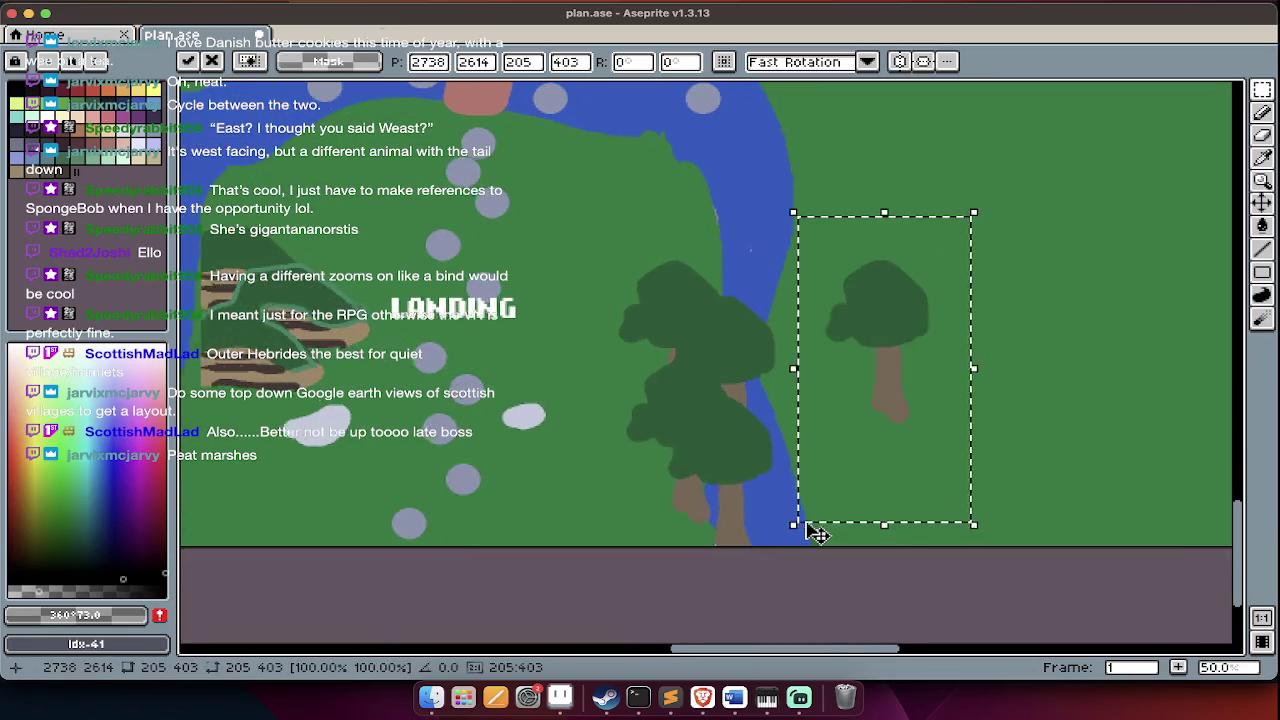
- Drag the pasted tree copy onto the grass east of the river, below the original
scroll(795, 470, "right", 3)
scroll(800, 443, "right", 2)
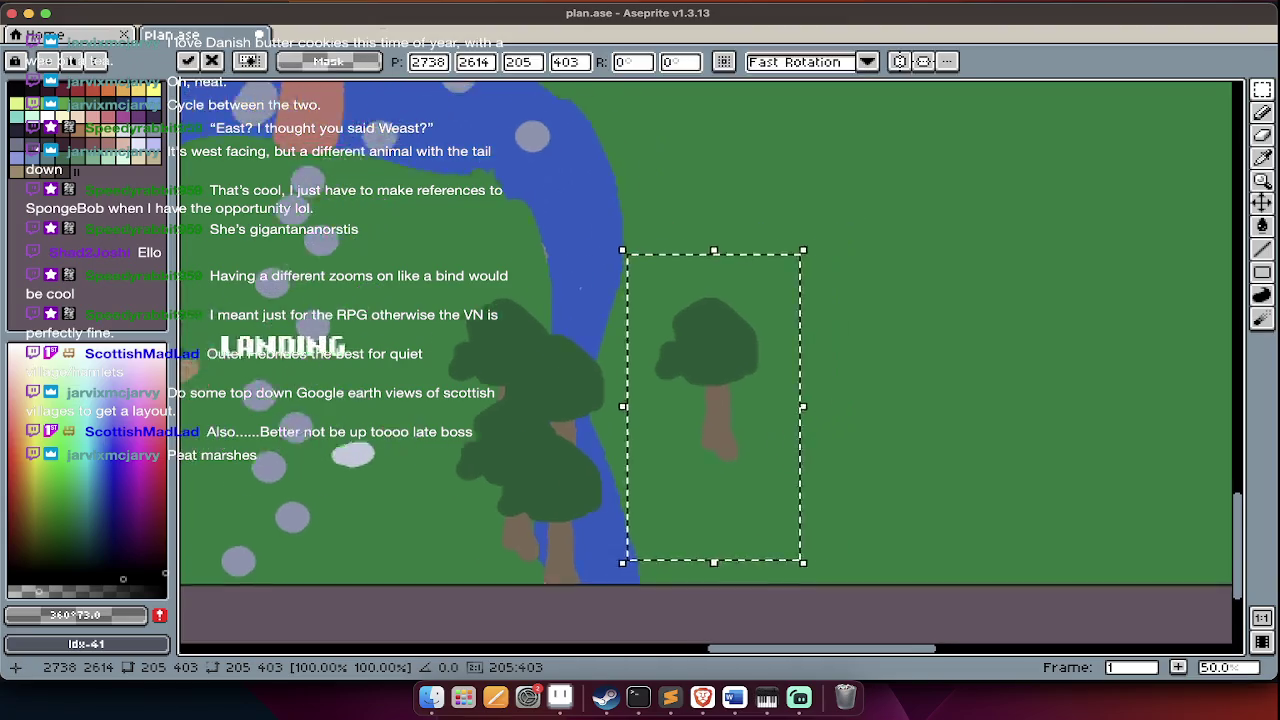
scroll(794, 437, "right", 4)
left_click_drag(643, 449, 795, 385)
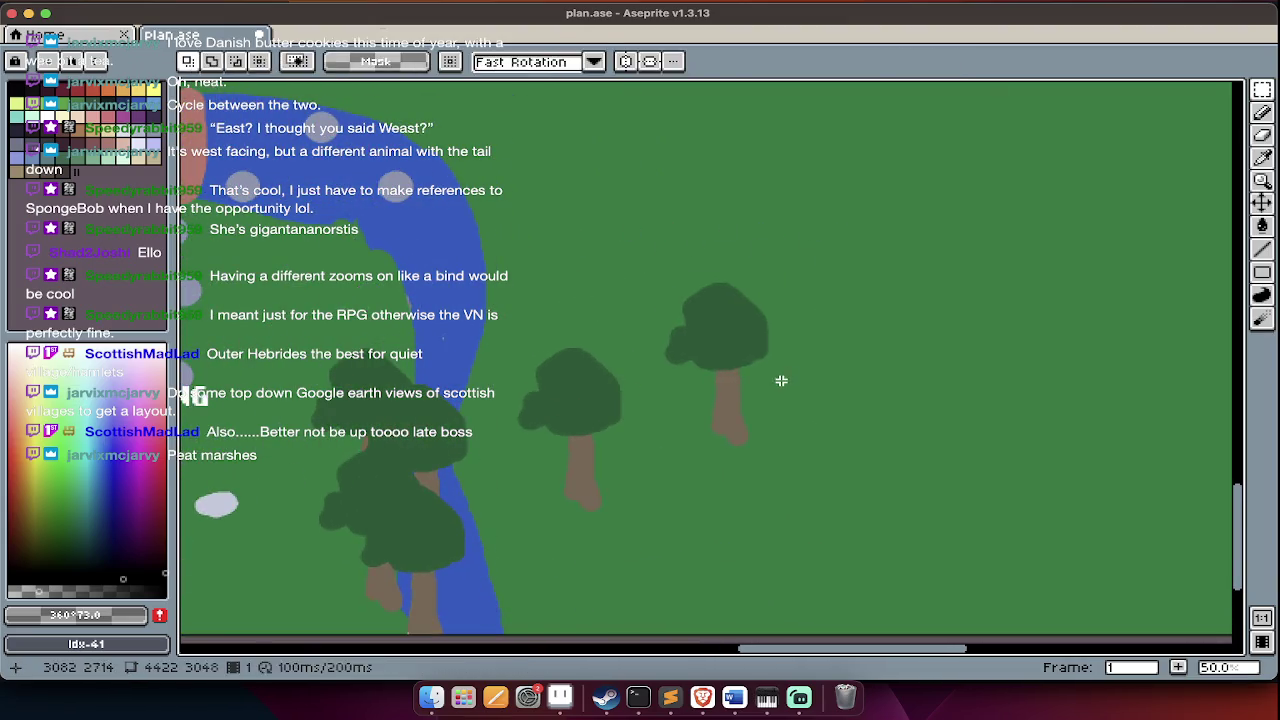
scroll(780, 380, "down", 2)
left_click_drag(643, 449, 795, 548)
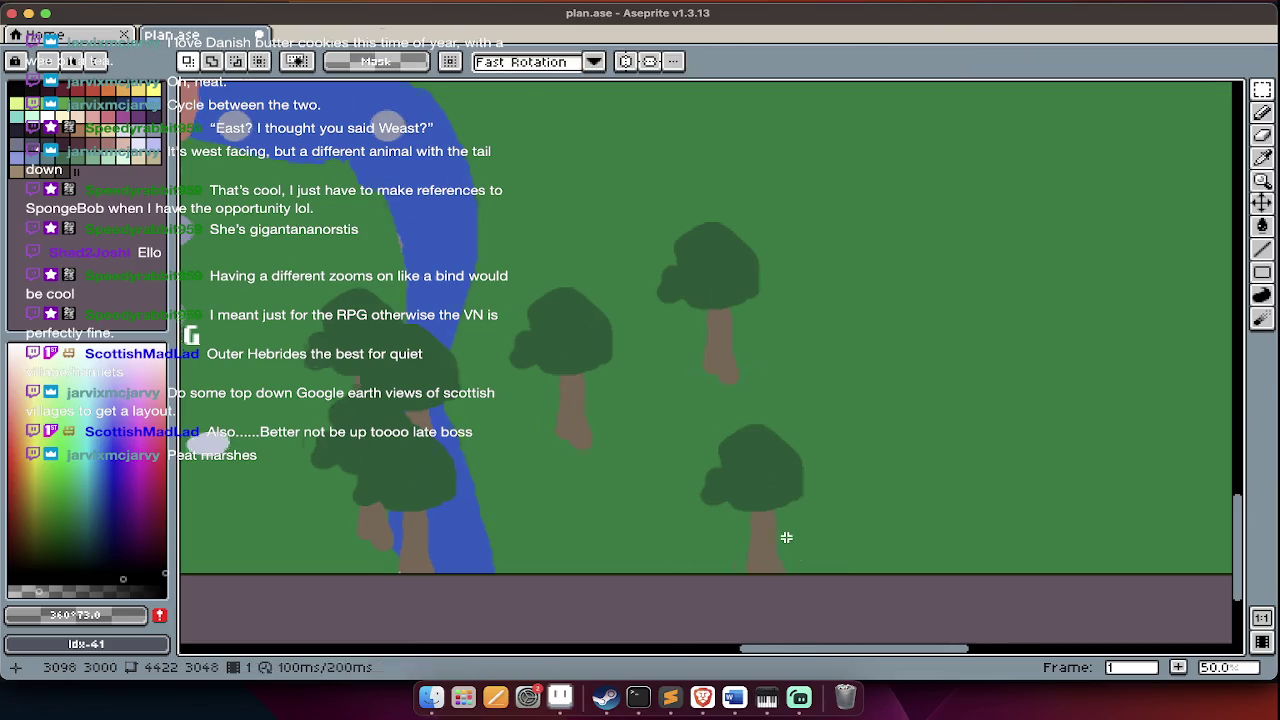
scroll(785, 534, "right", 5)
left_click_drag(386, 440, 677, 344)
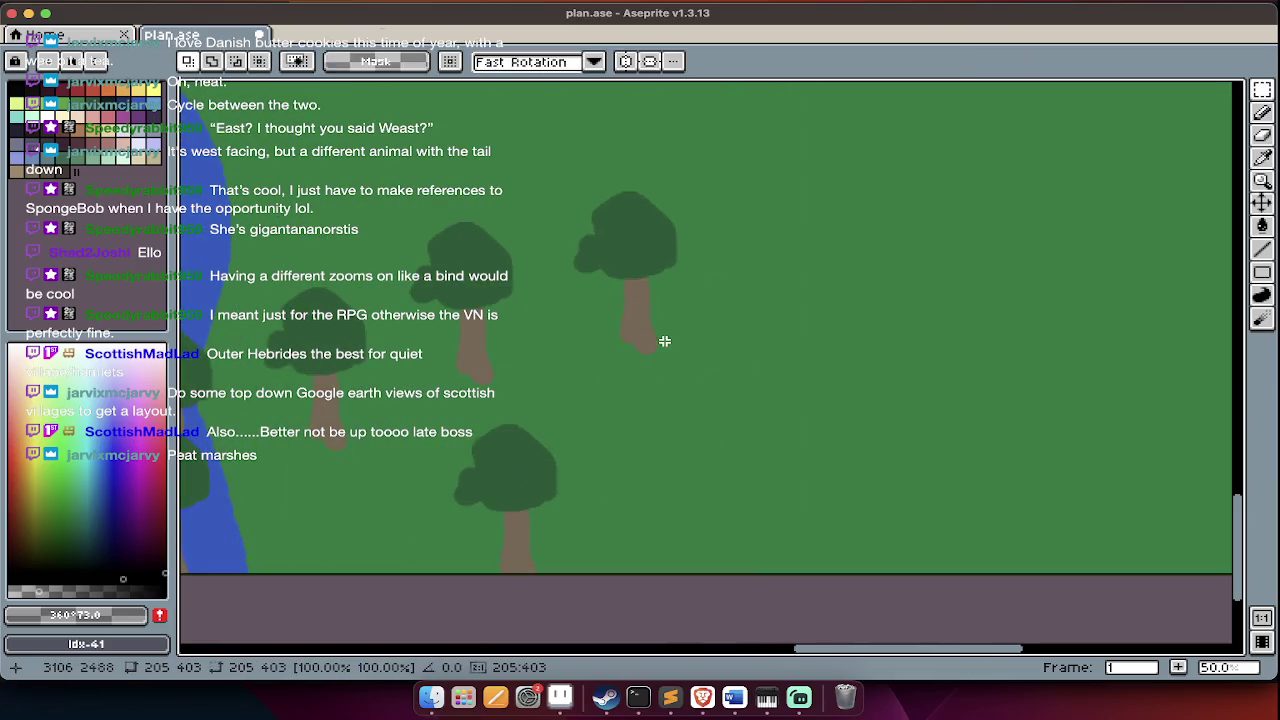
key("super+Tab")
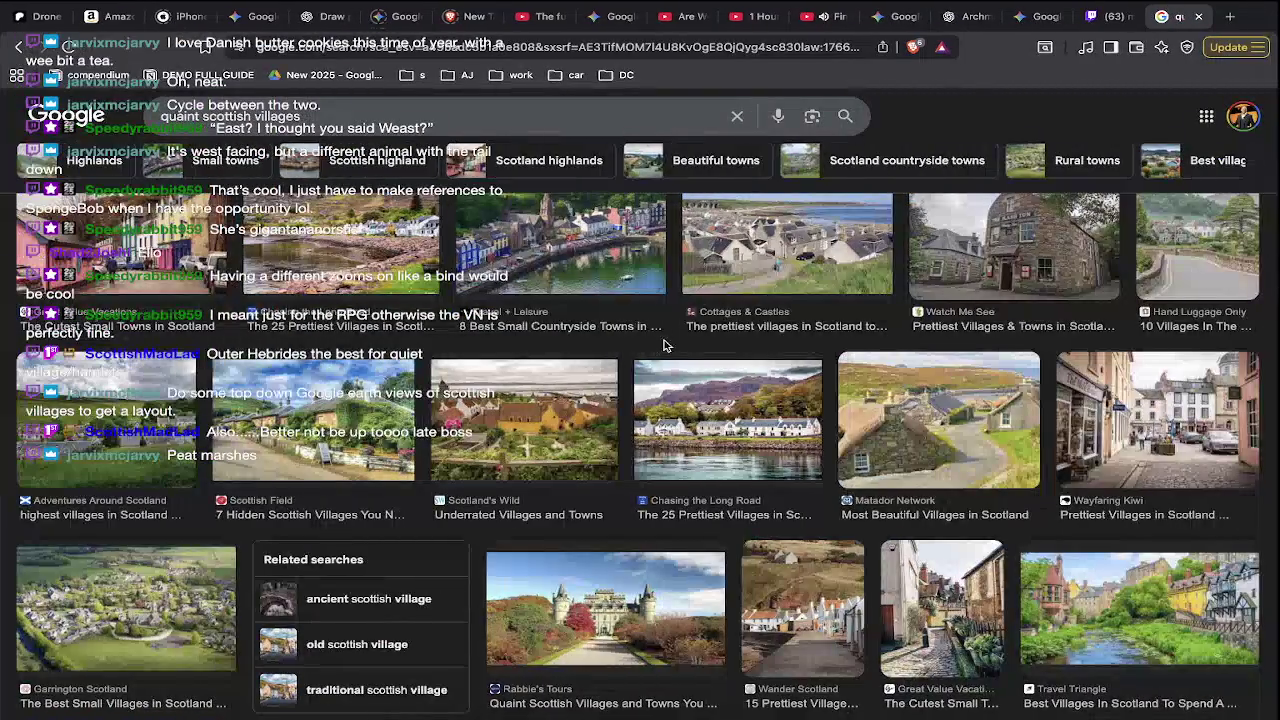
- Switch to Brave and load youtube.com in the Google Images tab
key("super+Tab")
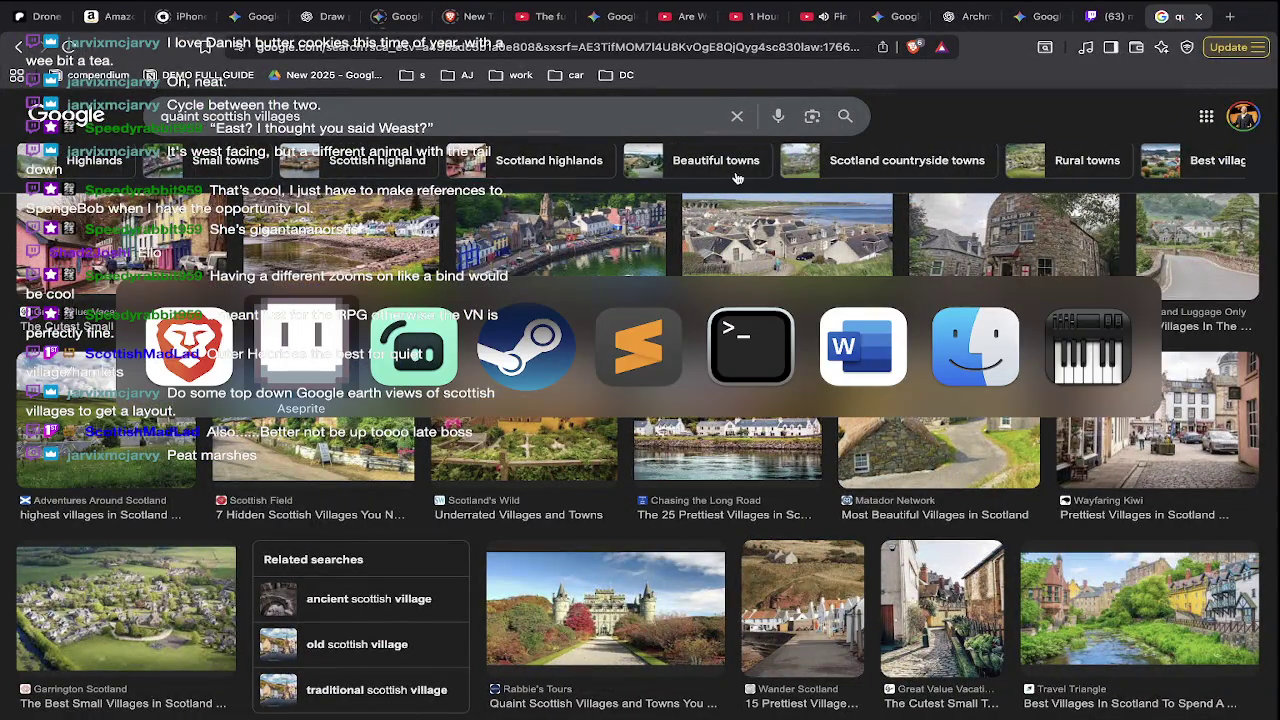
key("super+Tab")
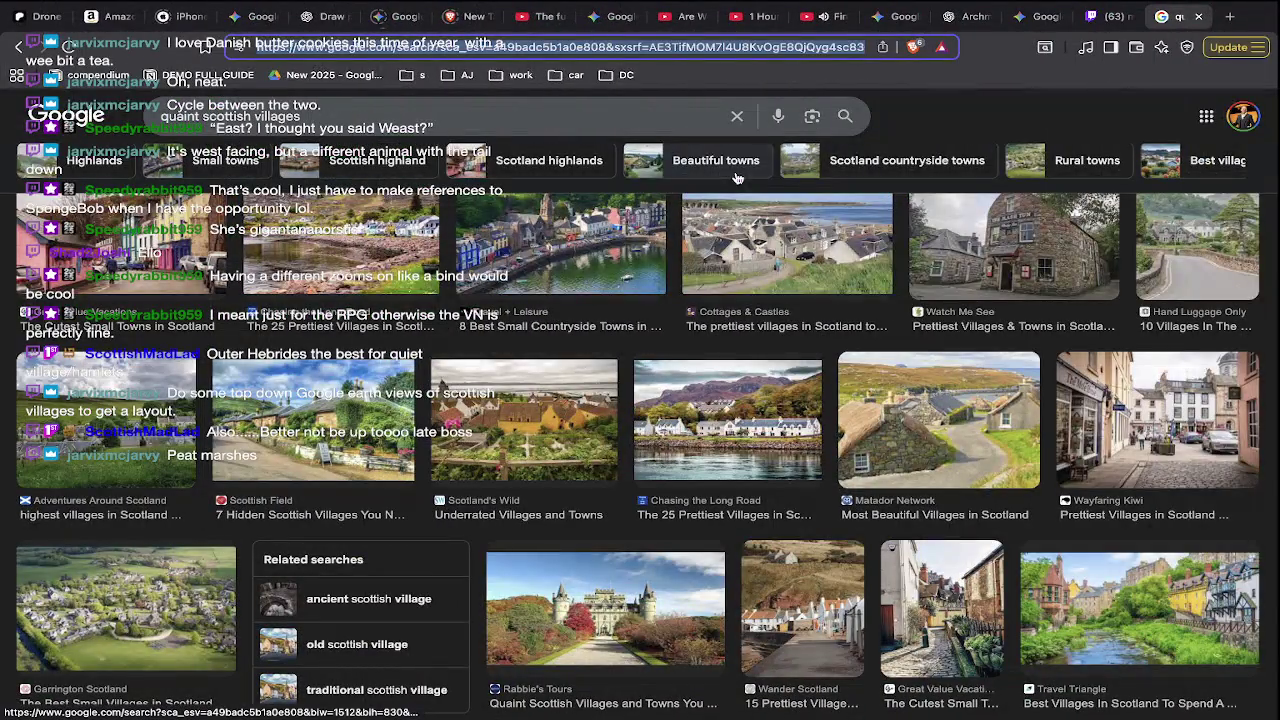
key("super+l")
type("you")
key("Return")
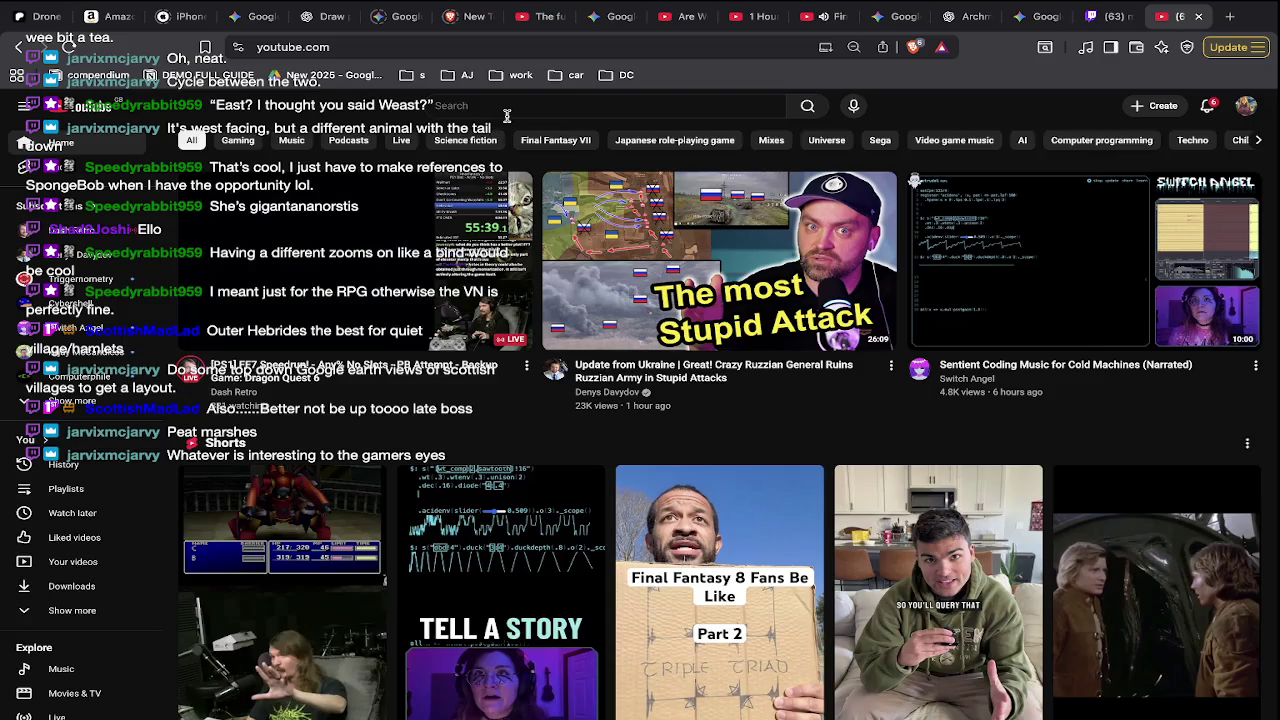
left_click(507, 116)
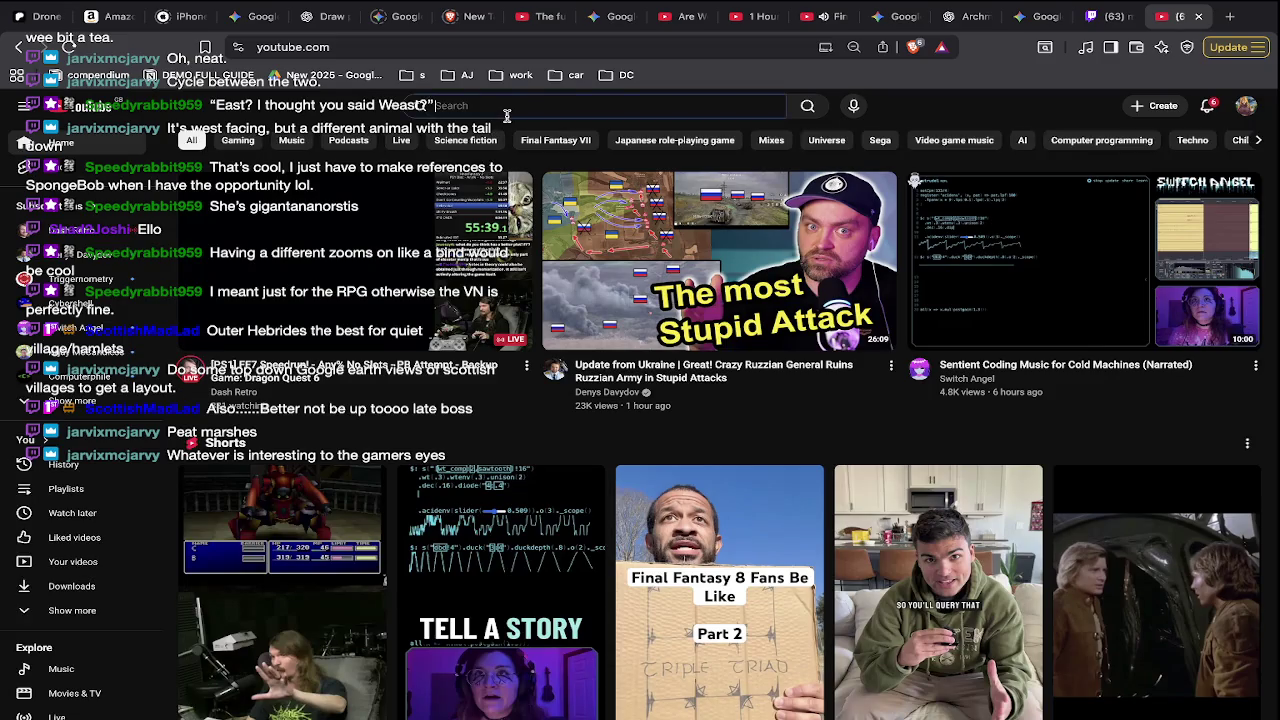
- Search YouTube for 'story of thor playthrough' and open the Beyond Oasis longplay
type("story of thro")
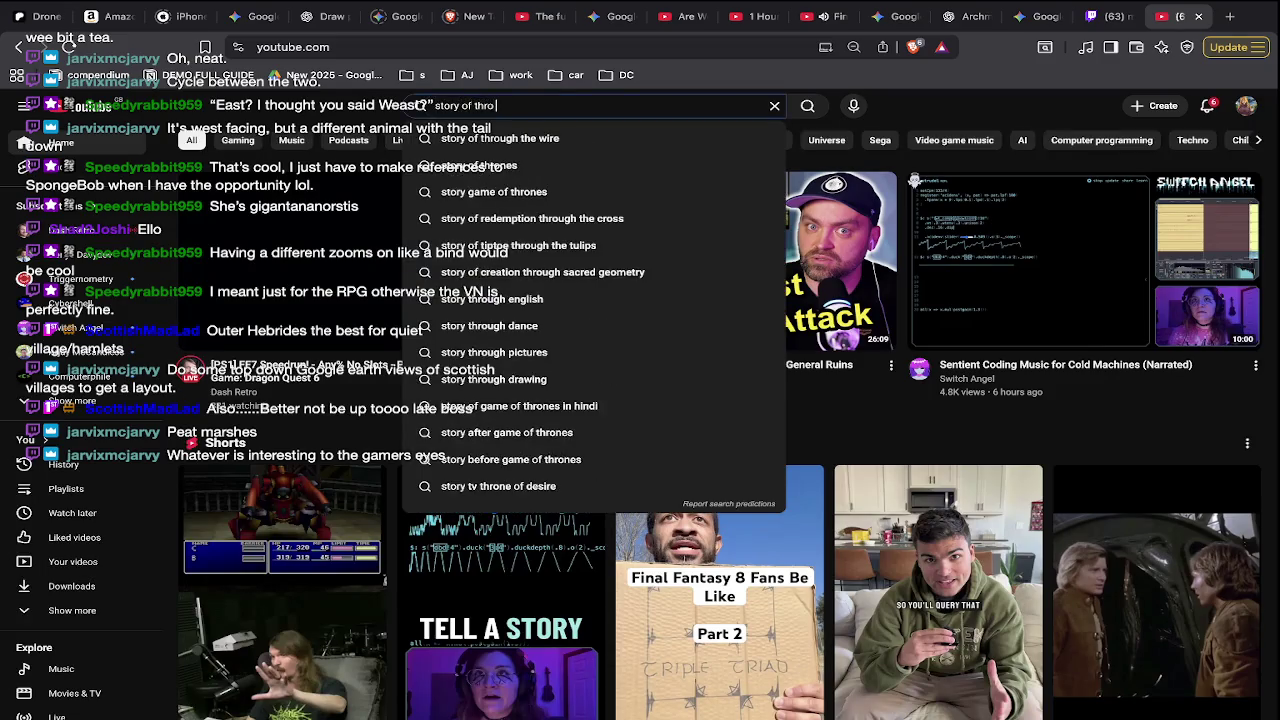
type(" plla")
type("ythrough")
key("Return")
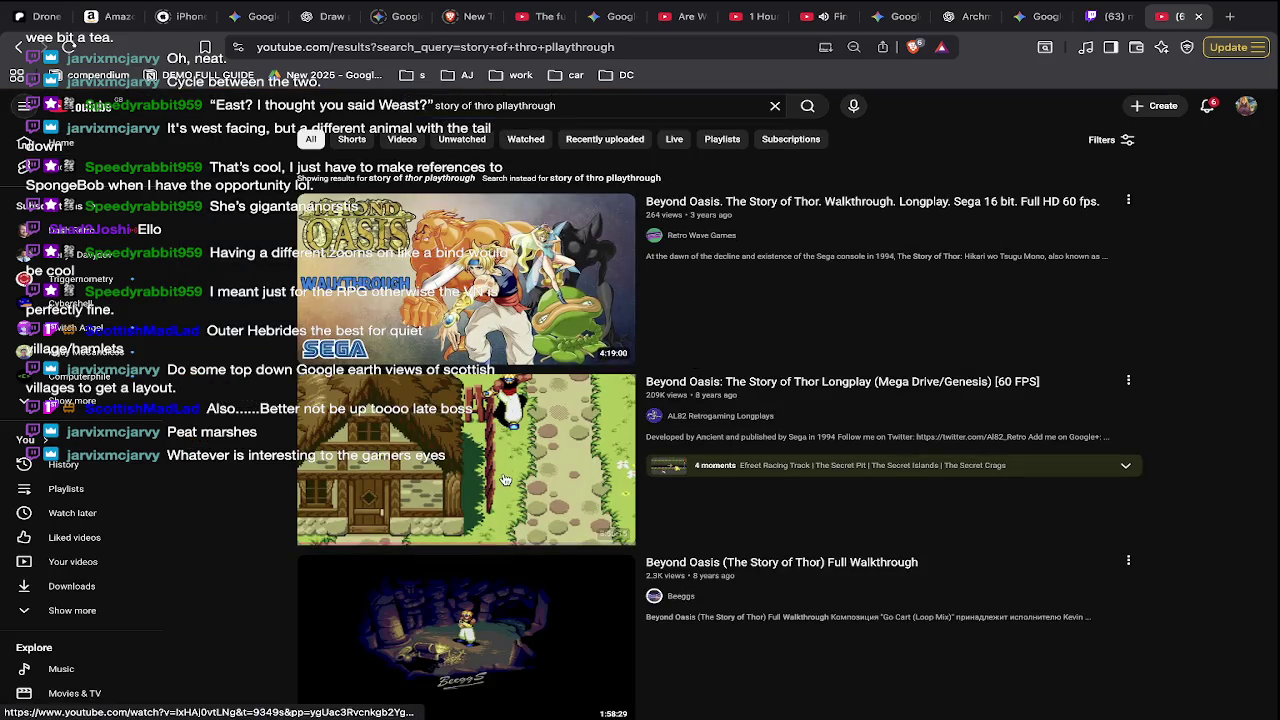
left_click(505, 485)
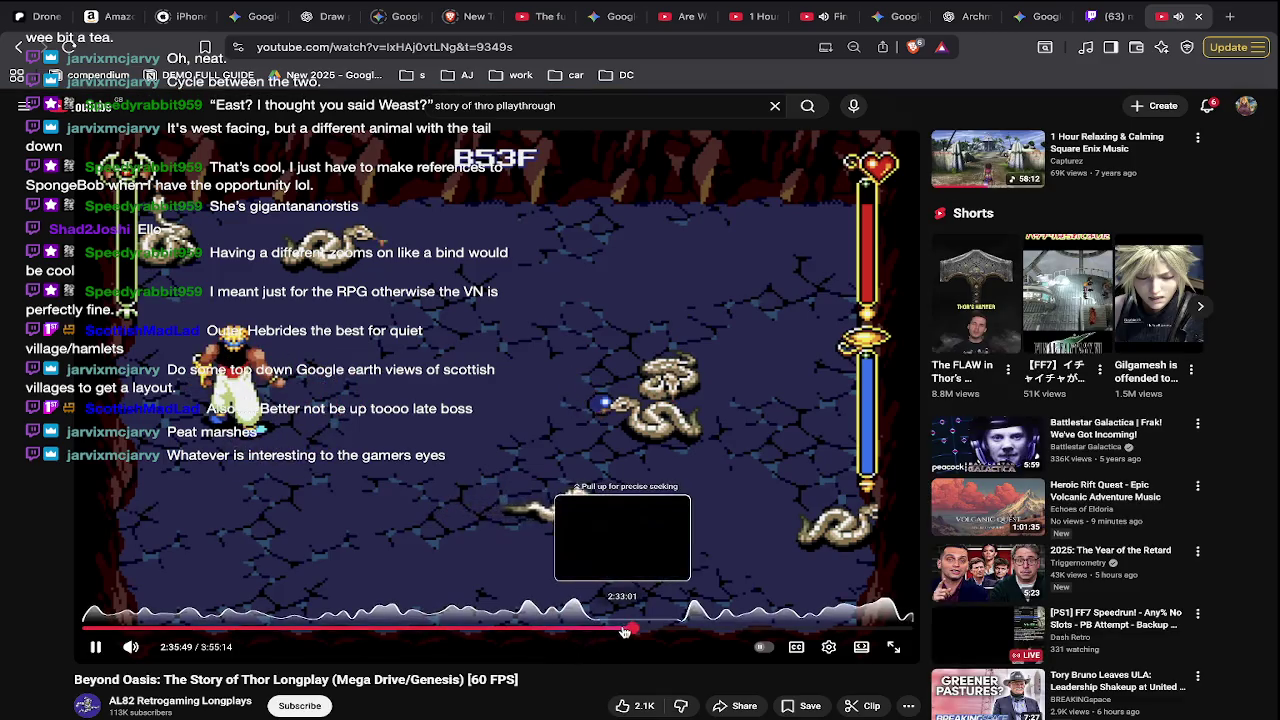
- Scrub the Beyond Oasis longplay to around 51 minutes and nudge it slightly ahead
left_click_drag(620, 629, 399, 630)
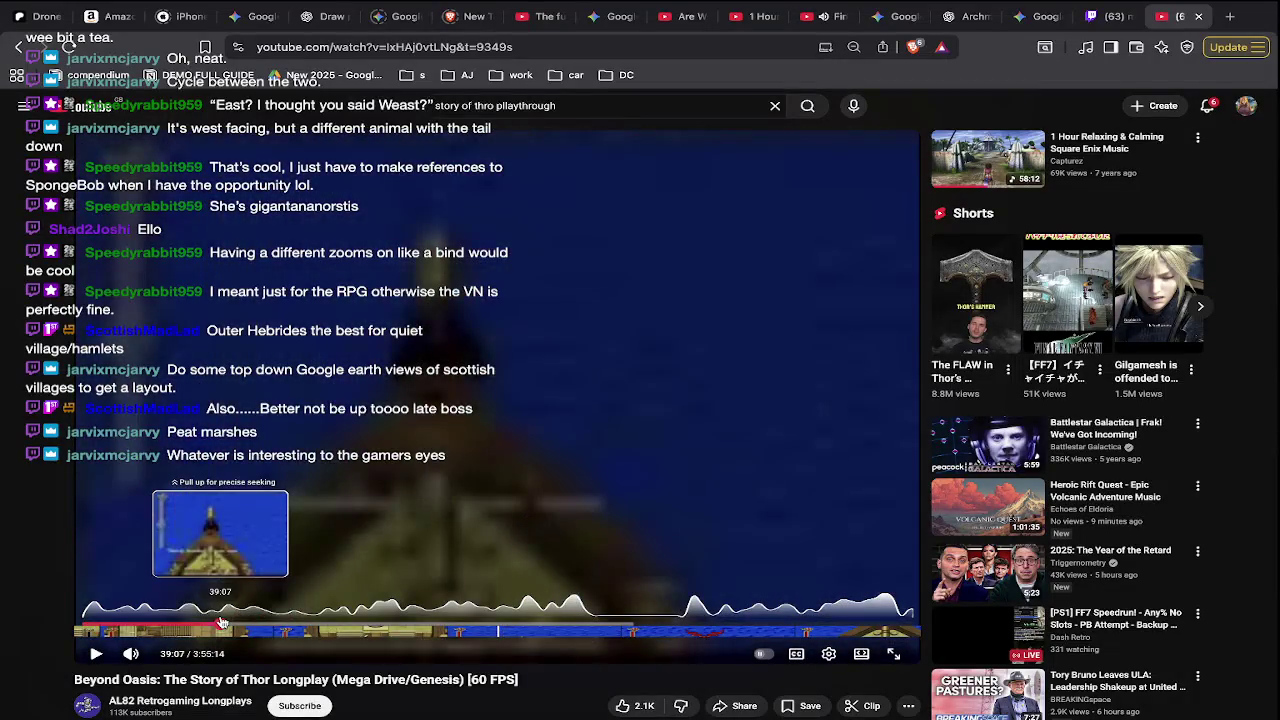
left_click_drag(222, 623, 229, 623)
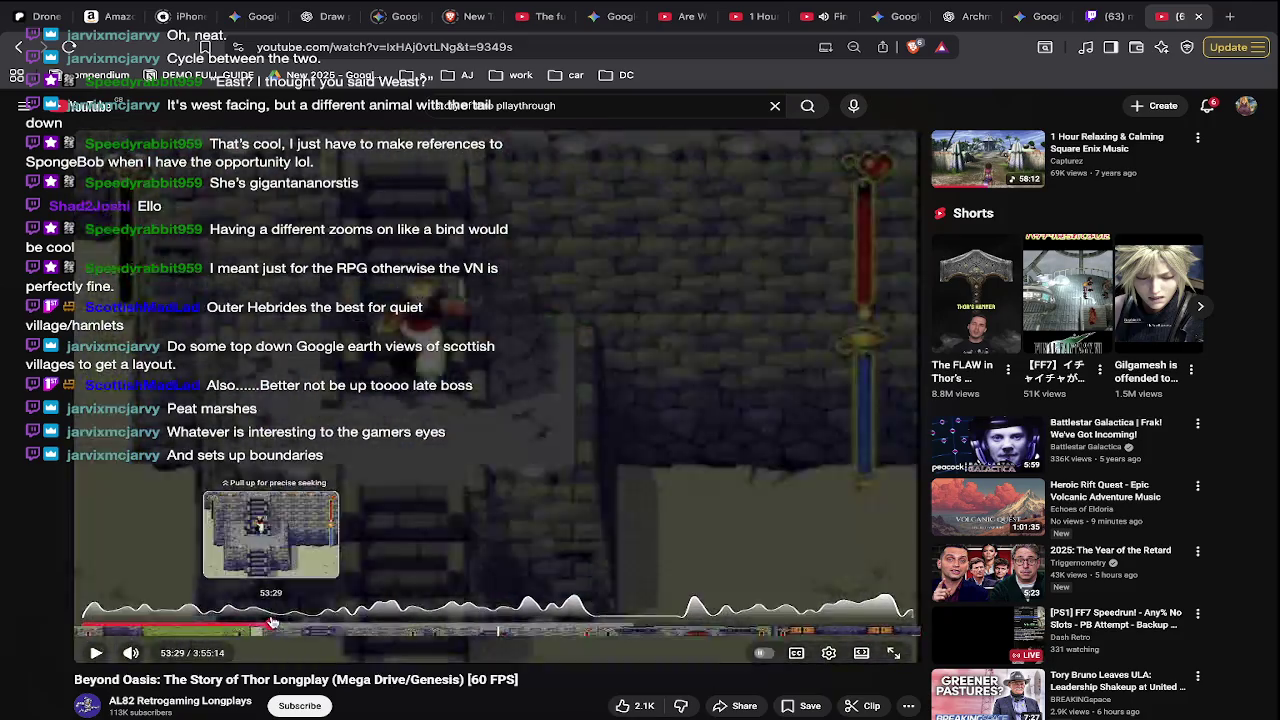
left_click_drag(258, 622, 267, 630)
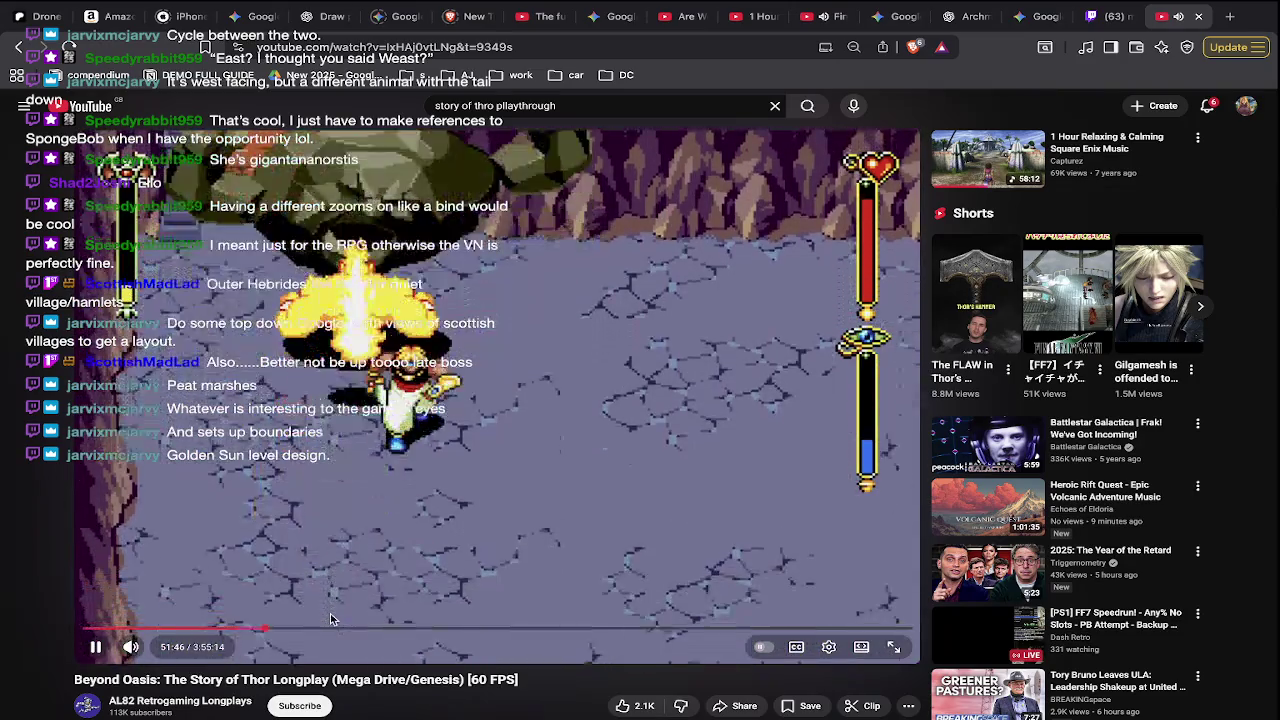
key("Right")
key("Right")
key("Right")
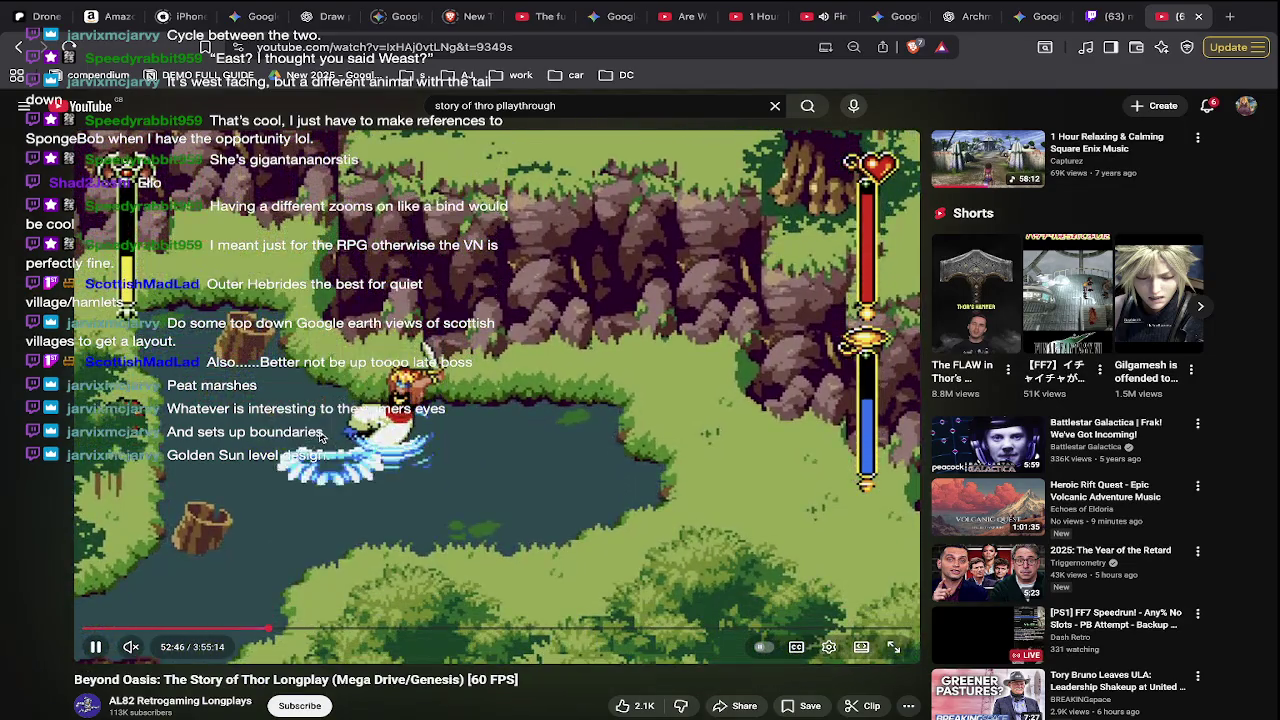
- Pause the Beyond Oasis video around 52:48, then open a new Brave tab
left_click(337, 556)
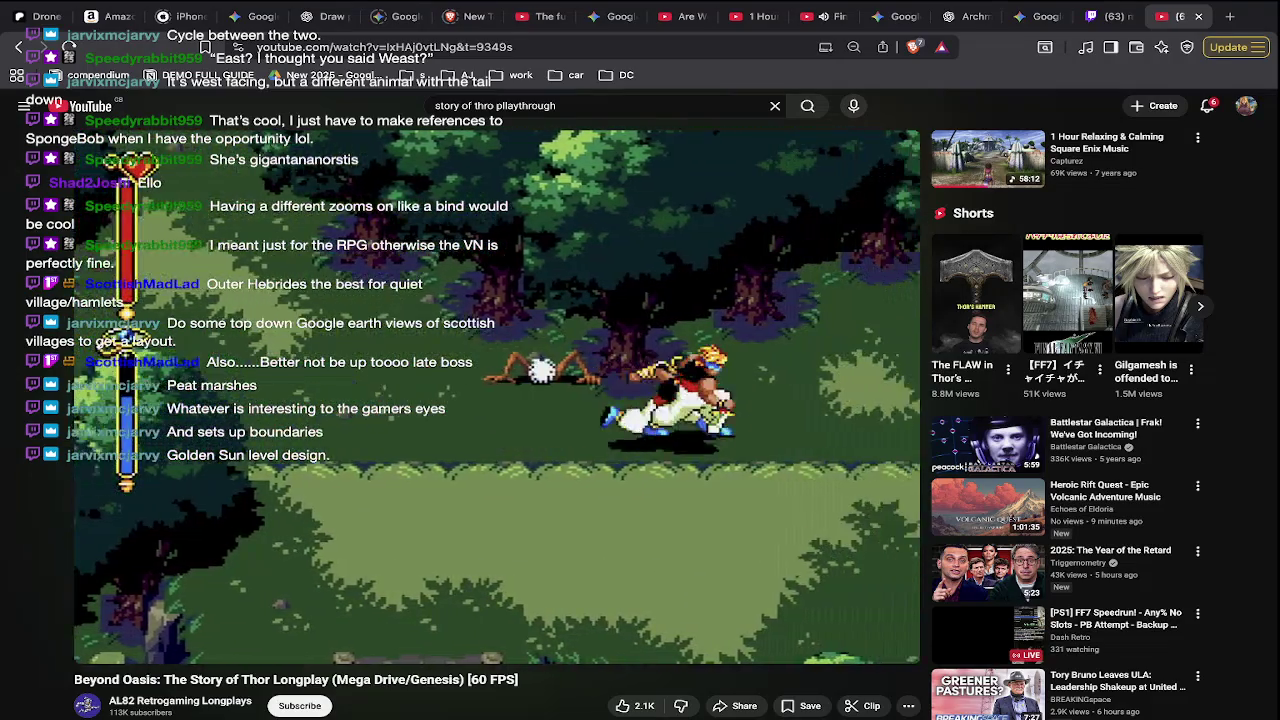
left_click(466, 568)
key("ctrl+t")
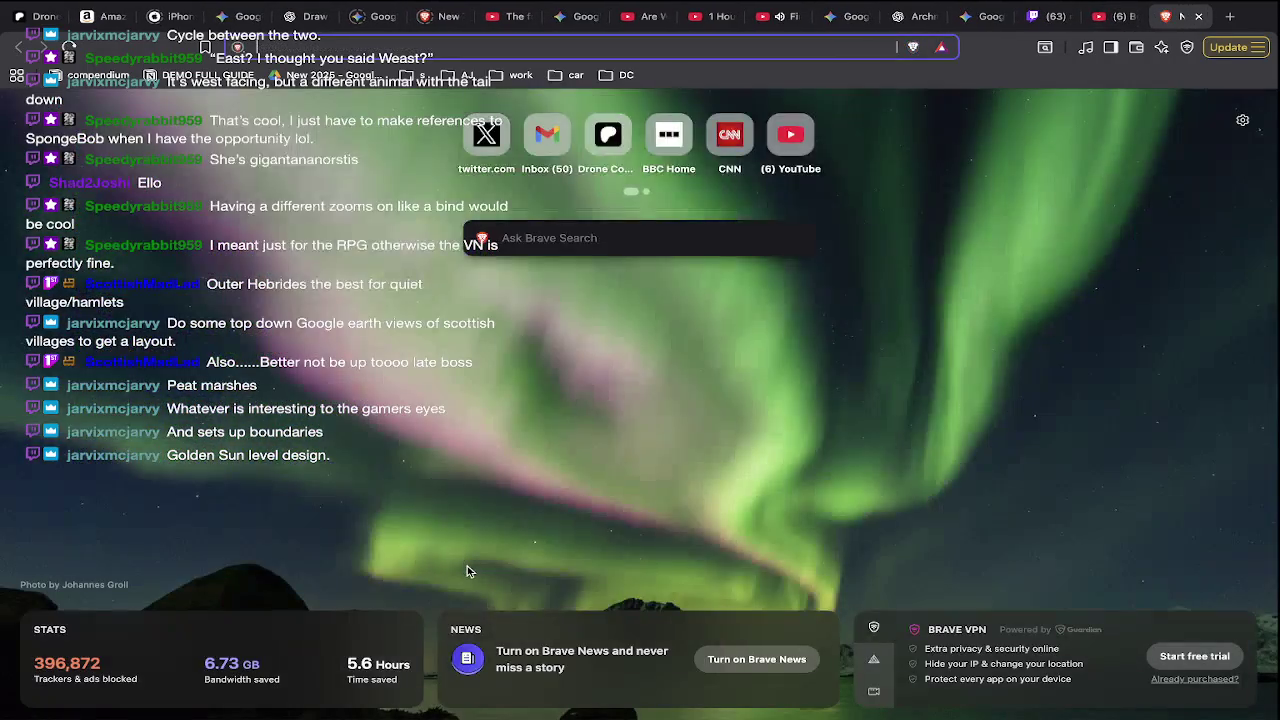
- Load YouTube in the new tab and search for a Chrono Trigger playthrough
type("you")
key("Return")
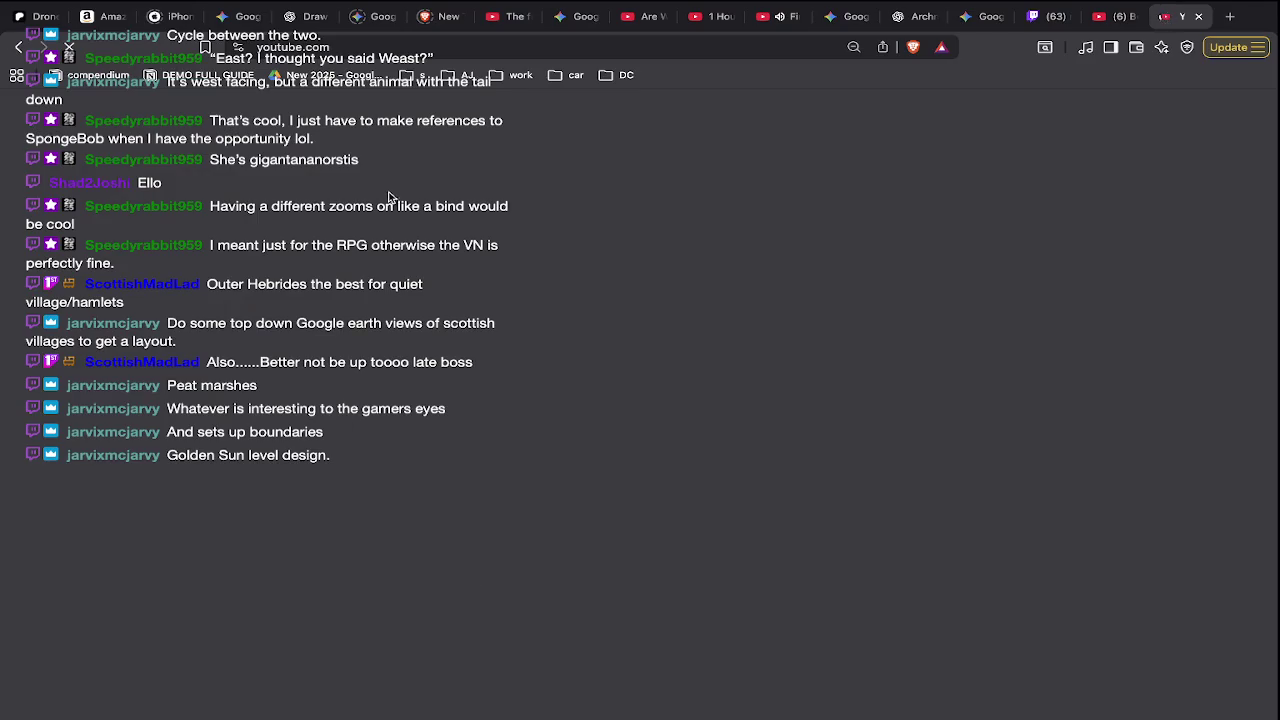
type("chrono trig")
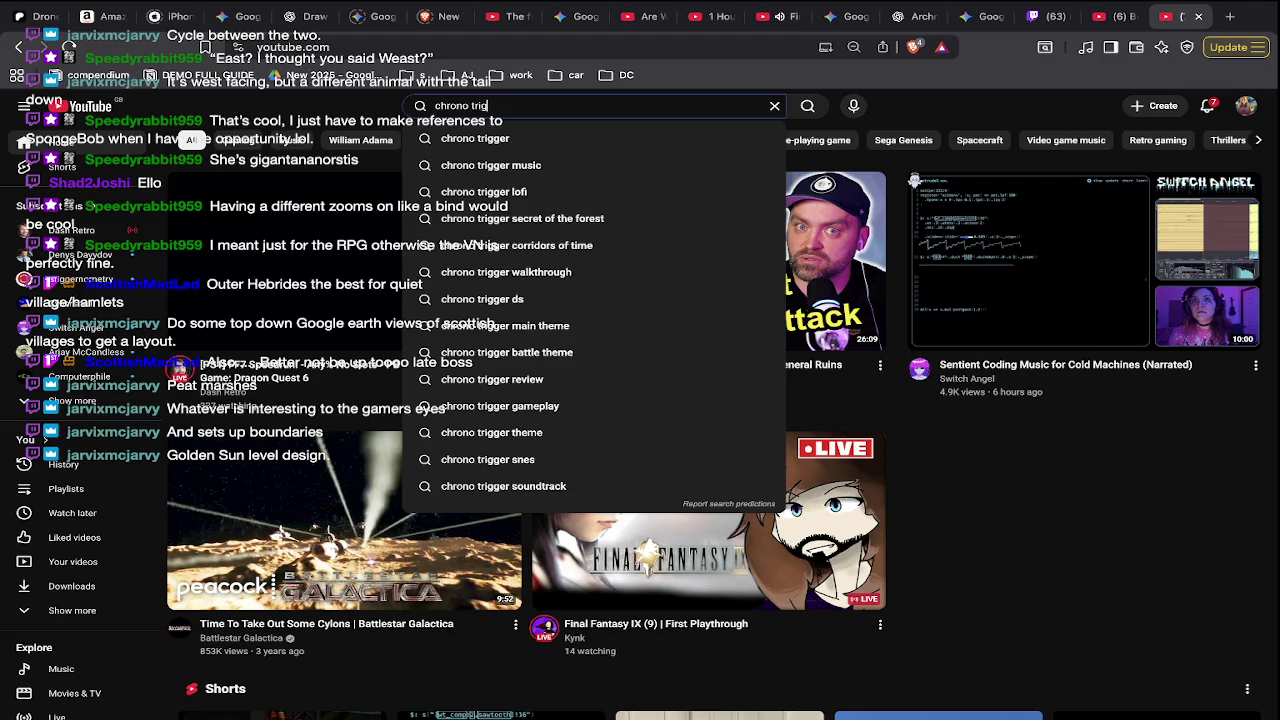
type("h")
key("Return")
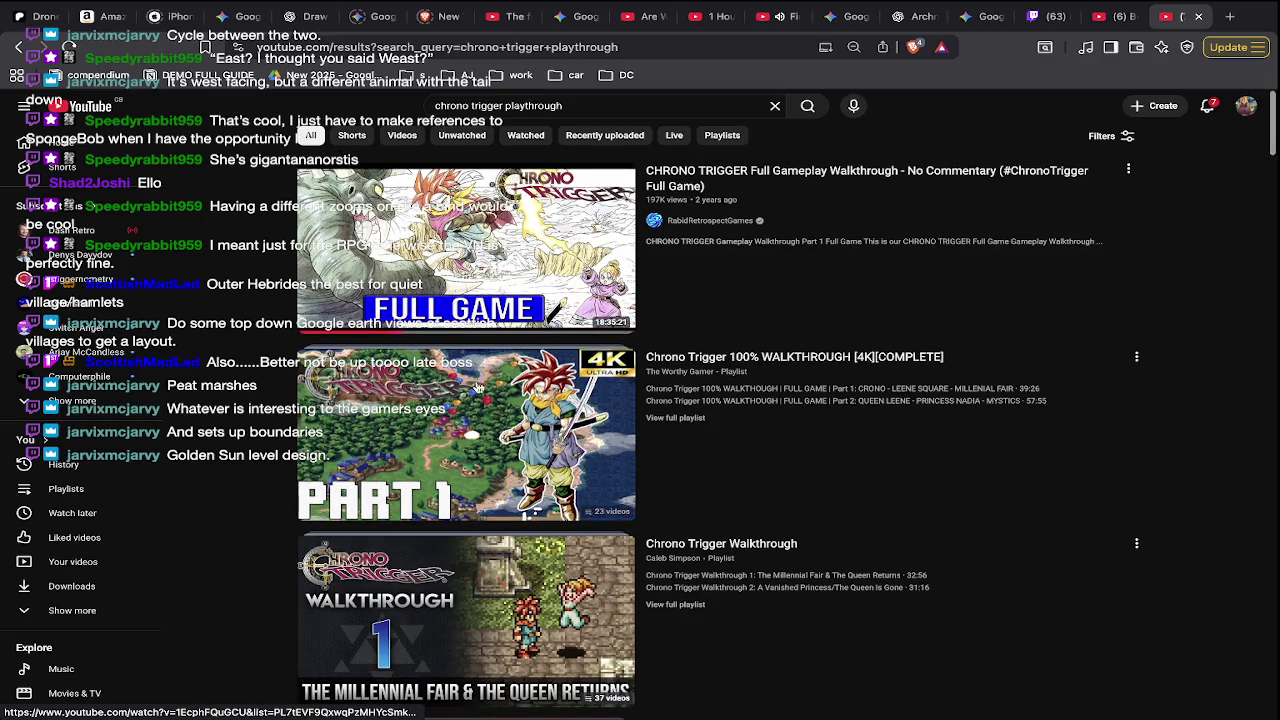
- Open the CHRONO TRIGGER Full Gameplay Walkthrough and seek back to about 3:52
scroll(480, 405, "down", 1)
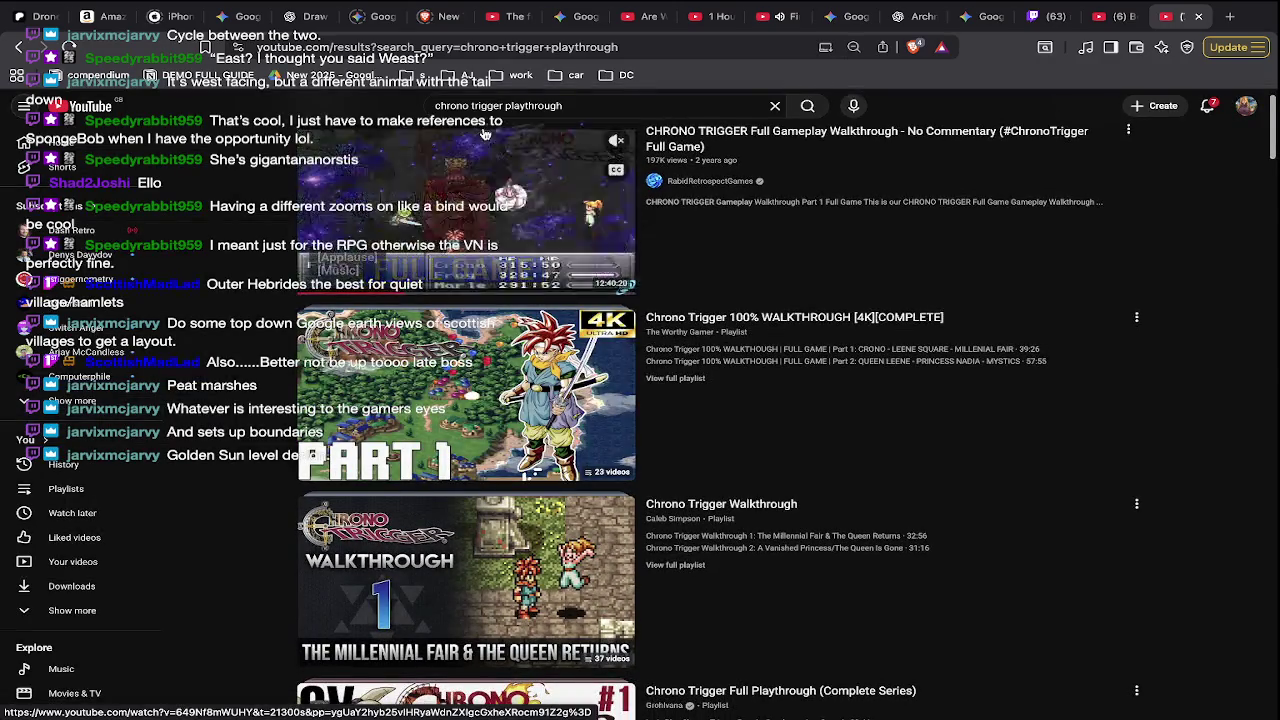
left_click(480, 140)
left_click_drag(318, 587, 240, 580)
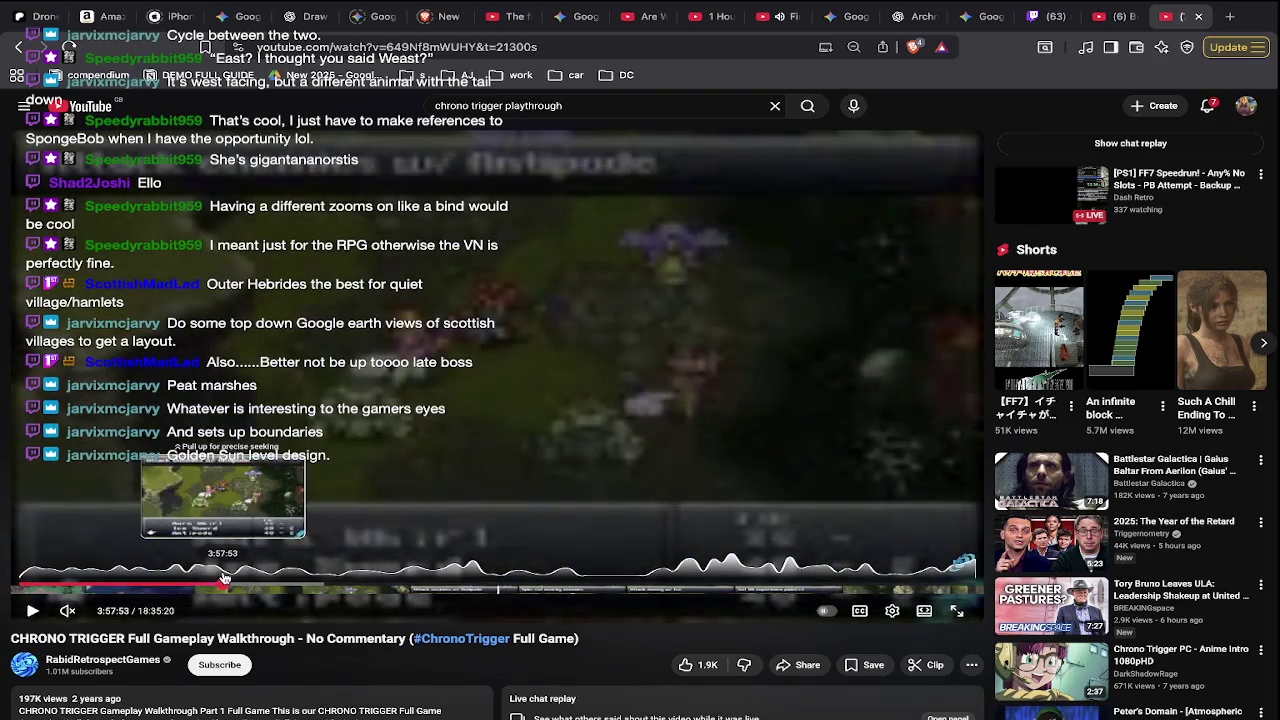
left_click_drag(240, 580, 220, 589)
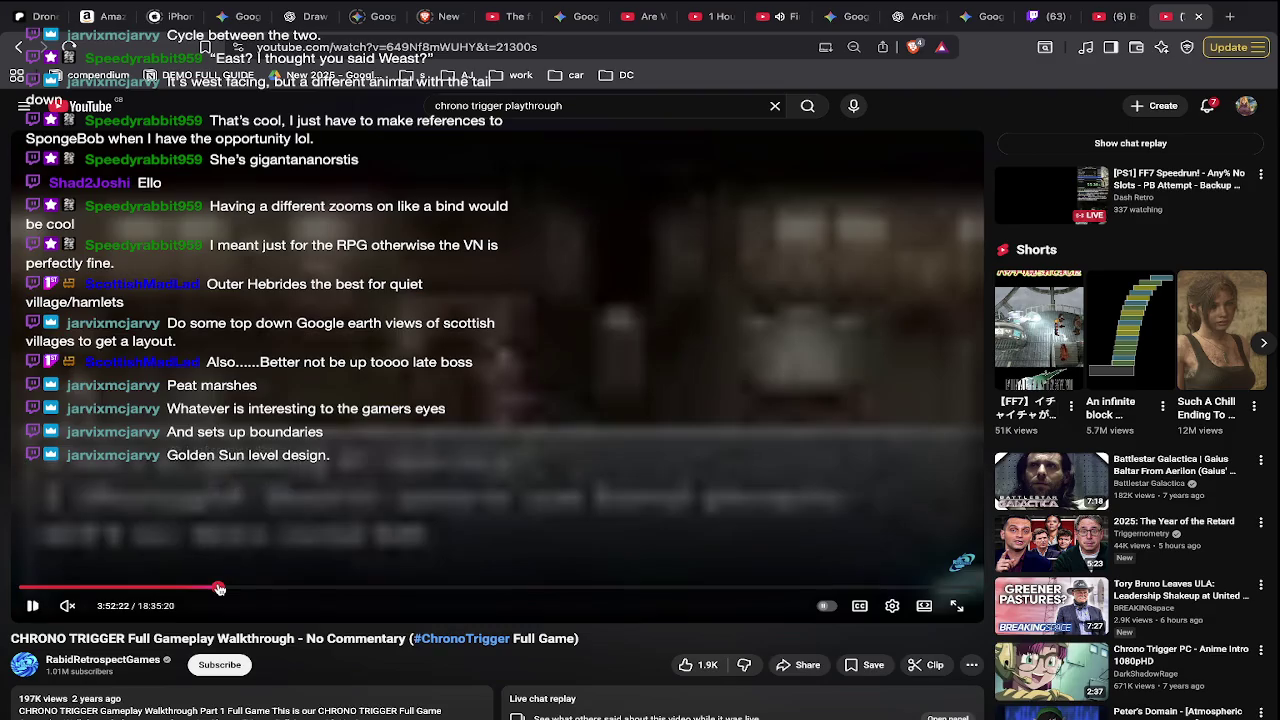
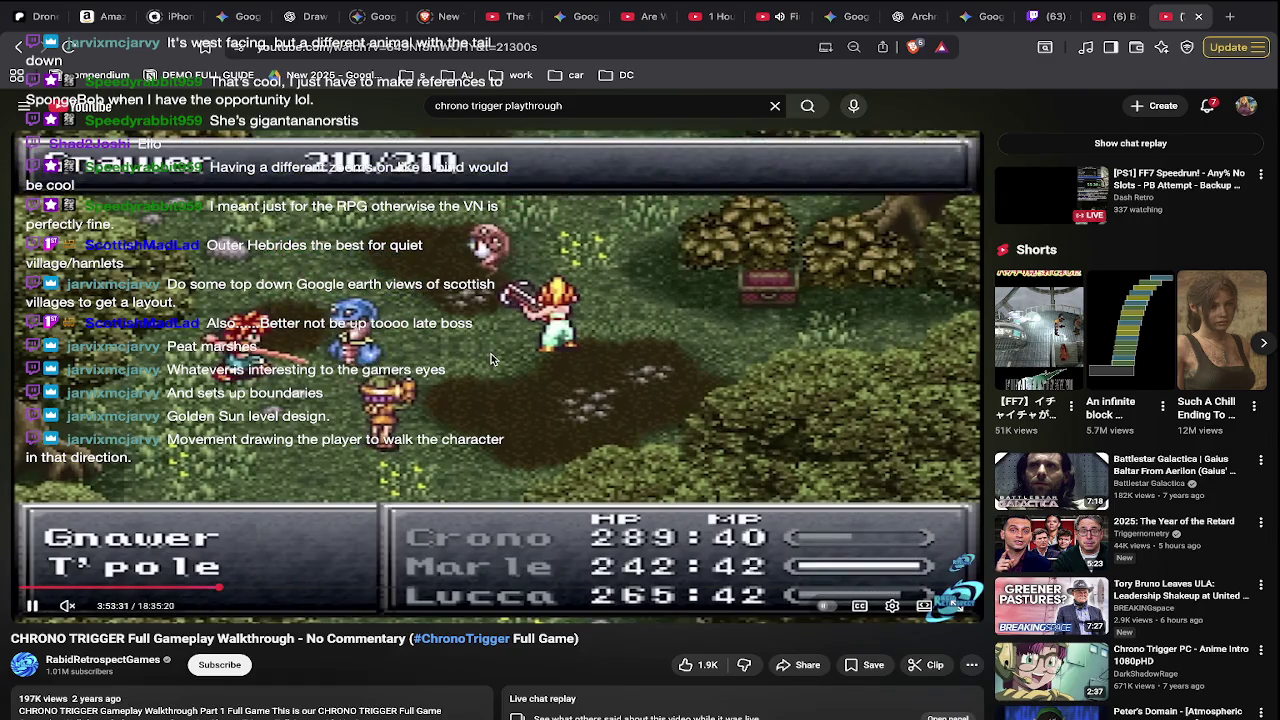
- Leave the Chrono Trigger YouTube video and bring the plan.ase village map back up in Aseprite
key("super+Tab")
scroll(485, 365, "up", 3)
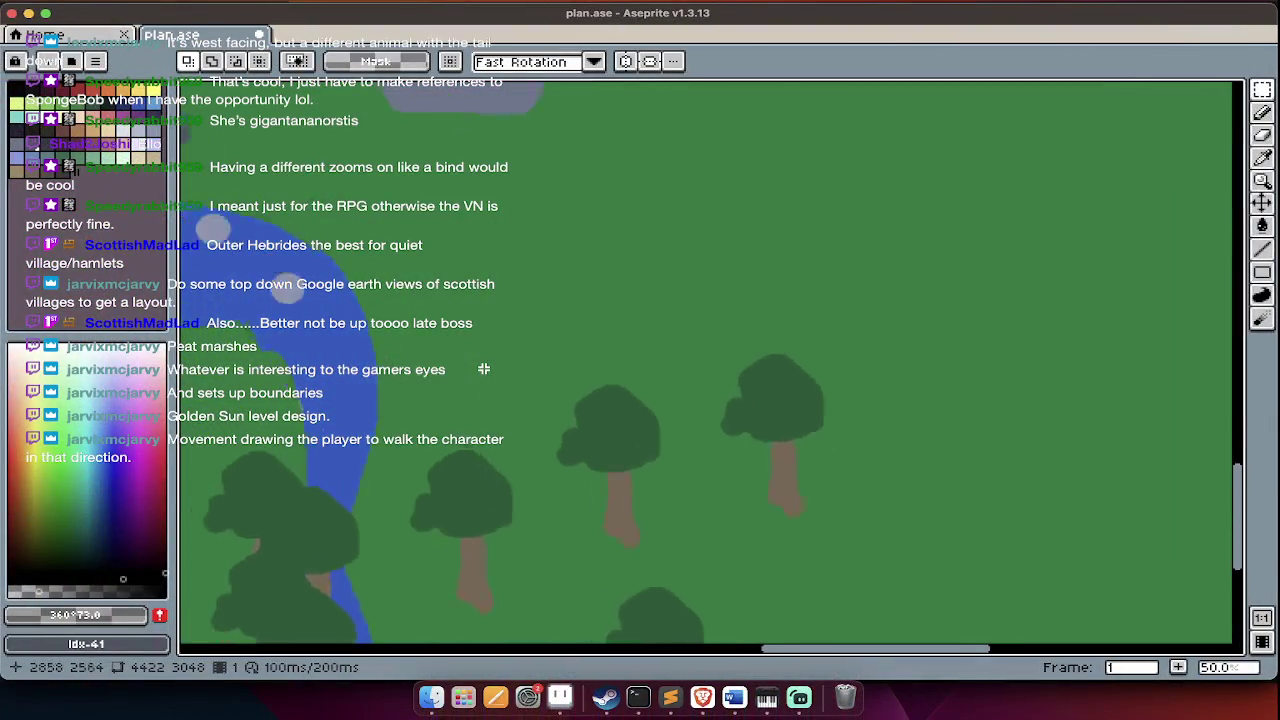
scroll(484, 369, "down", 2)
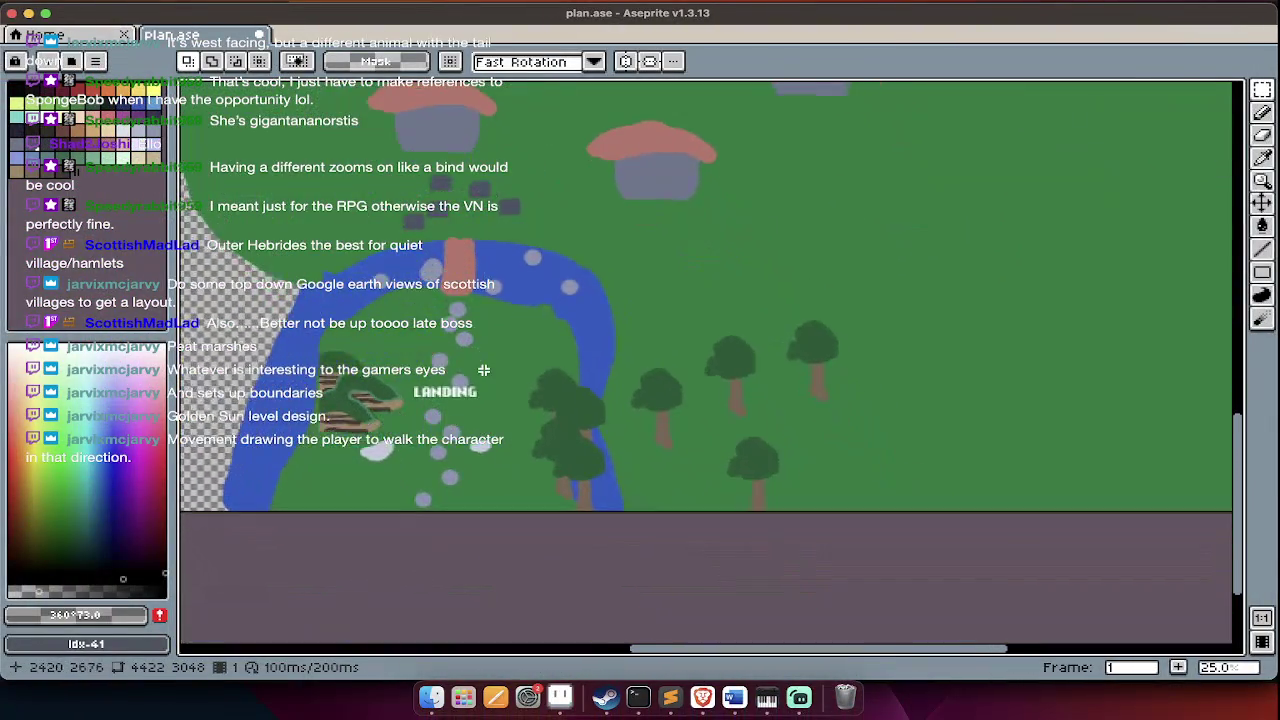
scroll(592, 457, "up", 2)
scroll(620, 484, "left", 5)
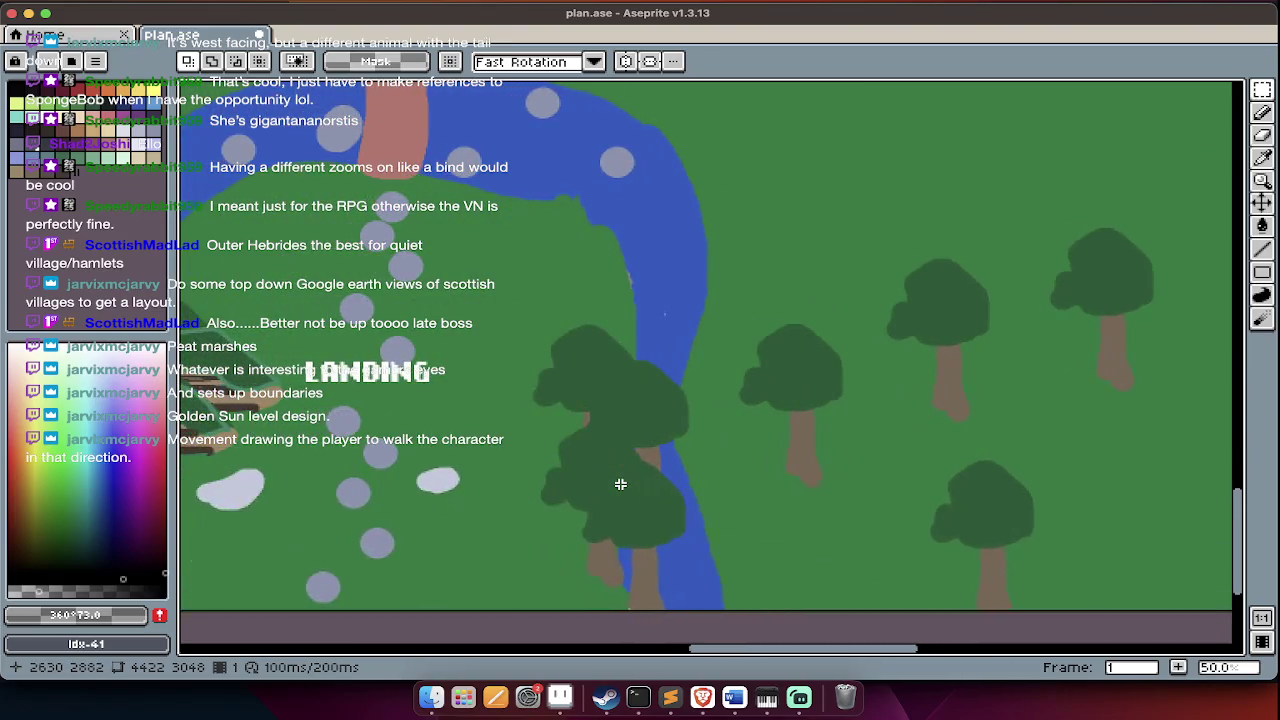
key("Tab")
key("Tab")
scroll(620, 484, "down", 2)
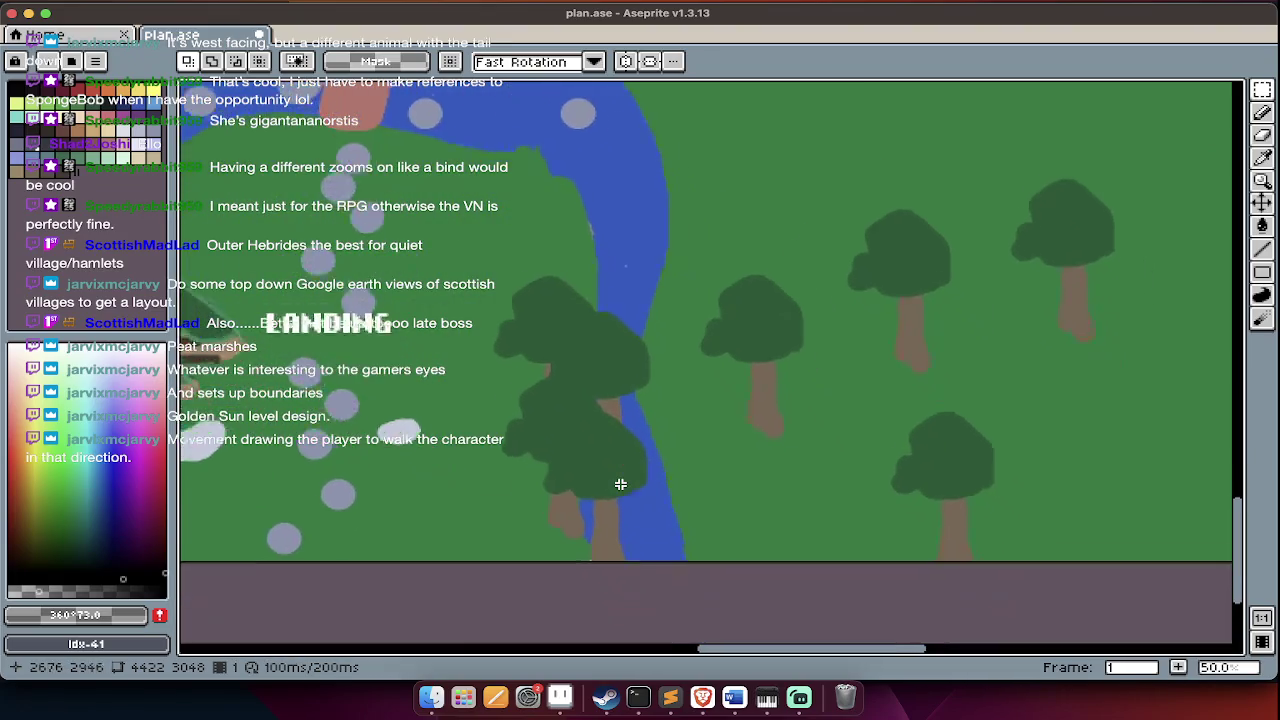
scroll(620, 484, "down", 2)
scroll(539, 472, "right", 5)
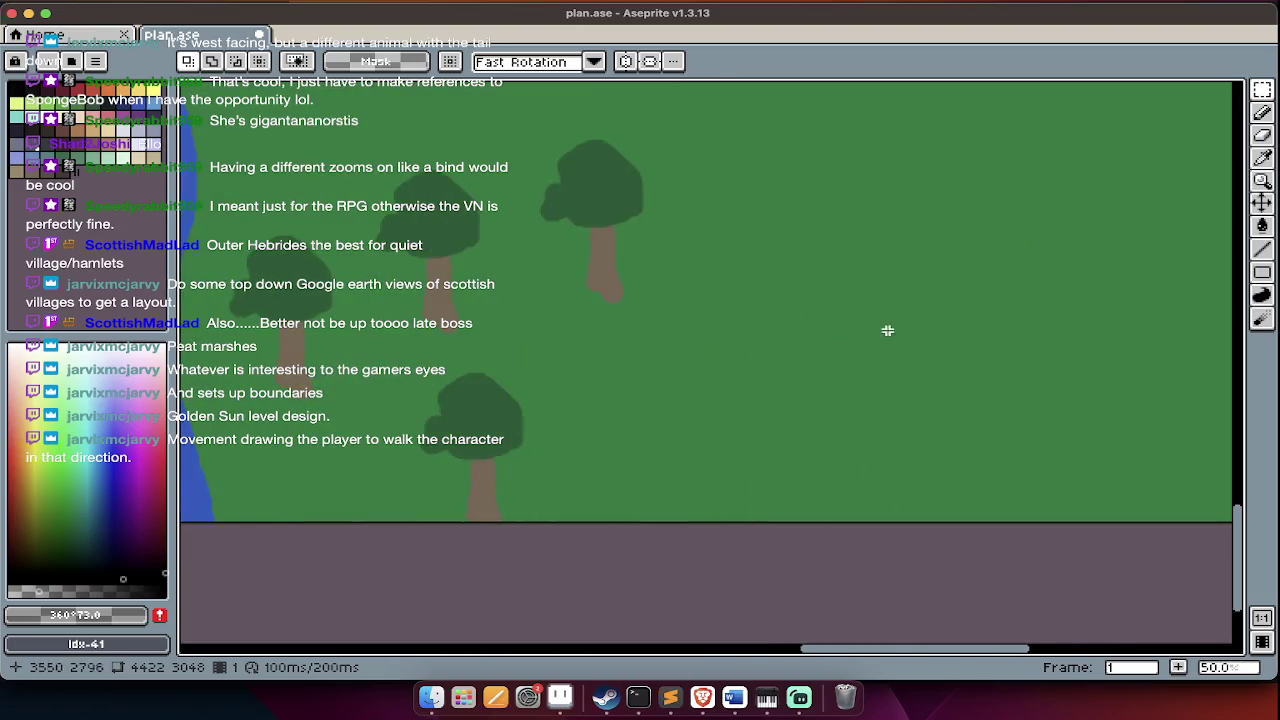
scroll(864, 340, "right", 4)
scroll(864, 345, "up", 2)
scroll(864, 350, "up", 3)
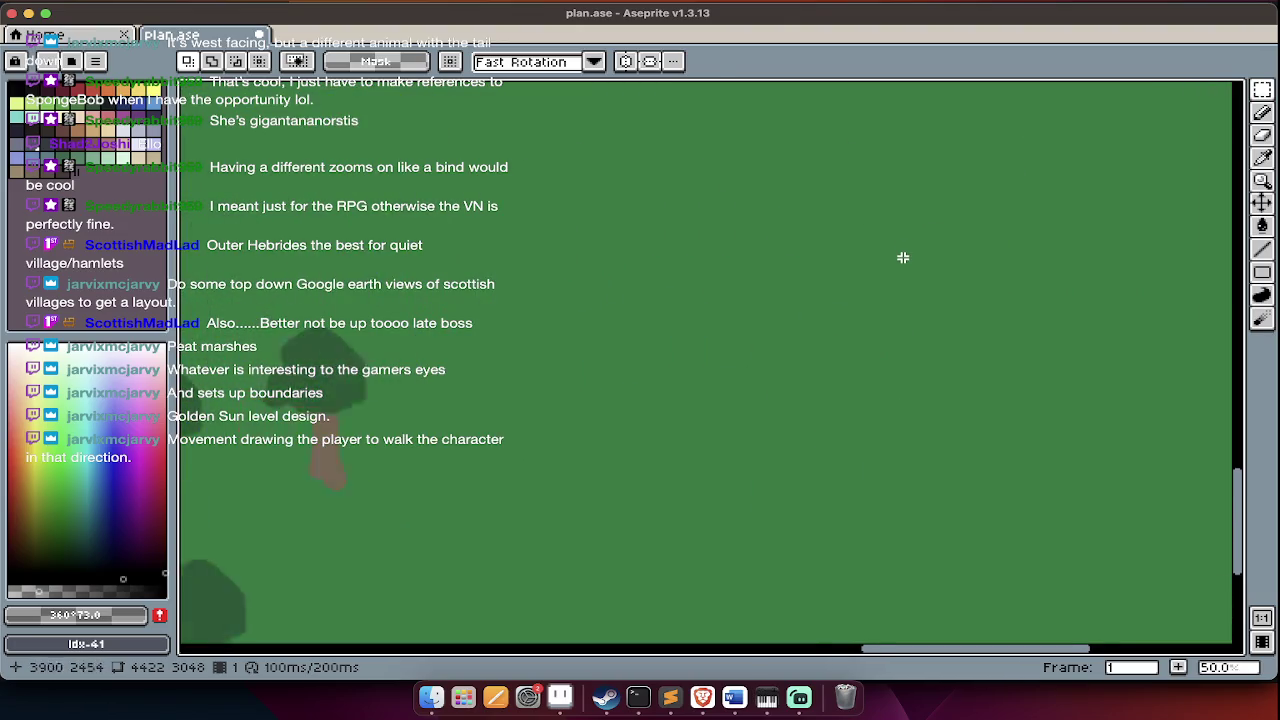
scroll(910, 260, "left", 5)
scroll(908, 320, "left", 4)
scroll(906, 360, "up", 2)
scroll(760, 330, "down", 5)
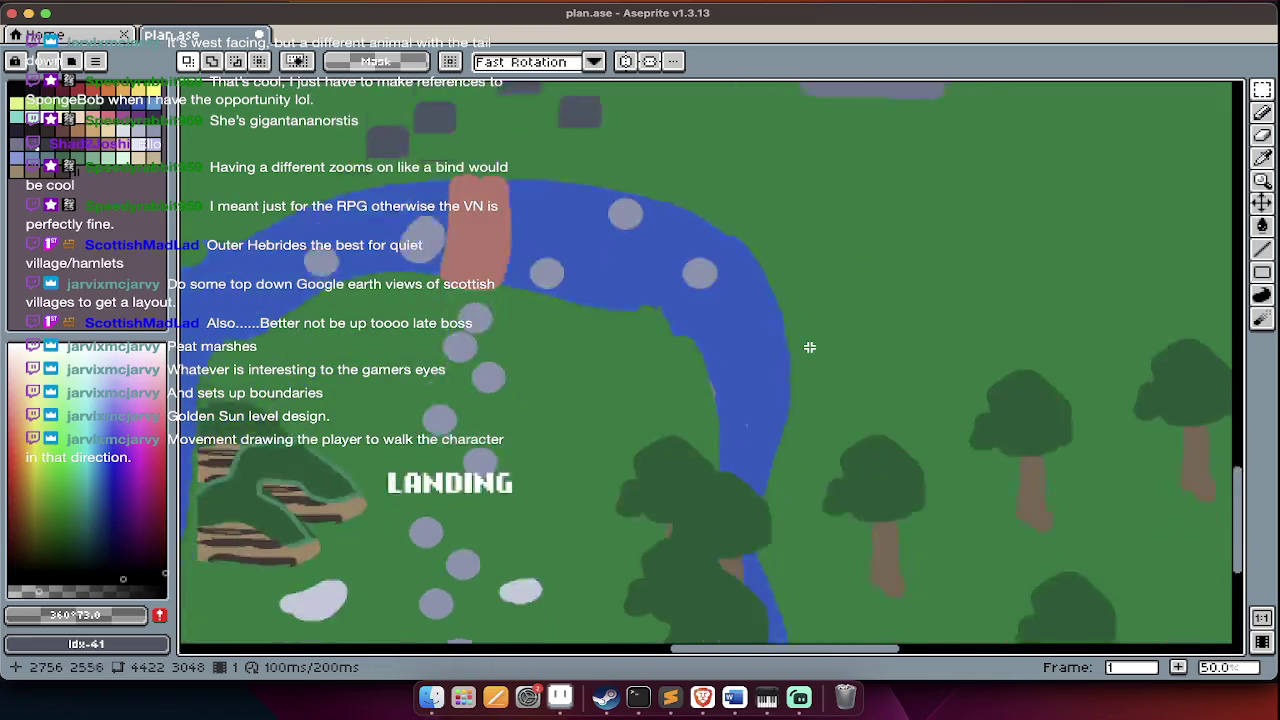
scroll(809, 346, "down", 2)
scroll(809, 346, "right", 2)
scroll(809, 346, "left", 3)
scroll(740, 360, "up", 2)
scroll(666, 373, "up", 5)
scroll(666, 373, "up", 6)
scroll(666, 373, "down", 7)
scroll(666, 373, "down", 2)
scroll(666, 373, "down", 5)
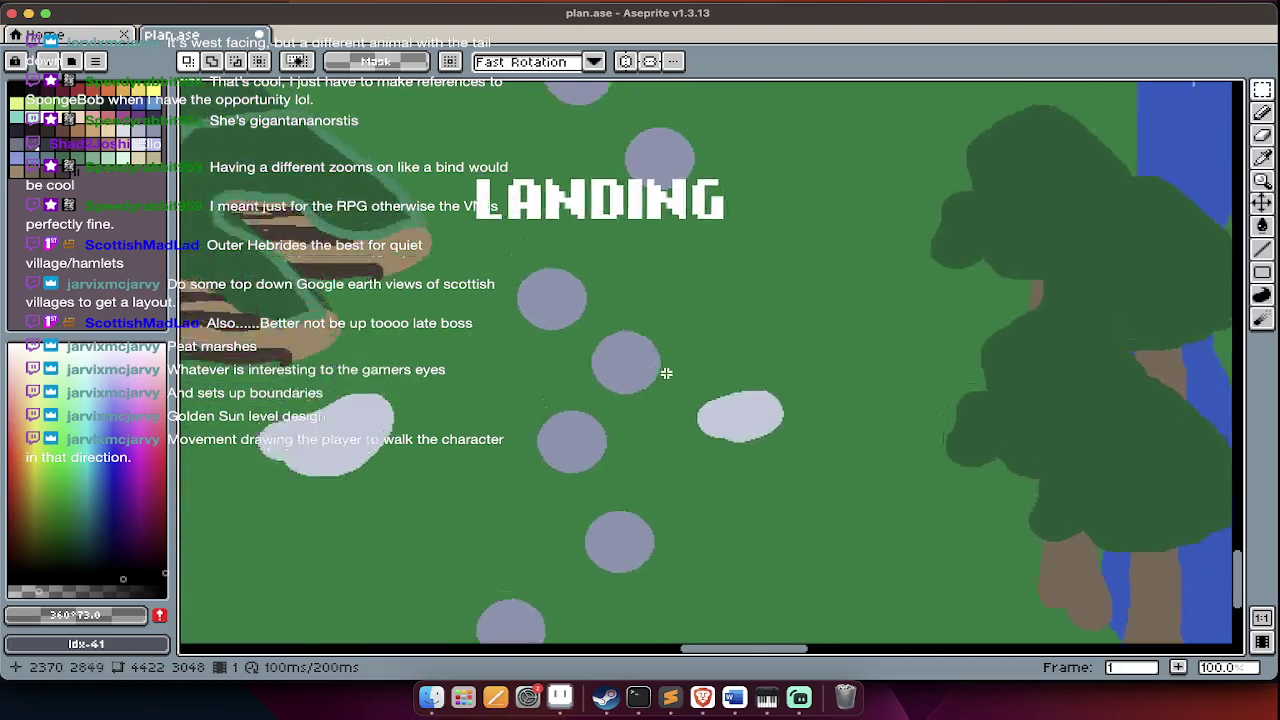
scroll(666, 373, "up", 7)
scroll(666, 373, "up", 2)
scroll(666, 373, "up", 1)
scroll(666, 373, "down", 2)
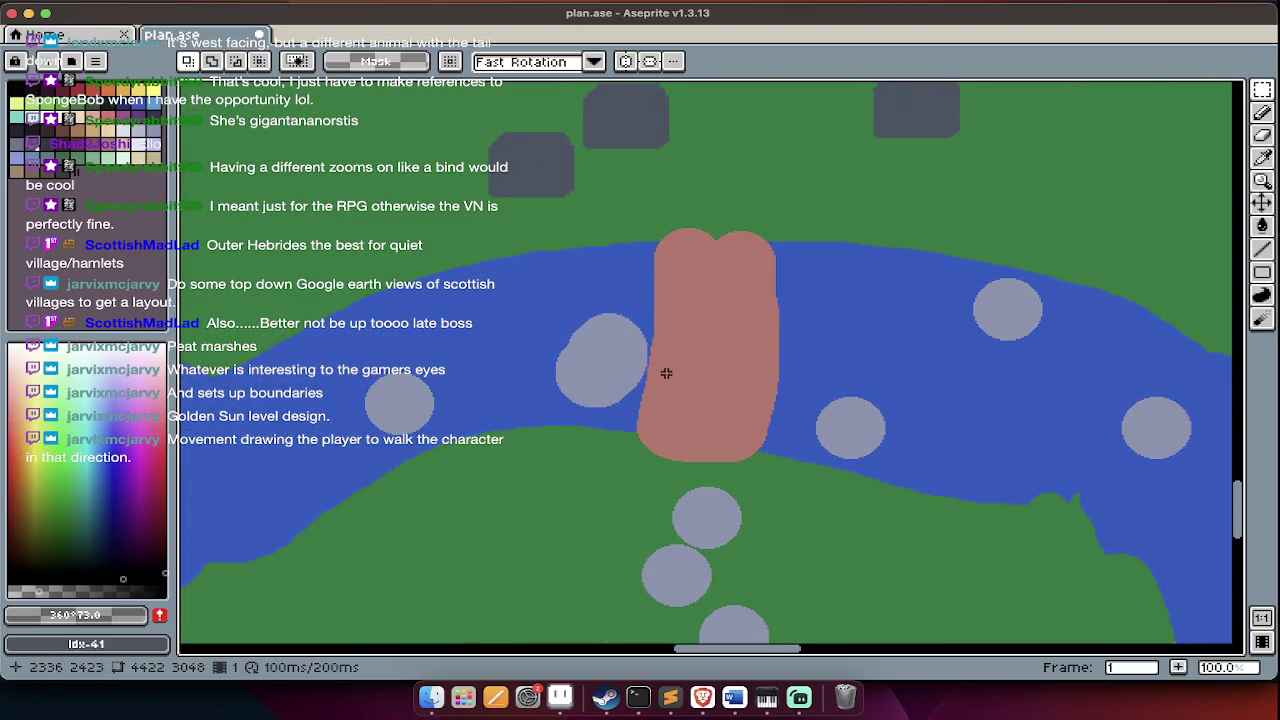
scroll(666, 373, "down", 2)
scroll(666, 373, "up", 3)
scroll(666, 376, "down", 2)
scroll(666, 376, "down", 1)
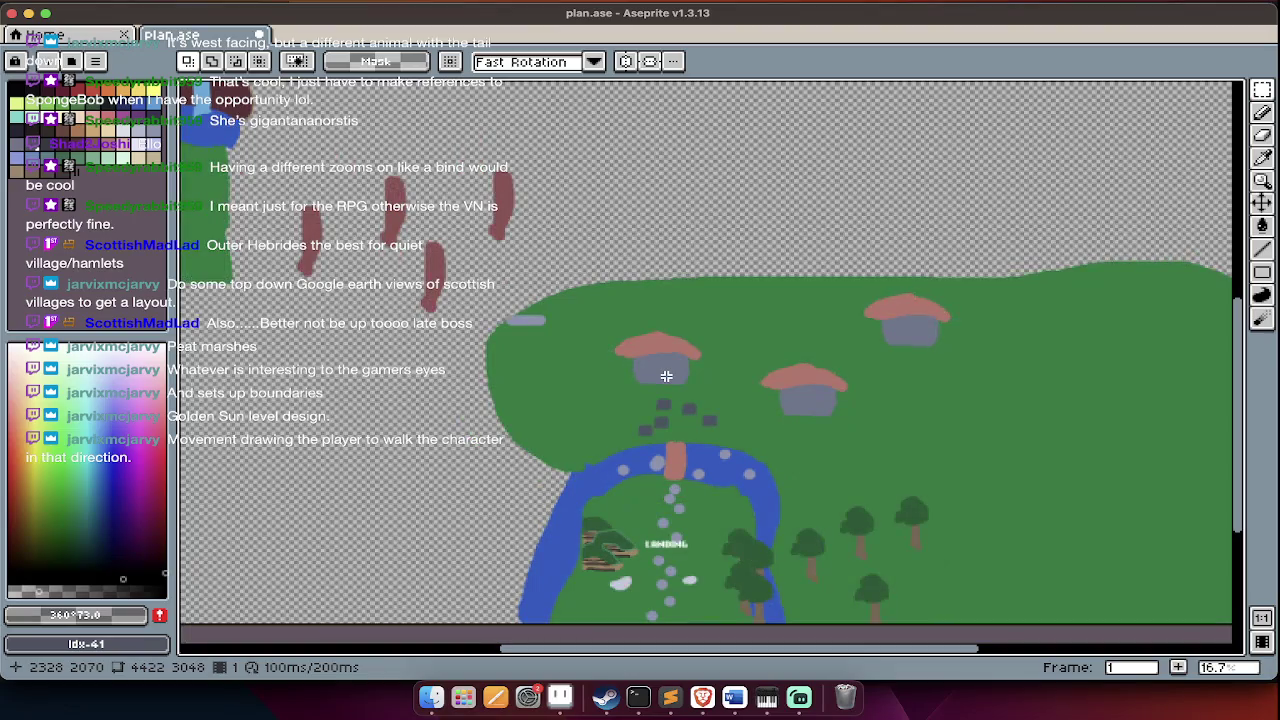
scroll(666, 376, "up", 3)
scroll(666, 376, "up", 2)
scroll(666, 376, "up", 2)
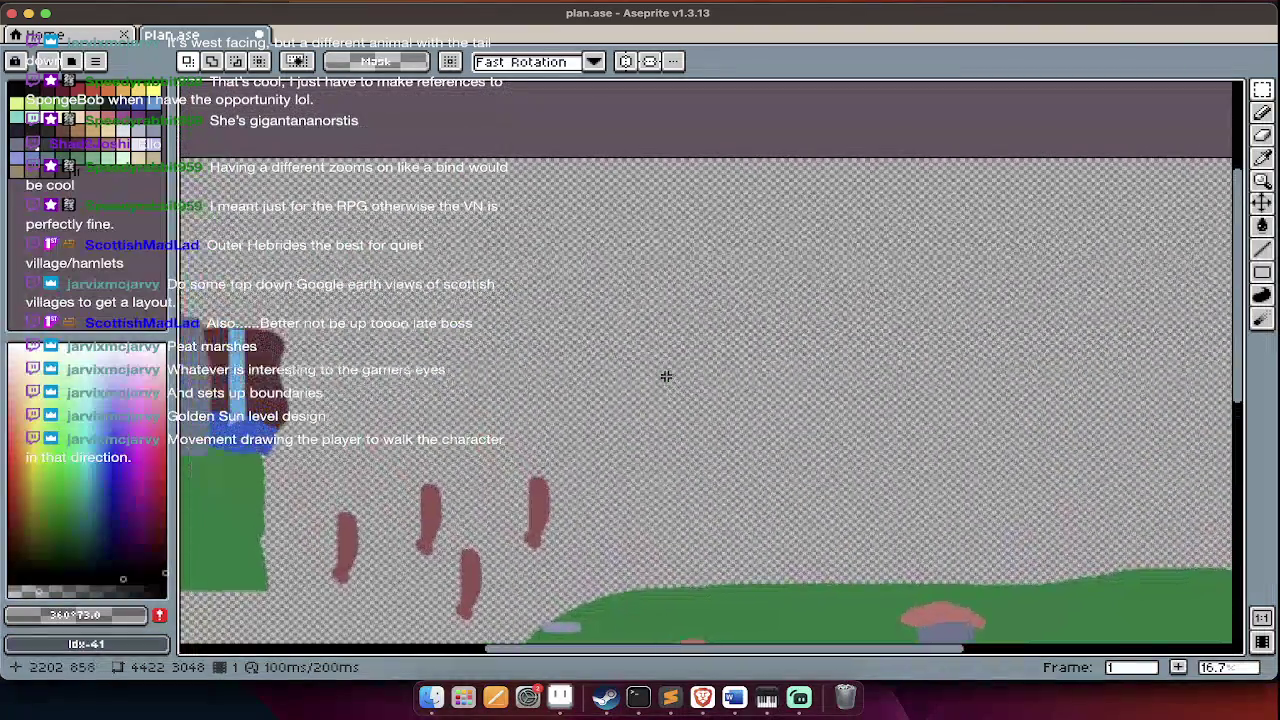
scroll(666, 376, "down", 5)
scroll(666, 376, "down", 3)
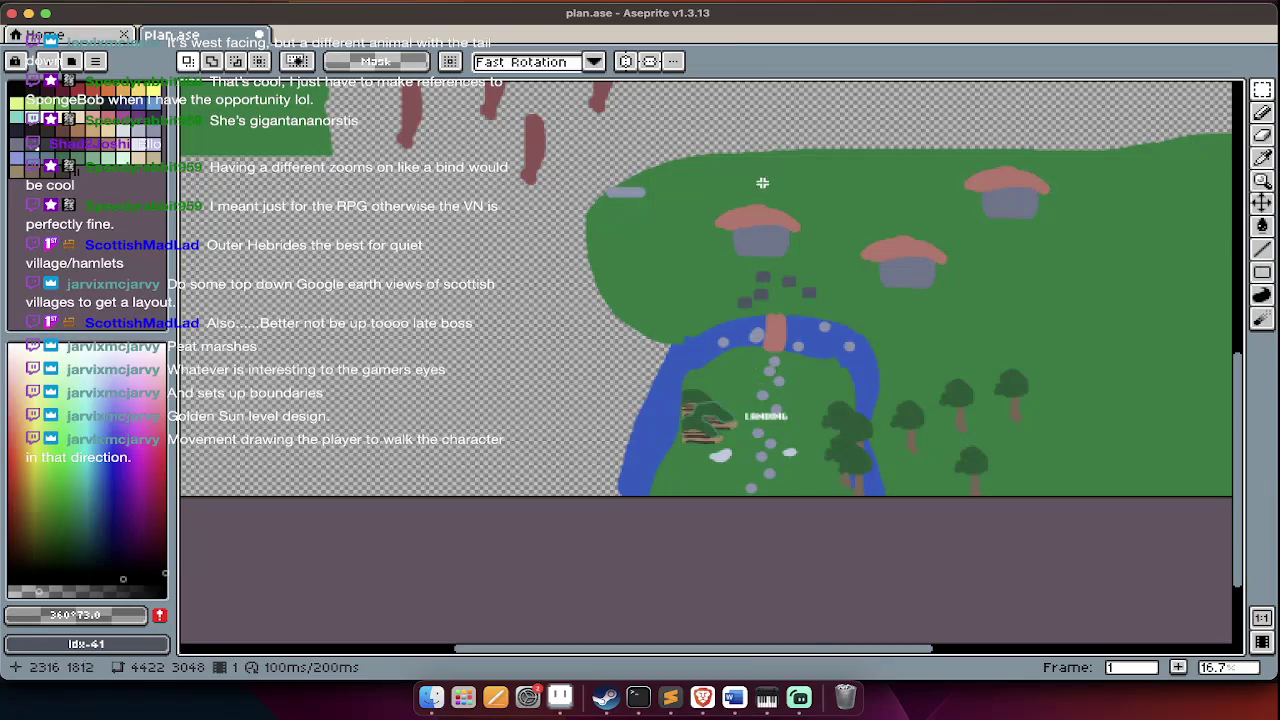
key("super+Tab")
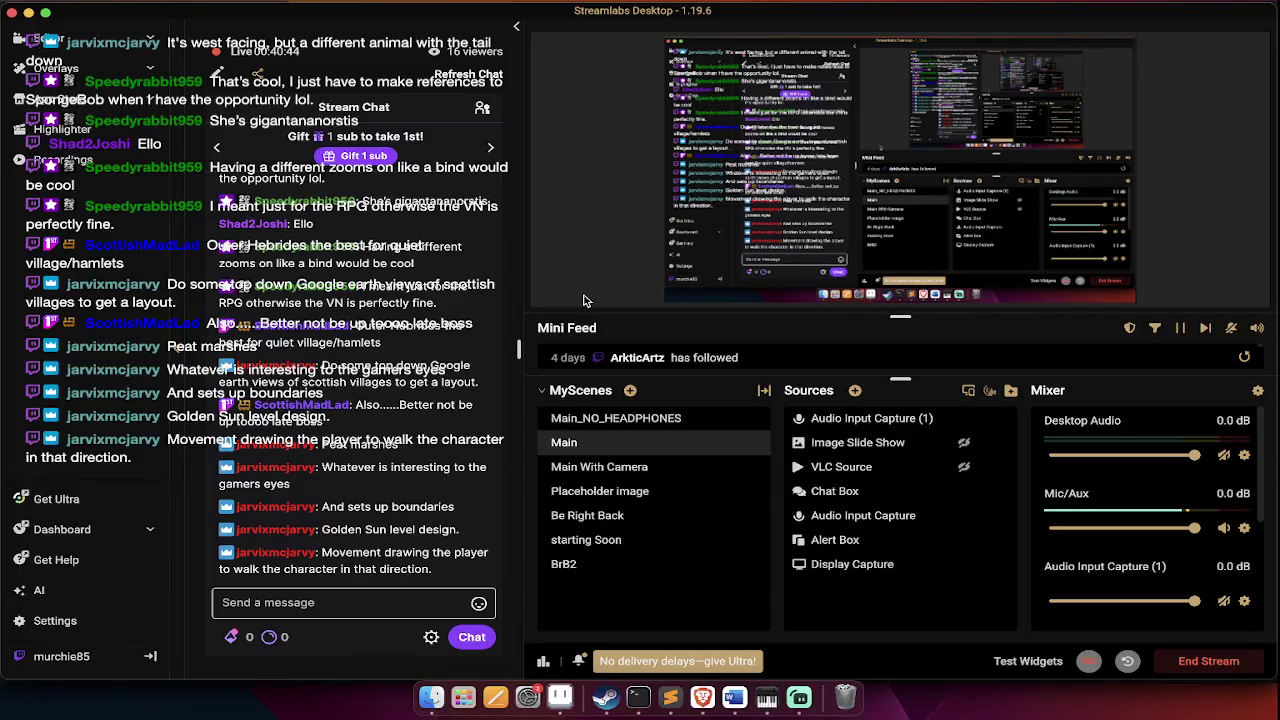
mouse_move(350, 411)
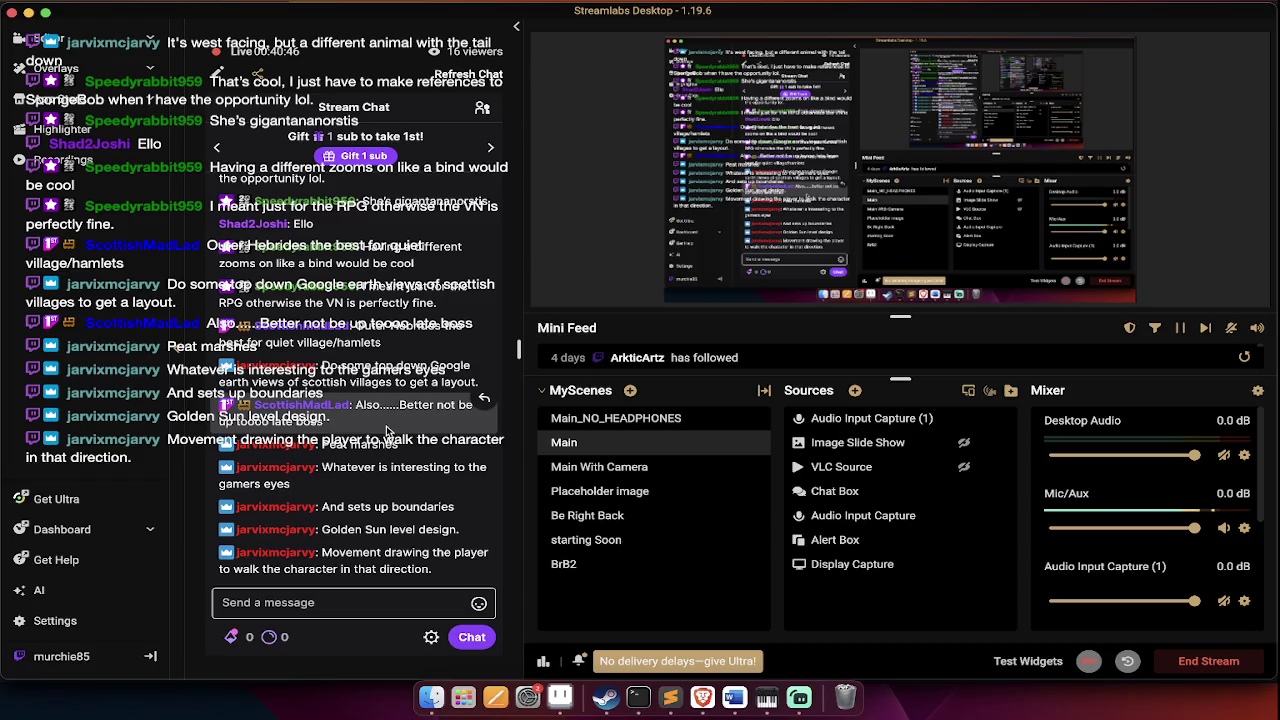
key("super+Tab")
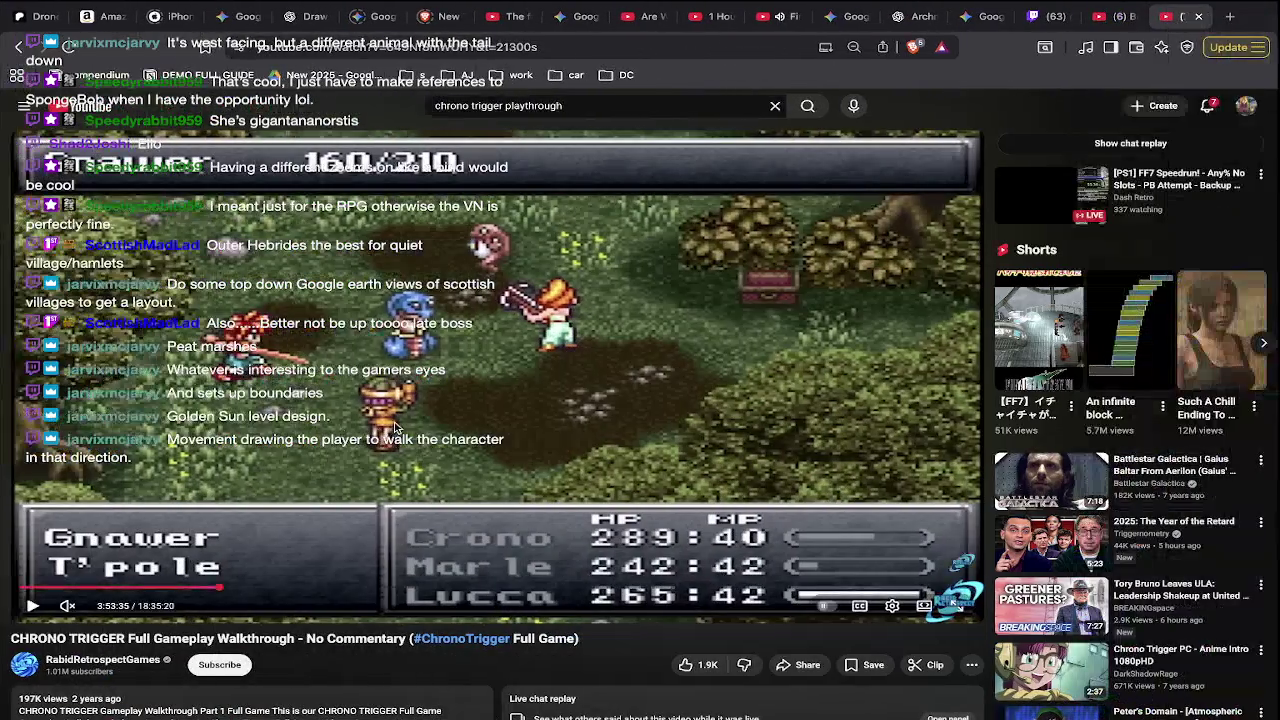
key("super+Tab")
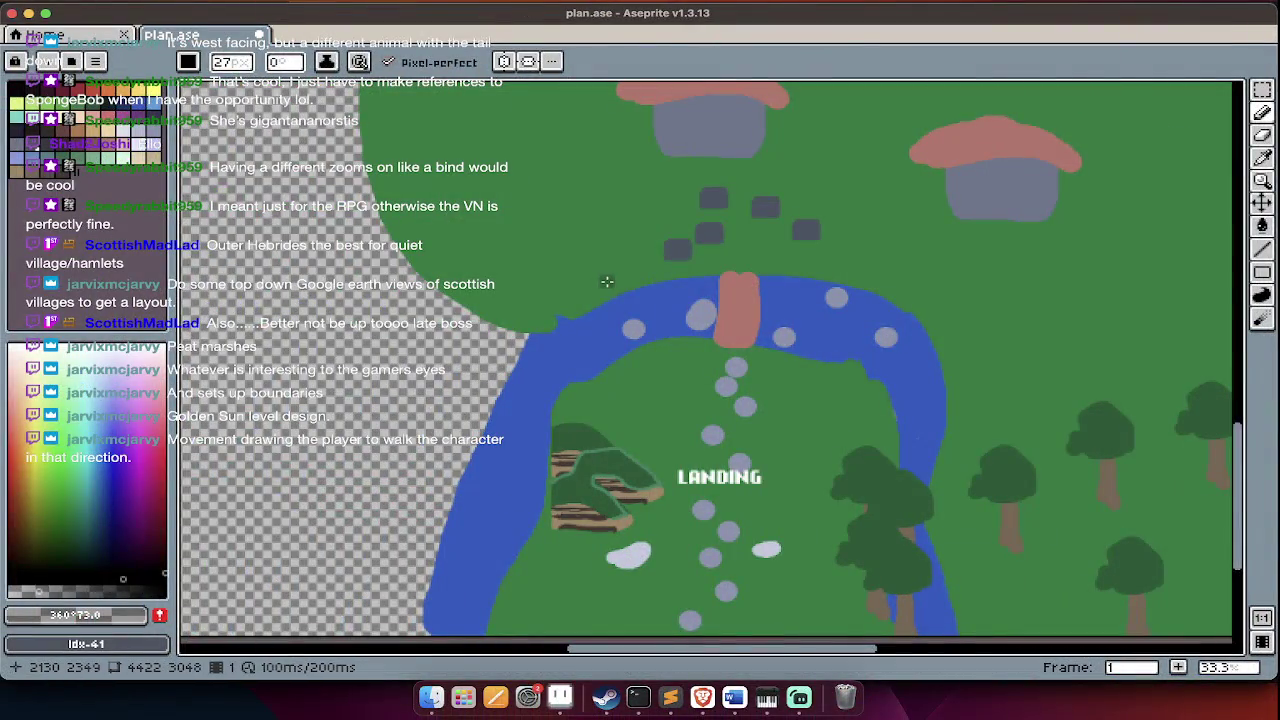
- Create and close a blank sprite, then show the plan.ase layers TEXT, obj, Layer 2 and Layer 1
key("super+n")
key("Return")
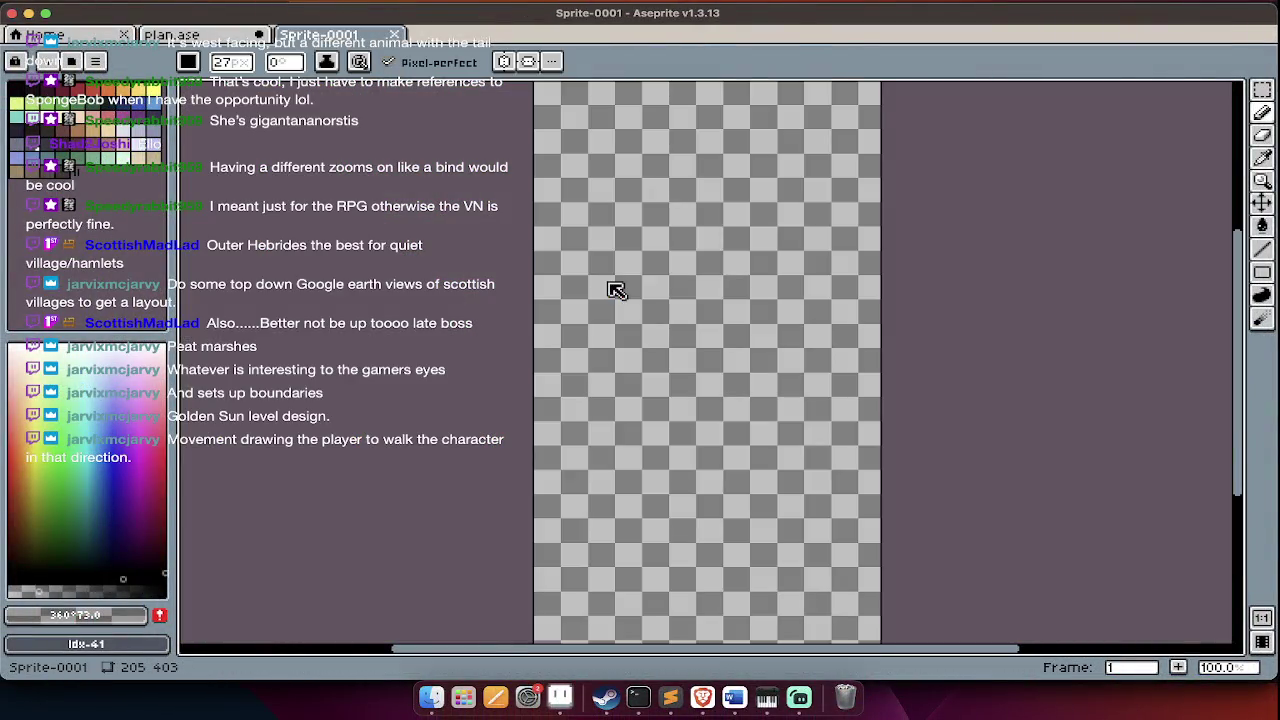
key("super+w")
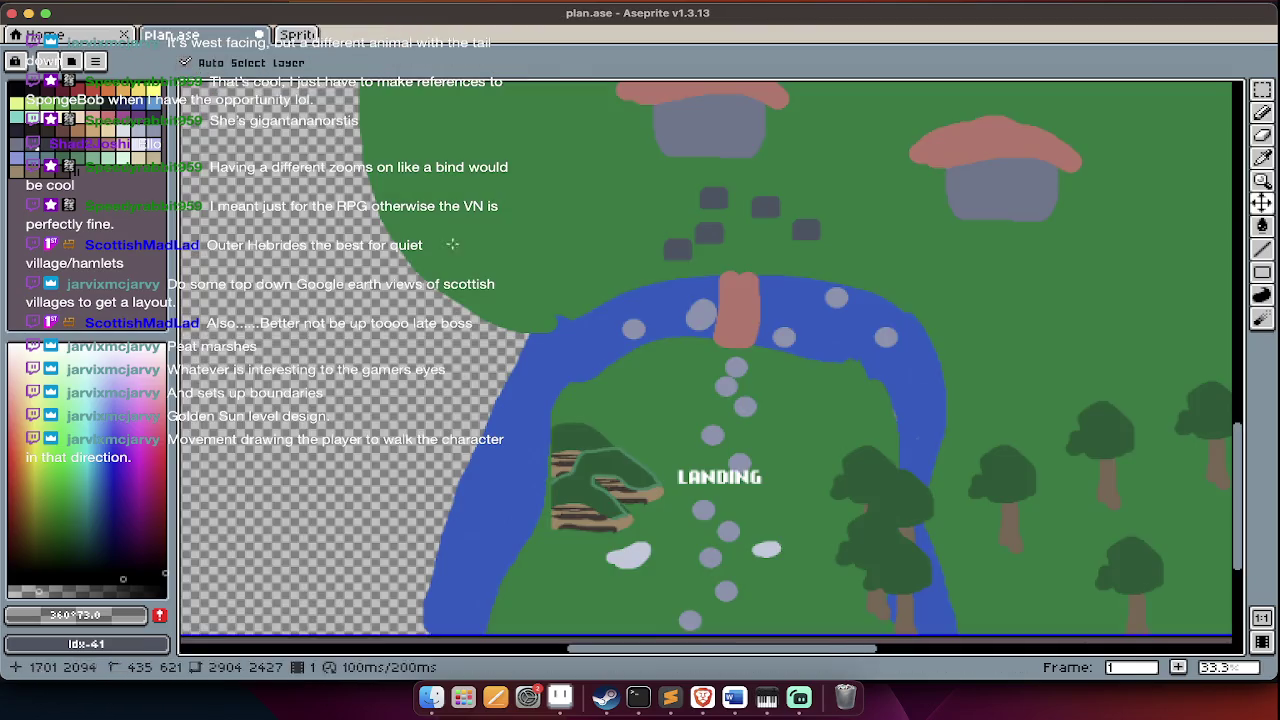
scroll(546, 392, "down", 1)
scroll(546, 392, "down", 3)
key("Tab")
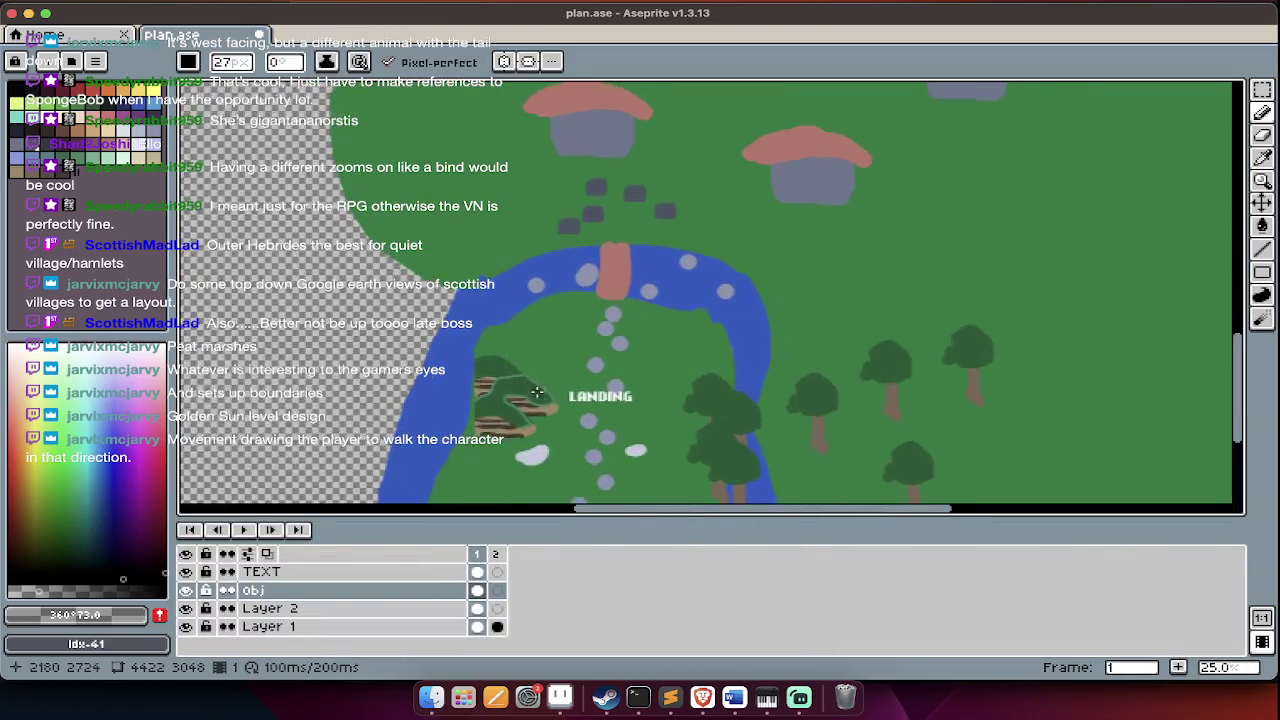
scroll(540, 390, "right", 2)
key("Tab")
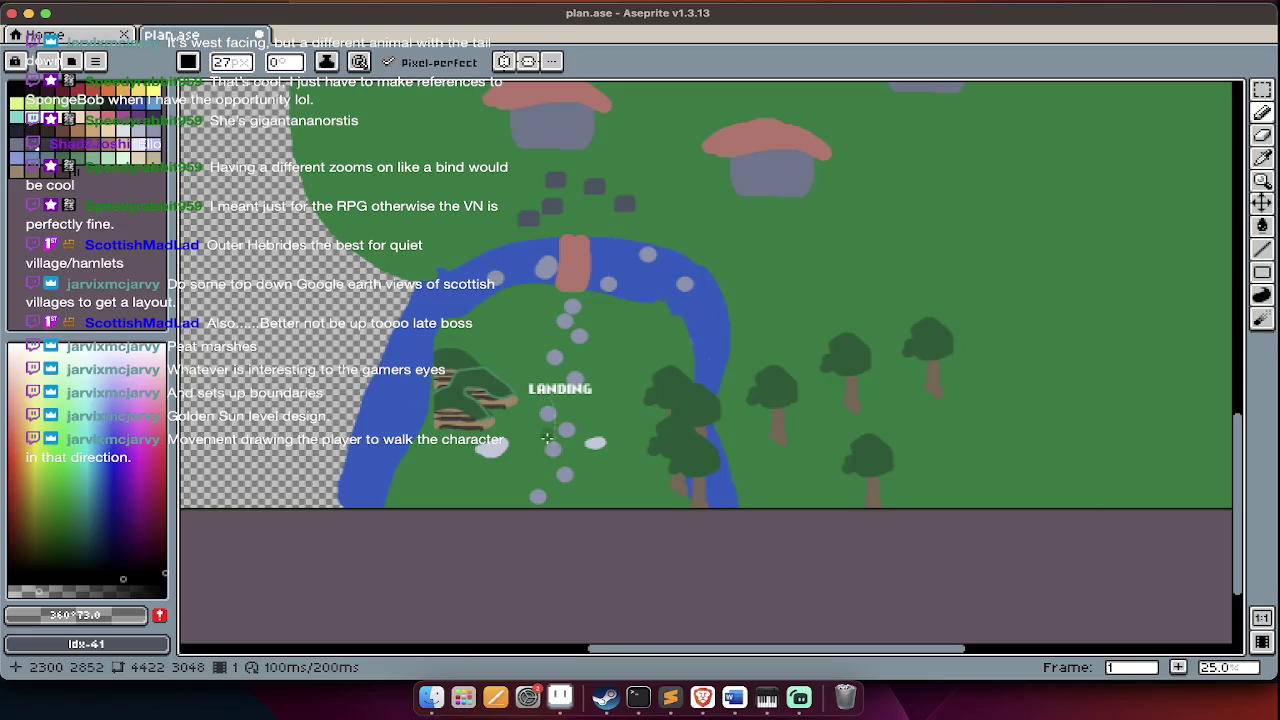
scroll(546, 436, "up", 1)
scroll(546, 437, "up", 1)
key("Tab")
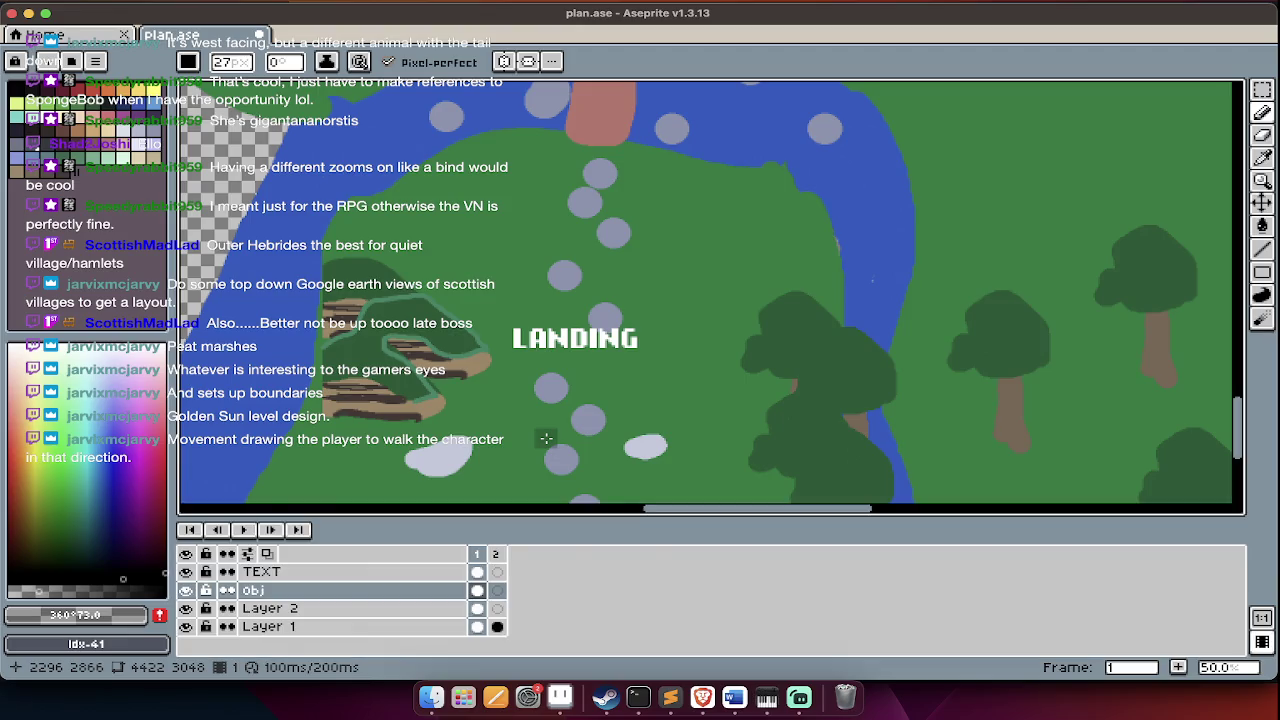
- Work out 850/1500 (≈0.567) with a Google search, then return to Aseprite
key("super+Tab")
key("super+t")
type("google.com")
key("Return")
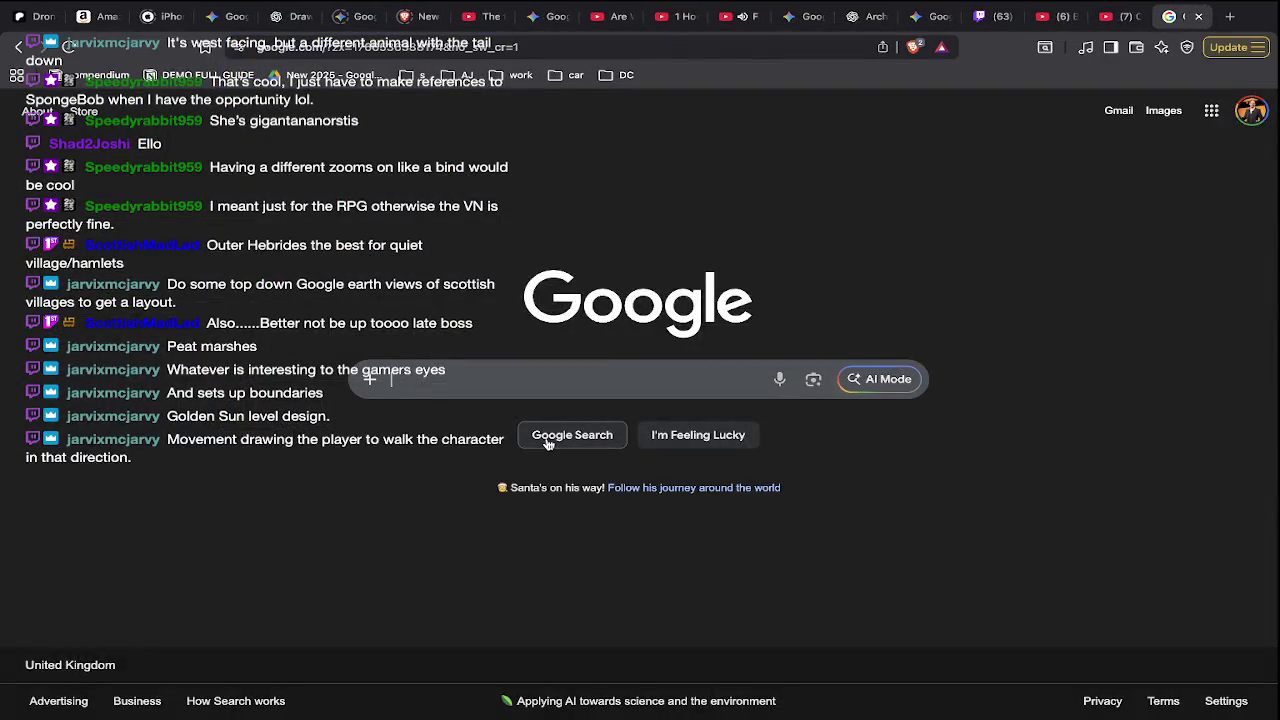
type("850/1500")
key("Return")
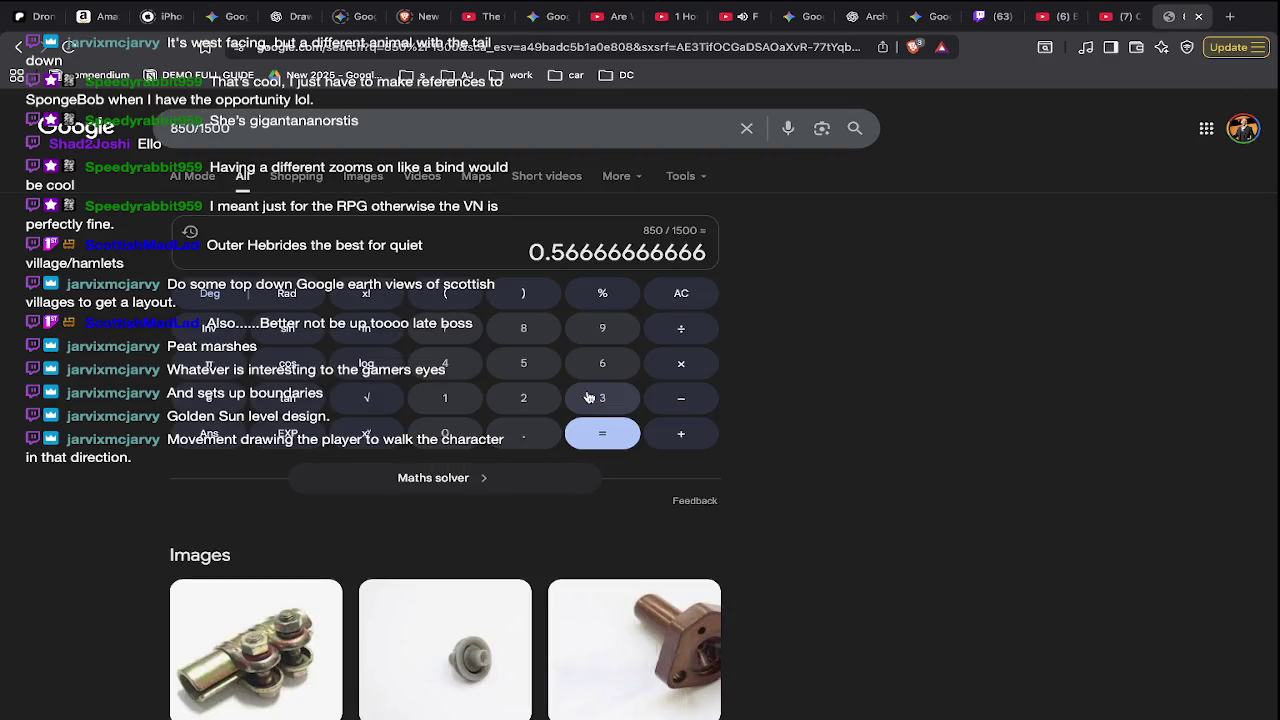
key("super+Tab")
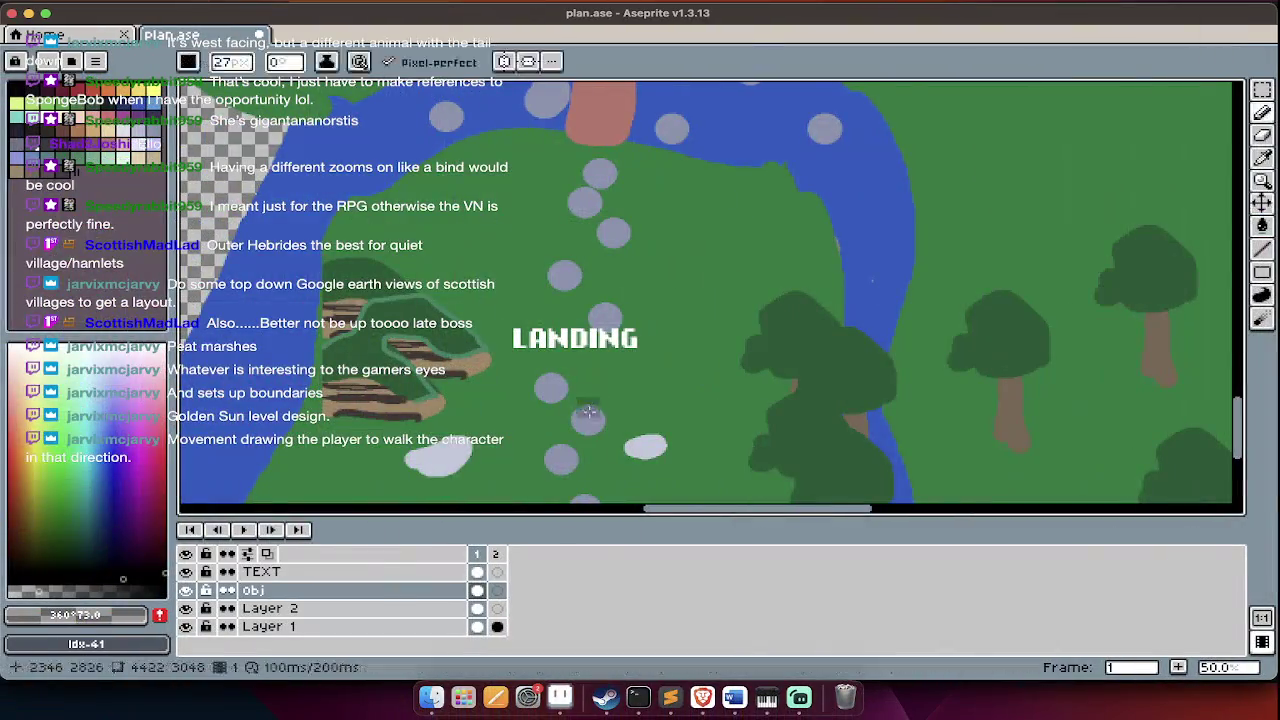
- Switch to the Line tool, discard a trial line, and make the TEXT layer active
scroll(591, 417, "left", 2)
scroll(591, 428, "down", 3)
key("Tab")
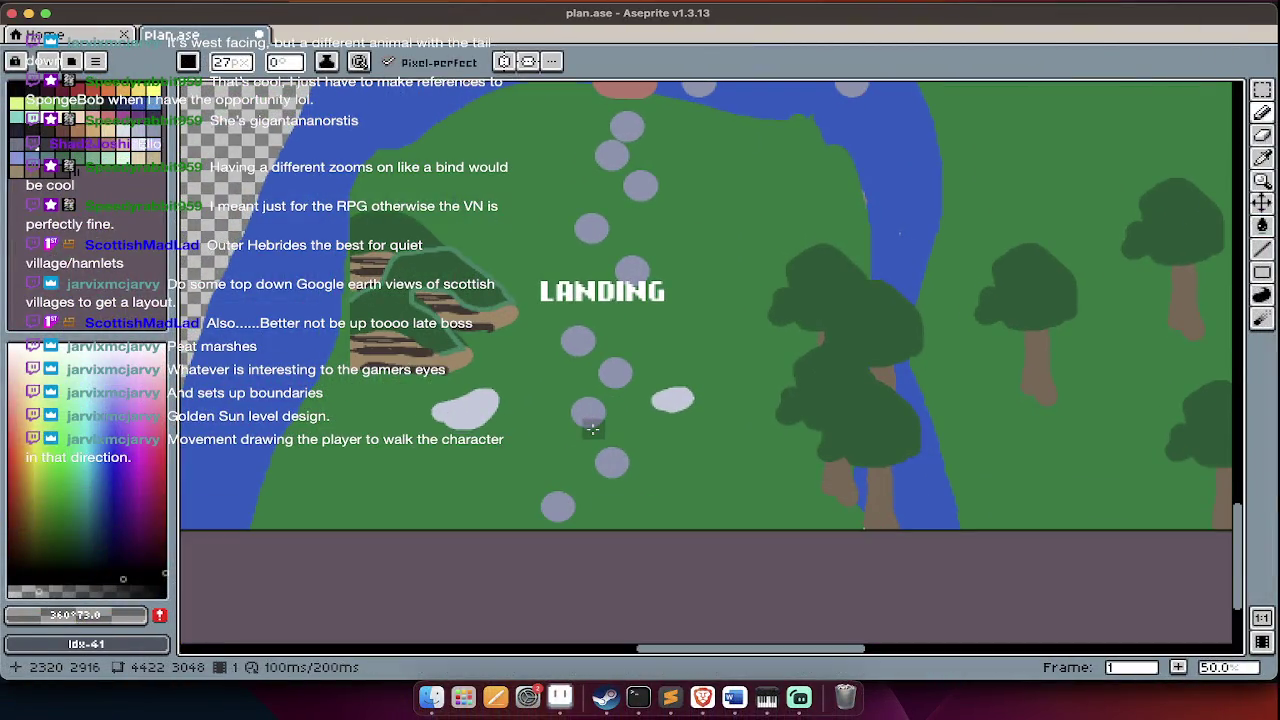
key("l")
scroll(712, 470, "up", 1)
key("Tab")
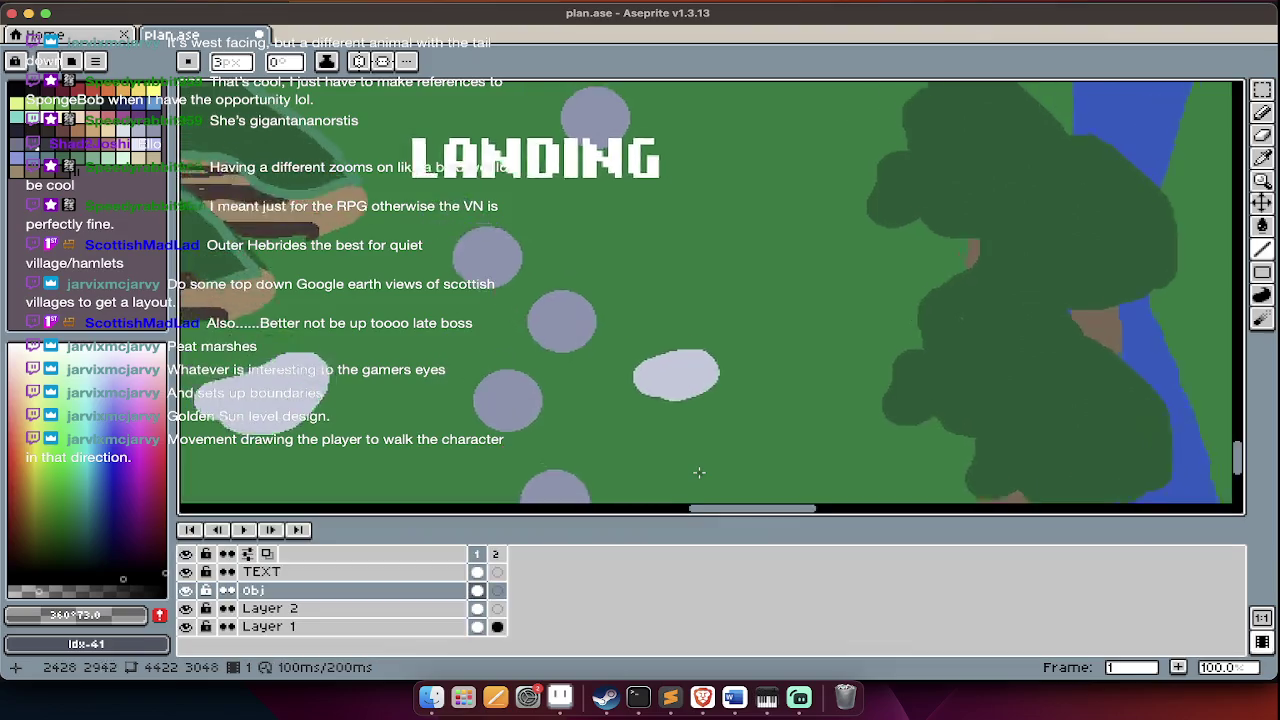
scroll(700, 462, "down", 3)
key("Tab")
scroll(582, 378, "left", 2)
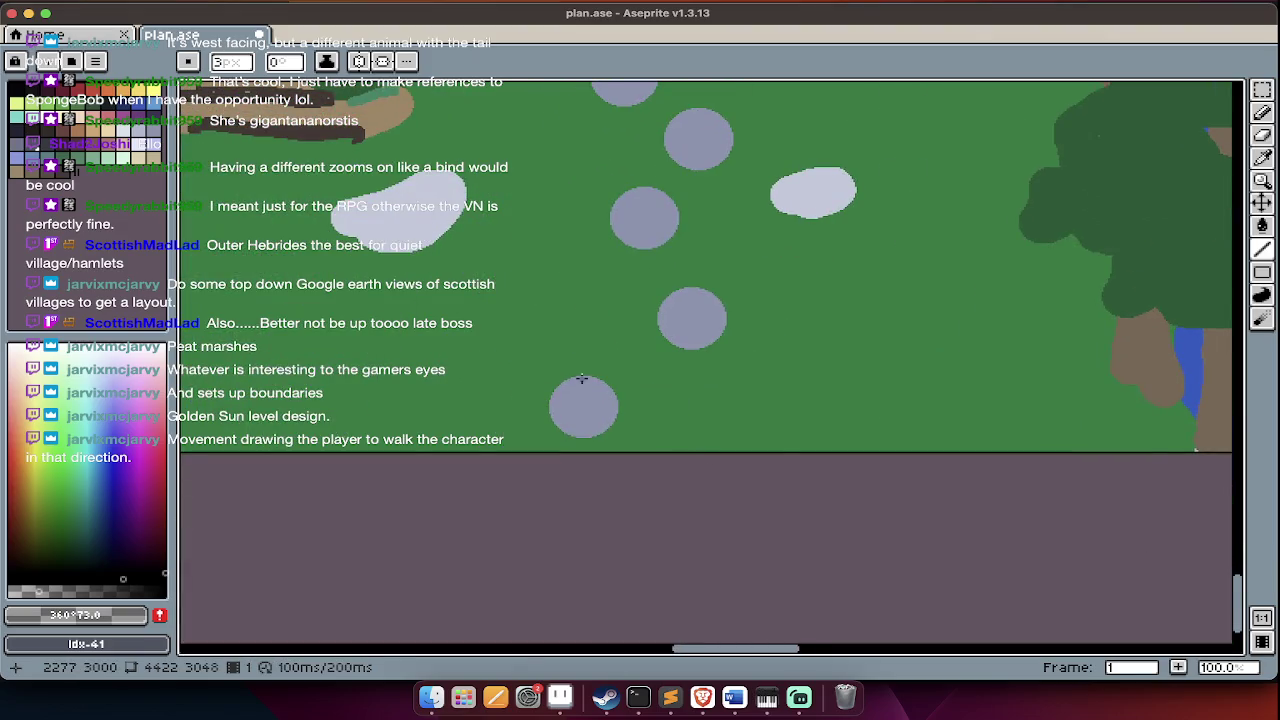
left_click_drag(441, 371, 849, 378)
key("Tab")
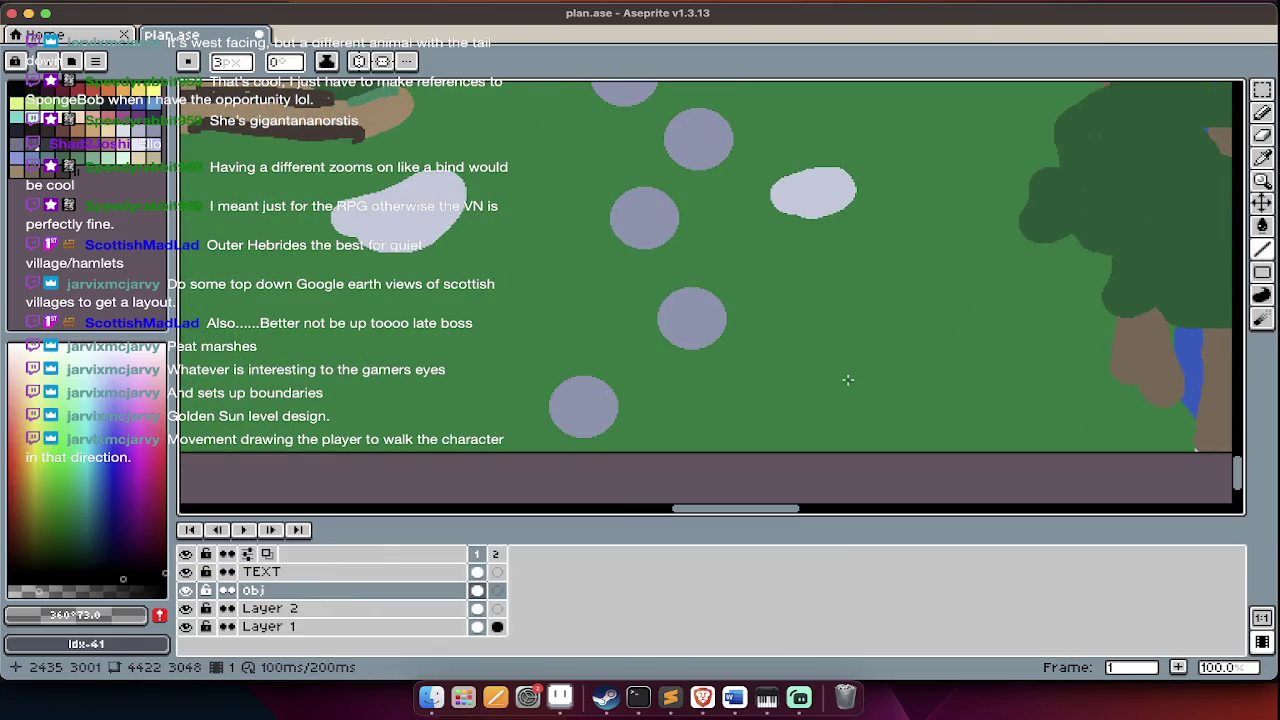
key("alt+Up")
key("alt+Up")
key("alt+Up")
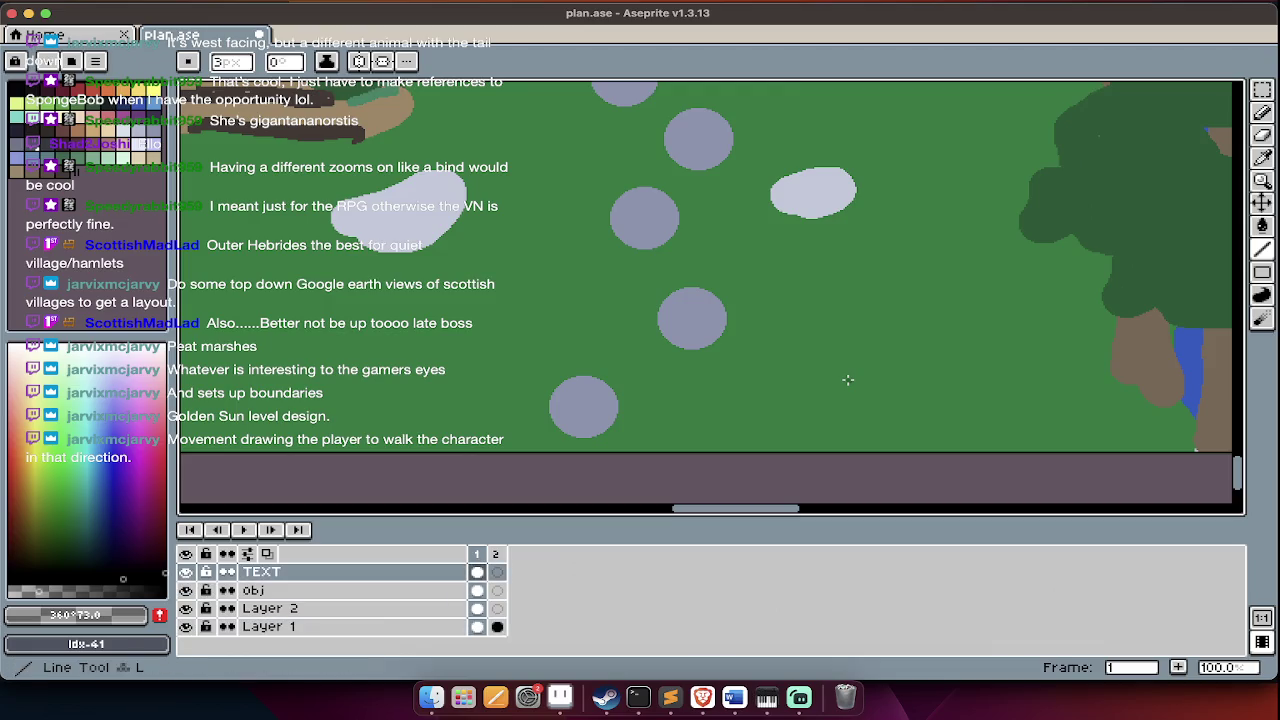
key("Tab")
key("Tab")
key("Tab")
- Draw a long horizontal yellow line across the meadow beside the stepping stones
left_click(152, 90)
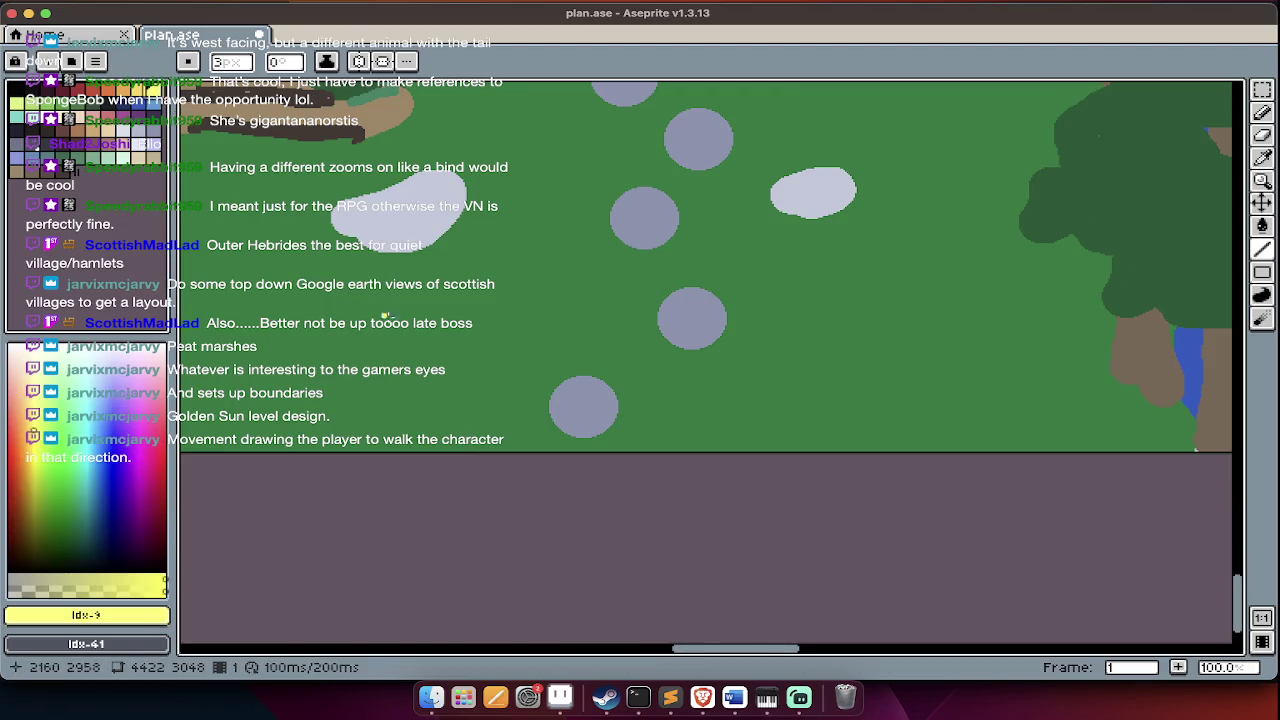
left_click_drag(400, 386, 760, 382)
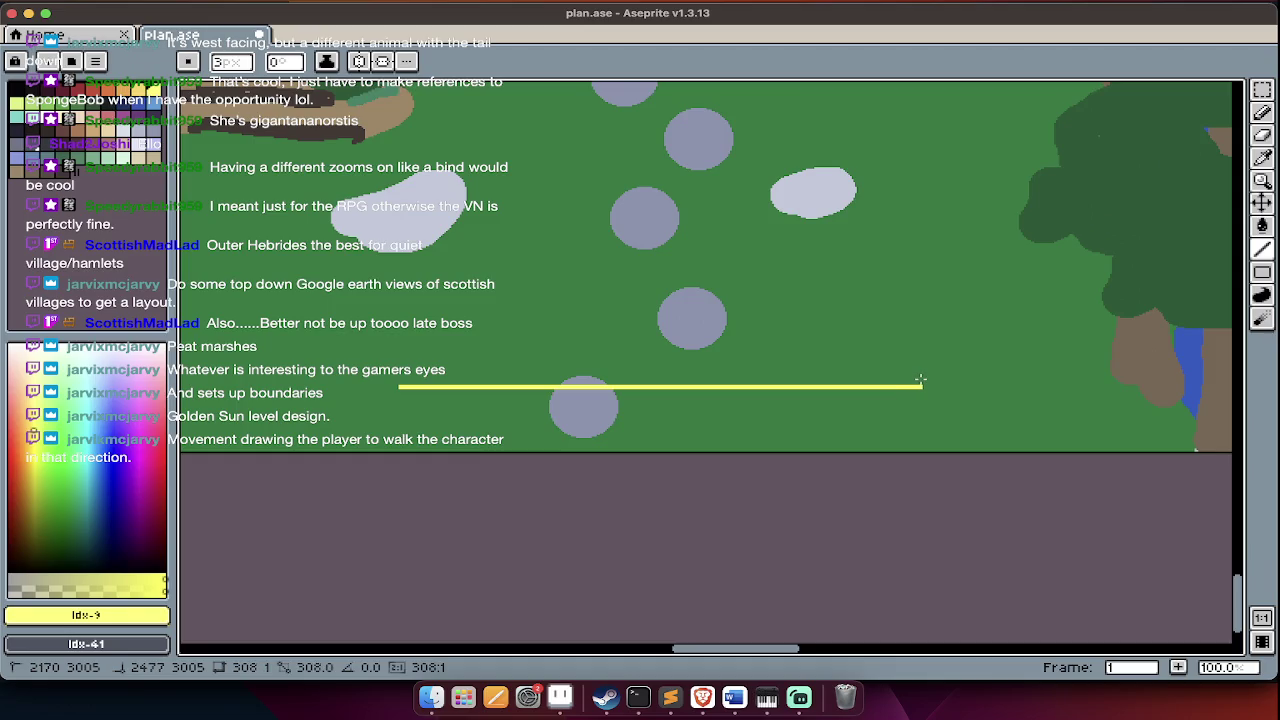
left_click_drag(924, 380, 924, 380)
key("super+Tab")
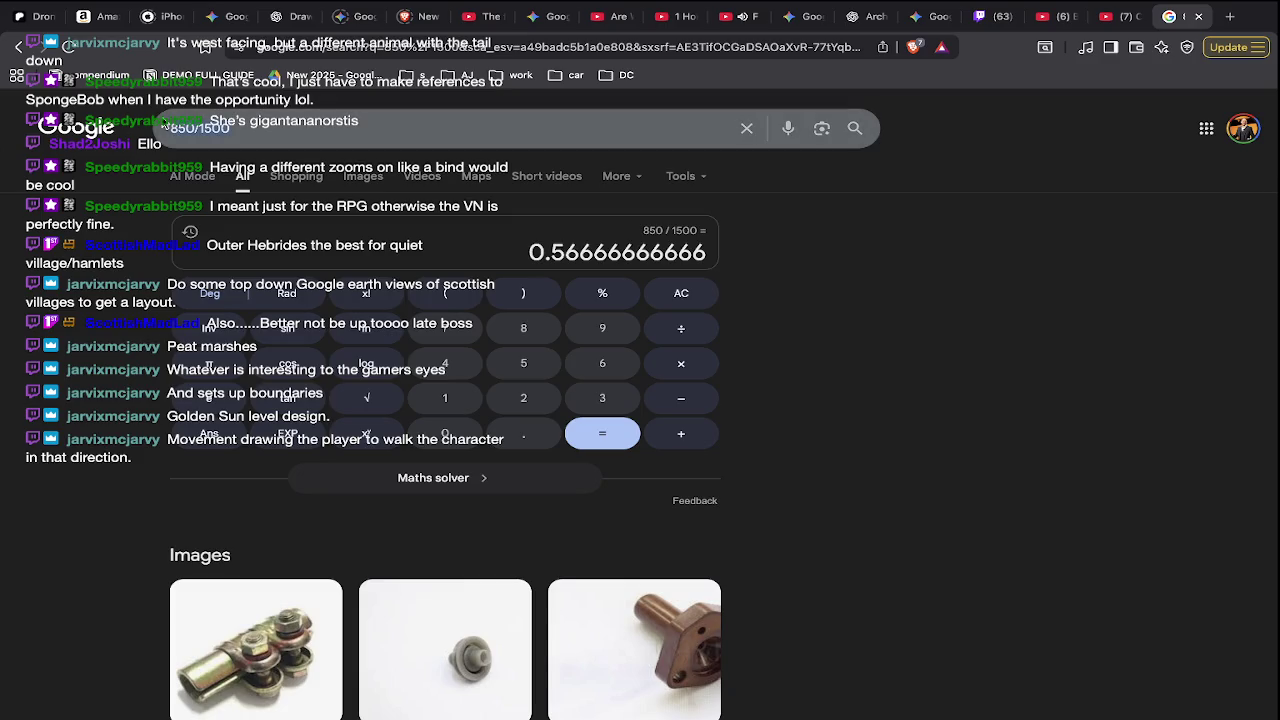
- Calculate 310*0.56 (173.6) in the Google search box, then go back to plan.ase
triple_click(163, 125)
type("310*0.56")
key("Return")
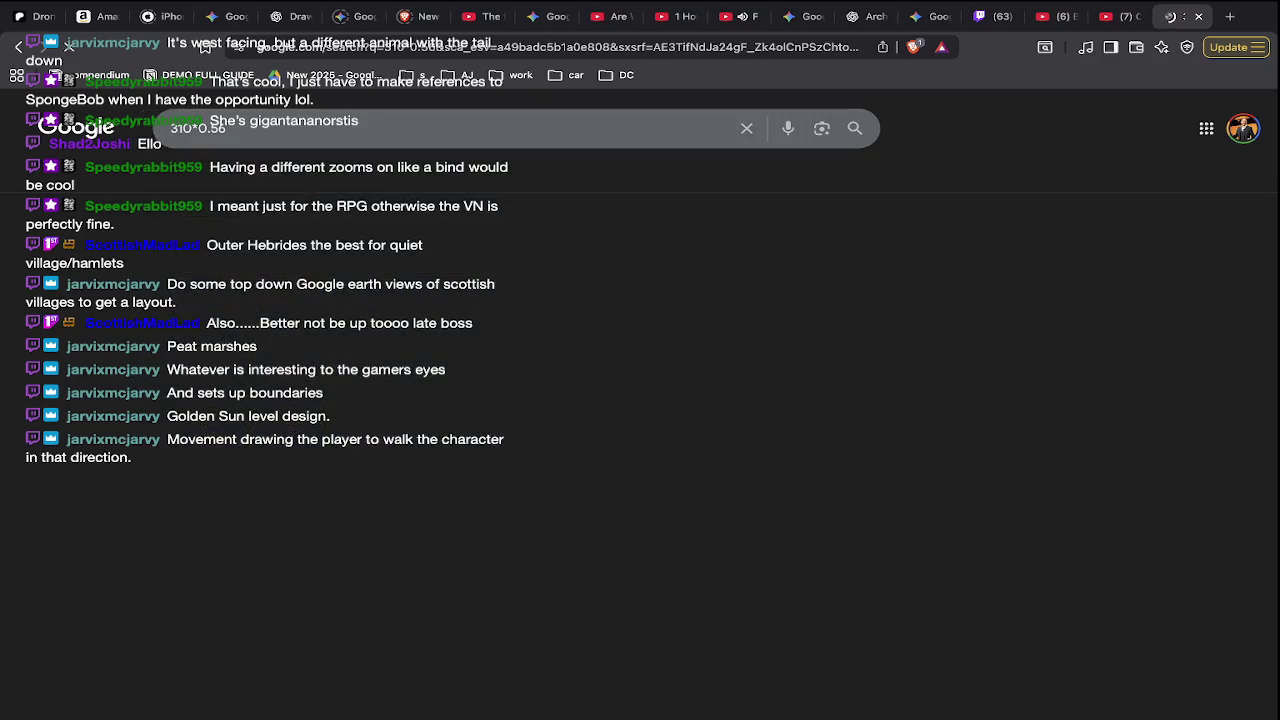
key("super+Tab")
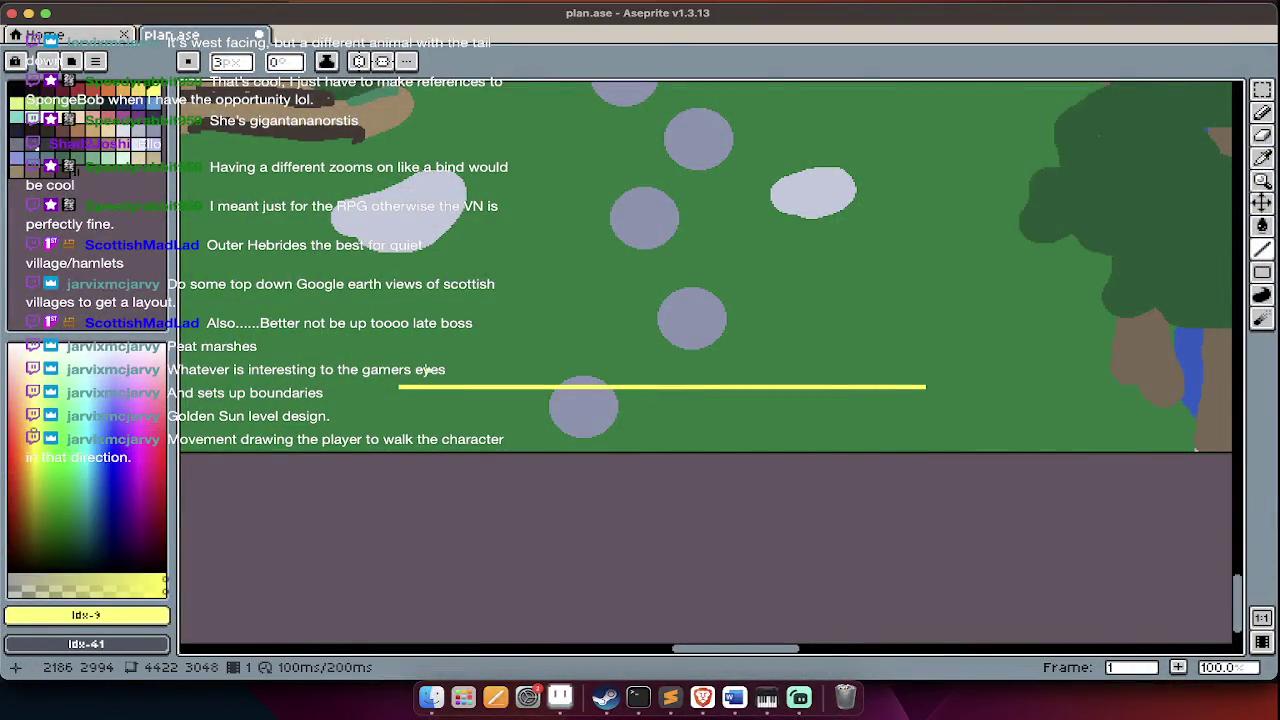
- Draw a vertical yellow line up from the left end of the horizontal line
left_click_drag(400, 386, 400, 318)
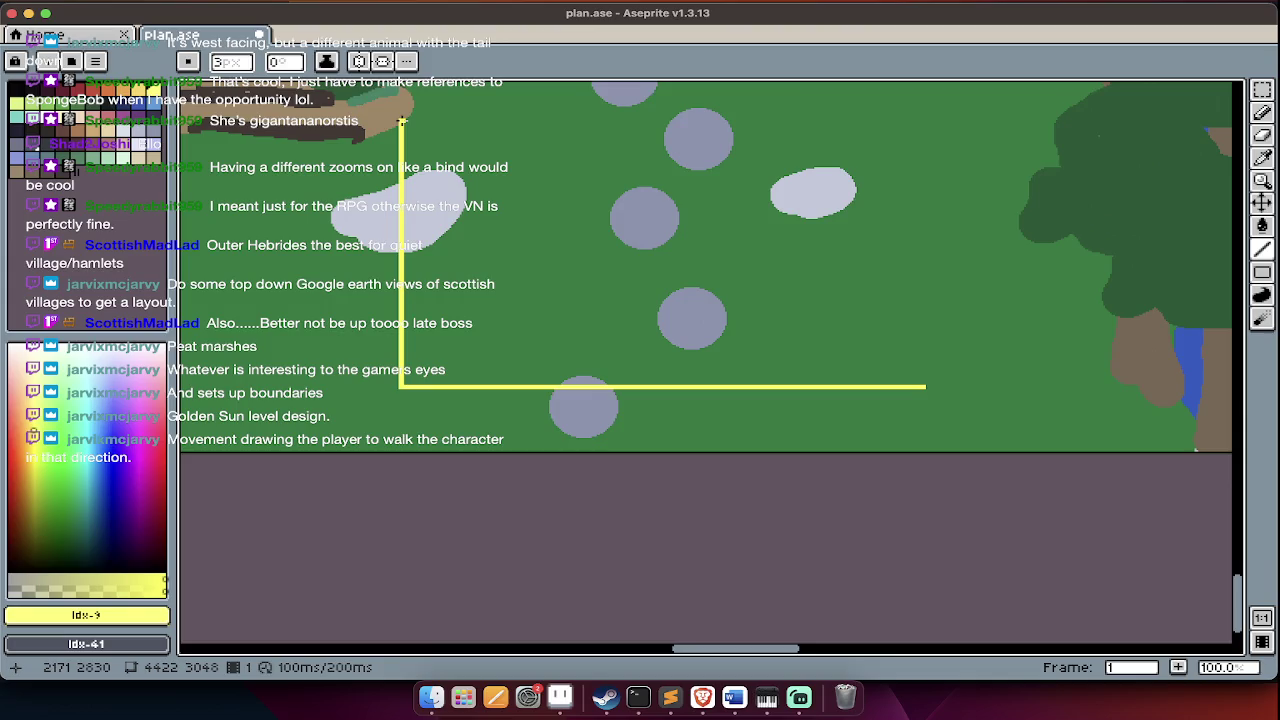
key("super+Tab")
key("super+Tab")
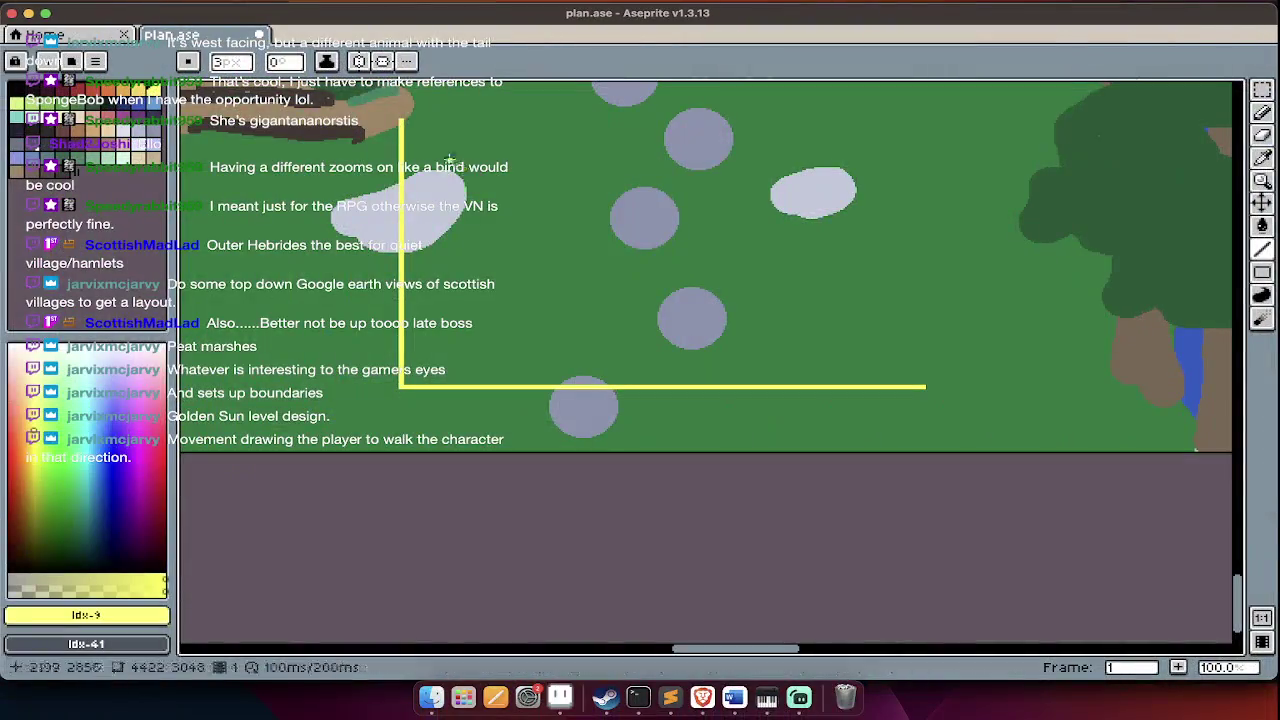
scroll(411, 122, "up", 2)
- Copy and align the yellow corner lines to close the rectangle around the stepping stones, then deselect
key("m")
key("Tab")
key("Tab")
mouse_move(344, 166)
left_mouse_down()
mouse_move(958, 503)
mouse_move(910, 477)
left_mouse_up()
key("ctrl+t")
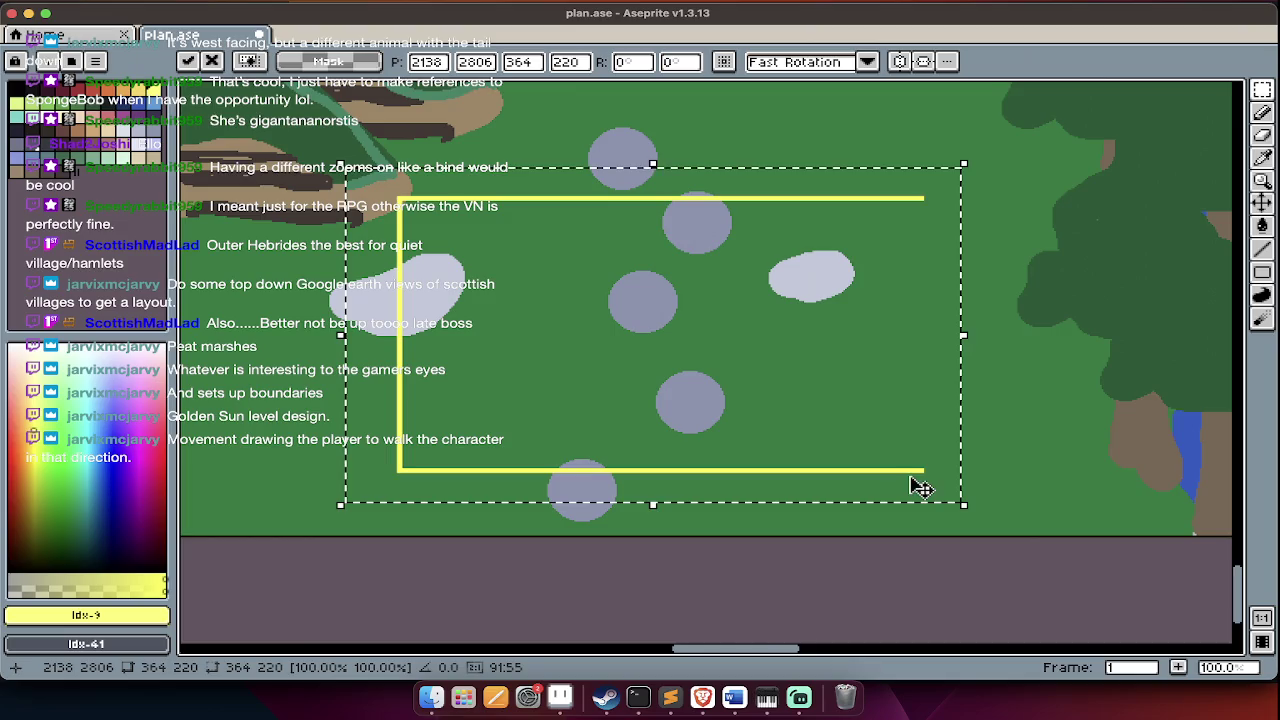
left_click_drag(900, 410, 921, 417)
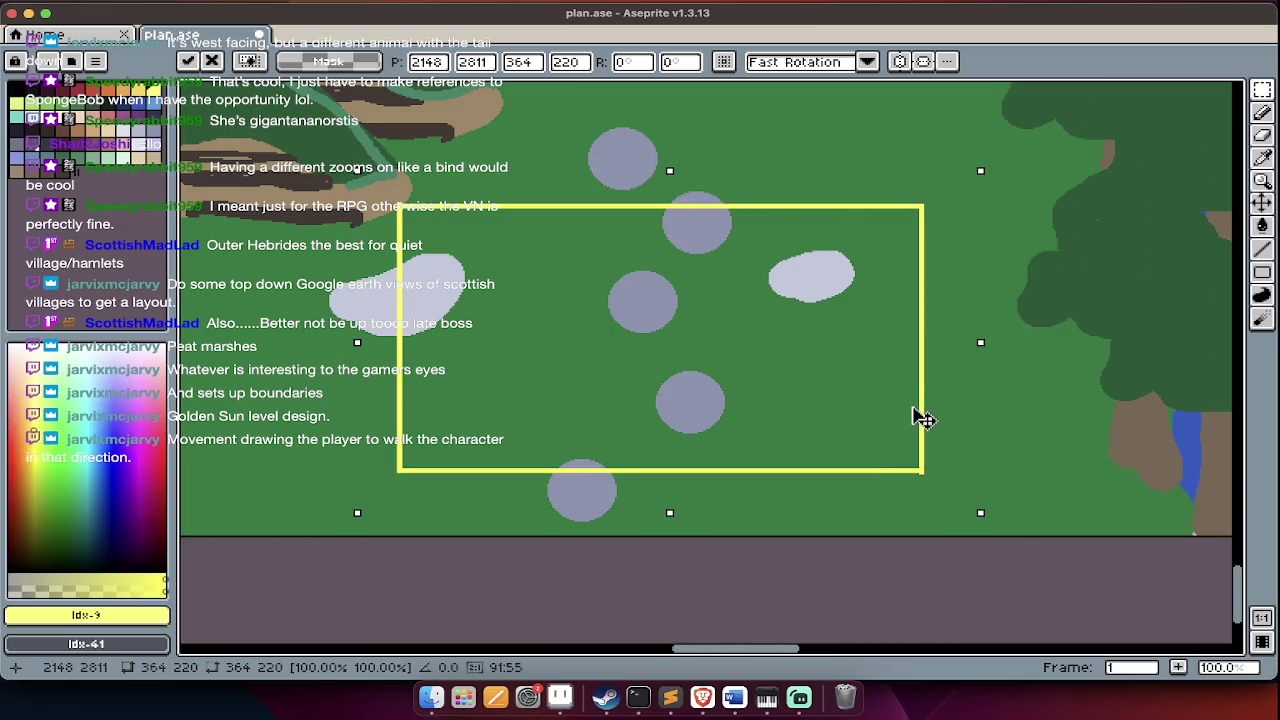
key("Return")
key("ctrl+d")
key("Tab")
key("Tab")
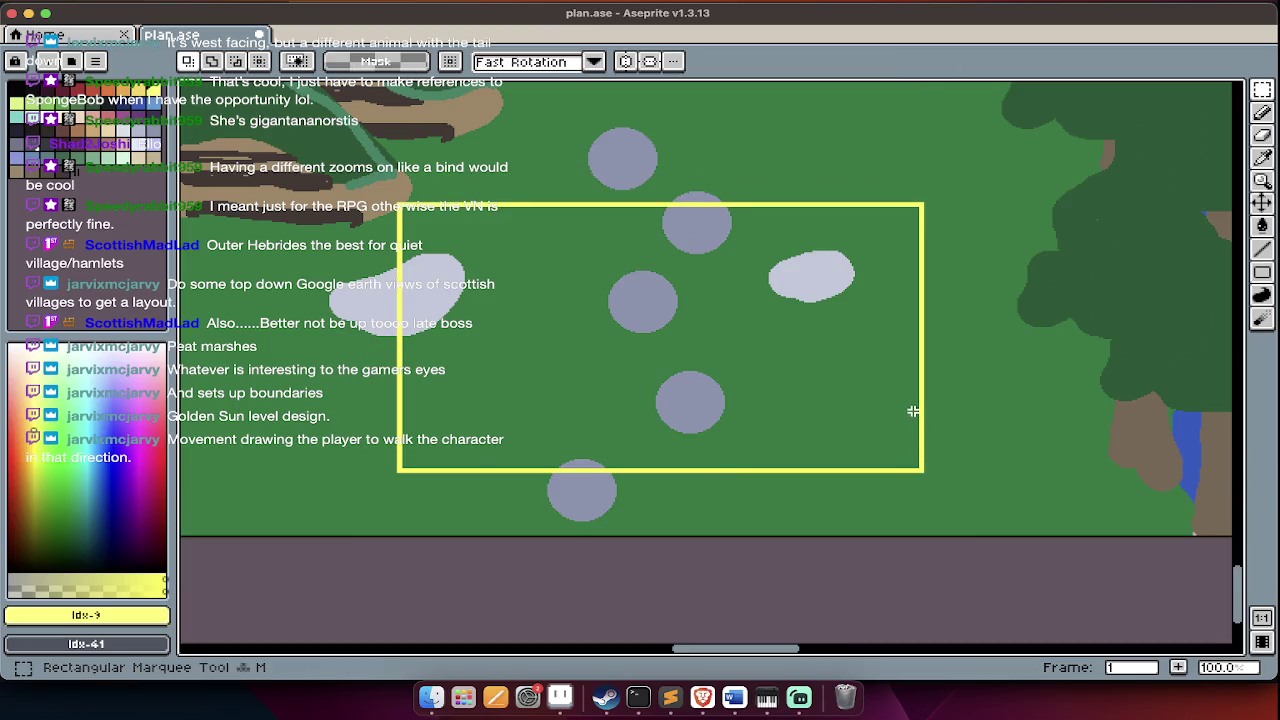
- Pick a dark teal fill colour and select the yellow-framed zone with a margin
left_click_drag(80, 522, 95, 530)
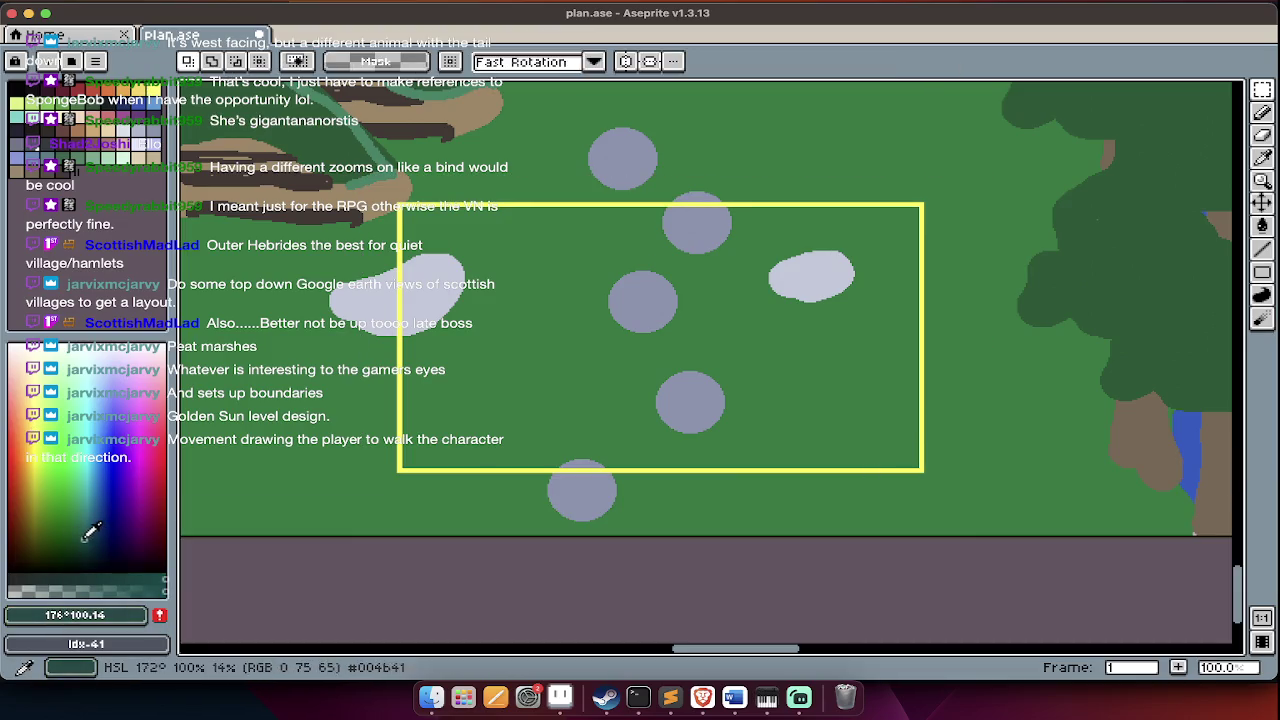
key("g")
key("Tab")
key("m")
key("Tab")
key("Tab")
key("Tab")
mouse_move(361, 182)
left_mouse_down()
mouse_move(993, 475)
mouse_move(1032, 507)
left_mouse_up()
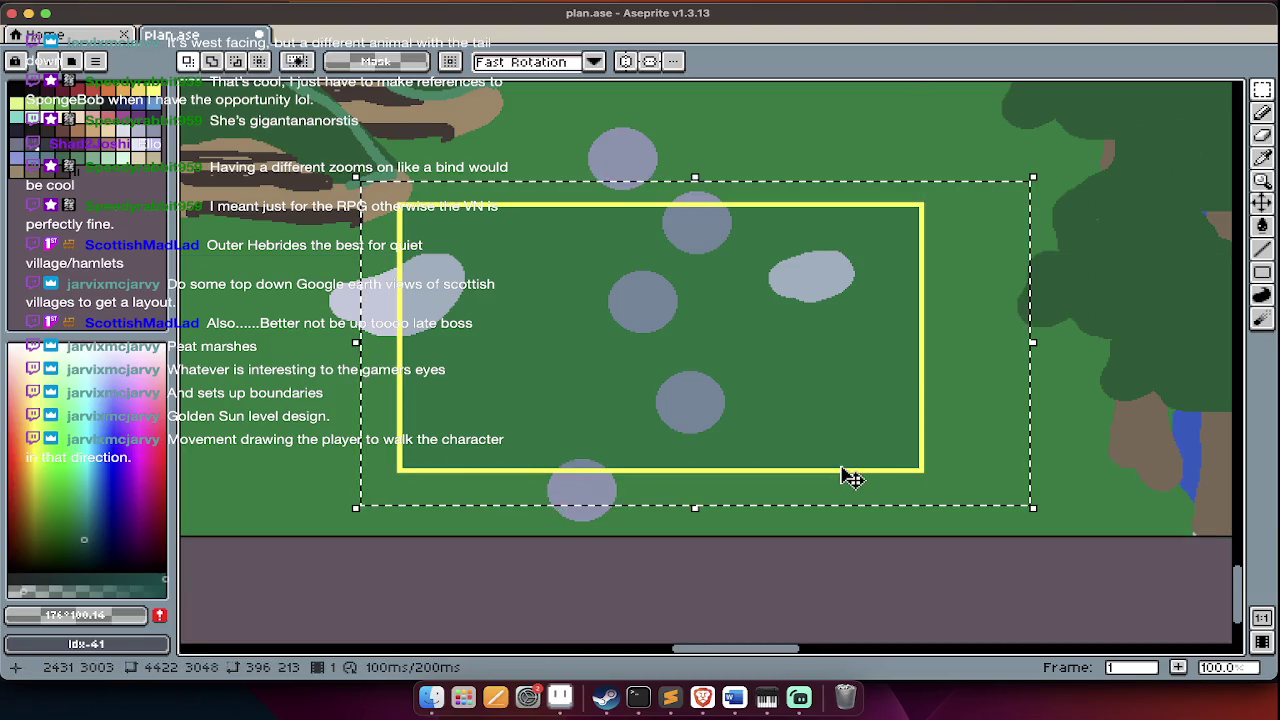
- Move the framed zone onto the stone path just above LANDING, south of the bridge
scroll(850, 477, "down", 1)
mouse_move(834, 455)
left_mouse_down()
mouse_move(818, 449)
mouse_move(843, 477)
mouse_move(849, 354)
left_mouse_up()
scroll(849, 354, "up", 1)
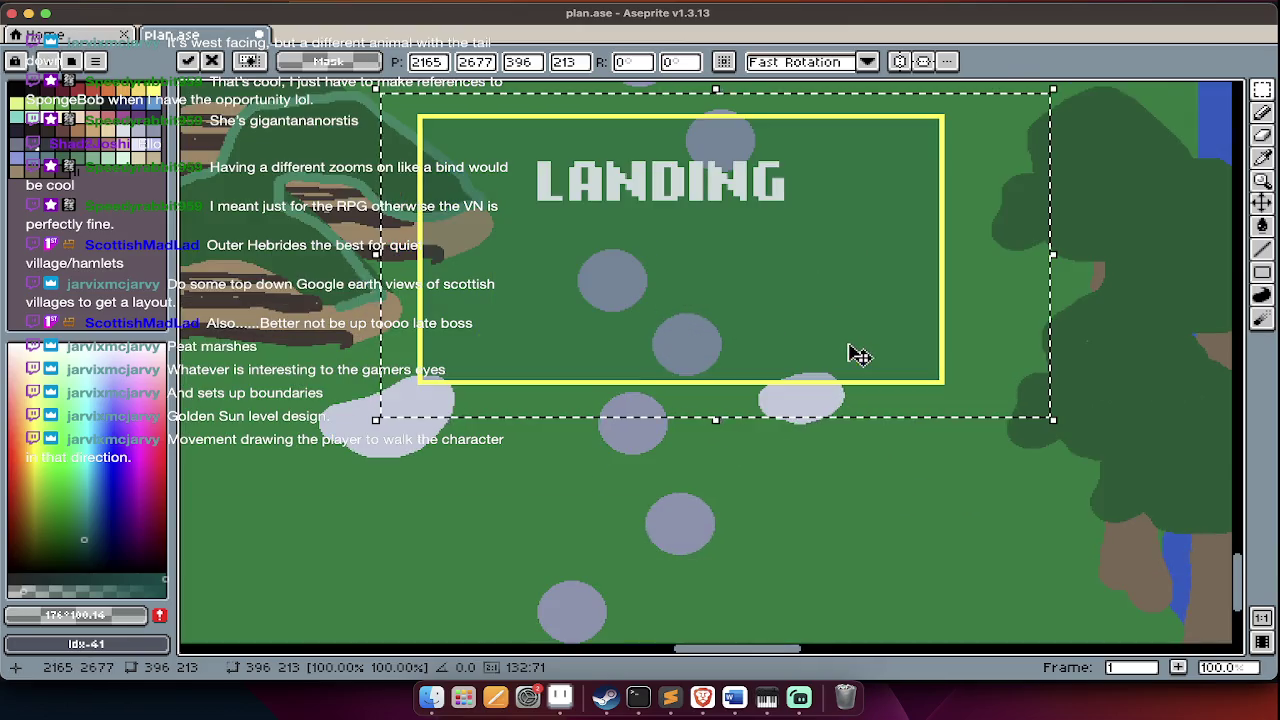
scroll(858, 364, "up", 1)
scroll(858, 364, "down", 1)
scroll(874, 364, "up", 1)
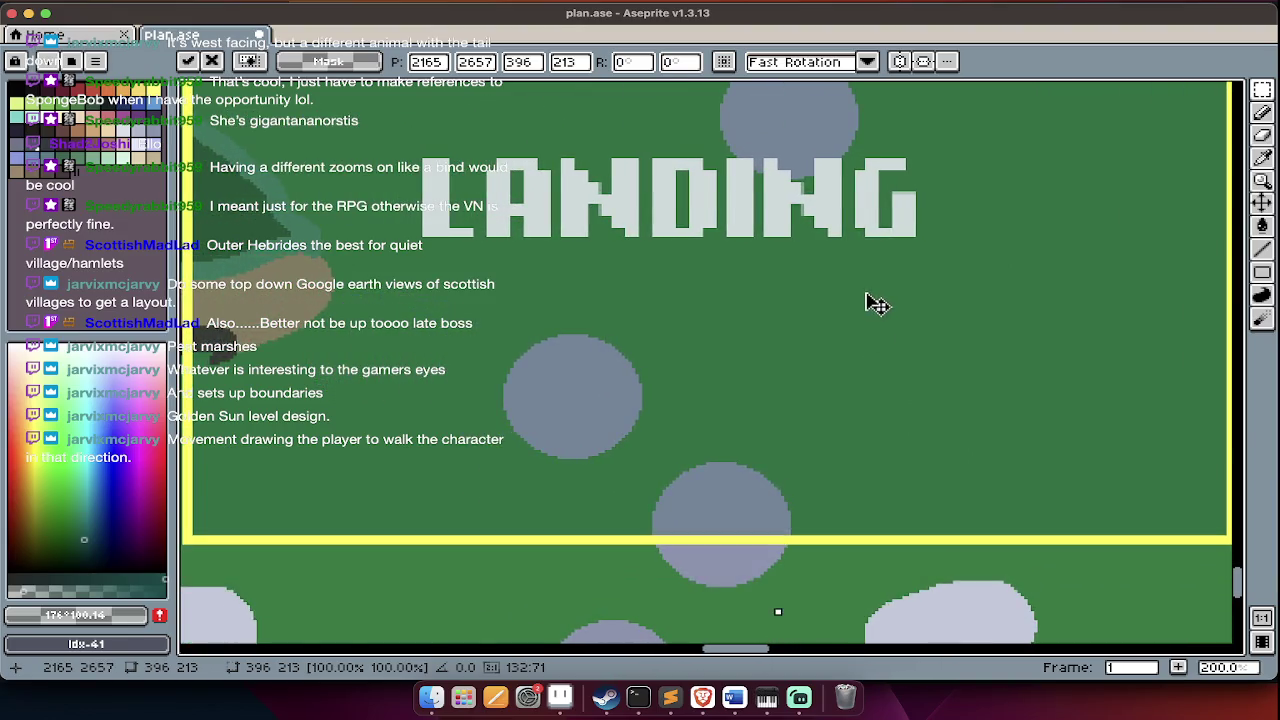
scroll(876, 303, "up", 3)
scroll(876, 303, "down", 1)
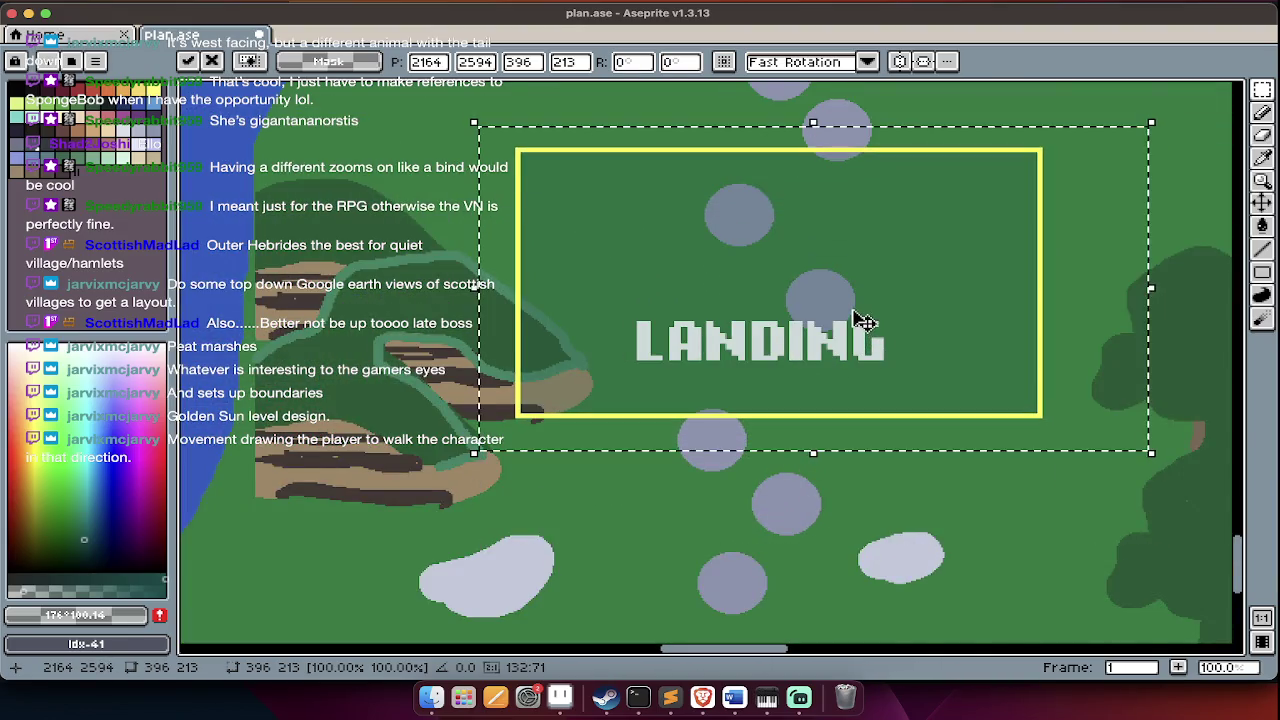
scroll(860, 320, "up", 2)
scroll(863, 298, "up", 2)
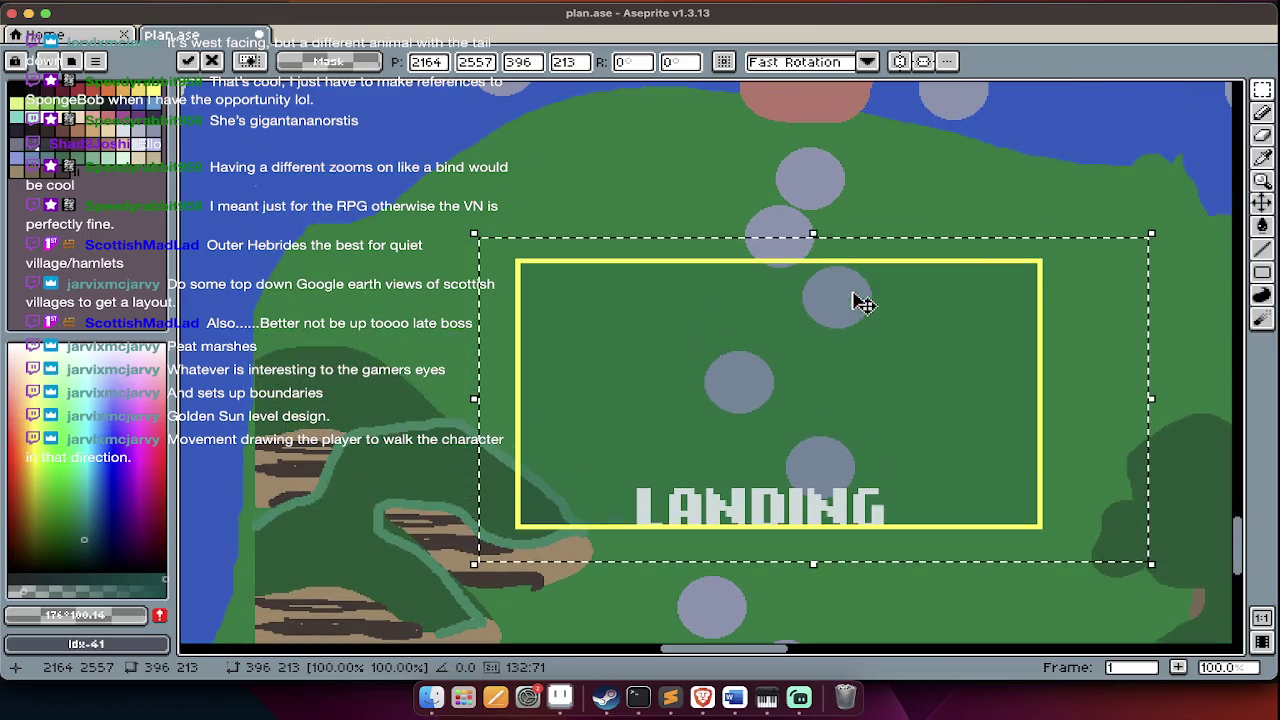
scroll(965, 333, "right", 4)
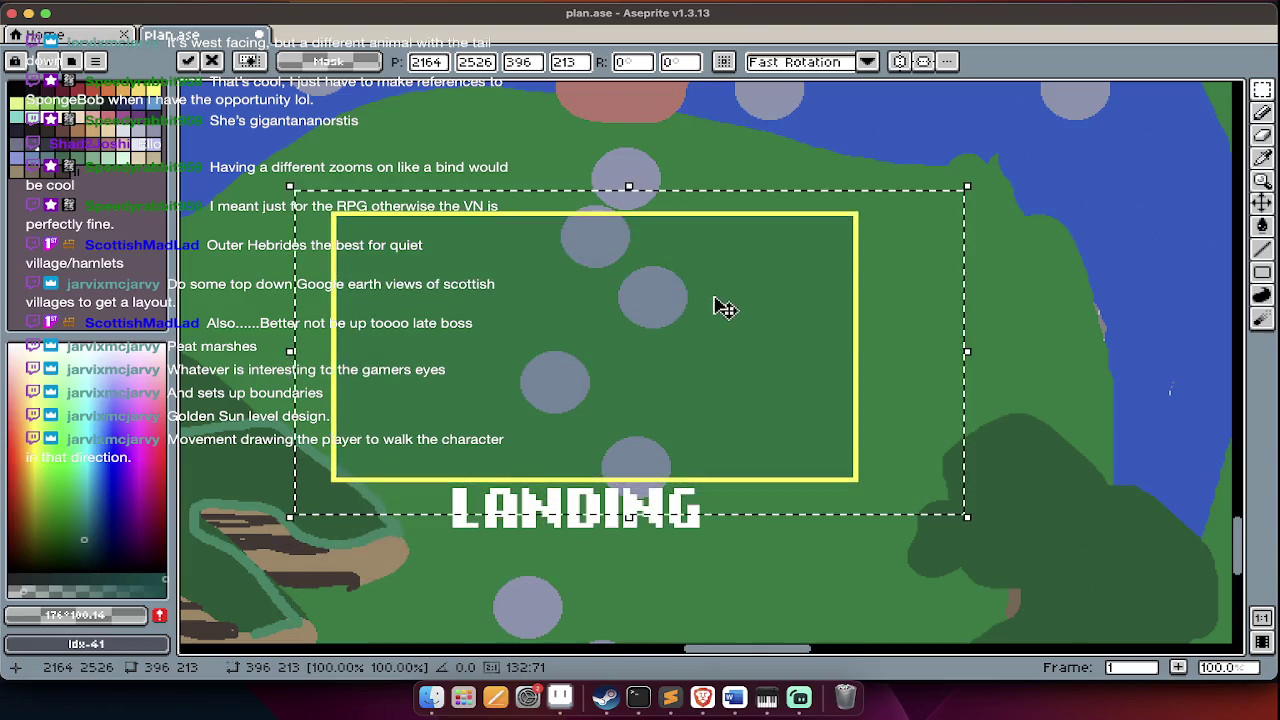
scroll(724, 308, "up", 2)
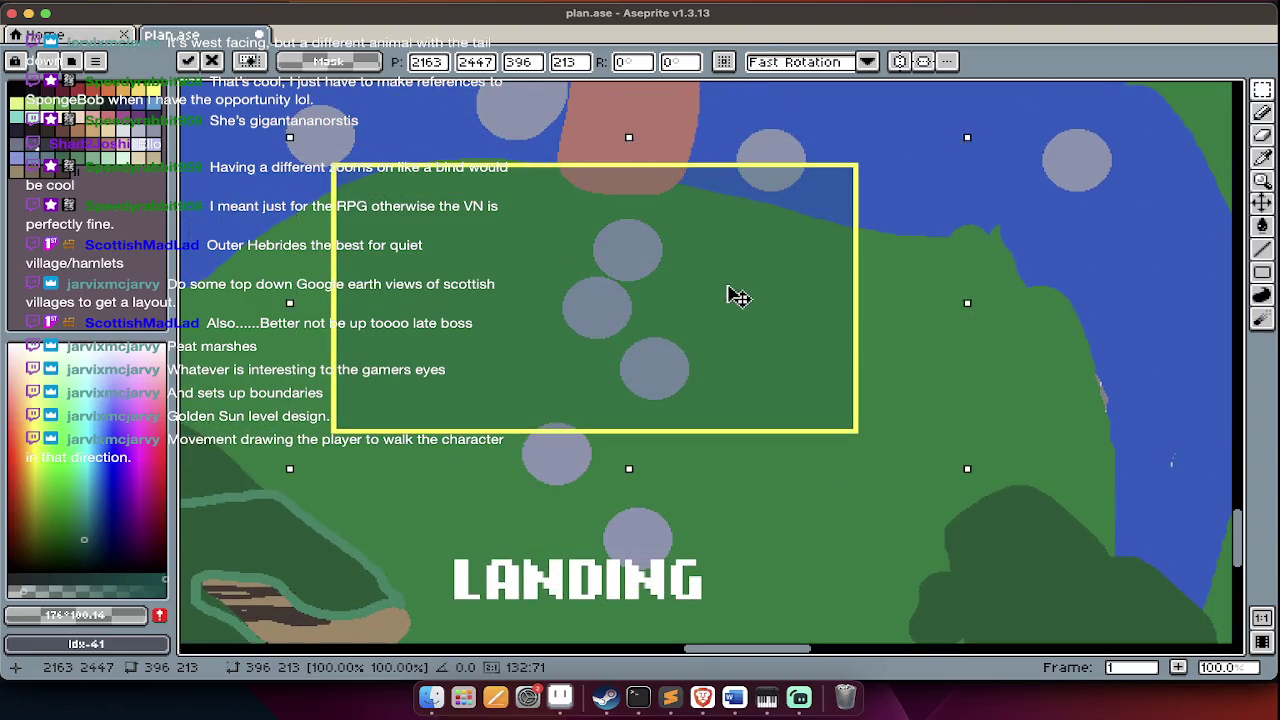
scroll(829, 290, "right", 2)
scroll(580, 305, "right", 2)
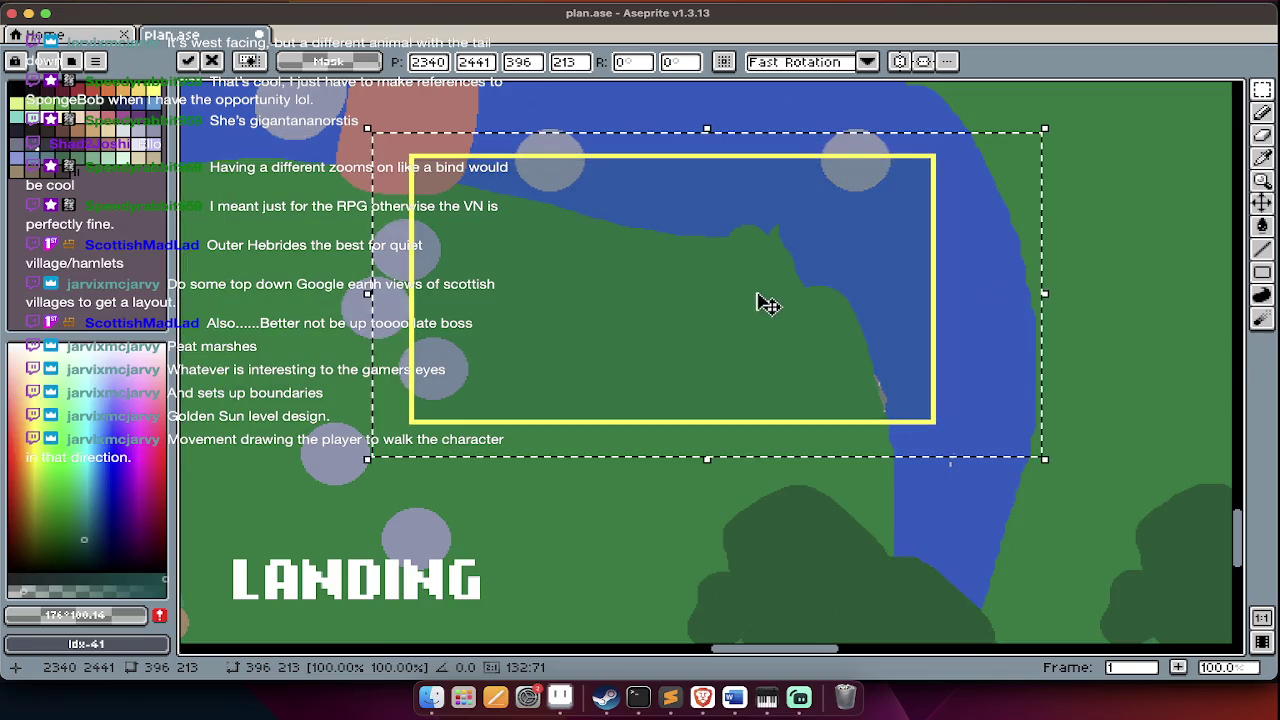
scroll(765, 303, "right", 3)
scroll(660, 310, "left", 4)
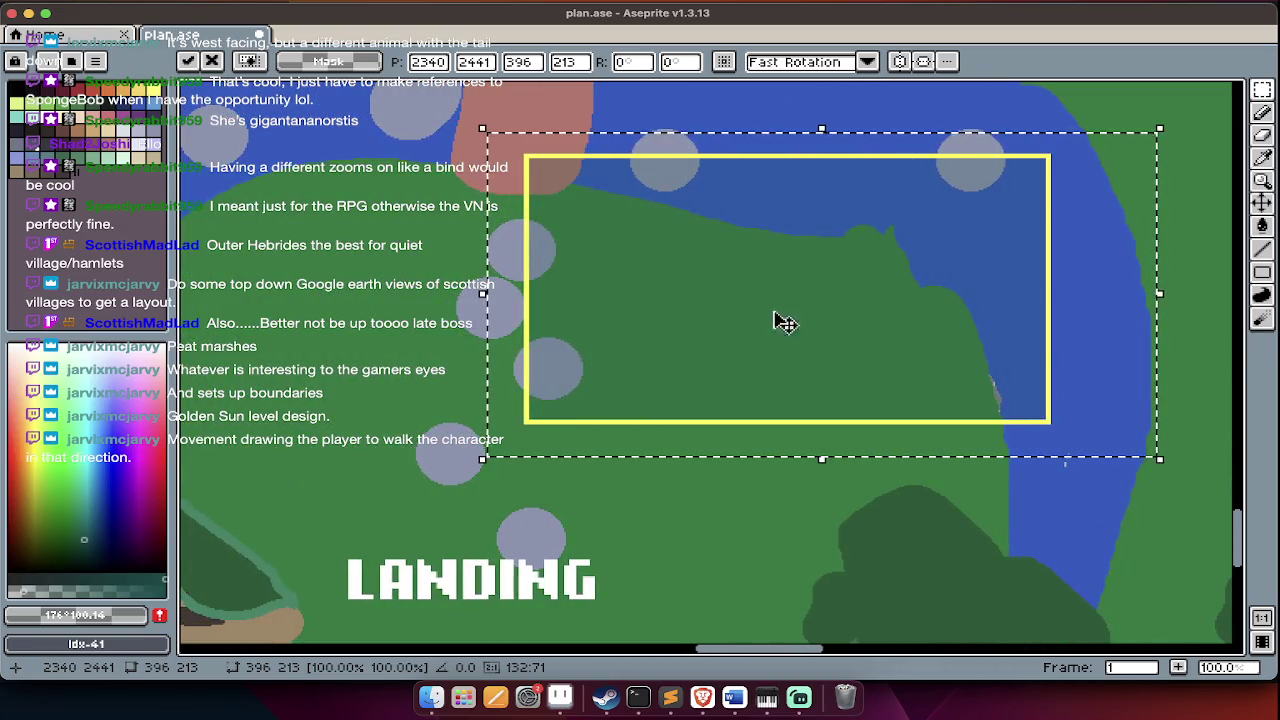
scroll(778, 325, "right", 3)
scroll(785, 334, "left", 1)
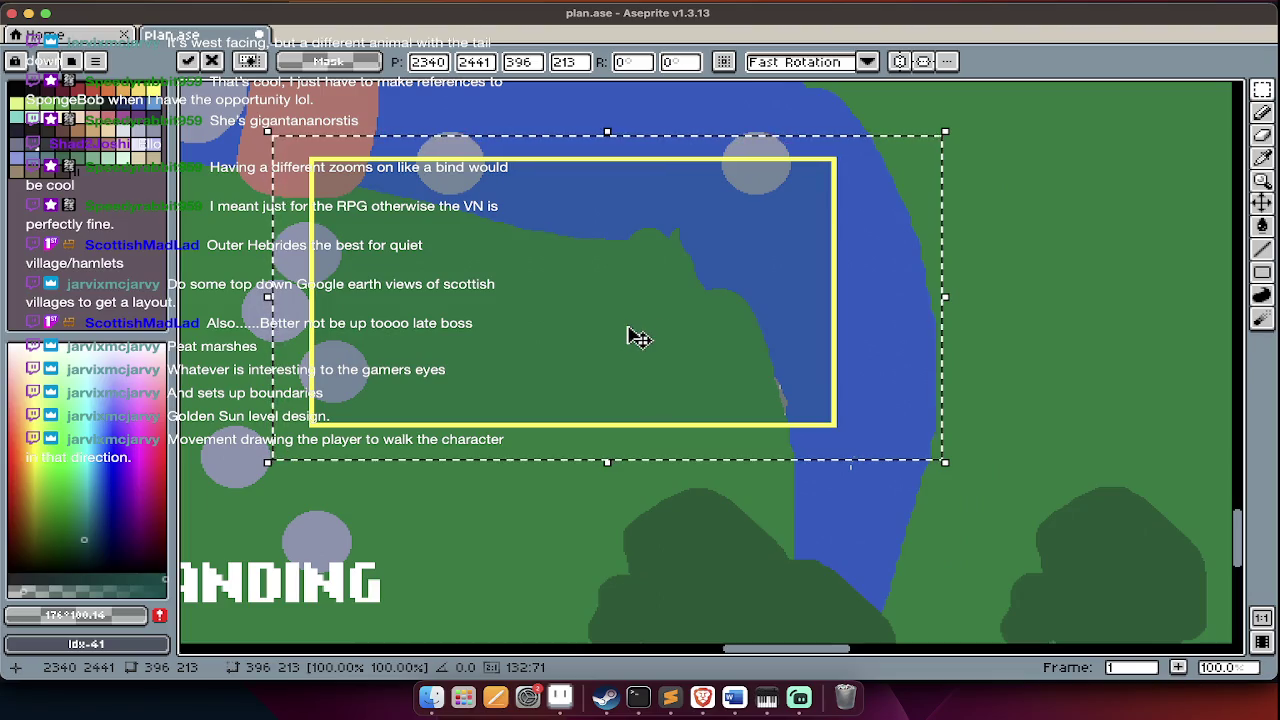
scroll(638, 338, "down", 1)
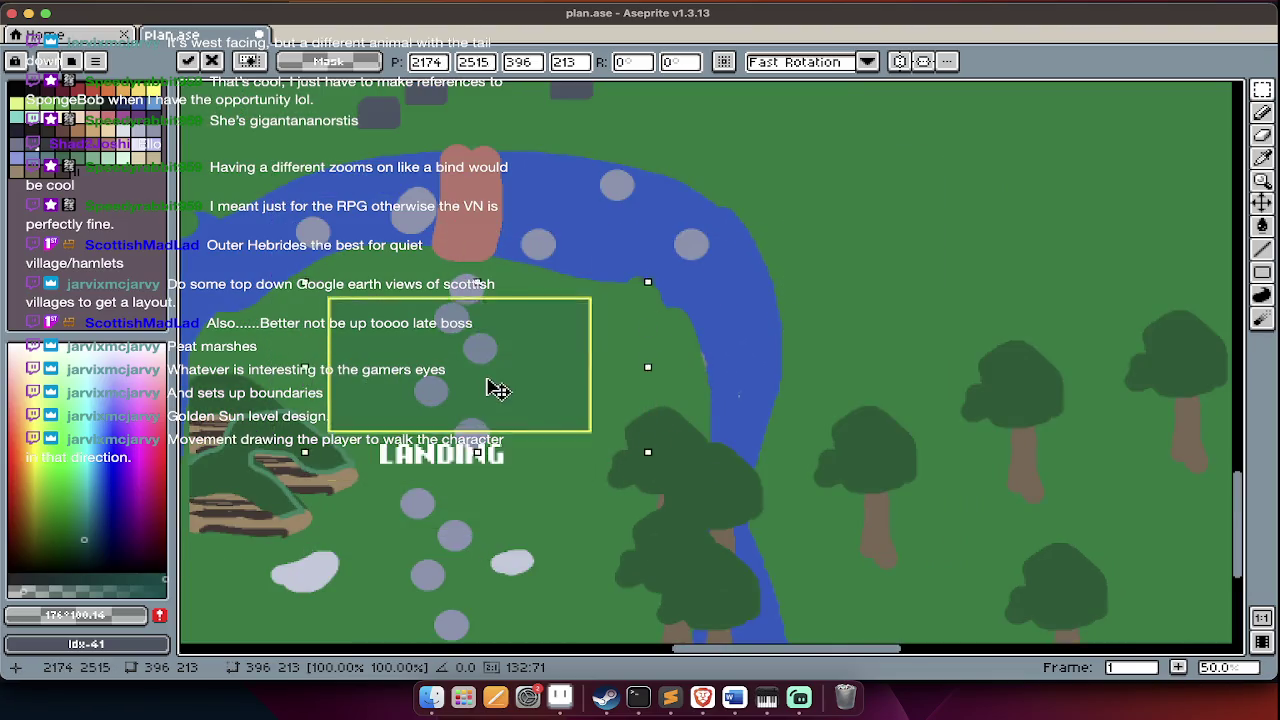
scroll(505, 387, "up", 1)
scroll(505, 387, "left", 1)
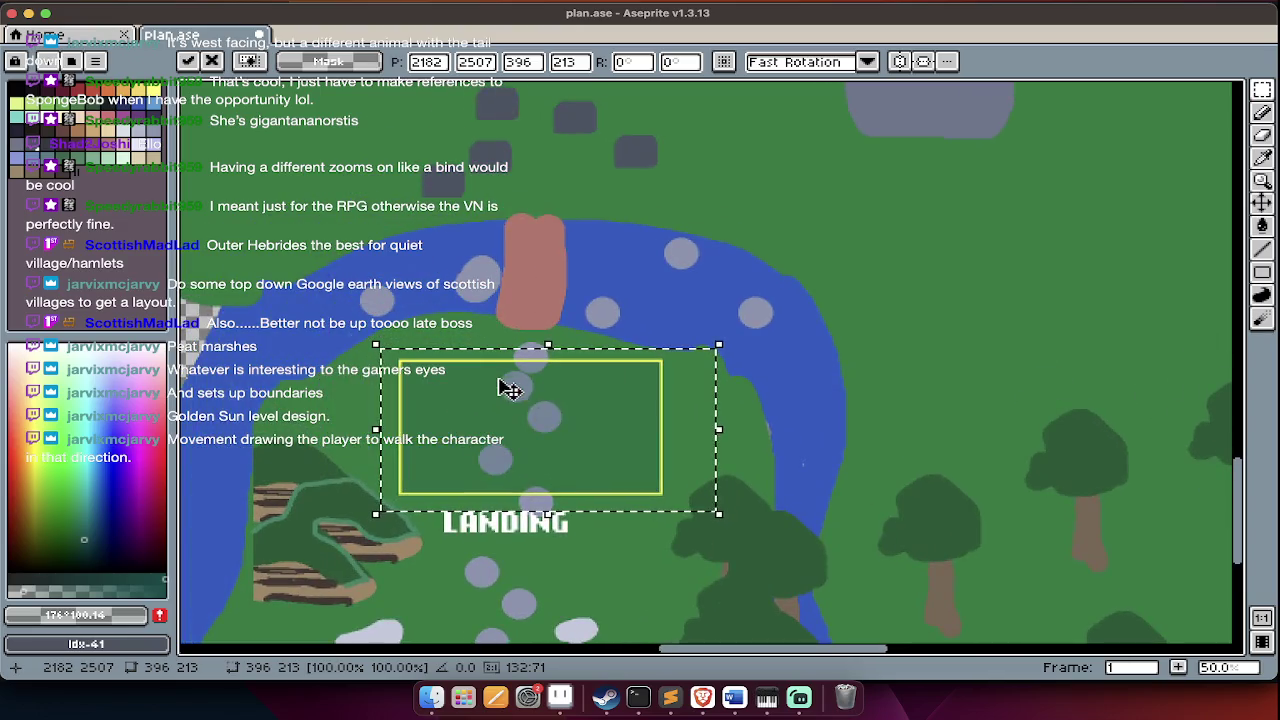
scroll(563, 408, "down", 1)
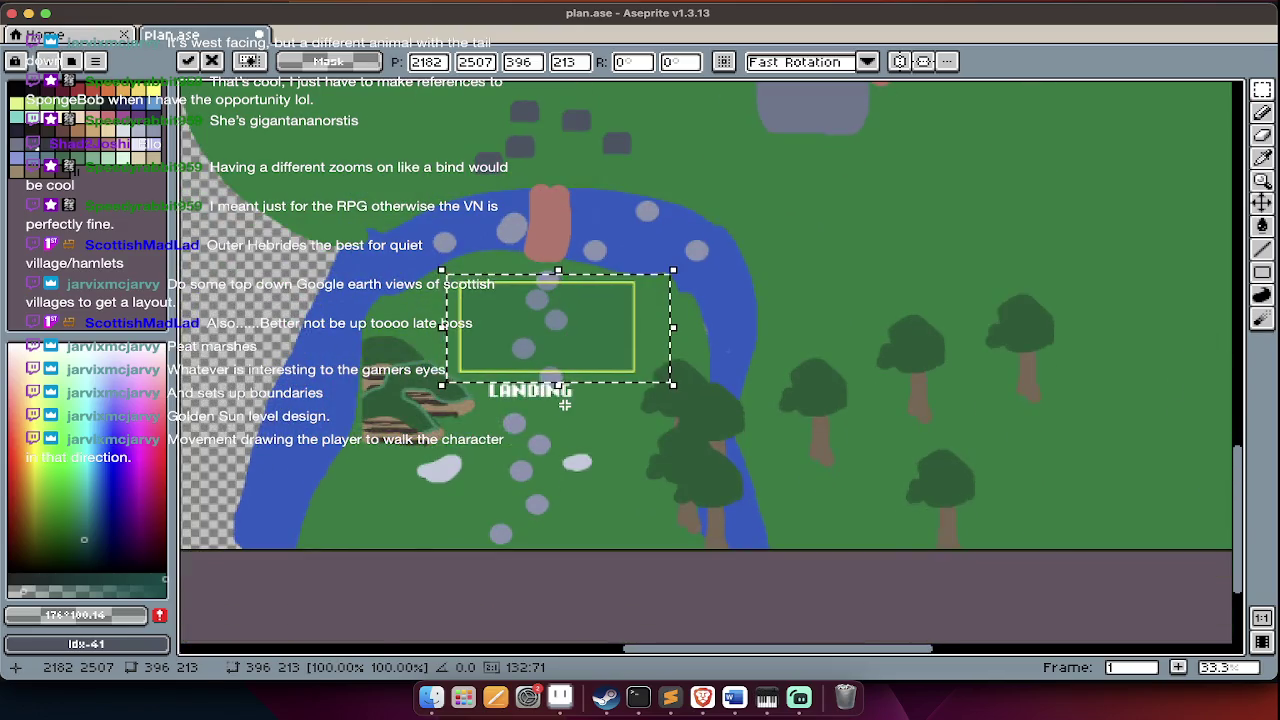
scroll(565, 405, "up", 1)
key("Tab")
scroll(565, 405, "up", 1)
scroll(565, 405, "left", 1)
key("Tab")
left_click(624, 390)
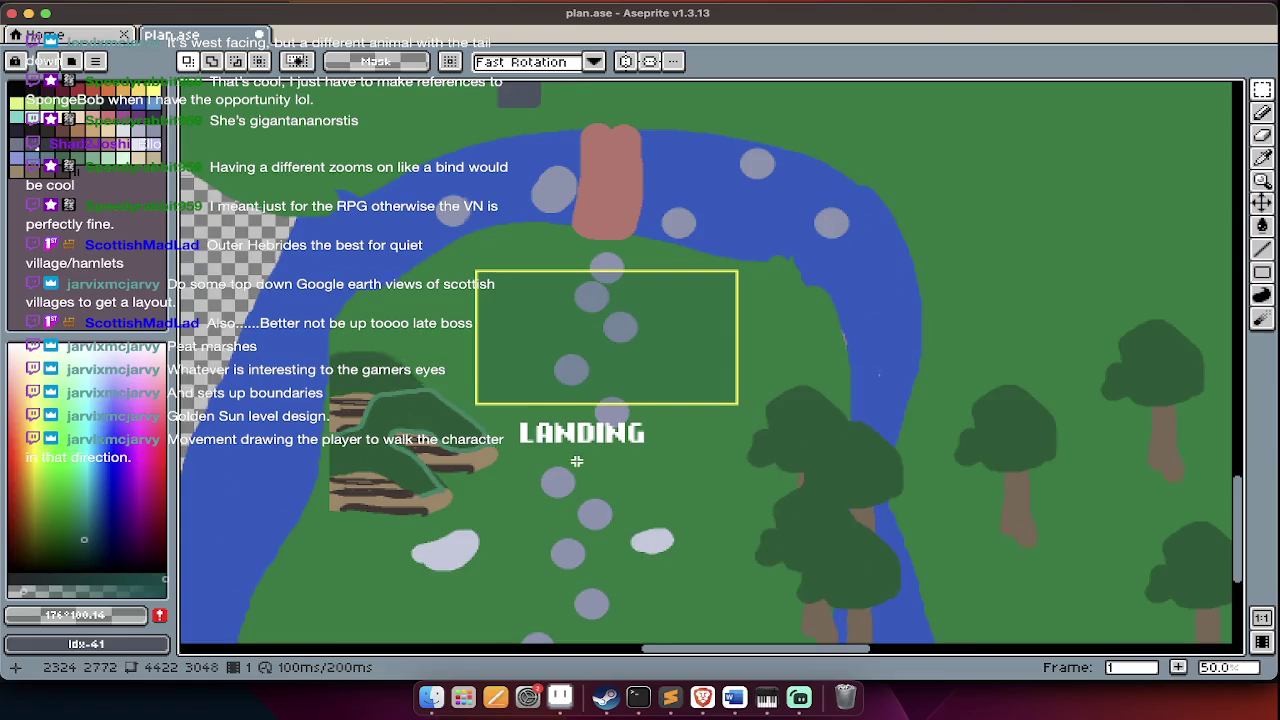
scroll(577, 465, "down", 2)
scroll(575, 475, "up", 5)
scroll(575, 476, "down", 7)
scroll(576, 477, "up", 6)
scroll(576, 477, "down", 5)
scroll(576, 477, "up", 5)
scroll(580, 476, "up", 1)
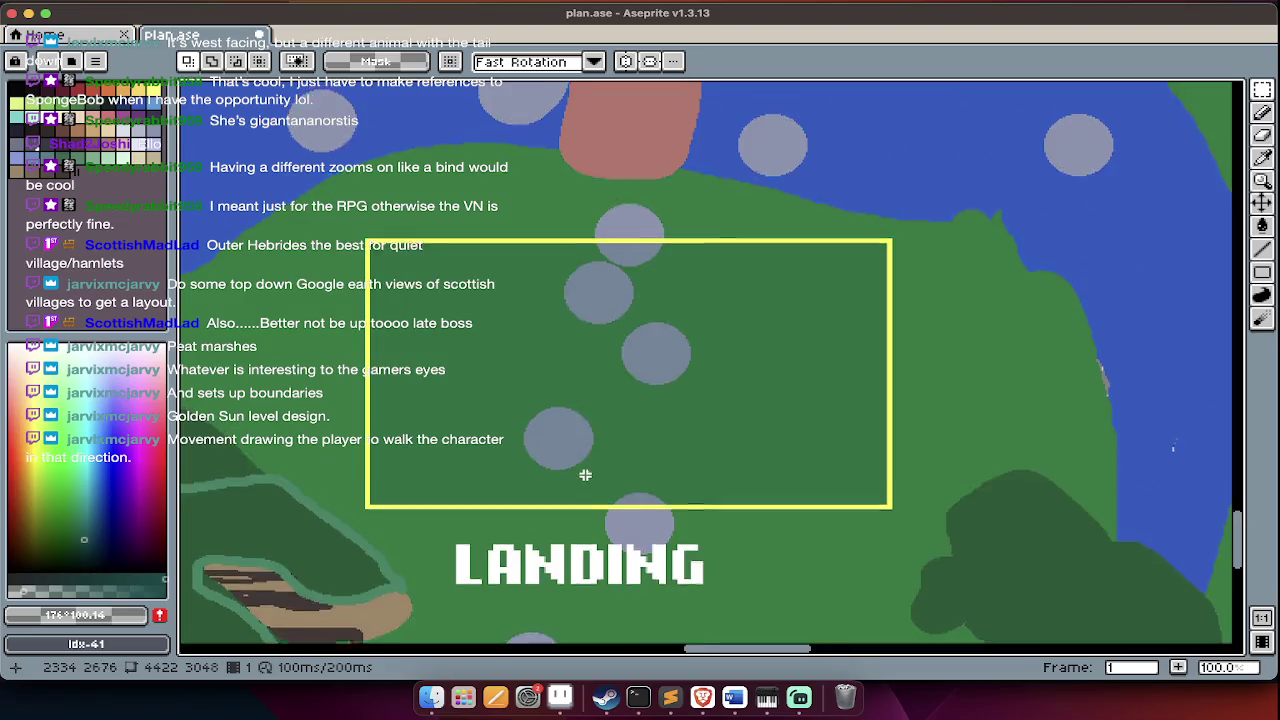
scroll(582, 485, "up", 3)
scroll(582, 500, "down", 1)
scroll(581, 507, "down", 2)
scroll(581, 507, "left", 2)
scroll(579, 510, "left", 2)
scroll(579, 510, "up", 1)
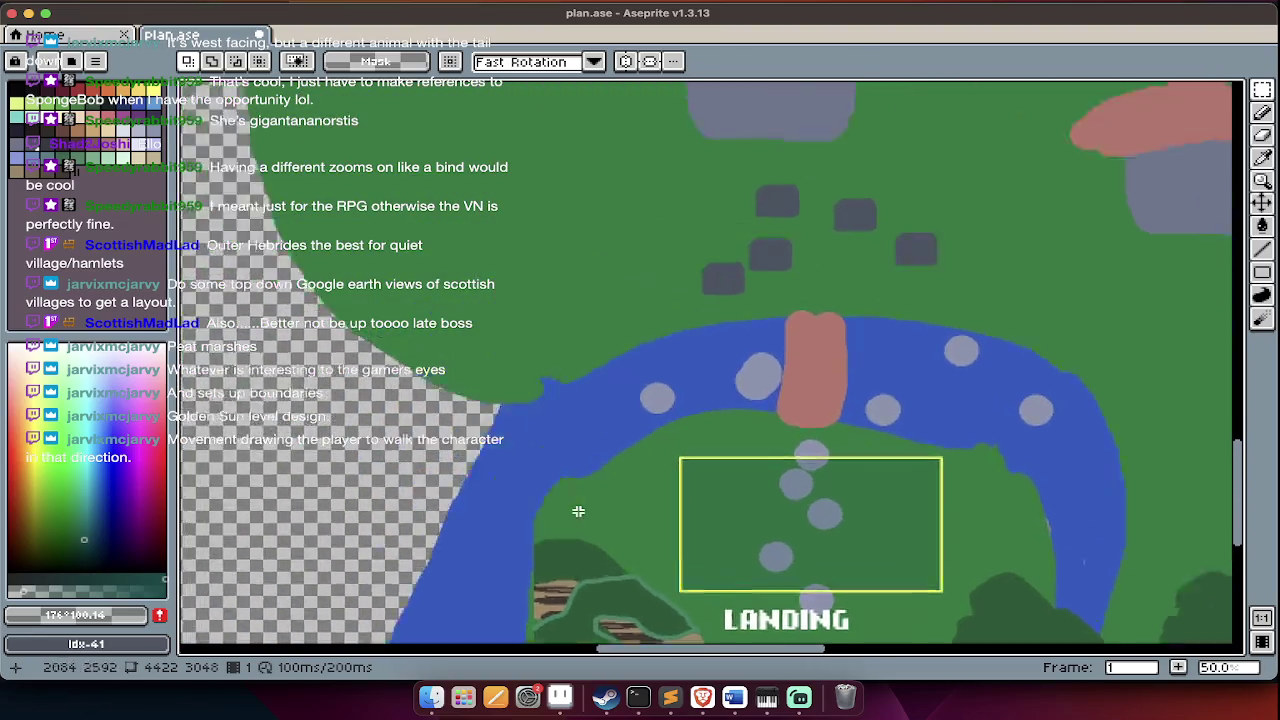
scroll(578, 511, "left", 3)
scroll(578, 511, "down", 1)
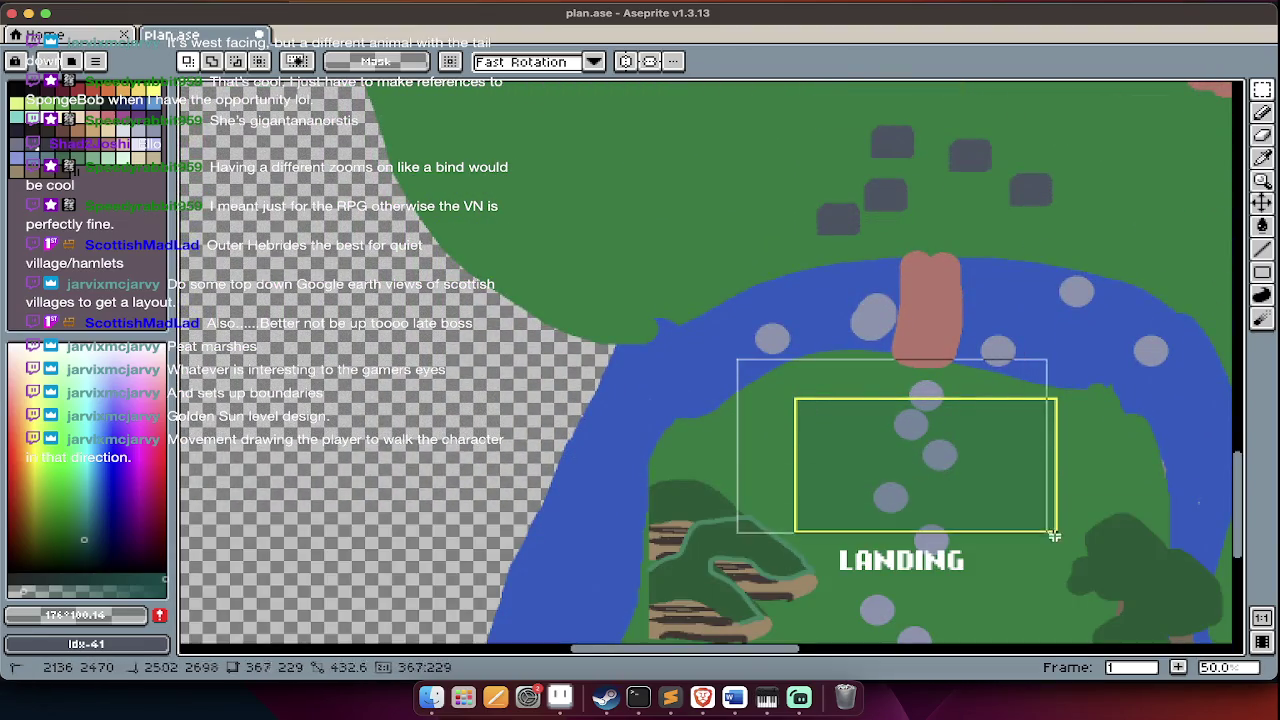
scroll(1105, 569, "left", 2)
scroll(1105, 569, "up", 2)
scroll(1100, 566, "down", 3)
key("m")
scroll(1110, 450, "down", 1)
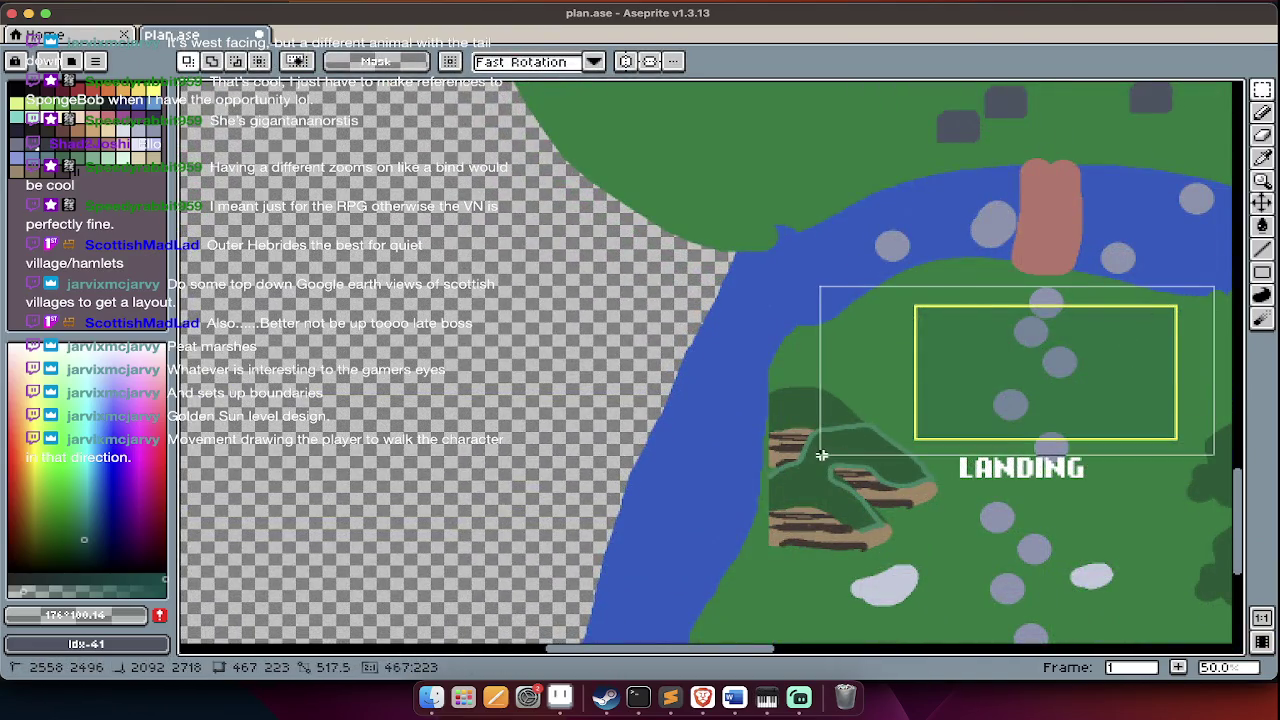
scroll(823, 449, "down", 2)
scroll(830, 452, "up", 3)
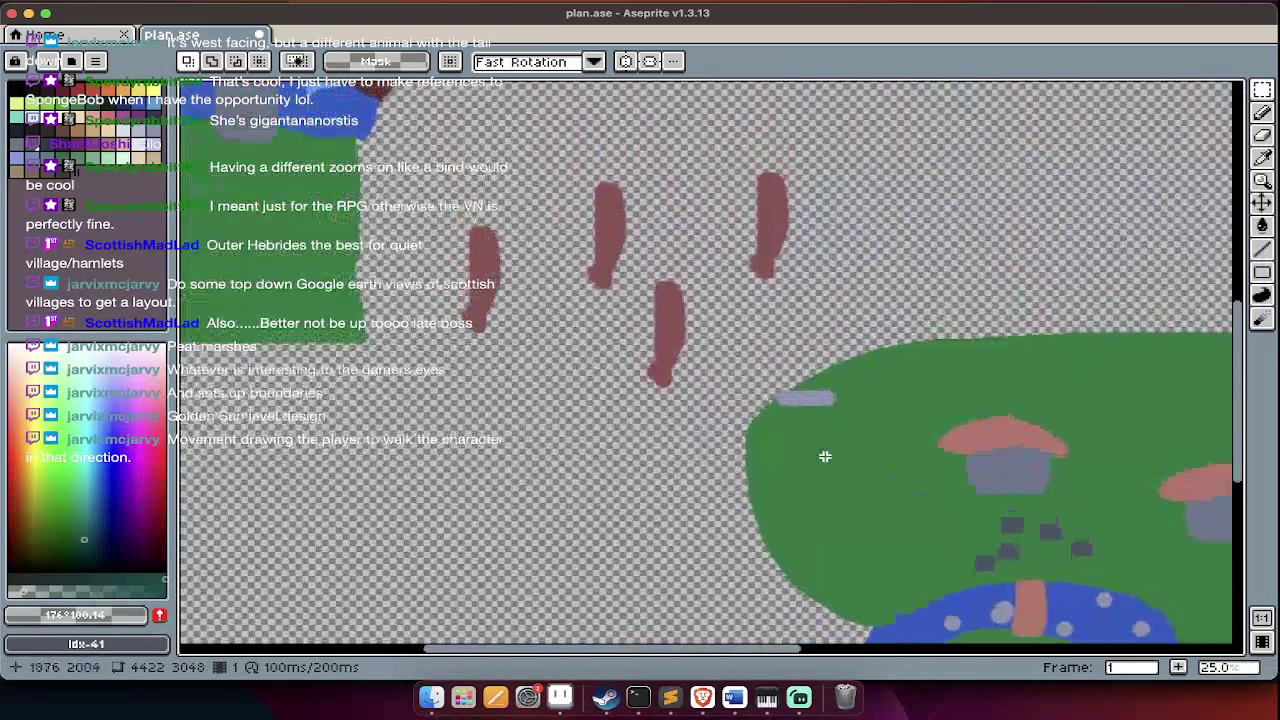
scroll(835, 456, "up", 3)
scroll(766, 371, "left", 1)
scroll(766, 371, "up", 3)
scroll(632, 411, "up", 1)
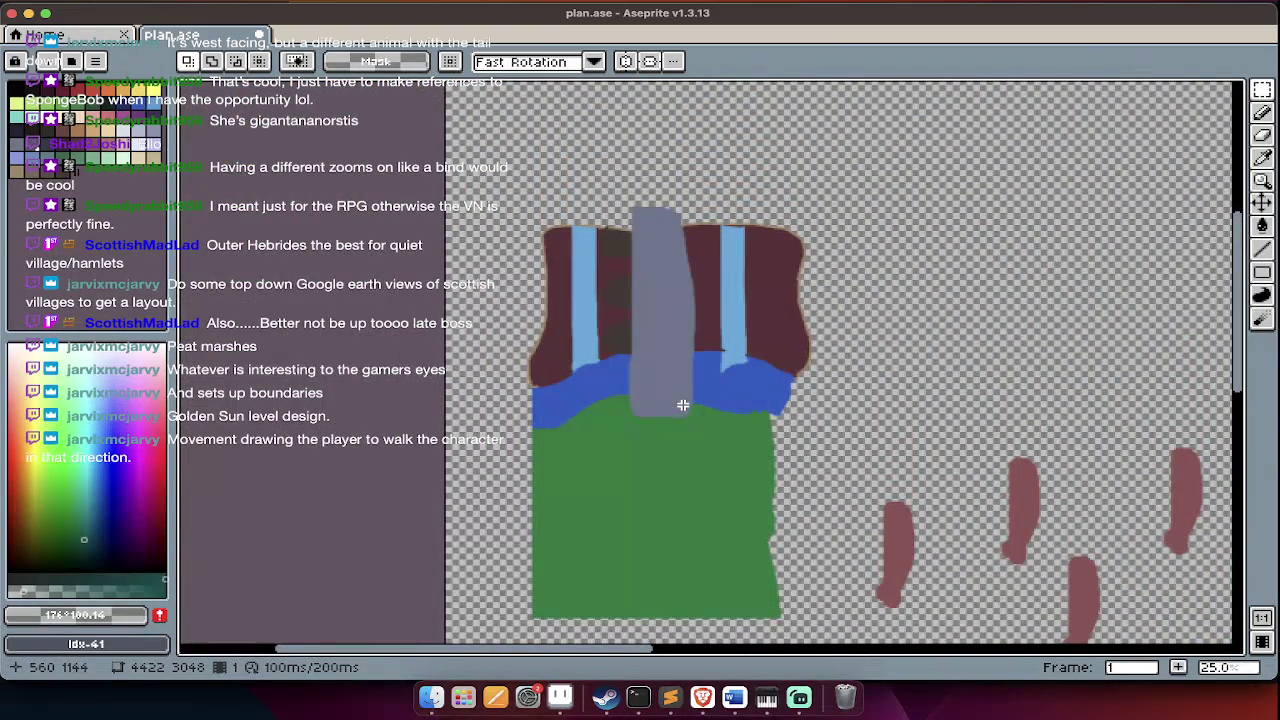
scroll(682, 384, "up", 2)
scroll(682, 384, "down", 3)
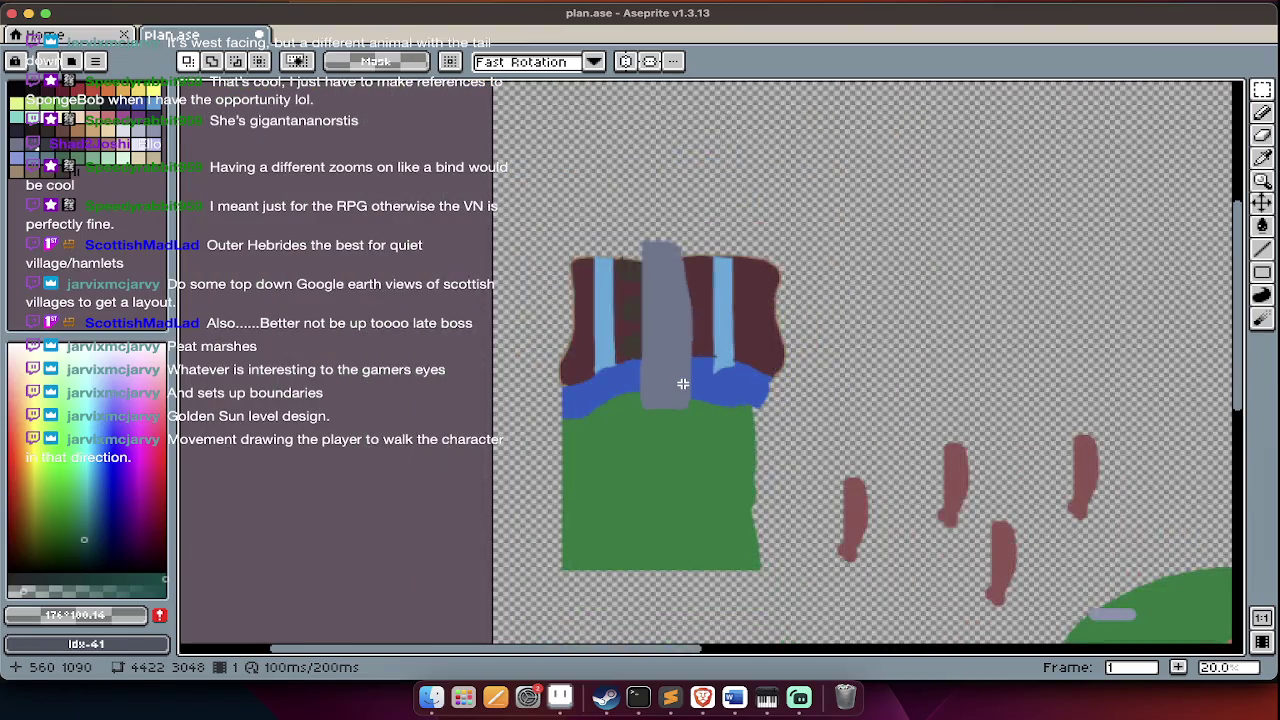
scroll(680, 380, "down", 2)
key("Tab")
key("Tab")
- Paste the yellow-outlined rectangle onto the grass below the river and zoom around to inspect it
key("ctrl+v")
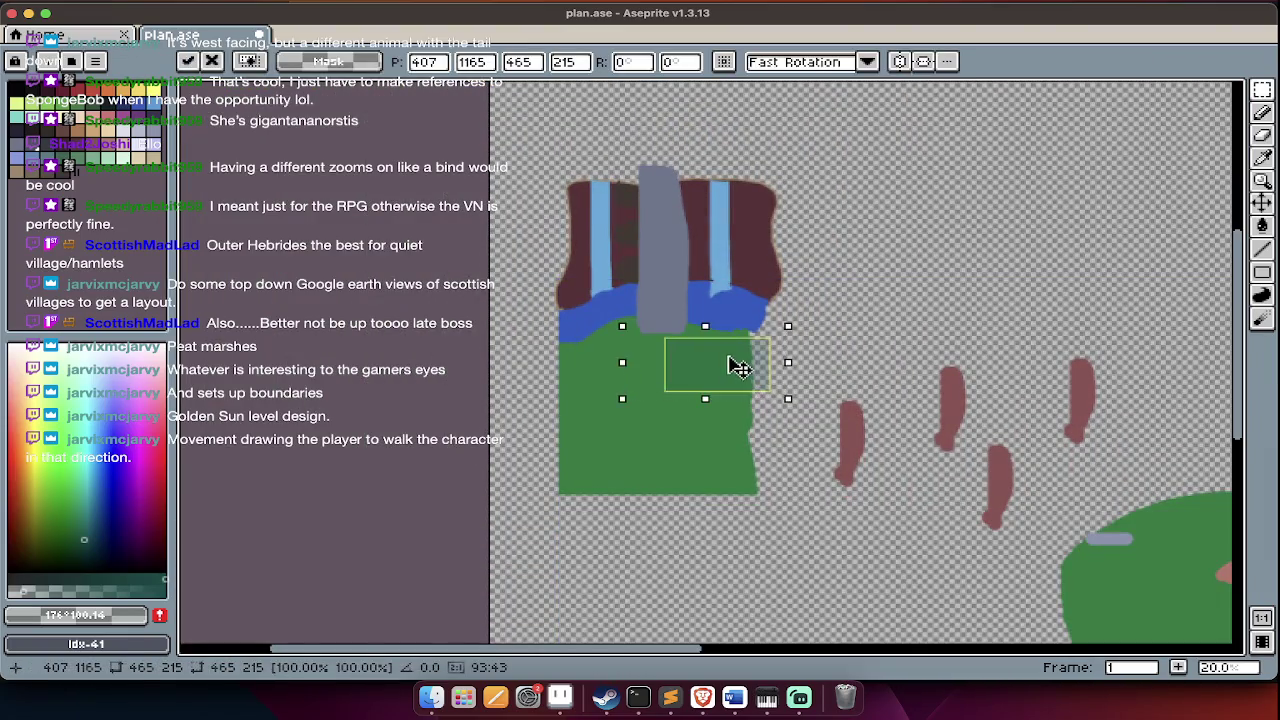
scroll(660, 372, "up", 1)
scroll(660, 372, "up", 2)
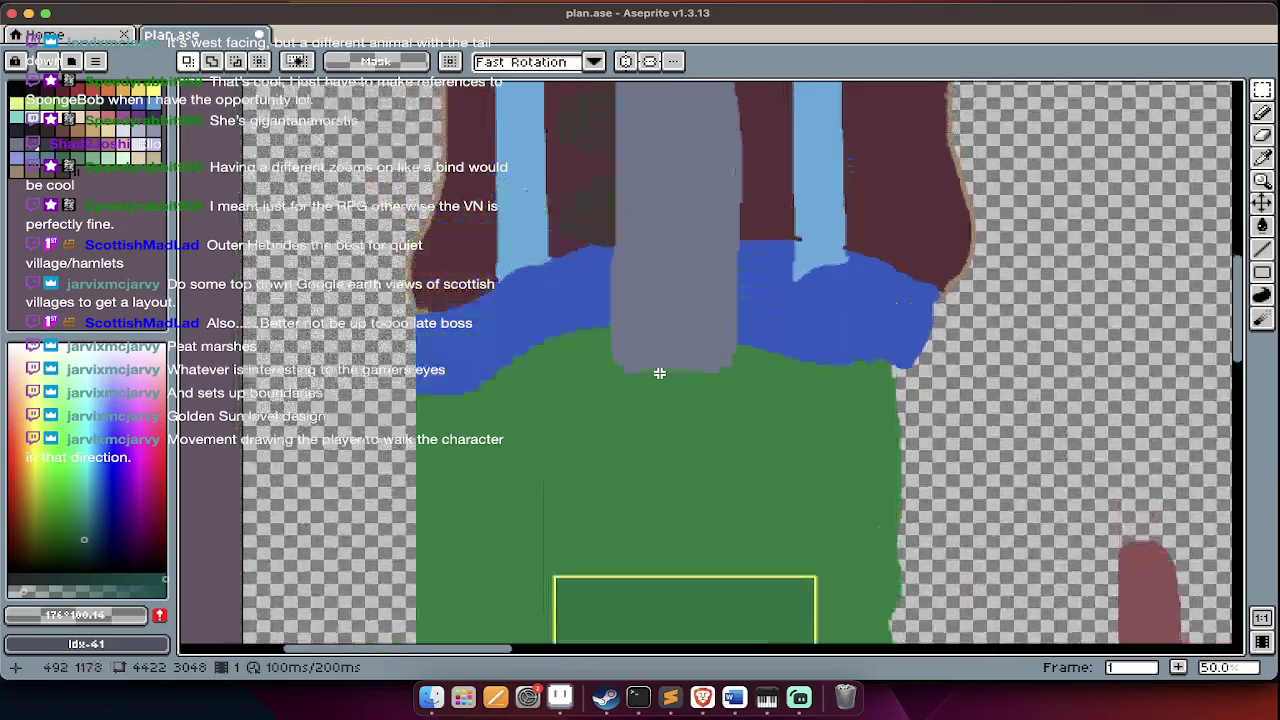
scroll(660, 372, "up", 1)
scroll(663, 284, "up", 2)
key("Tab")
scroll(684, 330, "up", 2)
key("Tab")
scroll(688, 348, "up", 4)
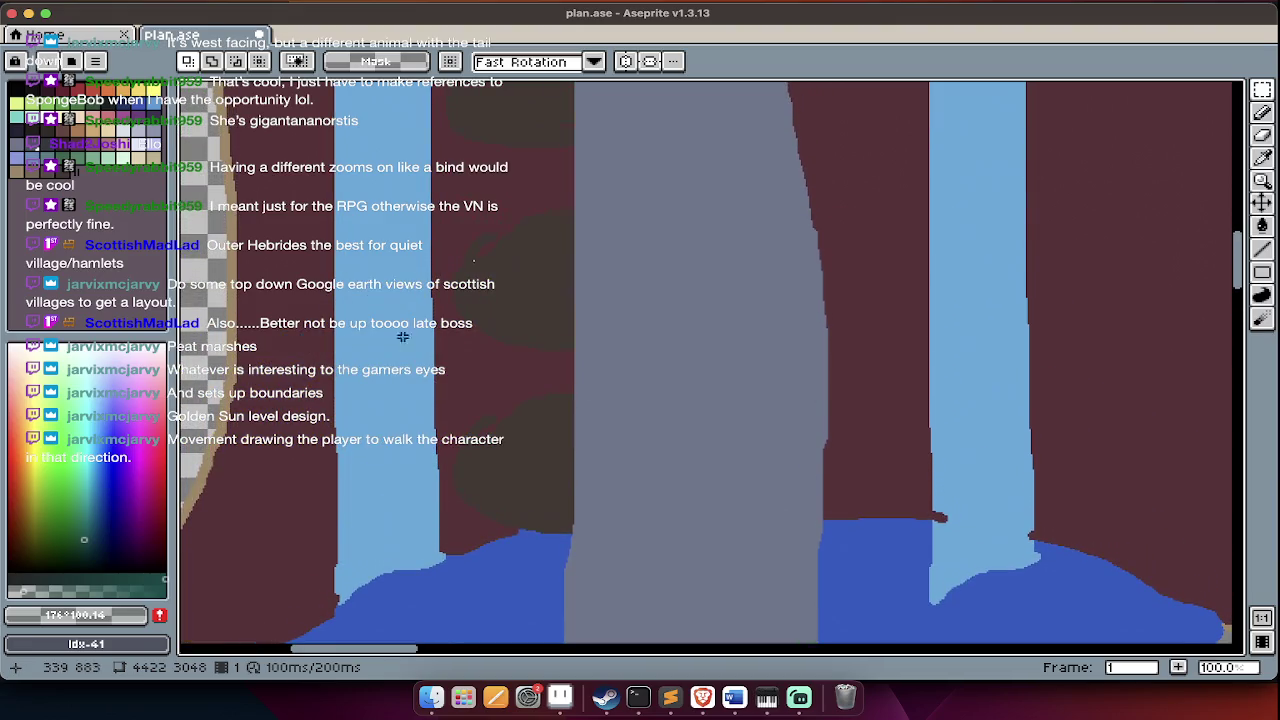
scroll(410, 446, "up", 2)
scroll(405, 300, "up", 1)
scroll(405, 300, "up", 1)
scroll(406, 314, "down", 8)
scroll(406, 314, "down", 3)
scroll(450, 380, "down", 4)
scroll(480, 423, "down", 1)
scroll(540, 450, "up", 1)
scroll(601, 491, "right", 3)
scroll(601, 491, "down", 1)
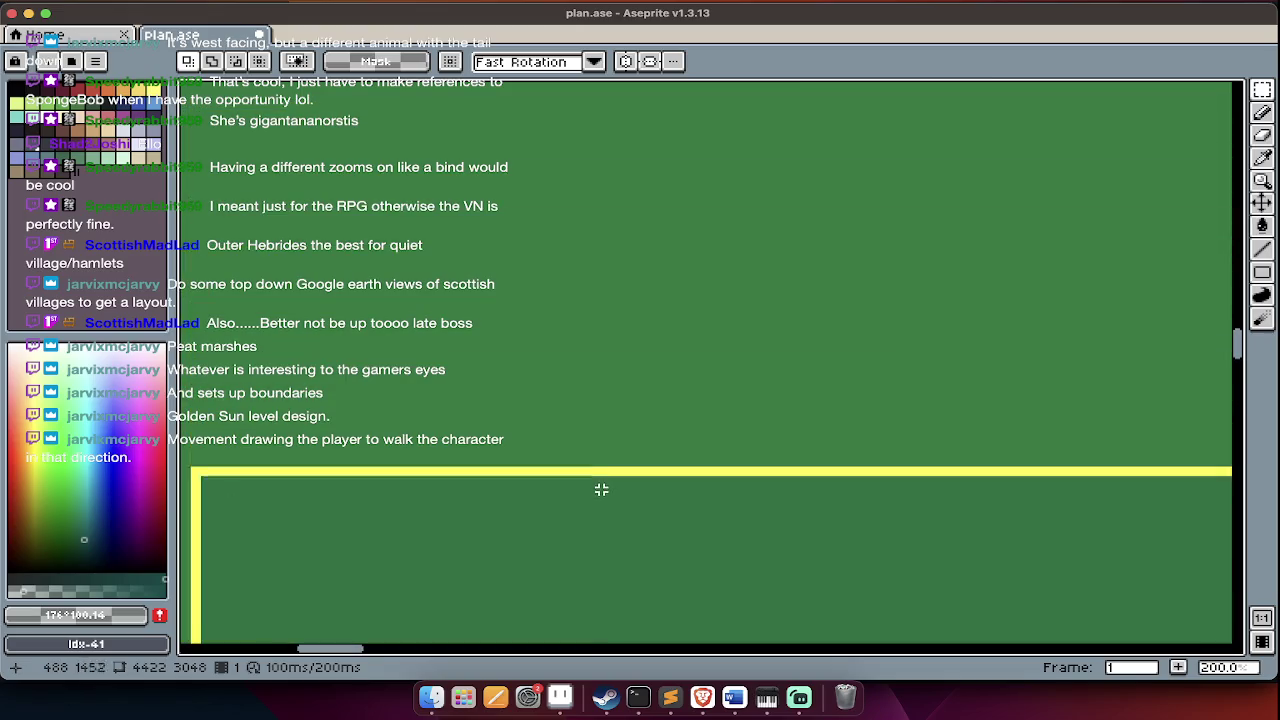
scroll(603, 494, "up", 3)
scroll(601, 492, "up", 2)
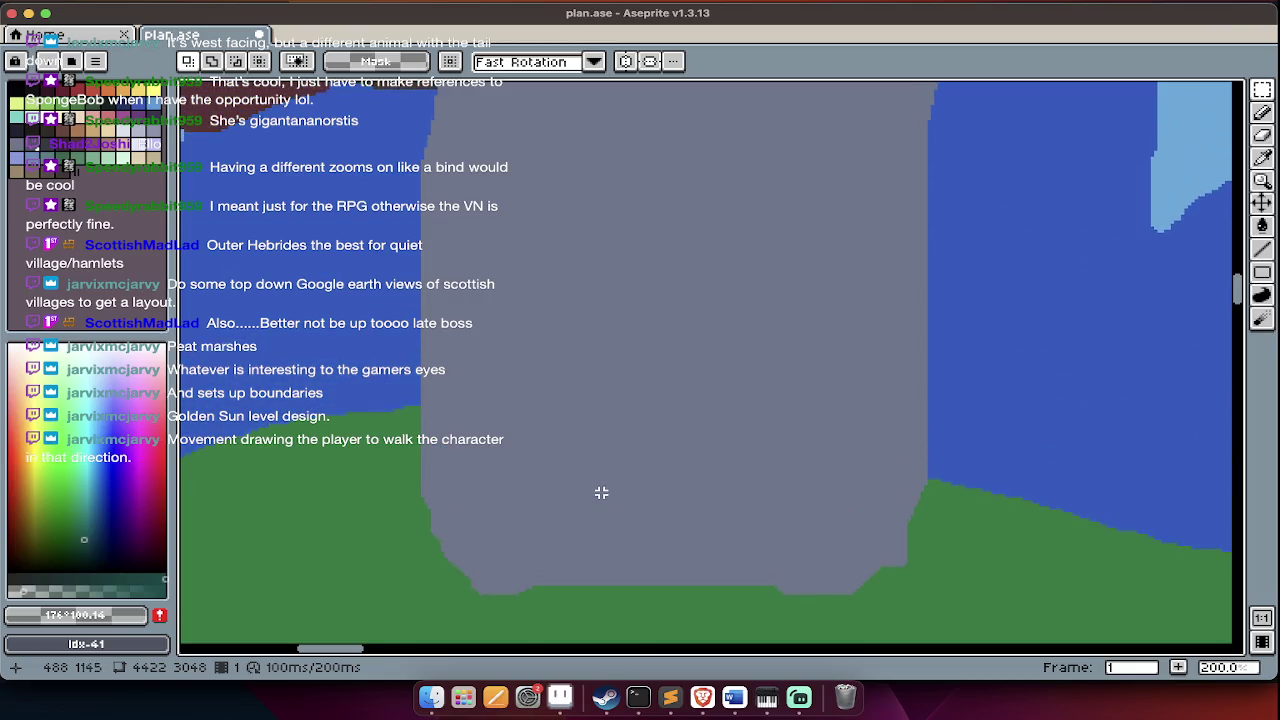
scroll(601, 492, "up", 1)
scroll(603, 494, "up", 1)
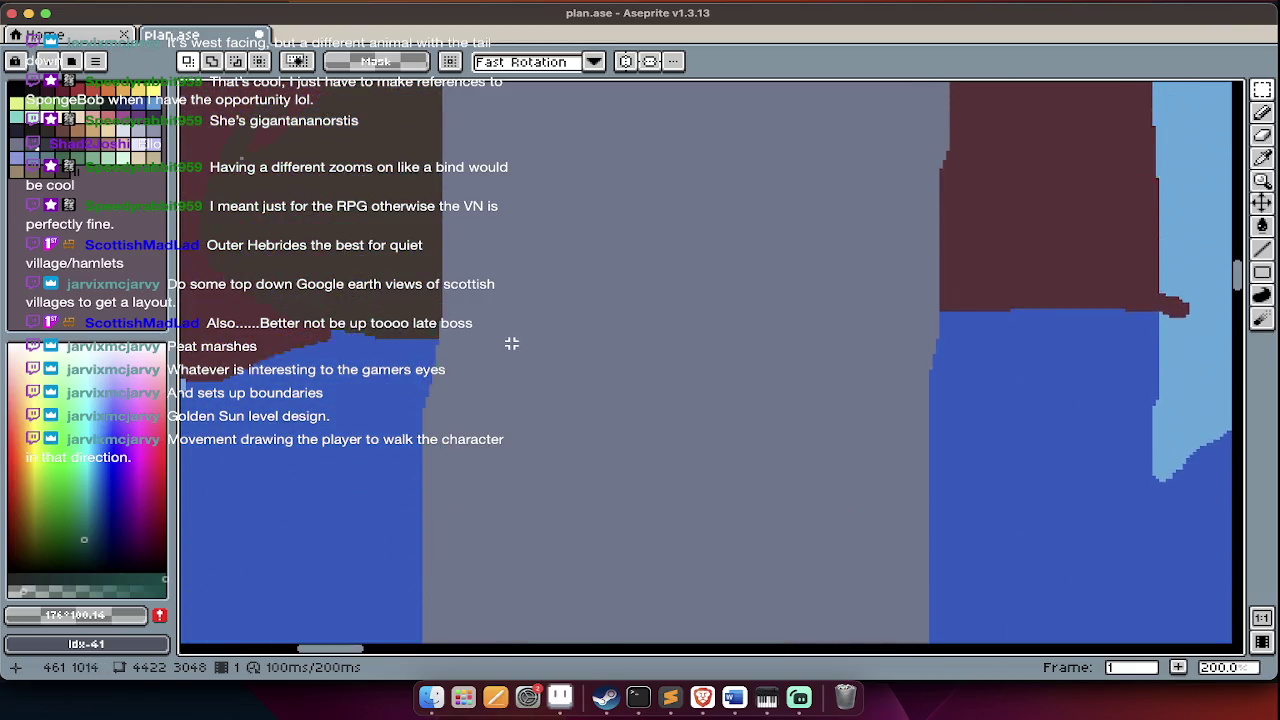
scroll(511, 345, "up", 2)
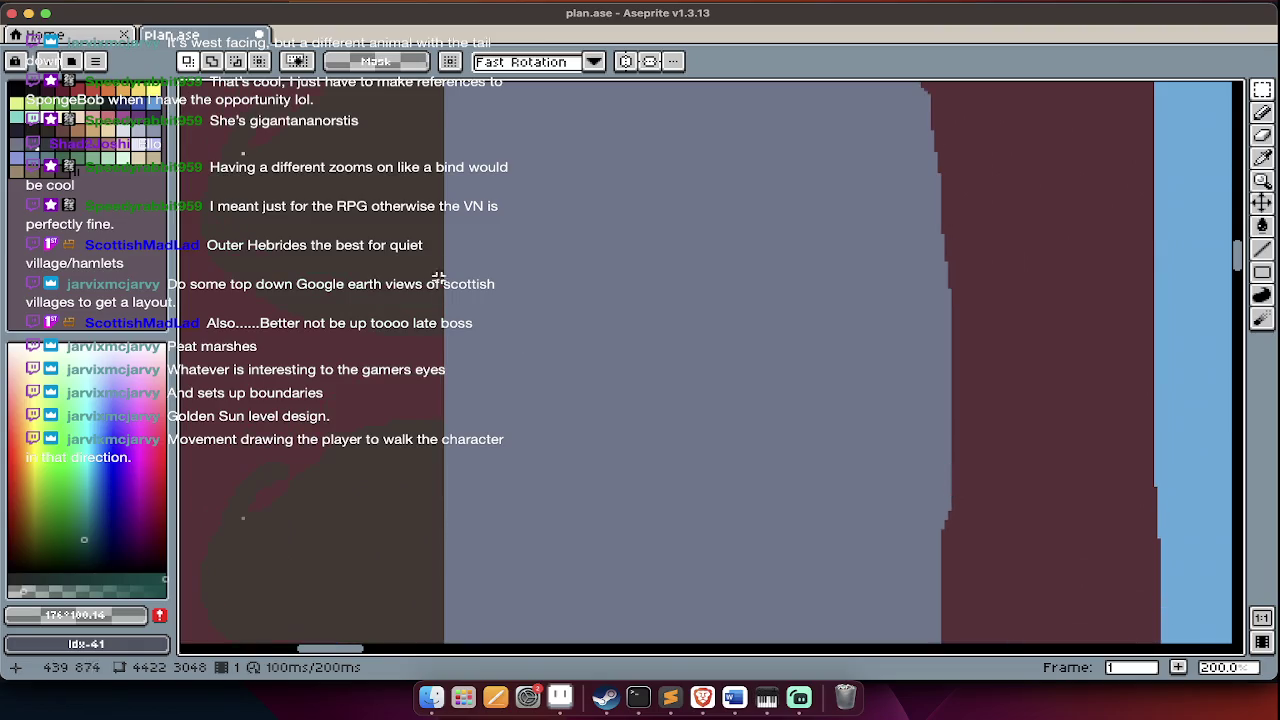
scroll(365, 297, "up", 2)
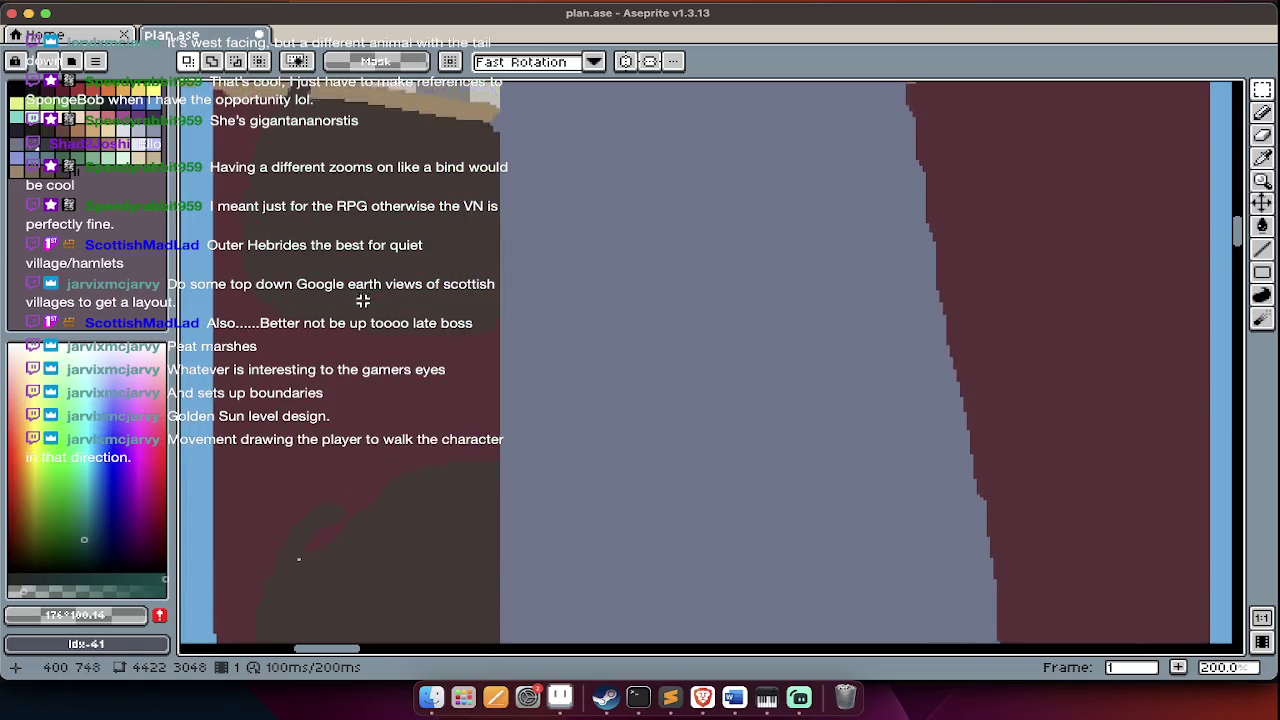
scroll(363, 299, "up", 2)
scroll(363, 310, "down", 1)
scroll(363, 310, "down", 1)
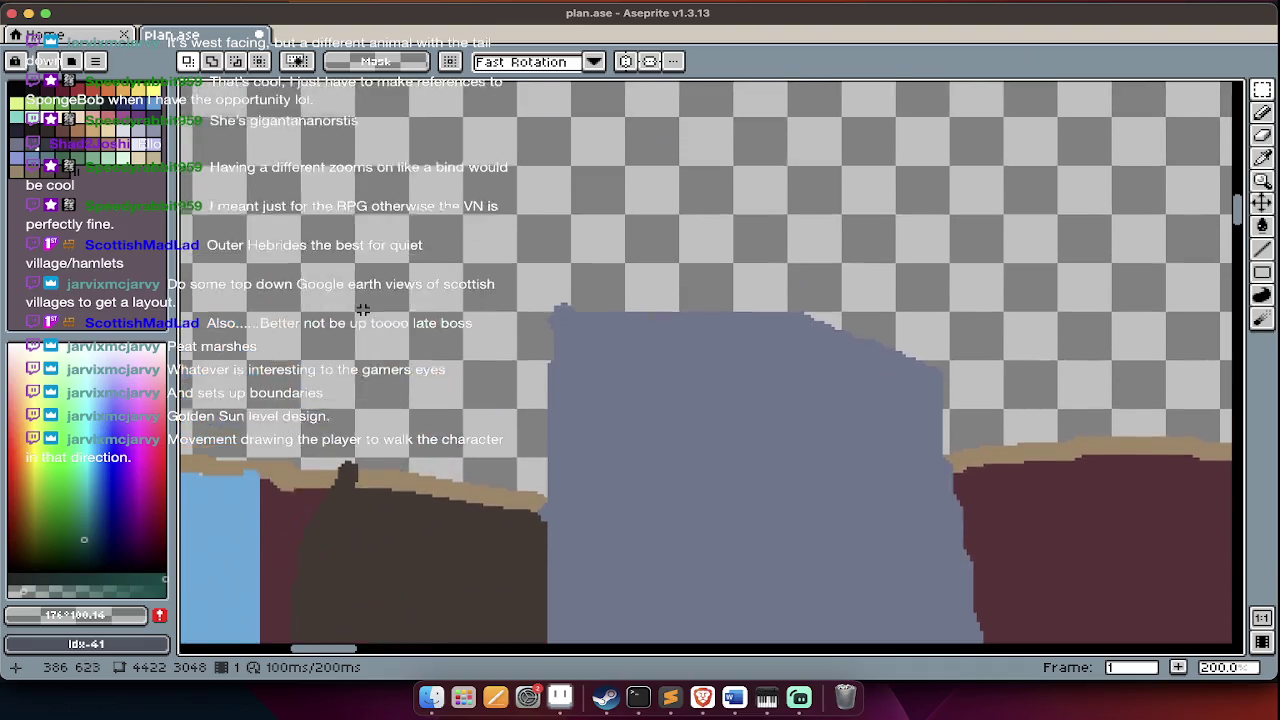
scroll(363, 310, "down", 1)
scroll(364, 309, "down", 2)
scroll(363, 310, "down", 3)
scroll(420, 327, "down", 2)
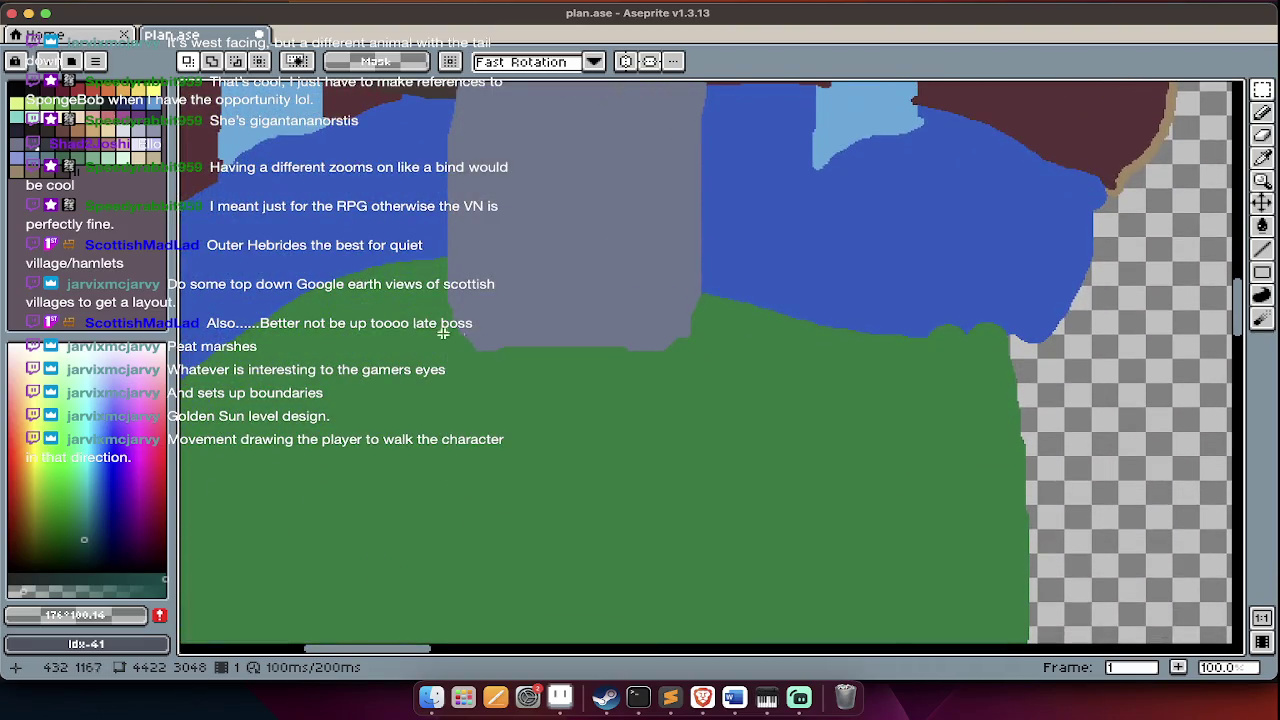
scroll(483, 344, "up", 1)
scroll(483, 345, "up", 1)
scroll(483, 360, "up", 2)
scroll(481, 371, "up", 1)
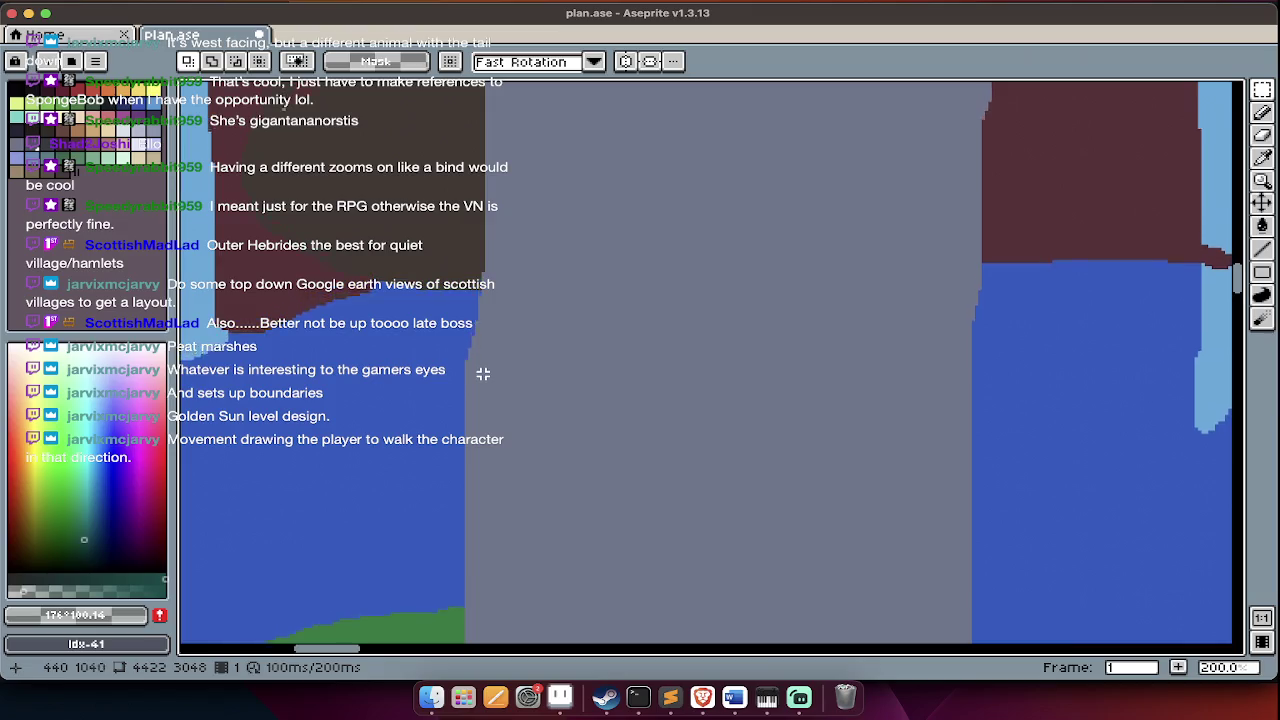
scroll(481, 371, "up", 1)
scroll(481, 372, "up", 1)
scroll(481, 373, "up", 2)
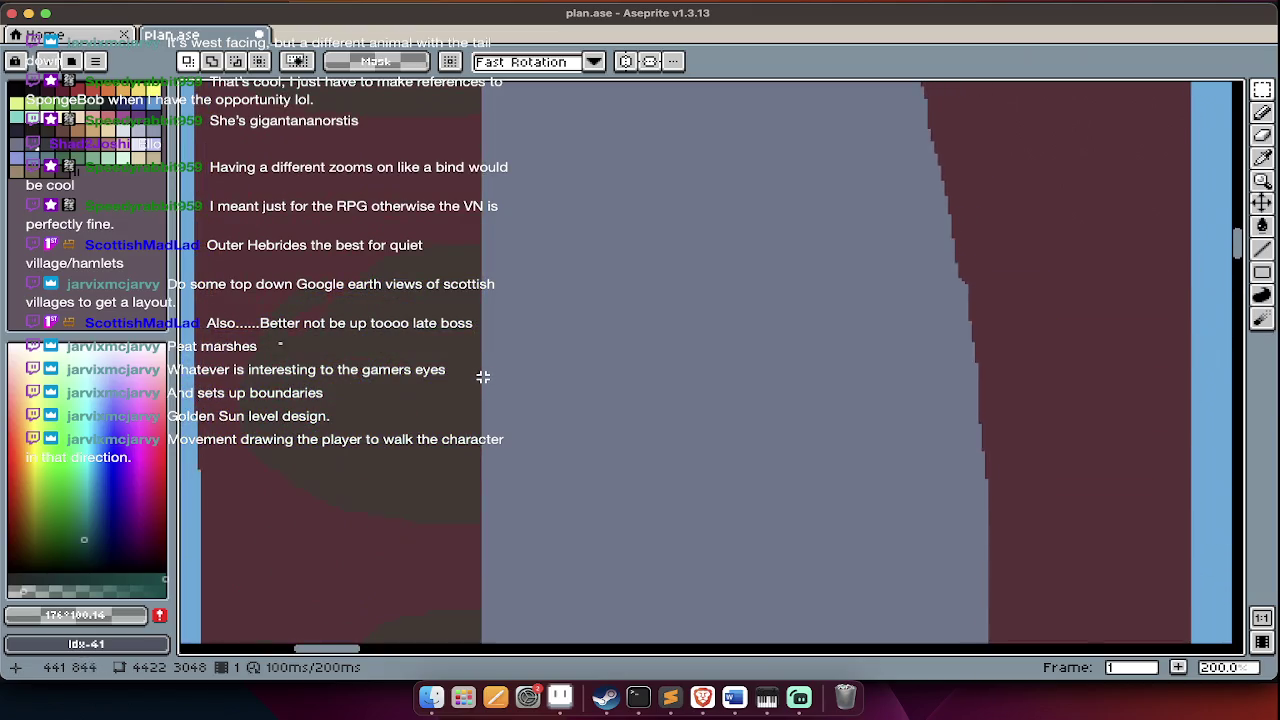
scroll(483, 378, "up", 3)
scroll(483, 378, "down", 4)
scroll(482, 377, "down", 7)
scroll(481, 376, "down", 2)
scroll(481, 375, "up", 2)
scroll(440, 400, "up", 1)
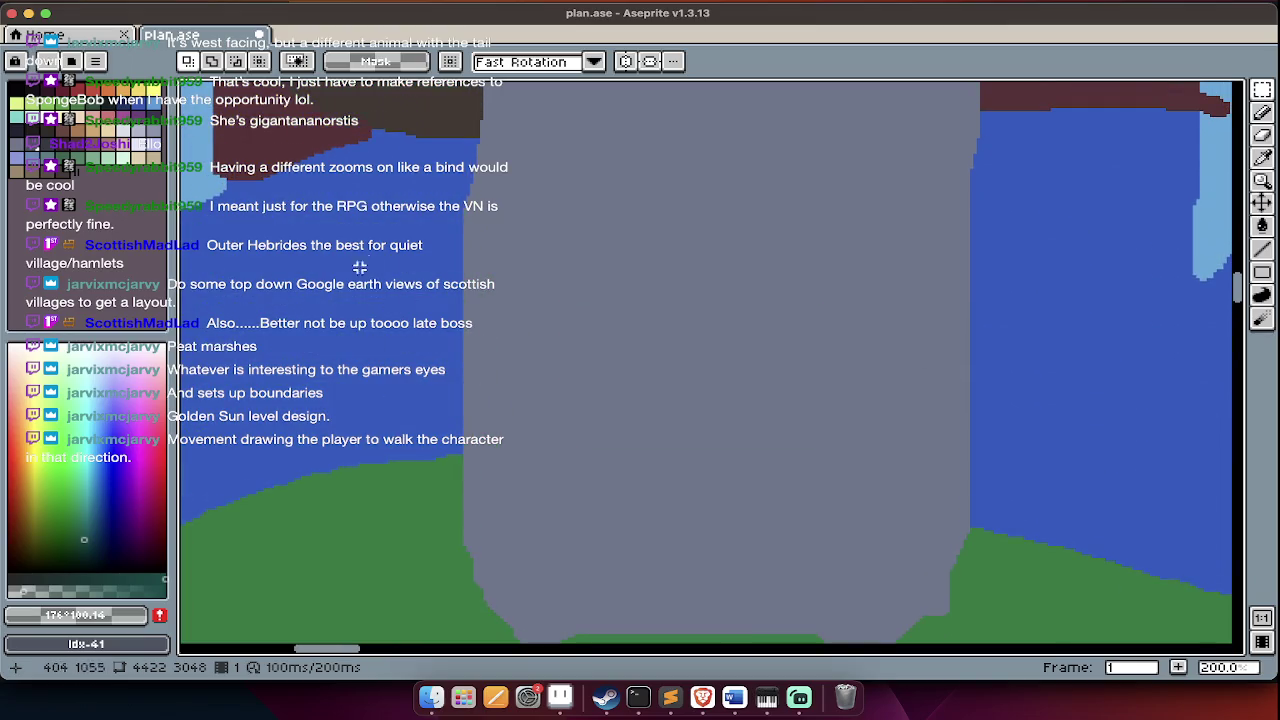
scroll(349, 392, "up", 1)
scroll(349, 392, "up", 2)
scroll(380, 332, "up", 3)
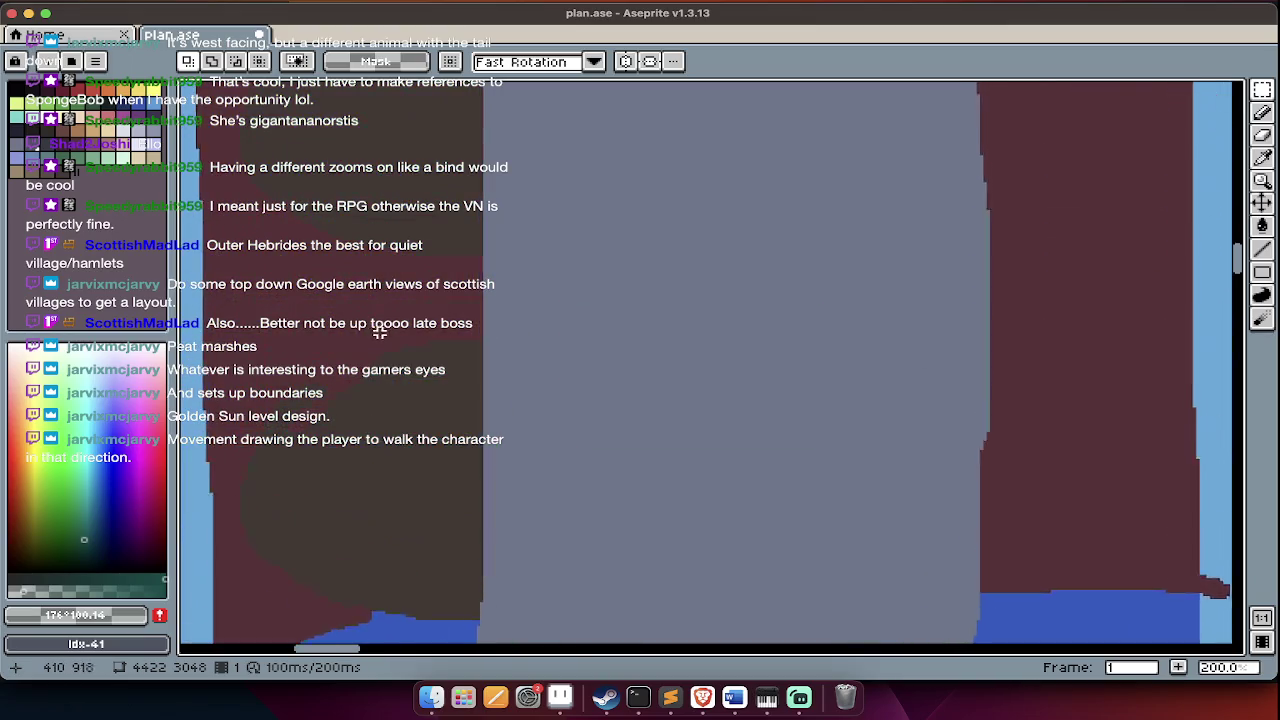
- Show the Open file dialog browsing the FULL LEVELS folder
scroll(371, 370, "down", 4)
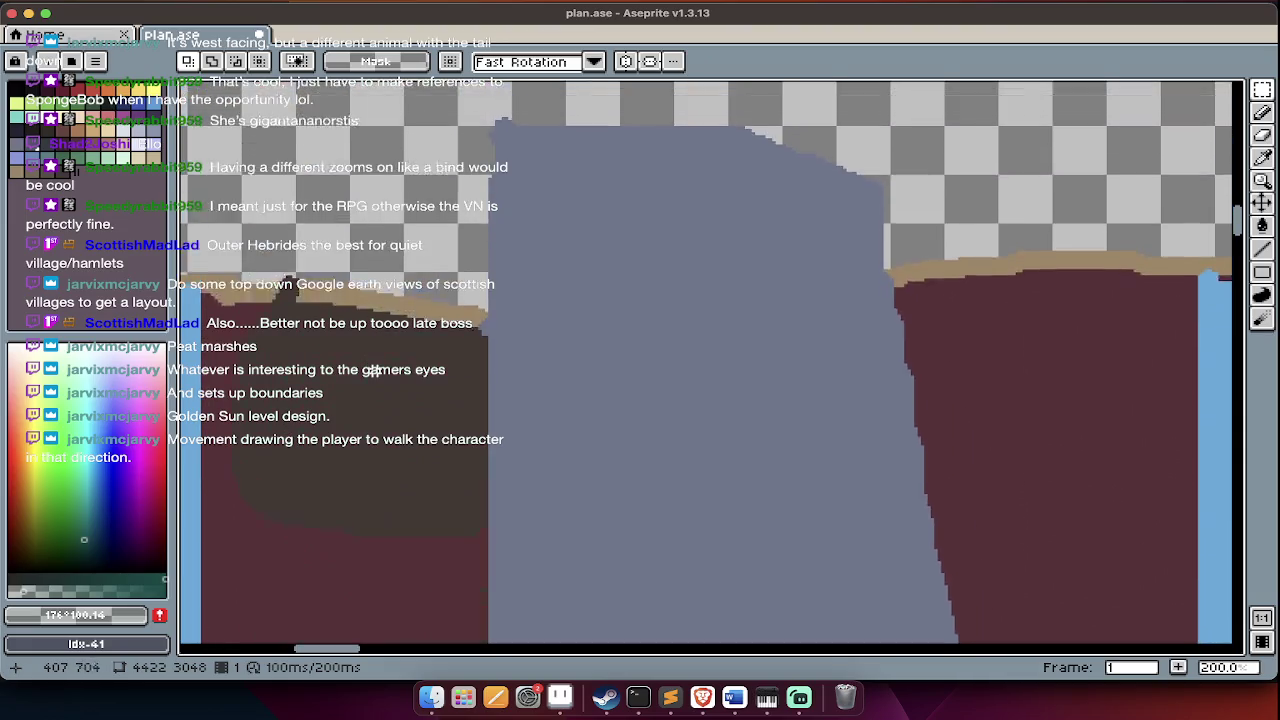
scroll(383, 368, "down", 4)
scroll(383, 368, "down", 2)
scroll(383, 382, "down", 2)
scroll(384, 378, "down", 2)
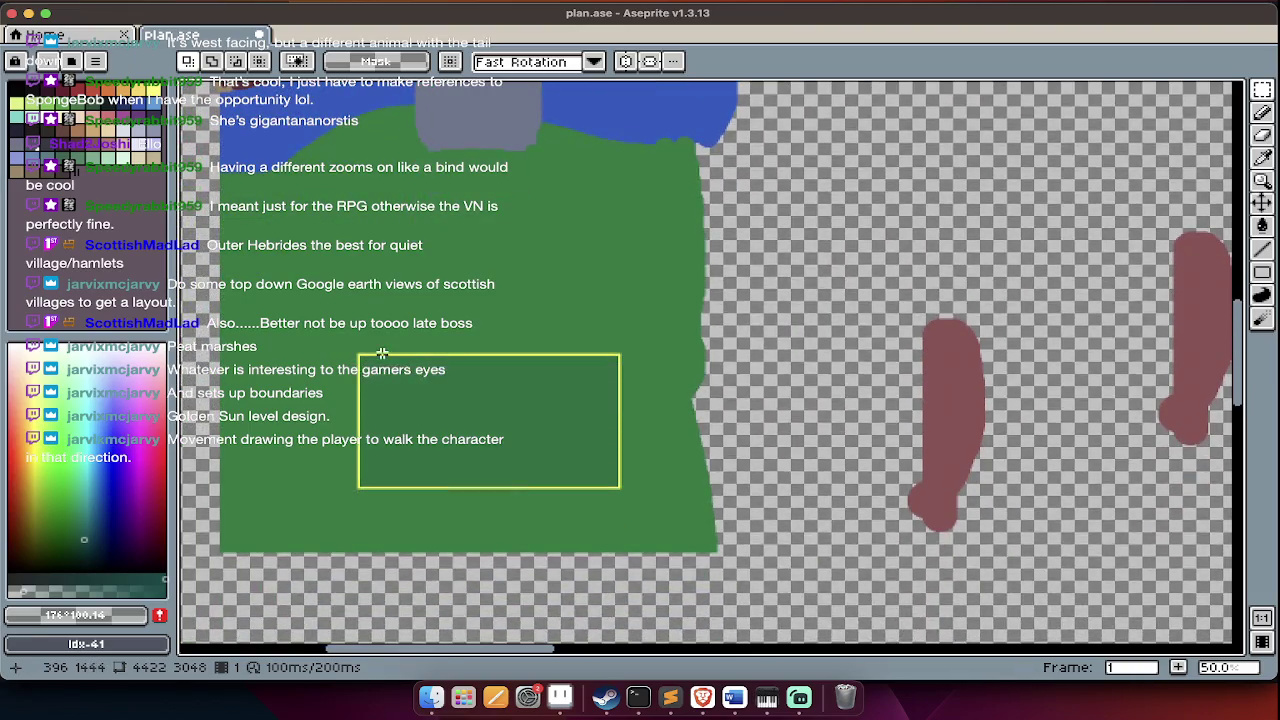
key("ctrl+o")
key("BackSpace")
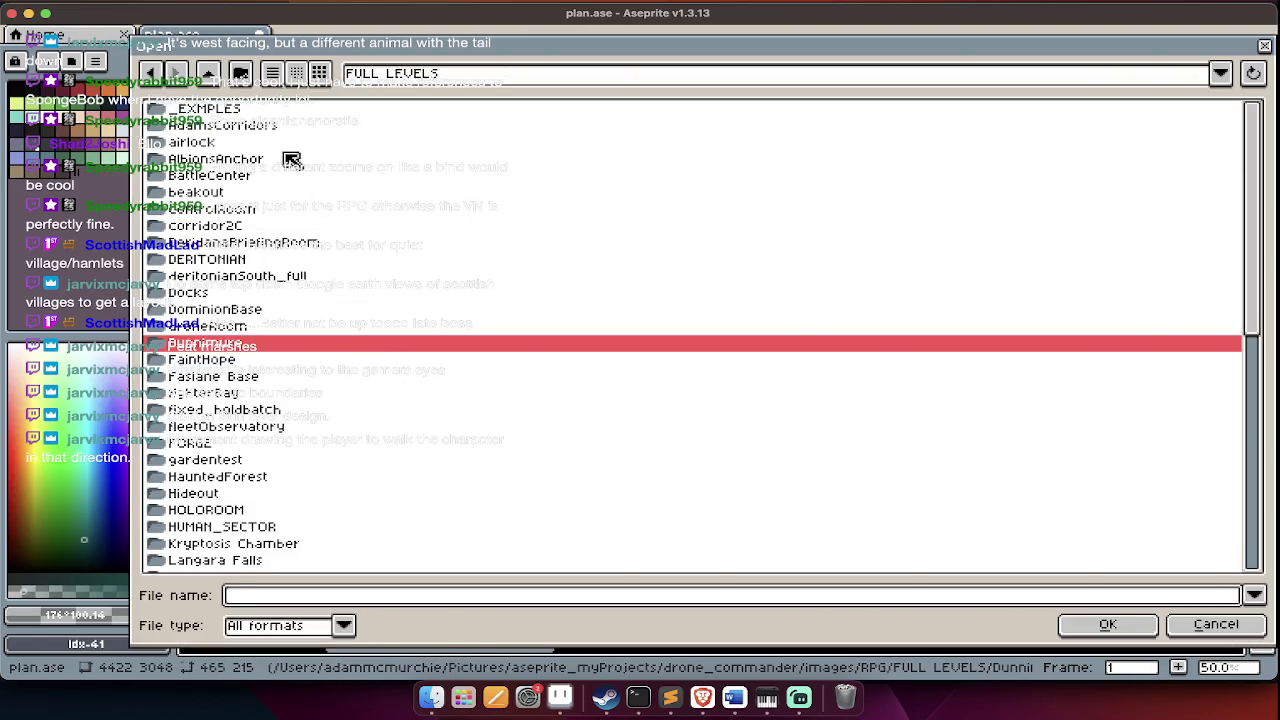
- Open LATEST.ase from the AlbionsAnchor folder in a new tab and pan around its map
left_click(306, 166)
double_click(308, 166)
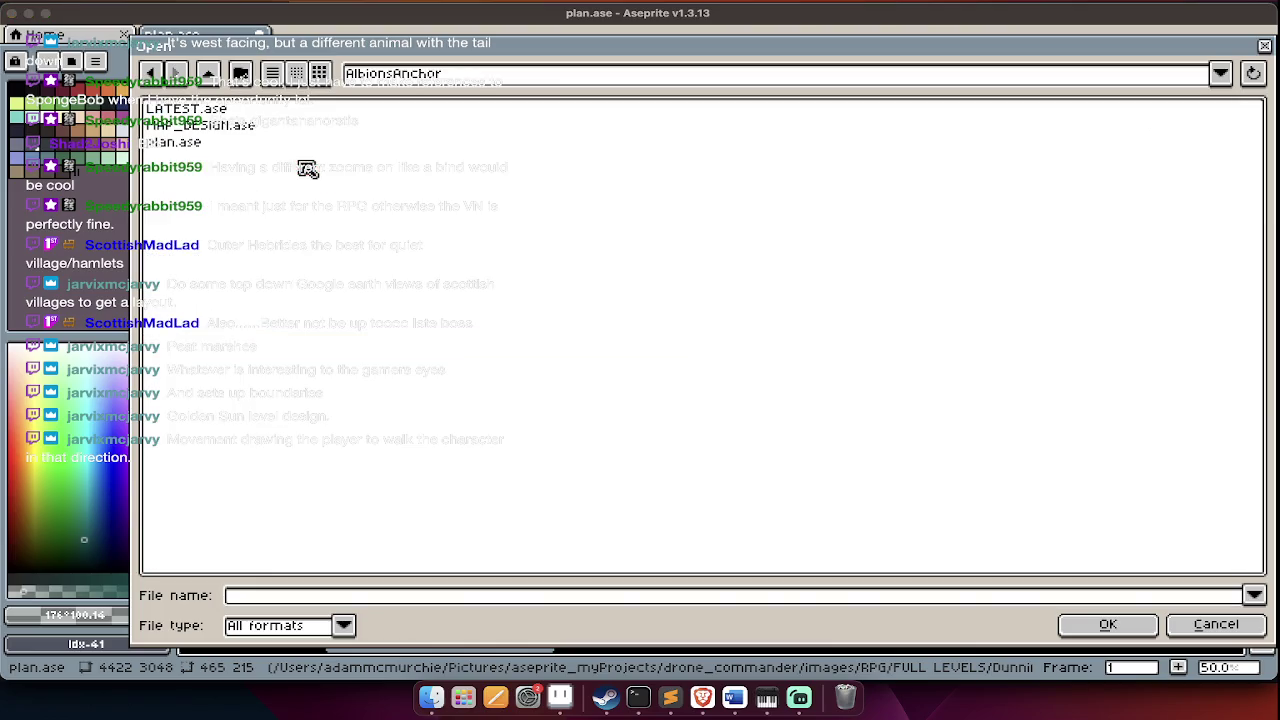
double_click(276, 110)
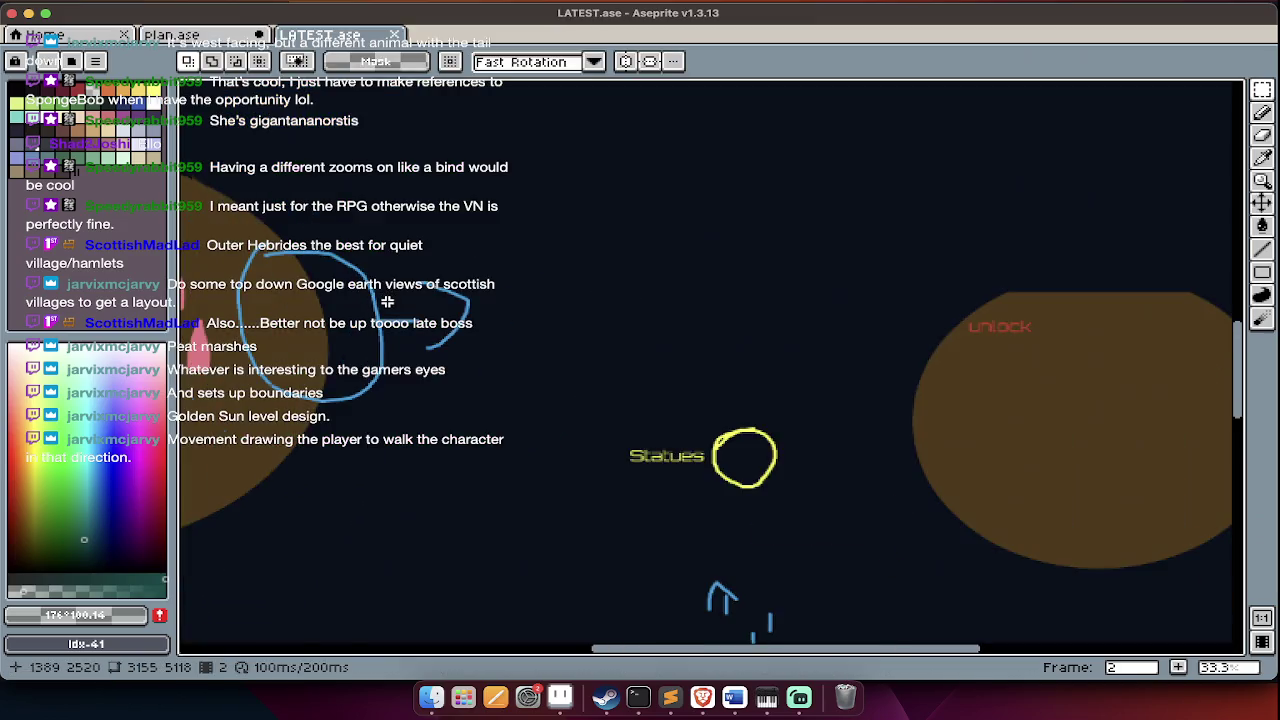
scroll(387, 301, "up", 5)
scroll(387, 305, "down", 10)
scroll(385, 315, "up", 10)
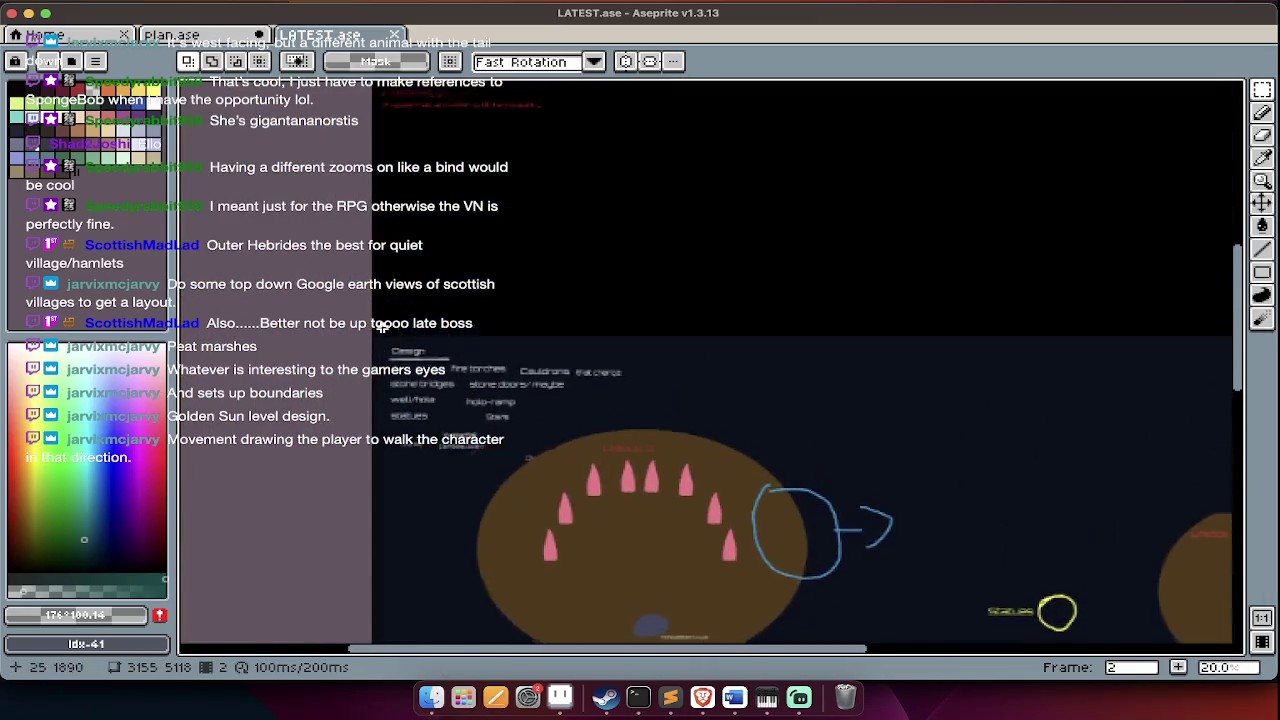
scroll(381, 328, "down", 10)
scroll(381, 328, "down", 5)
scroll(466, 389, "down", 5)
scroll(600, 280, "up", 3)
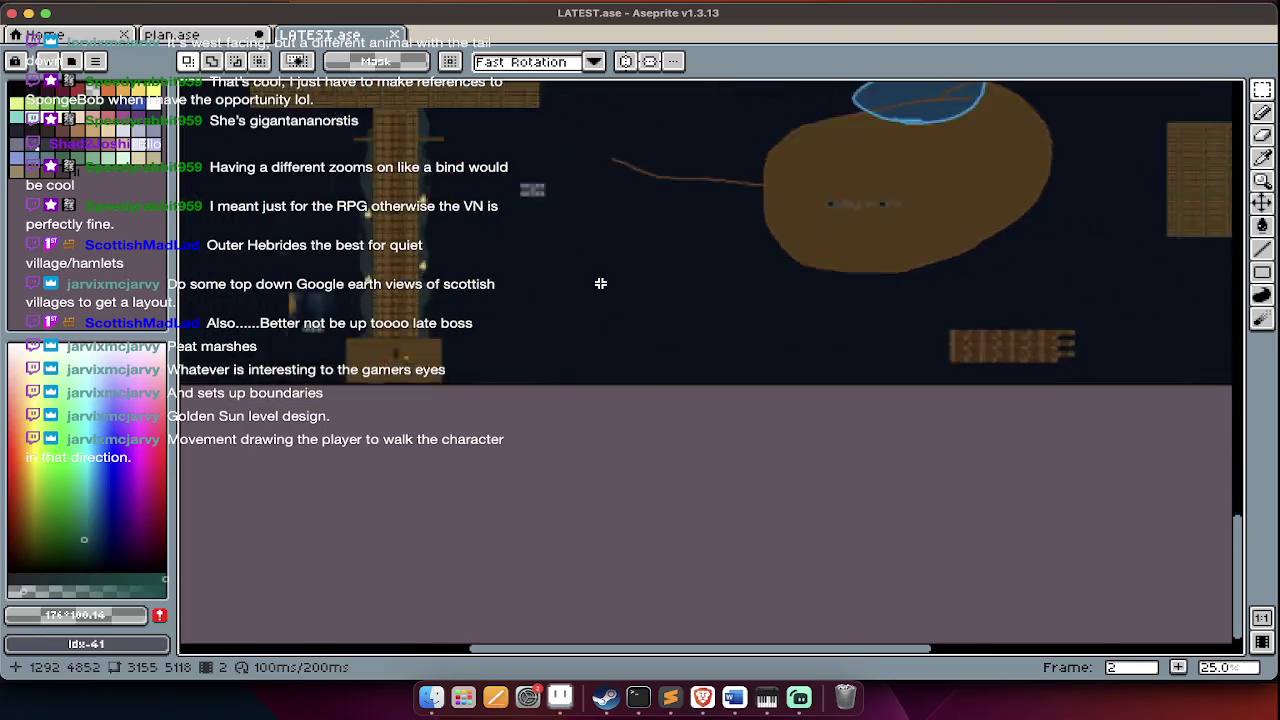
scroll(600, 283, "up", 2)
scroll(576, 281, "right", 5)
scroll(576, 281, "down", 2)
scroll(576, 281, "left", 3)
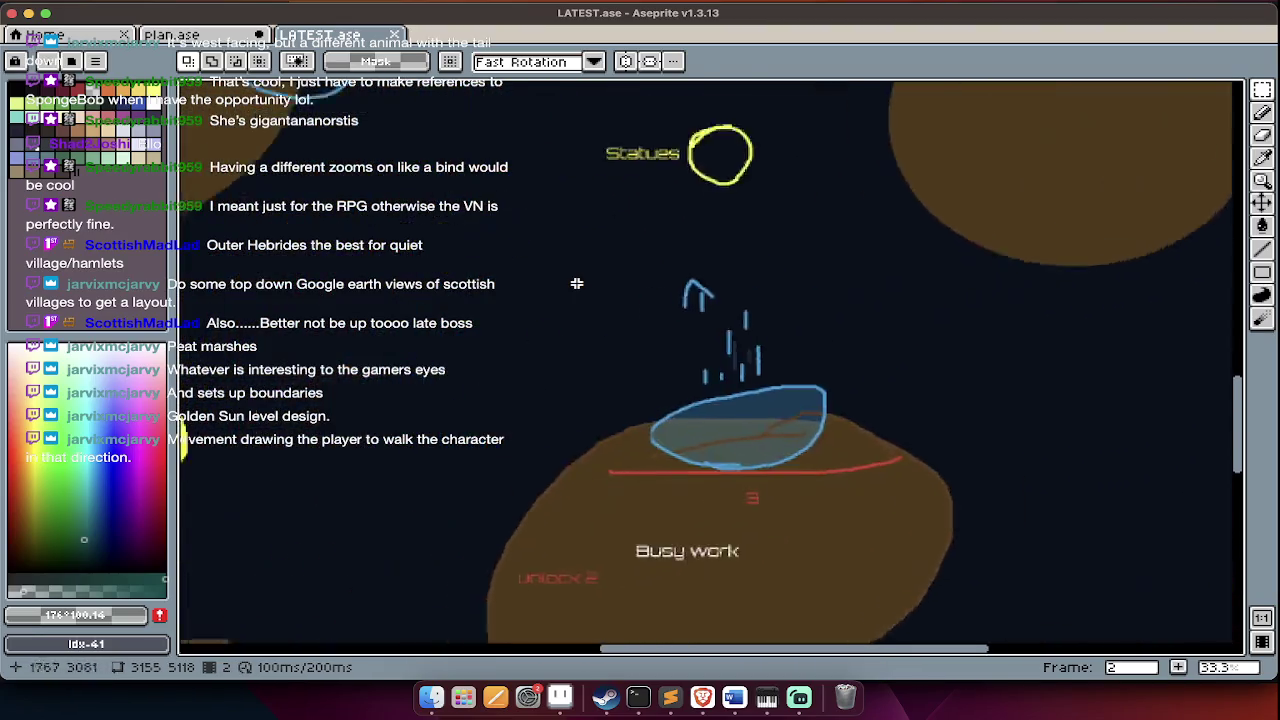
scroll(576, 283, "up", 4)
scroll(576, 283, "left", 4)
scroll(576, 283, "down", 3)
scroll(640, 310, "up", 2)
scroll(640, 310, "up", 3)
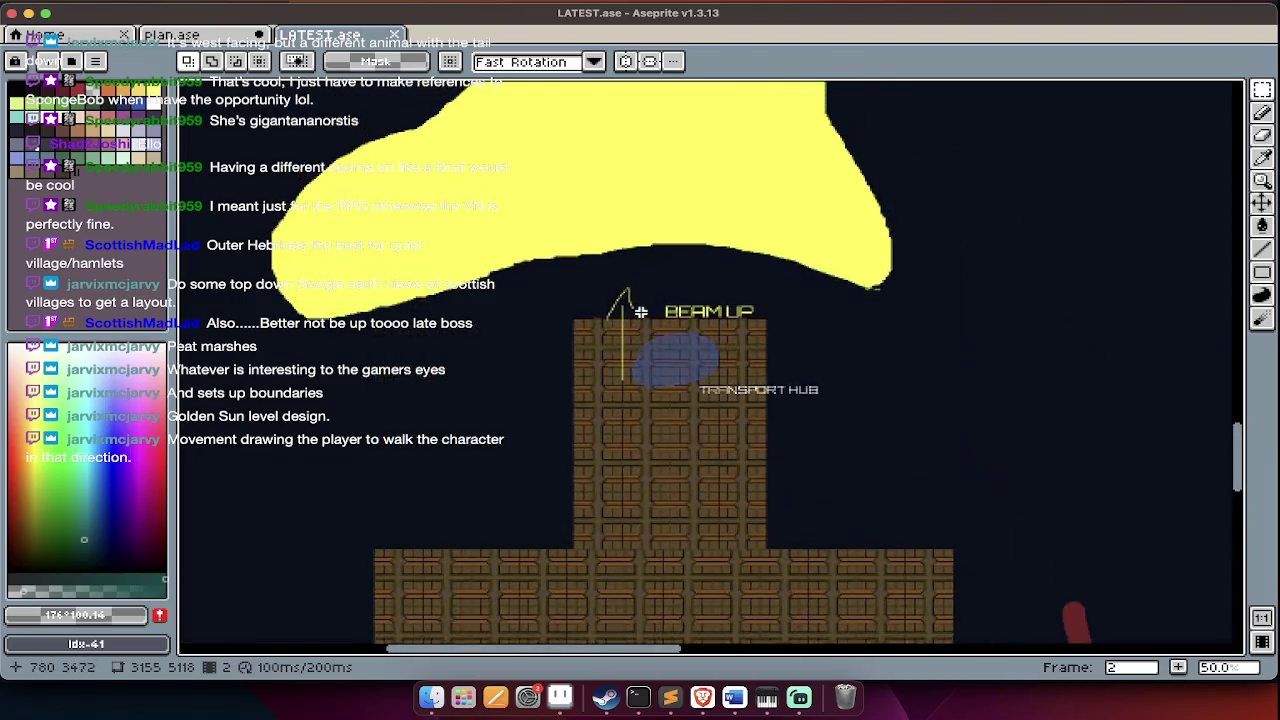
scroll(640, 311, "up", 3)
scroll(700, 307, "down", 3)
scroll(744, 371, "down", 1)
scroll(743, 369, "down", 1)
scroll(743, 375, "up", 3)
scroll(743, 380, "up", 7)
scroll(741, 386, "up", 5)
scroll(740, 383, "up", 5)
scroll(743, 375, "down", 2)
scroll(760, 372, "up", 1)
scroll(764, 371, "up", 2)
scroll(783, 251, "up", 1)
scroll(771, 283, "left", 2)
scroll(312, 474, "down", 2)
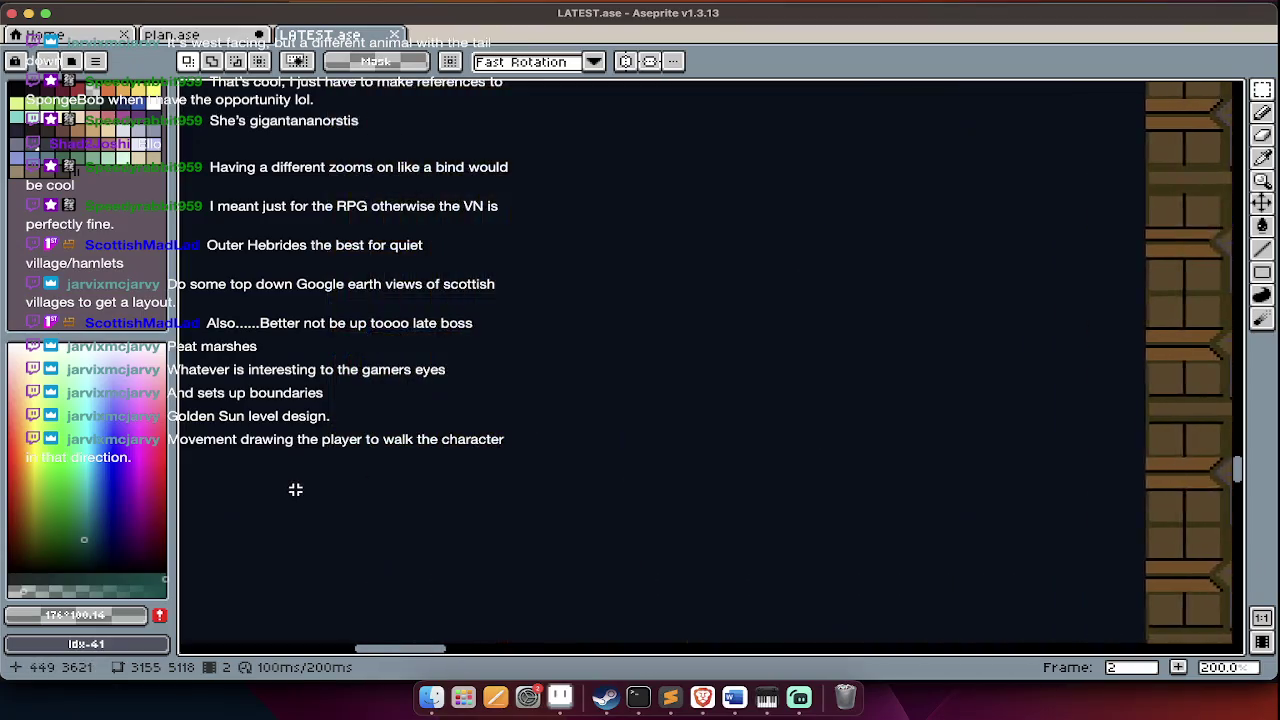
scroll(305, 480, "up", 3)
- Show the timeline and layers panel and bring up the Open dialog again
key("Tab")
scroll(296, 490, "right", 1)
key("ctrl+o")
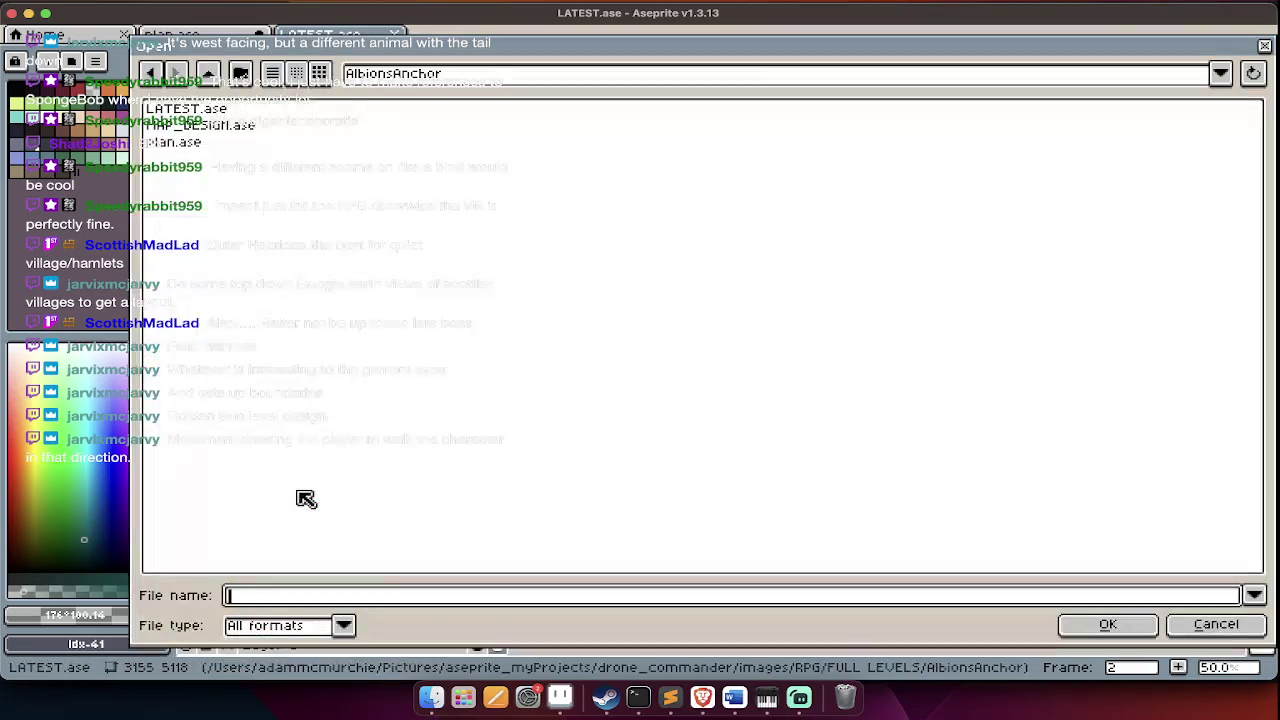
- Open and immediately close plan.ase, then open MAP_DESIGN.ase and look around its map
double_click(213, 146)
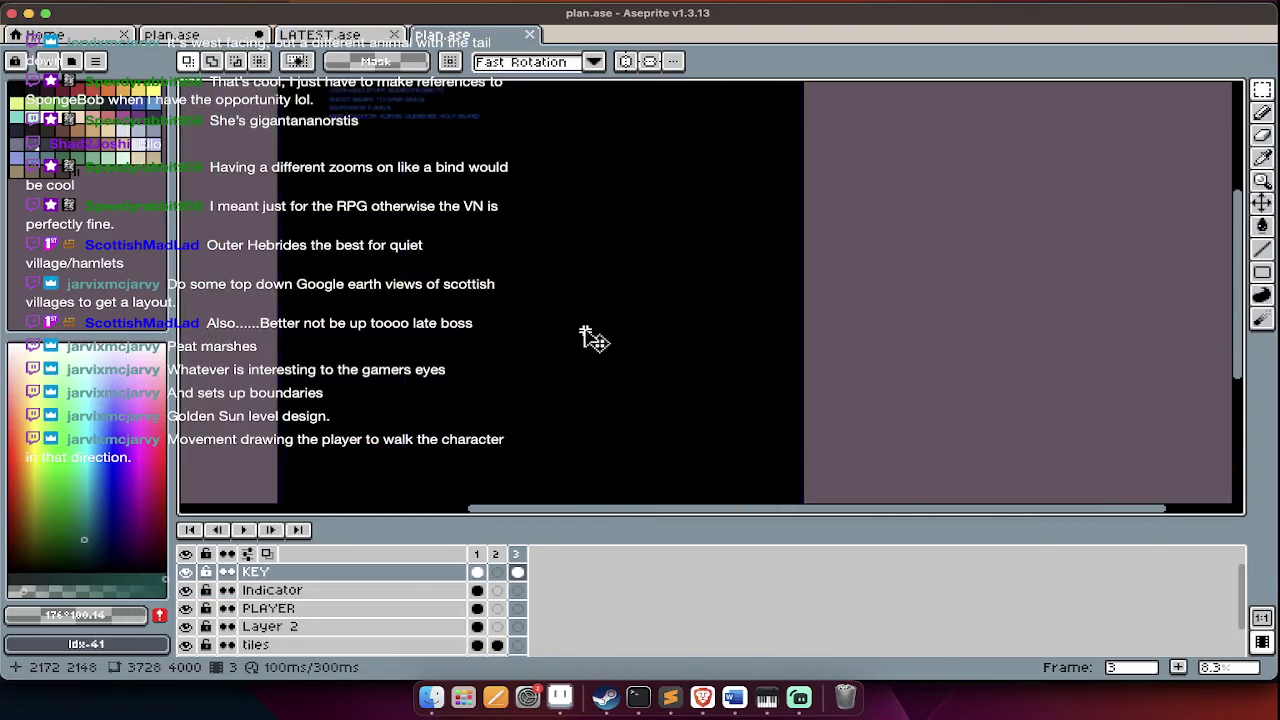
key("ctrl+w")
key("ctrl+o")
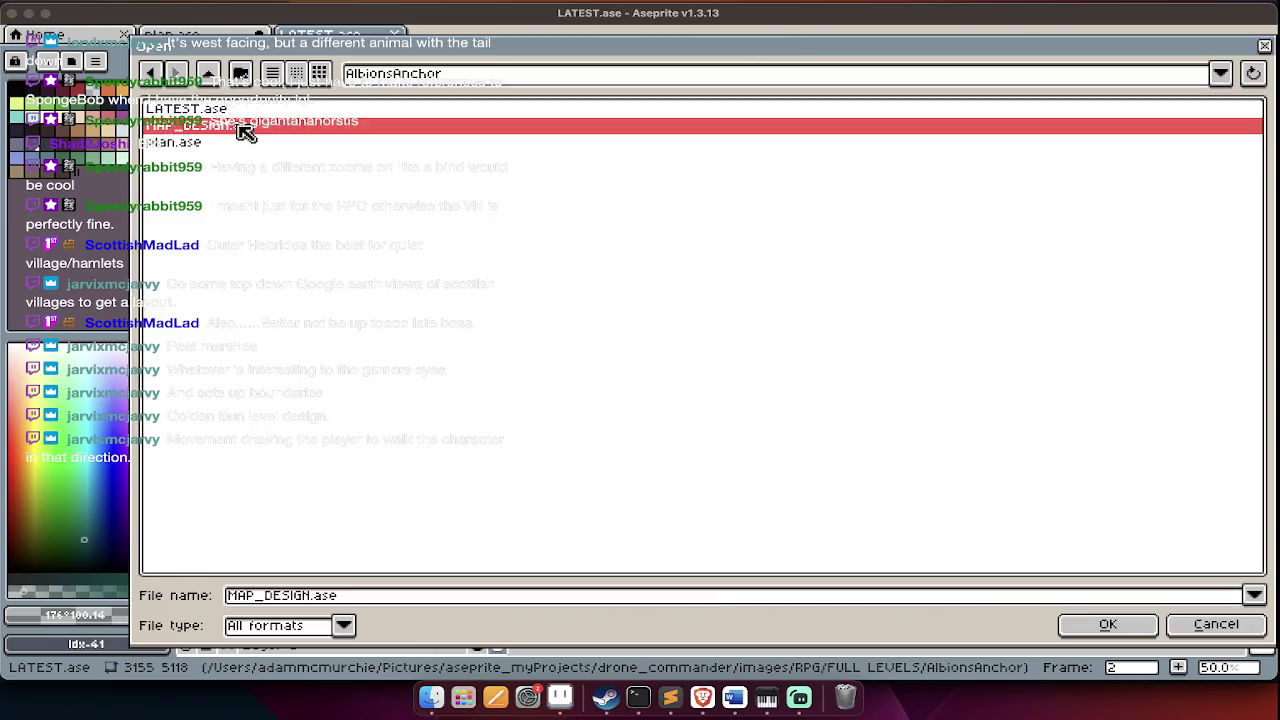
double_click(245, 128)
scroll(443, 277, "down", 2)
scroll(443, 277, "down", 2)
scroll(443, 277, "left", 3)
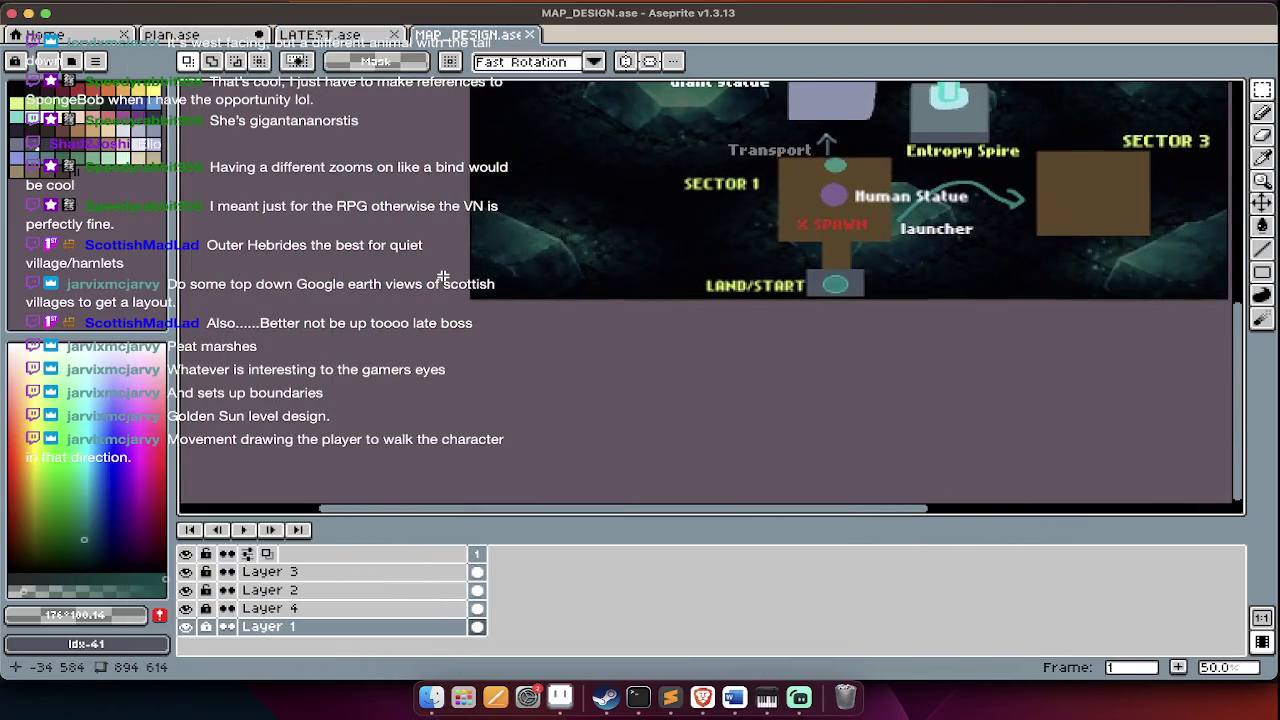
scroll(443, 277, "up", 1)
scroll(550, 275, "up", 3)
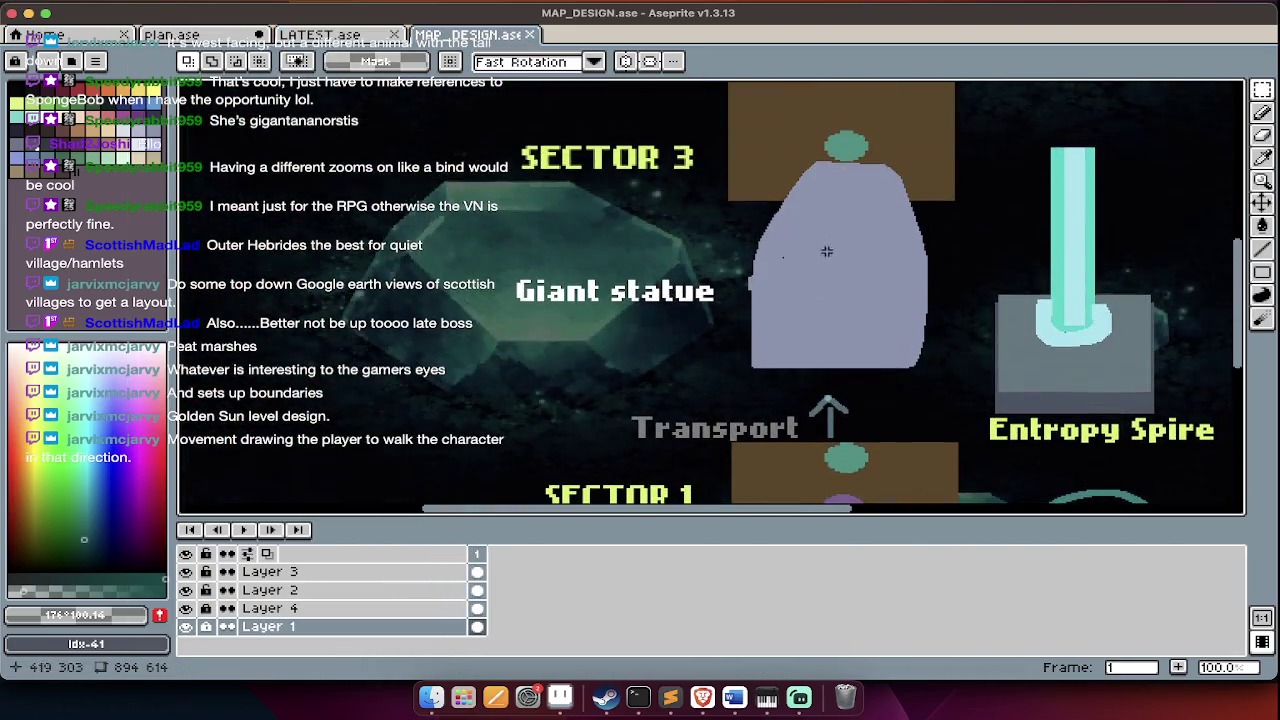
scroll(655, 272, "up", 1)
scroll(517, 282, "down", 2)
scroll(517, 282, "up", 1)
scroll(605, 206, "right", 1)
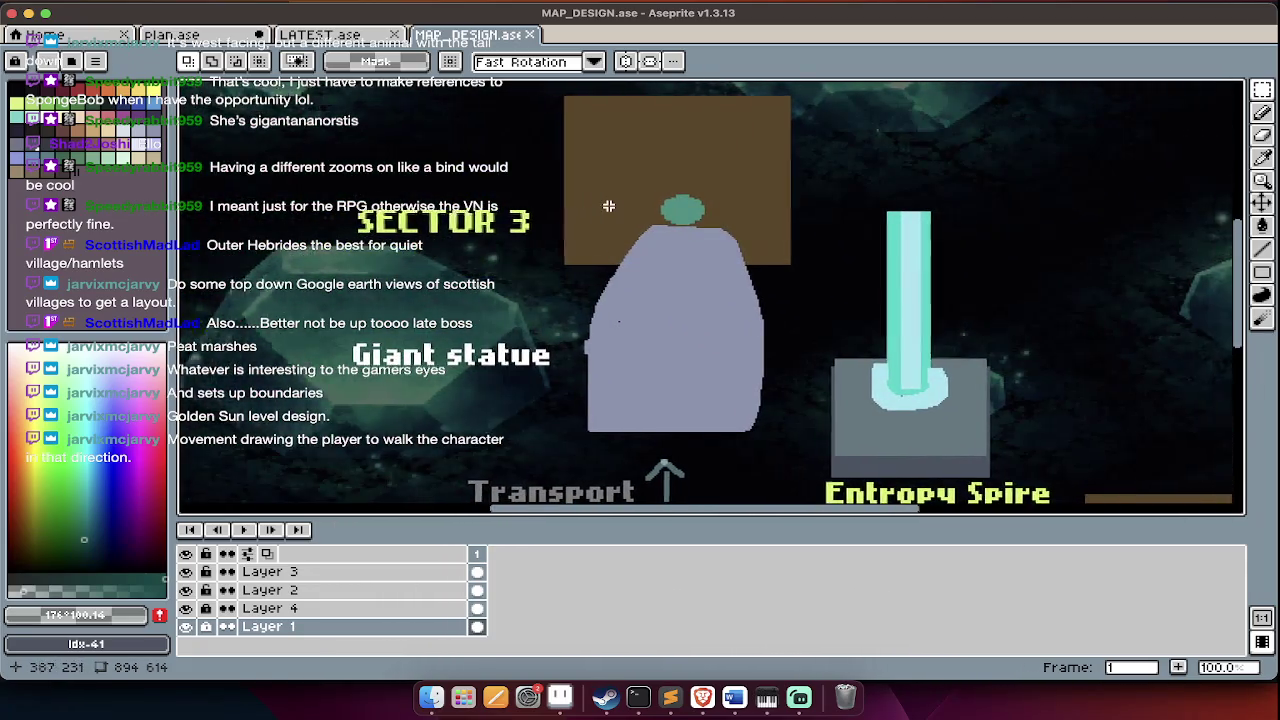
scroll(605, 206, "down", 2)
- Close MAP_DESIGN.ase, hide the timeline, and pan around the LATEST.ase map
key("super+w")
scroll(566, 329, "up", 2)
scroll(560, 330, "down", 5)
key("Tab")
scroll(534, 332, "up", 4)
scroll(529, 534, "up", 5)
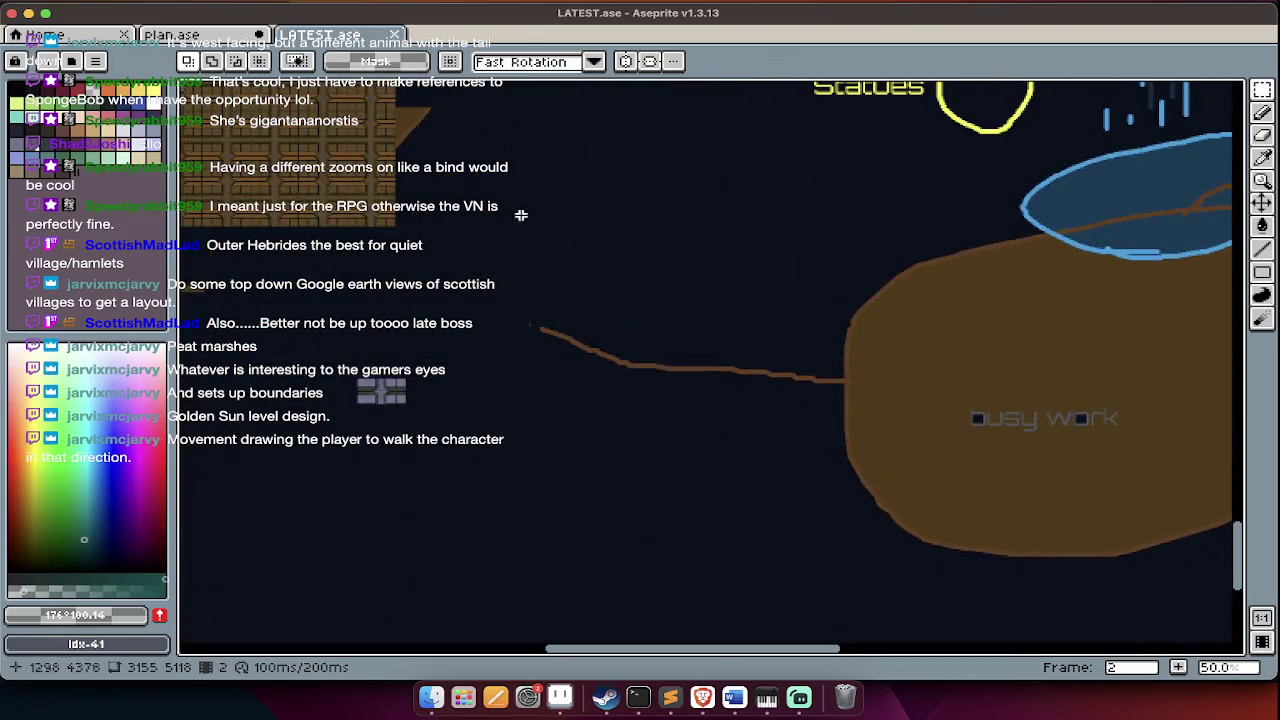
scroll(634, 237, "up", 3)
scroll(634, 237, "down", 5)
scroll(632, 239, "up", 3)
scroll(632, 239, "down", 3)
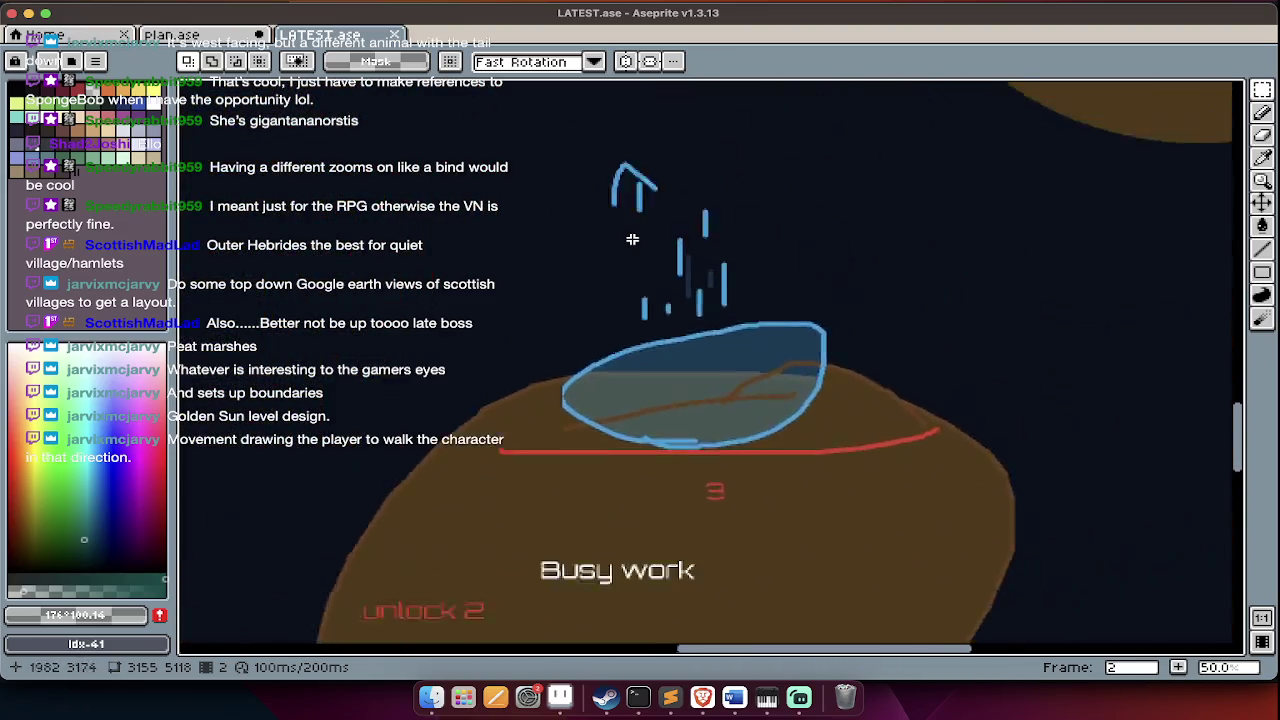
scroll(632, 239, "right", 5)
scroll(632, 239, "up", 3)
scroll(632, 239, "down", 3)
scroll(632, 239, "right", 5)
scroll(632, 239, "left", 5)
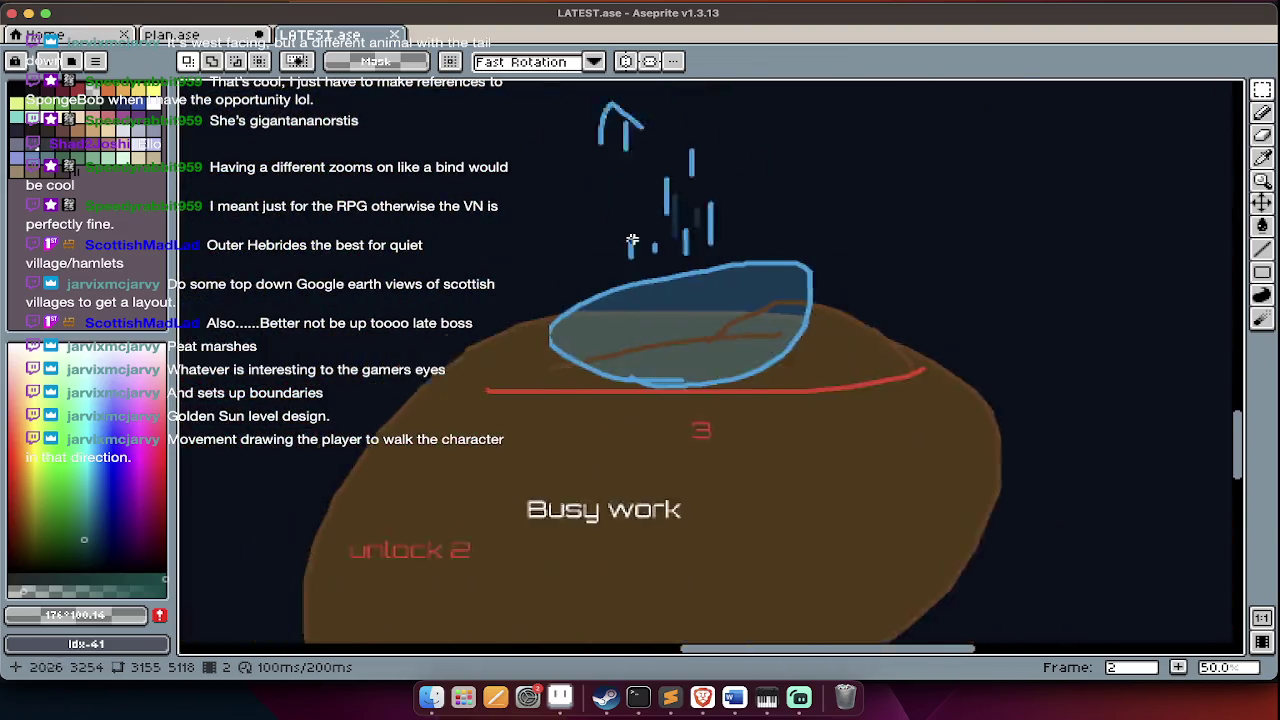
scroll(632, 239, "down", 3)
scroll(632, 239, "down", 3)
scroll(632, 239, "left", 3)
scroll(778, 204, "left", 3)
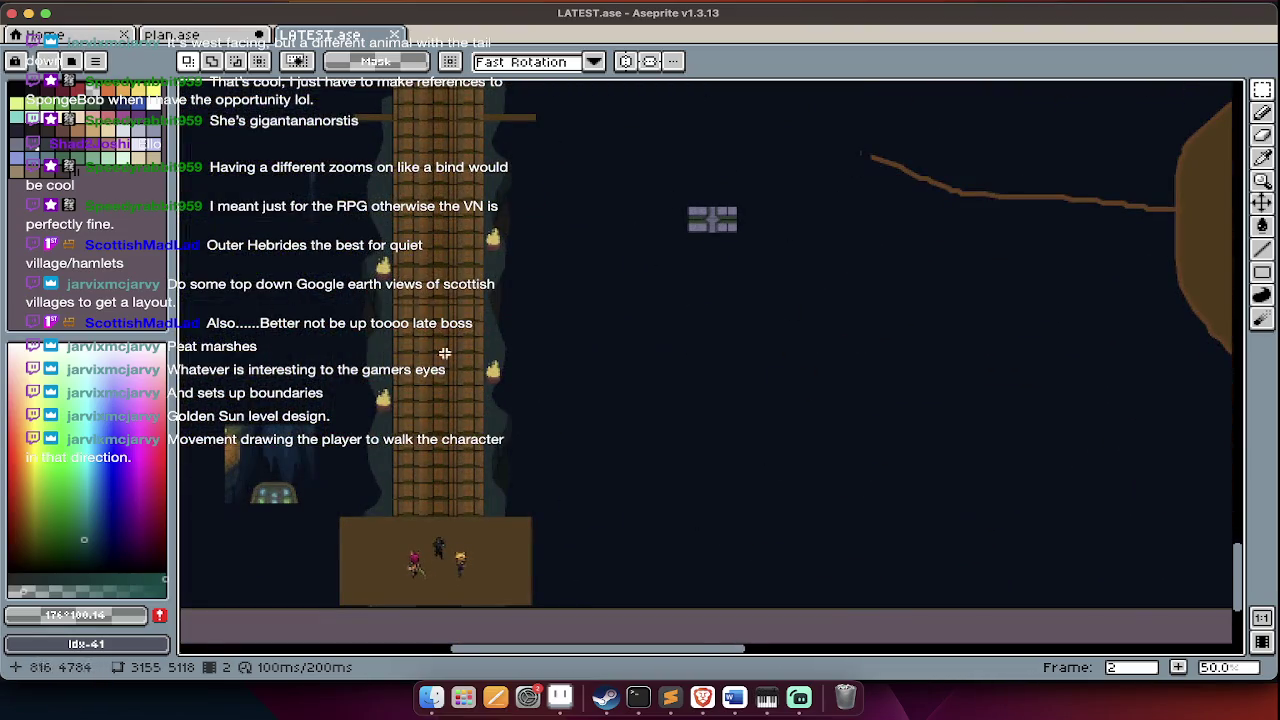
- Look over LATEST.ase from the tower up to the Transport Hub, then show the timeline
scroll(460, 369, "up", 1)
scroll(586, 466, "up", 1)
scroll(586, 466, "up", 1)
scroll(420, 460, "left", 5)
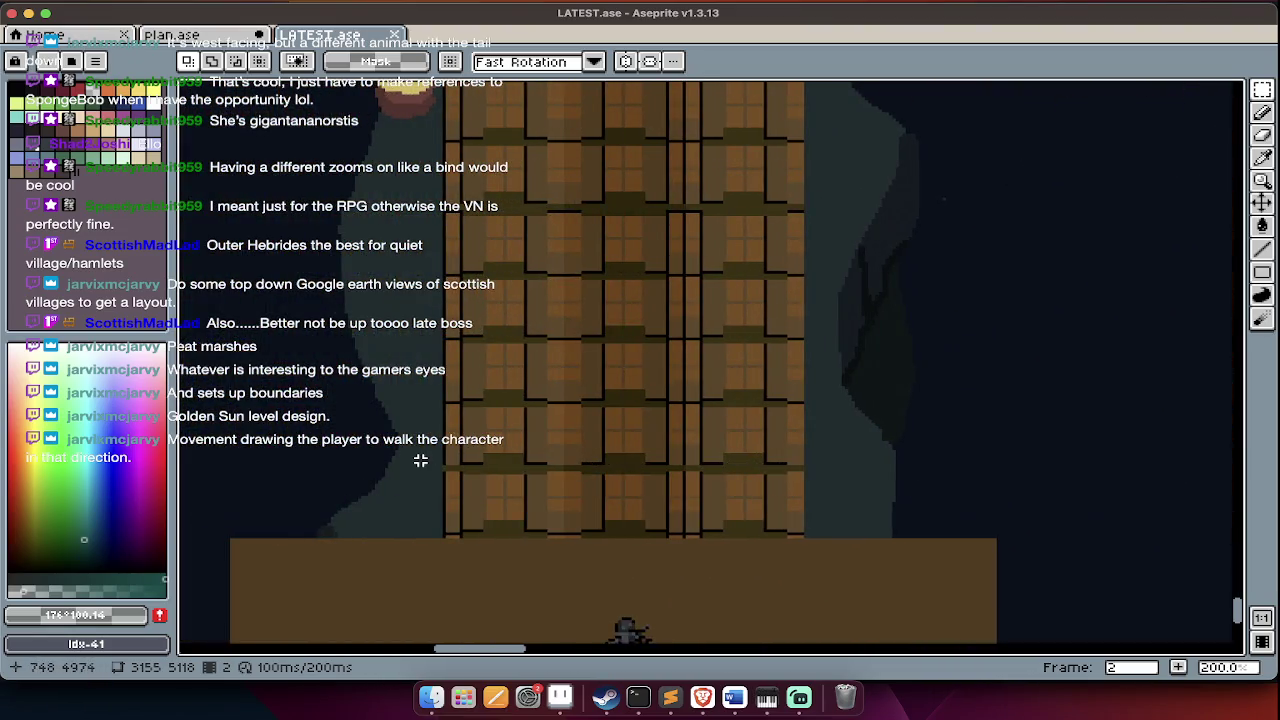
scroll(420, 460, "up", 2)
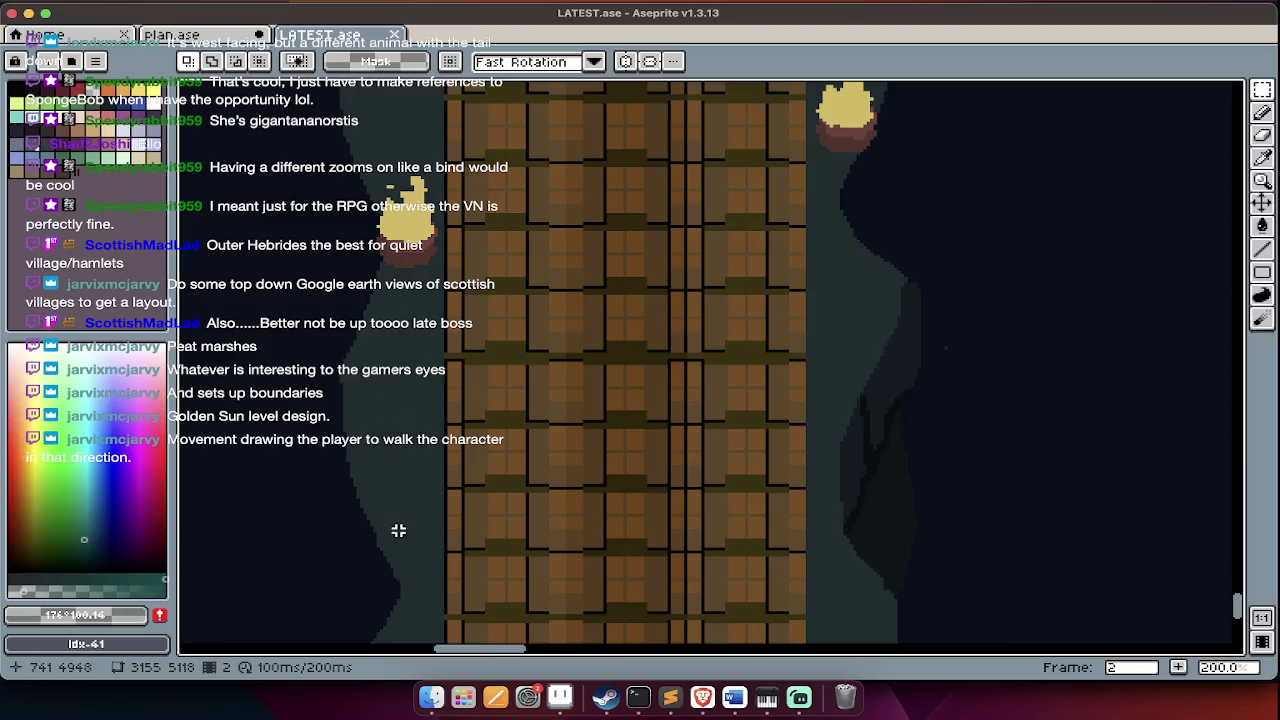
scroll(557, 343, "down", 2)
scroll(882, 319, "up", 3)
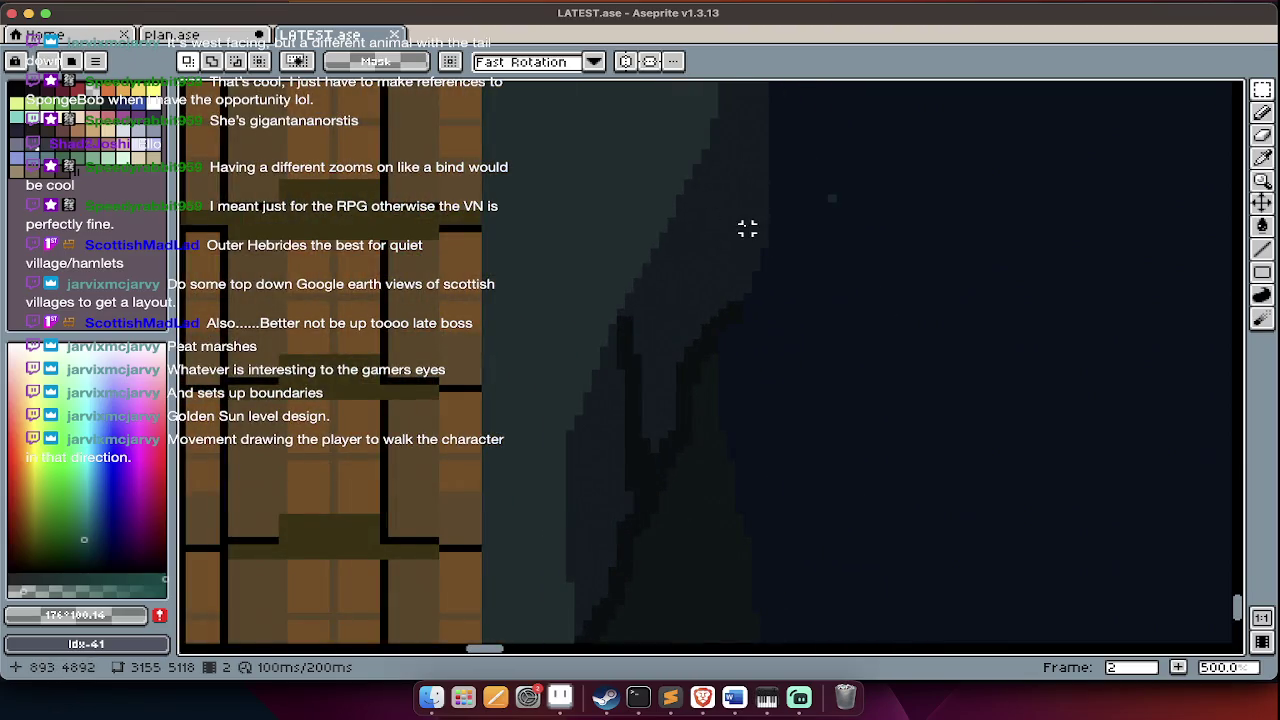
scroll(747, 229, "down", 3)
scroll(744, 231, "up", 5)
scroll(744, 266, "down", 1)
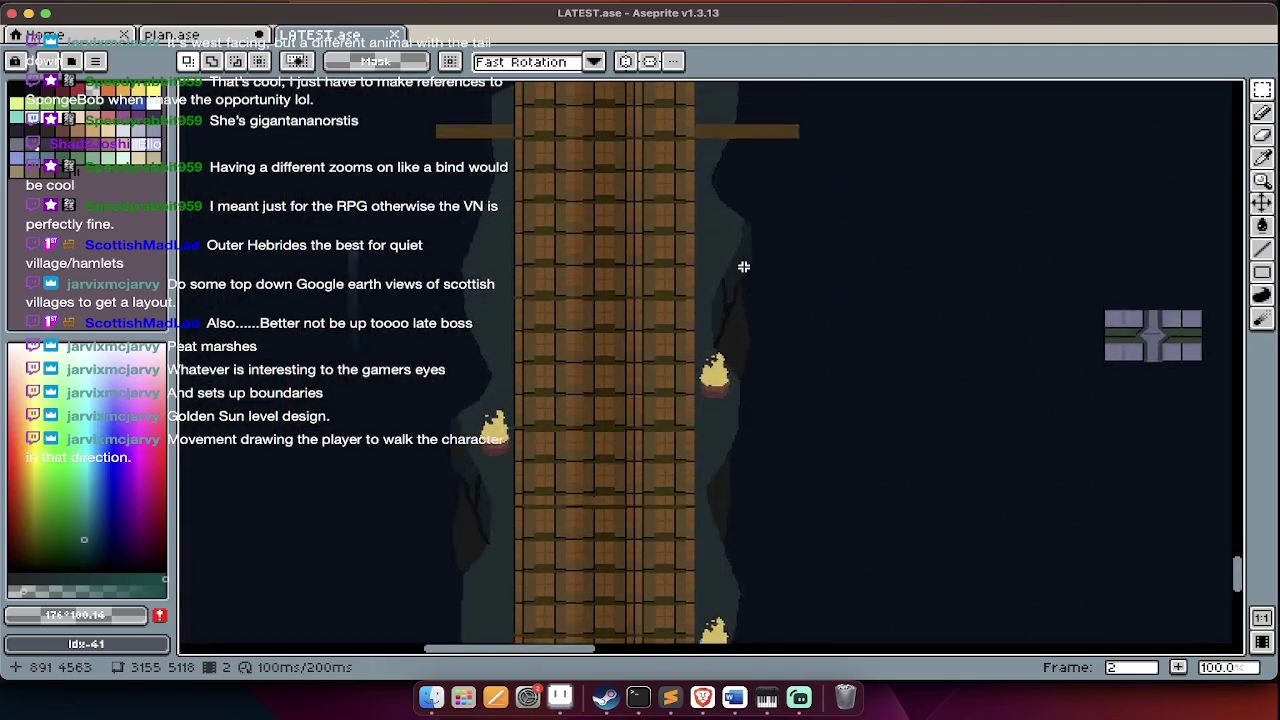
scroll(744, 266, "up", 3)
scroll(744, 266, "up", 3)
scroll(744, 266, "up", 3)
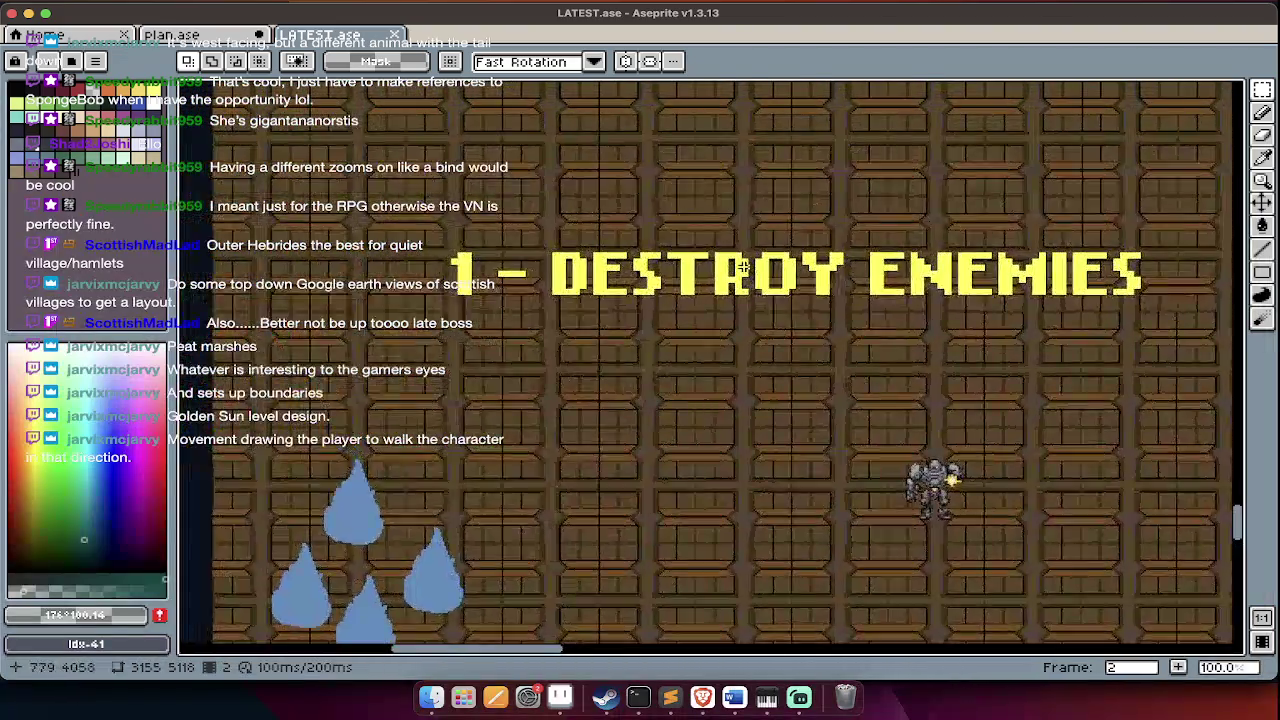
scroll(744, 266, "up", 3)
scroll(744, 266, "up", 3)
scroll(744, 266, "down", 3)
scroll(744, 266, "down", 3)
scroll(744, 266, "down", 3)
scroll(744, 266, "up", 3)
scroll(744, 266, "up", 3)
scroll(744, 266, "up", 3)
scroll(744, 266, "up", 3)
scroll(744, 266, "up", 2)
scroll(834, 243, "up", 1)
scroll(836, 243, "up", 3)
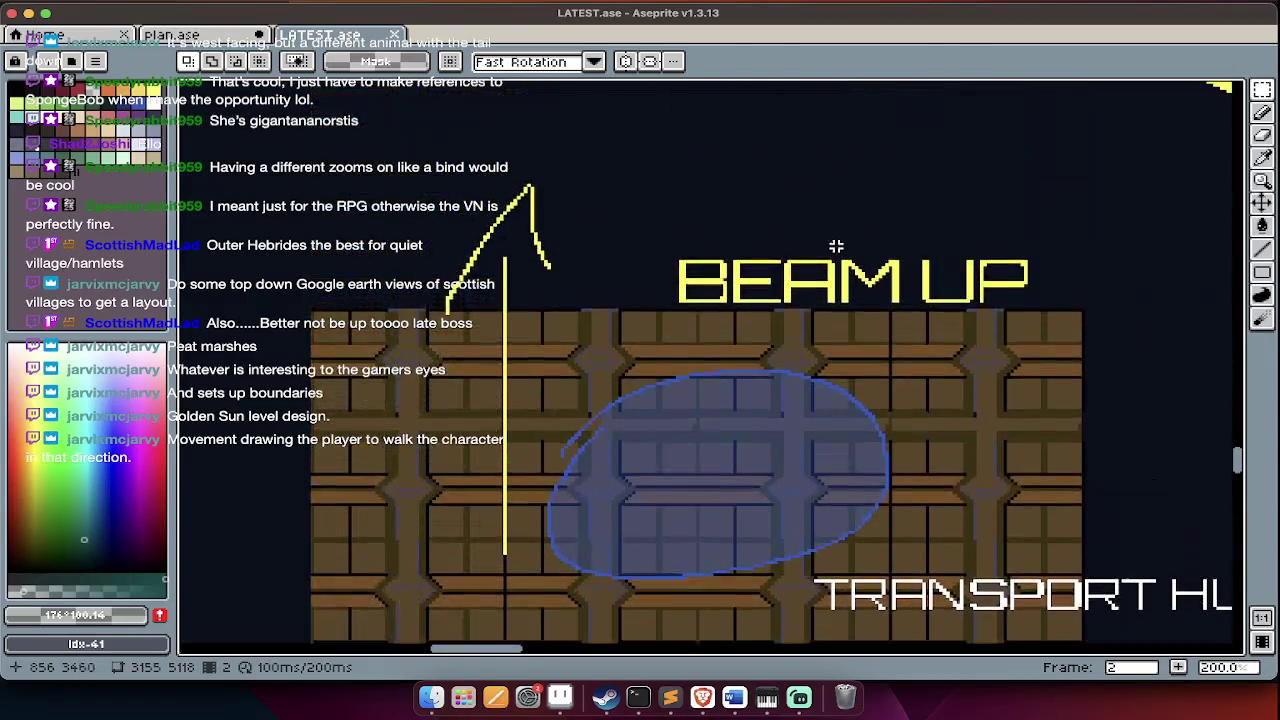
scroll(836, 248, "up", 3)
scroll(836, 248, "up", 1)
scroll(836, 248, "down", 3)
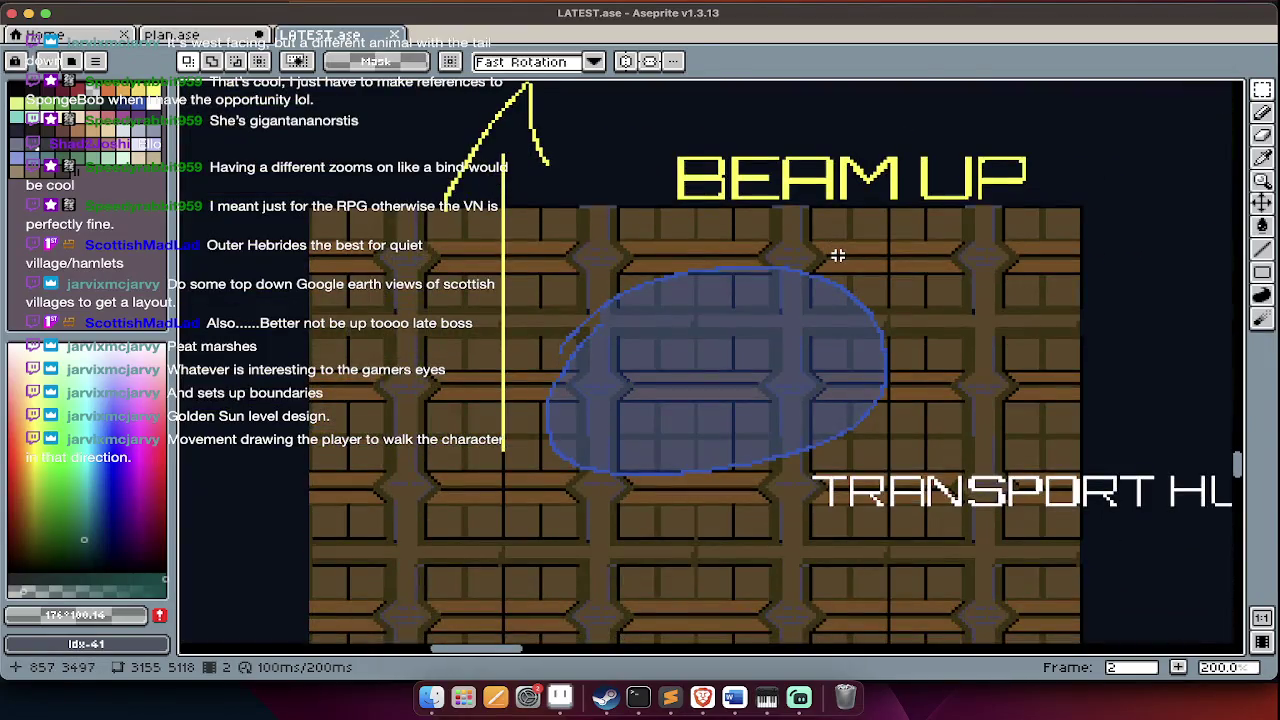
scroll(837, 257, "up", 1)
scroll(837, 257, "up", 1)
scroll(837, 262, "up", 2)
scroll(837, 270, "up", 2)
scroll(837, 282, "up", 3)
scroll(837, 284, "up", 3)
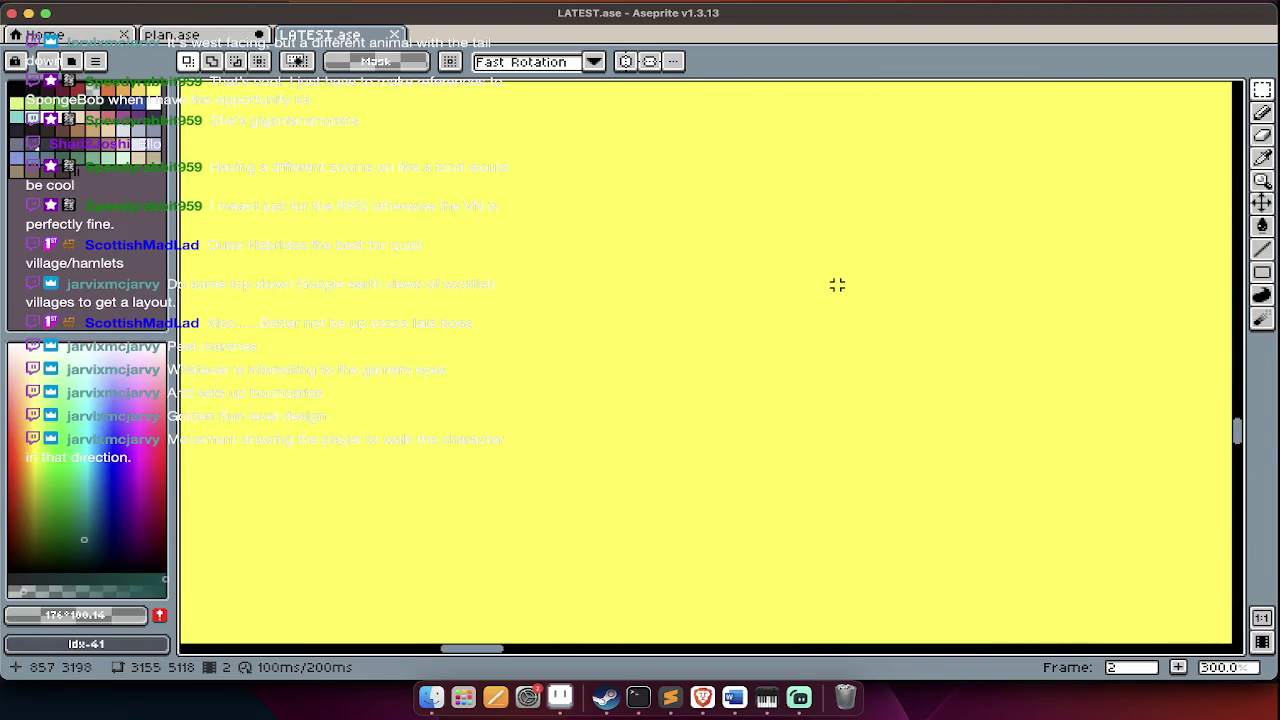
scroll(837, 288, "up", 2)
scroll(837, 288, "up", 3)
scroll(837, 288, "down", 2)
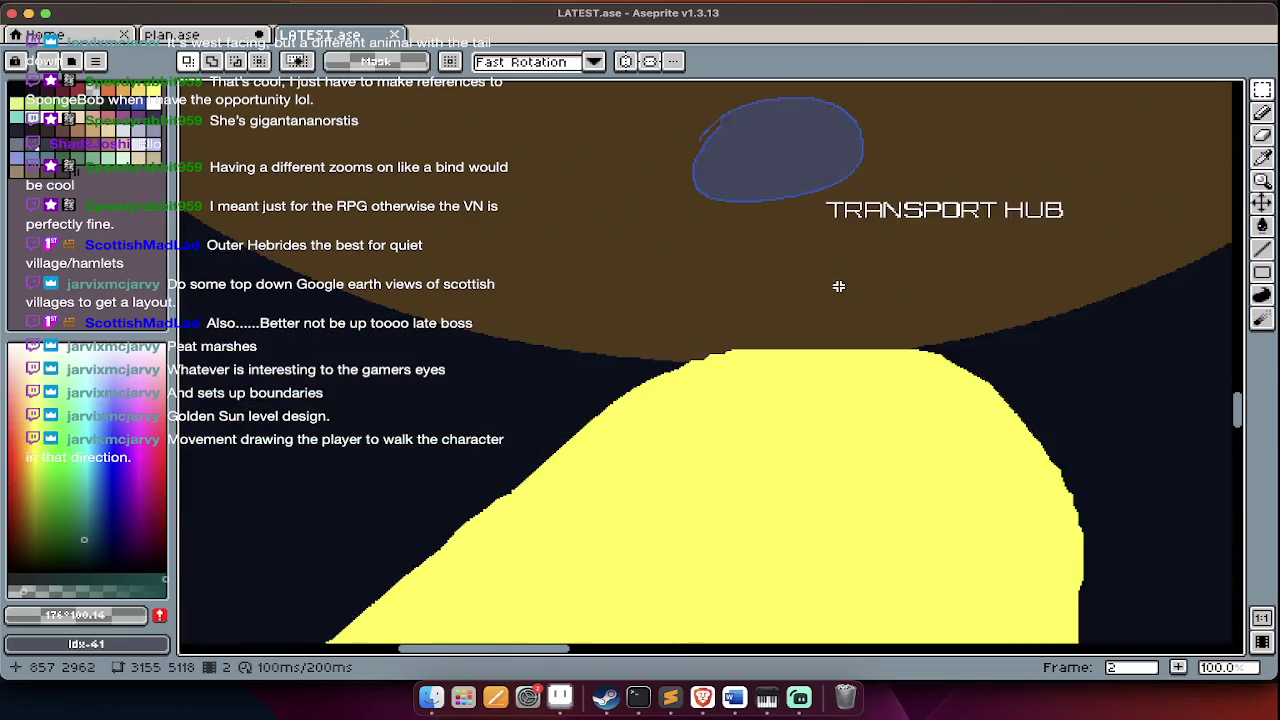
scroll(839, 287, "down", 2)
scroll(839, 287, "down", 3)
scroll(839, 288, "down", 2)
scroll(838, 289, "up", 3)
scroll(838, 291, "up", 3)
scroll(838, 291, "down", 1)
key("Tab")
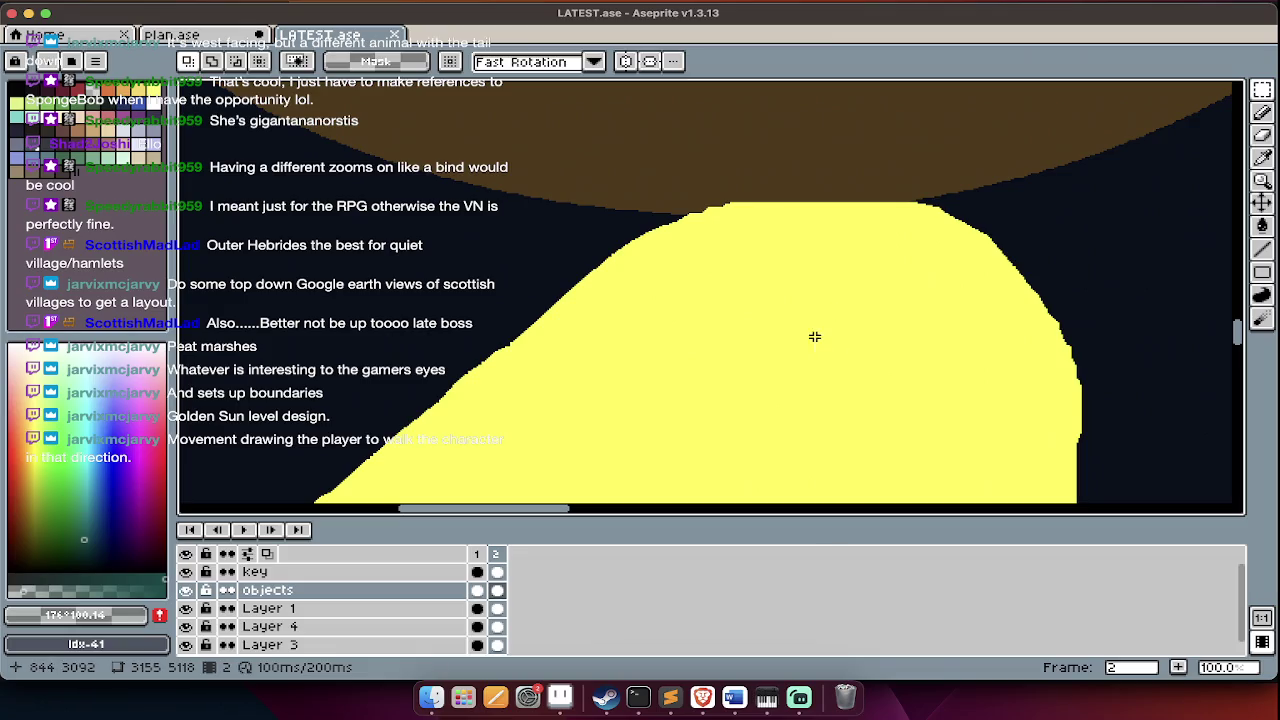
- Switch to the web browser and load youtube.com
key("super+Tab")
type("youtube.com")
key("Return")
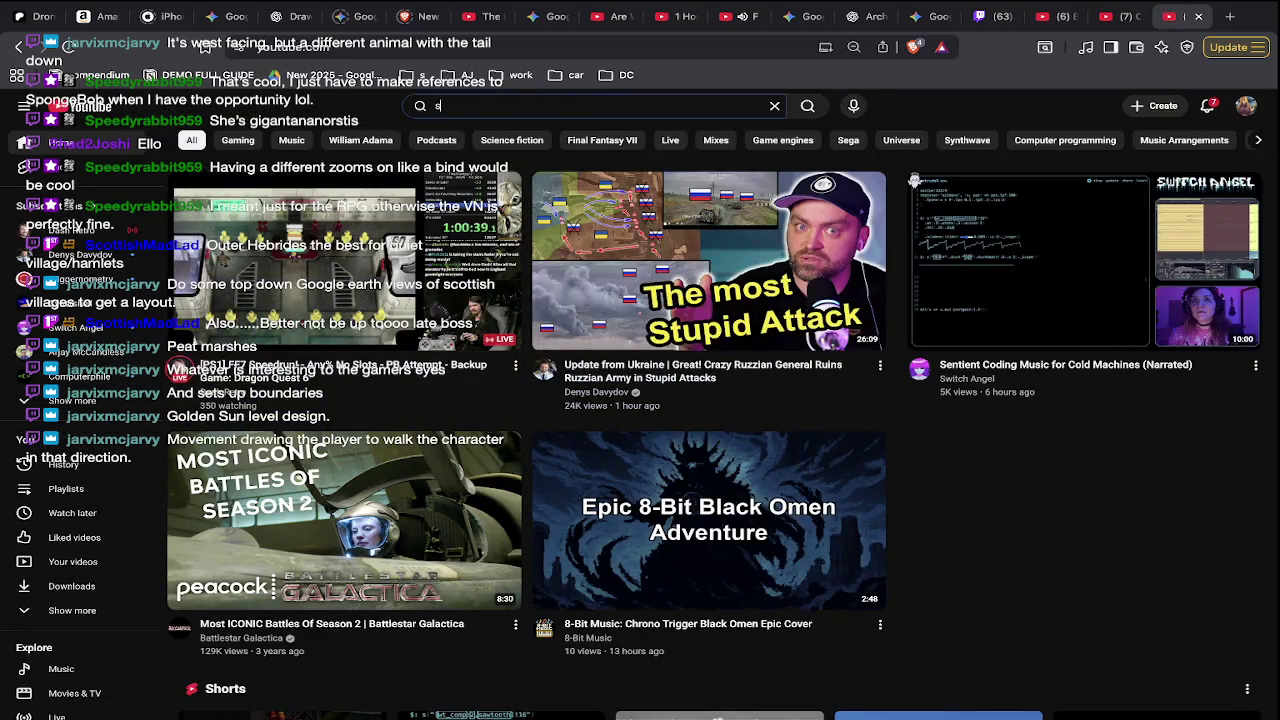
- Search YouTube for 'sonic 3d' and open the Saturn Longplay of Sonic 3D Blast
type("onci")
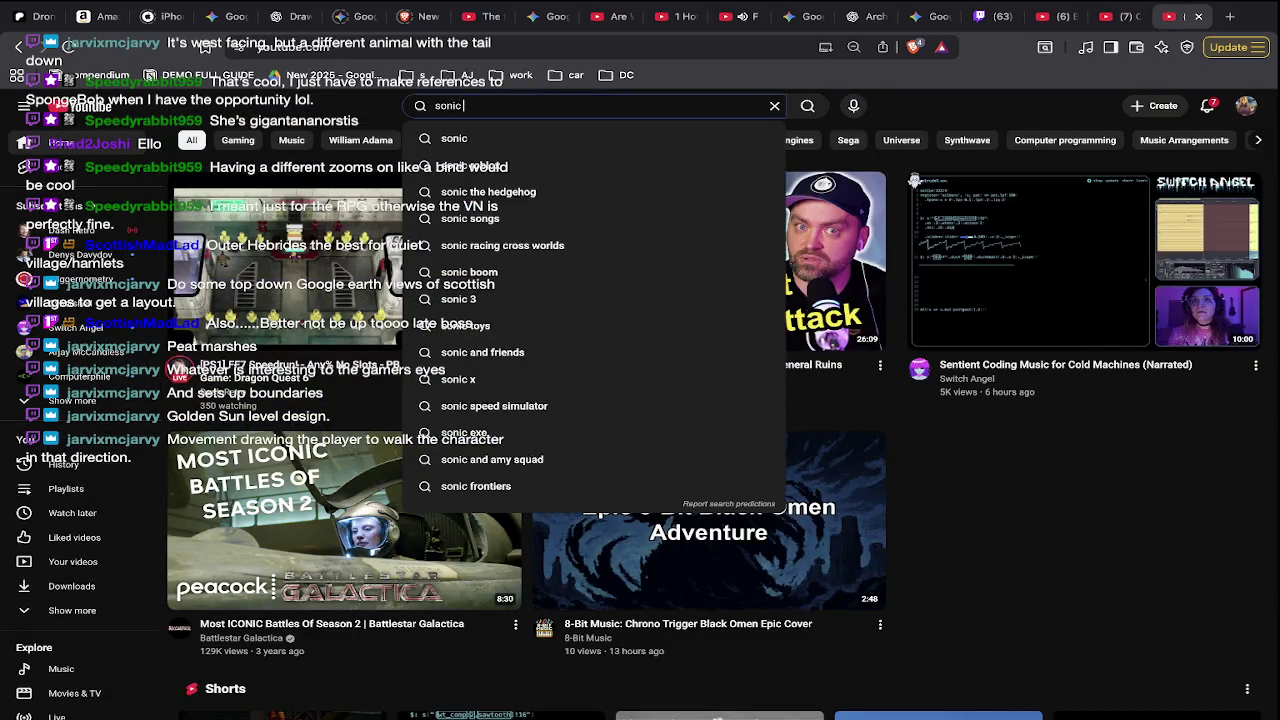
type("d")
key("Return")
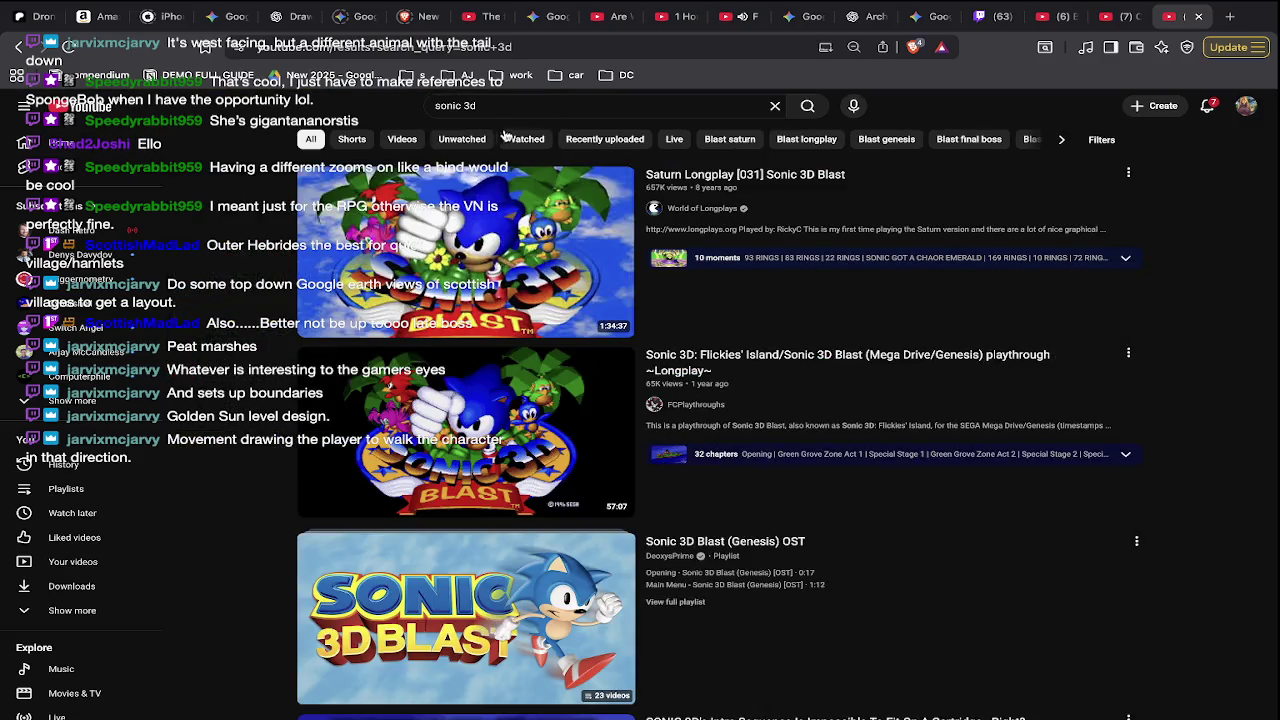
left_click(521, 257)
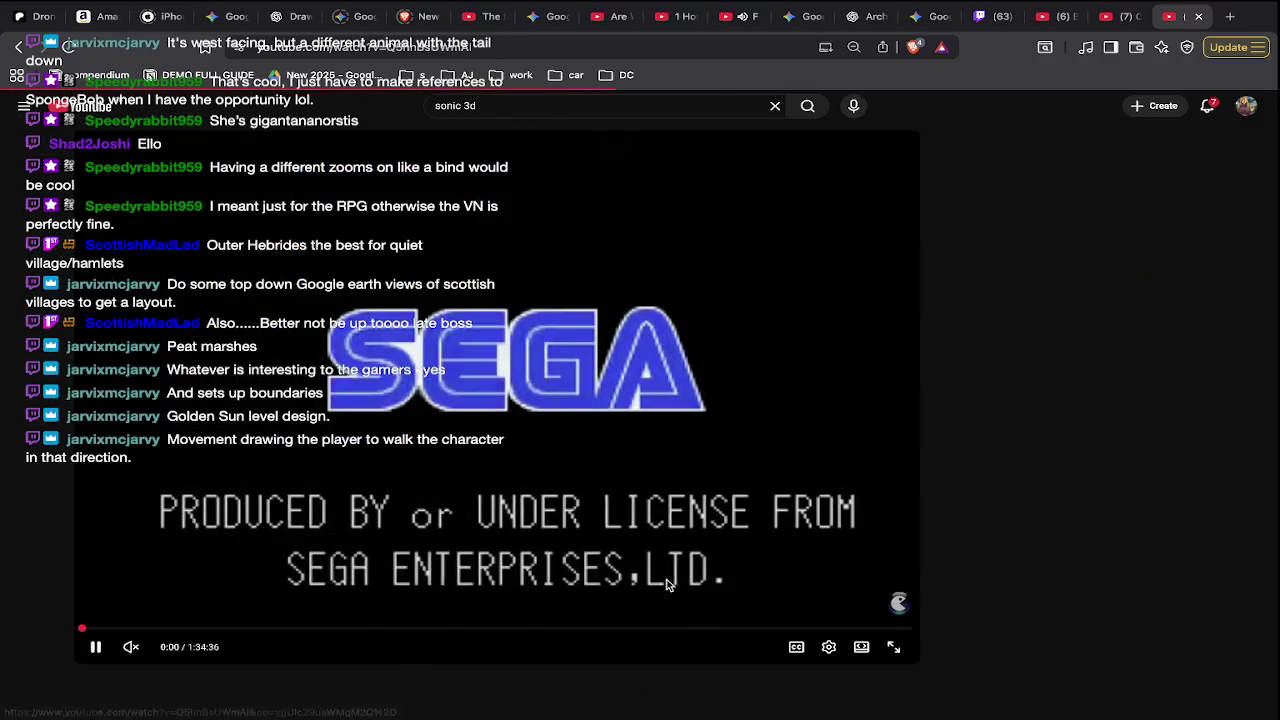
- Skip the longplay ahead to about 1:22 and pause it
left_click_drag(697, 634, 808, 630)
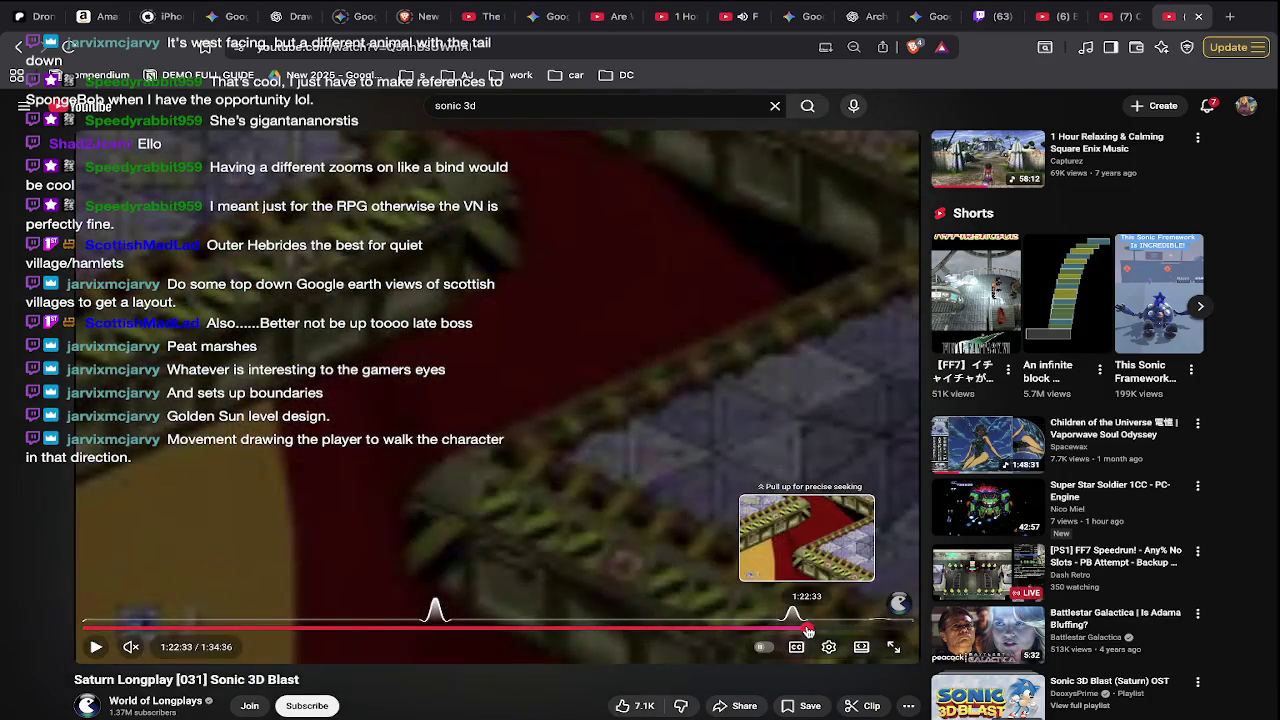
left_click_drag(808, 630, 807, 630)
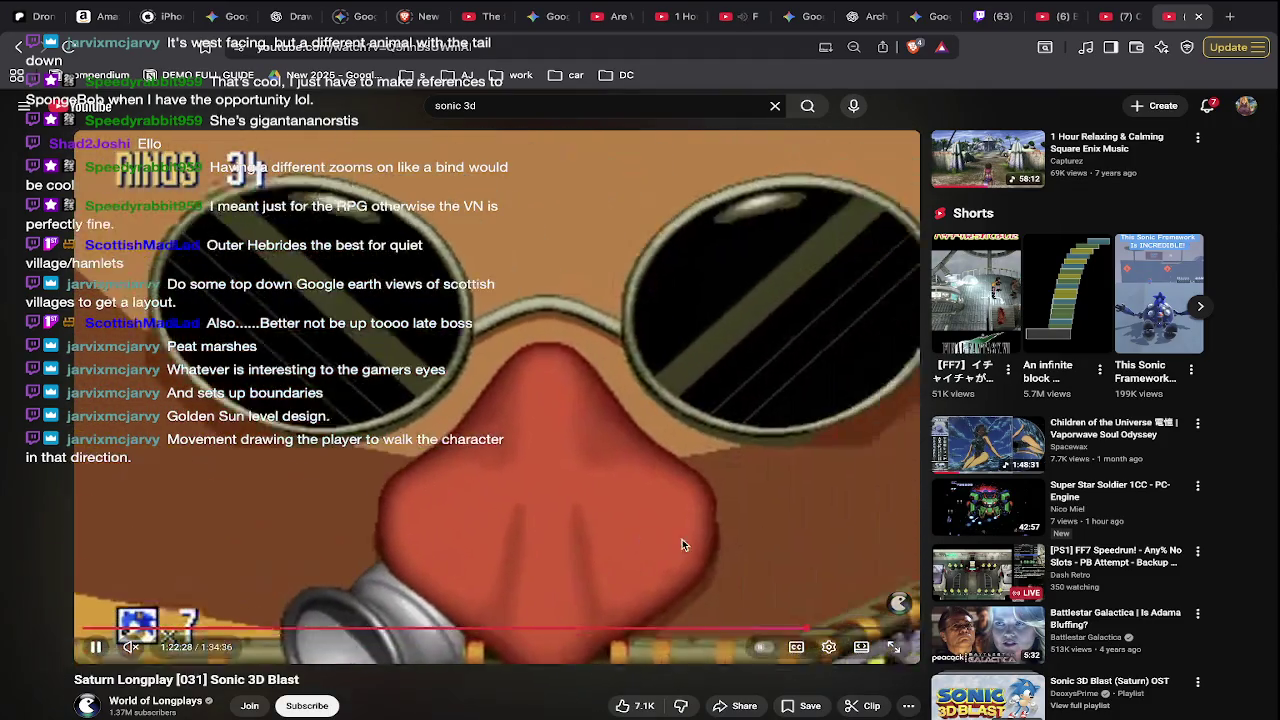
left_click(695, 612)
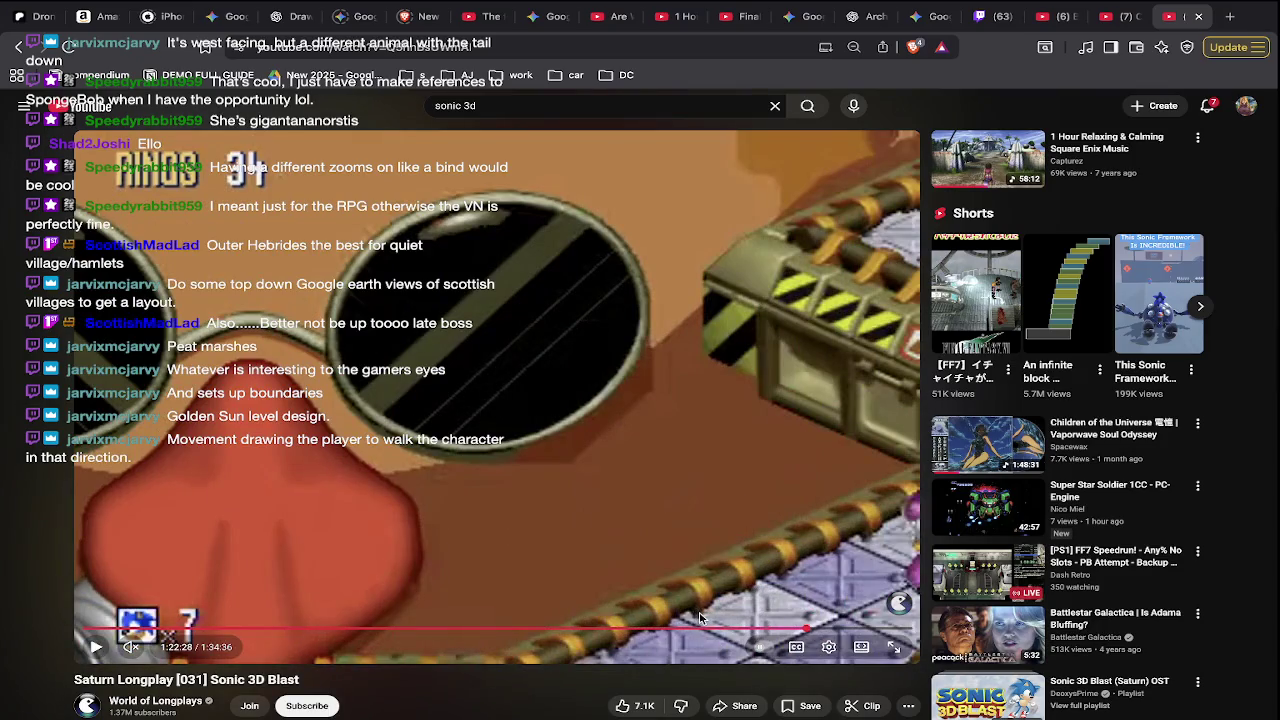
- Rewind, pause and resume the video to study its levels, then jump back to an earlier level
key("Left")
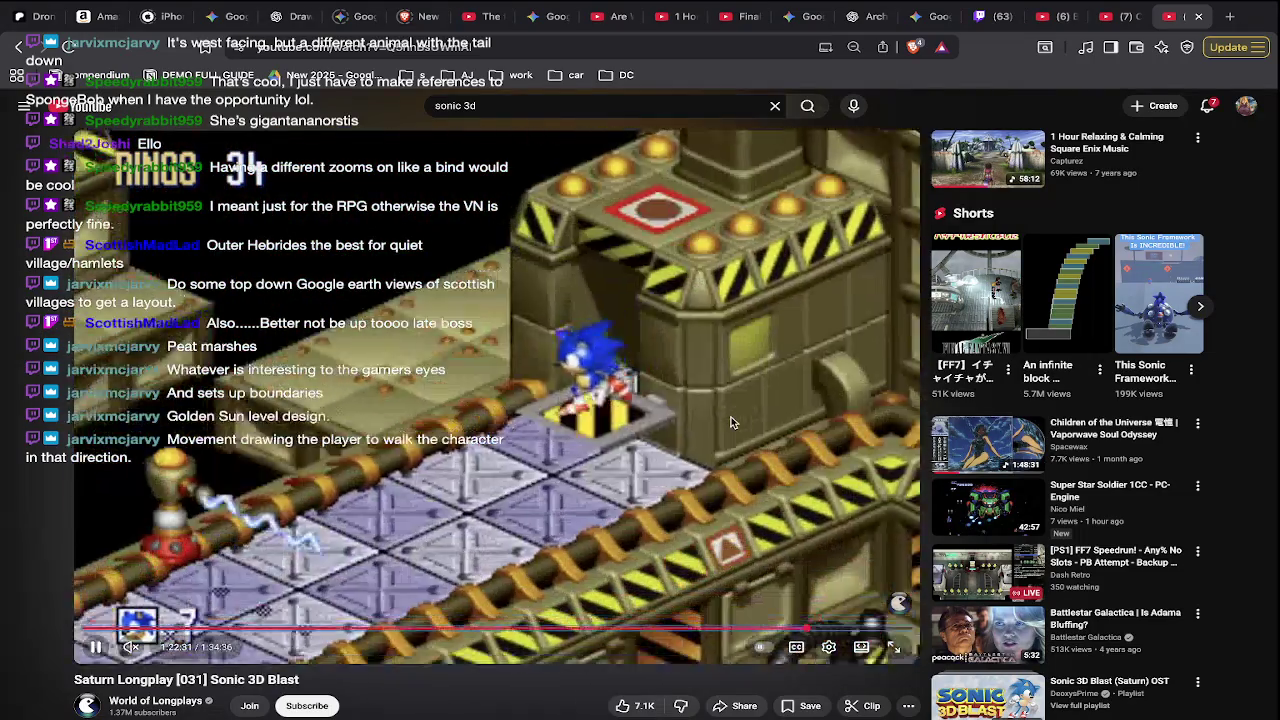
key("Left")
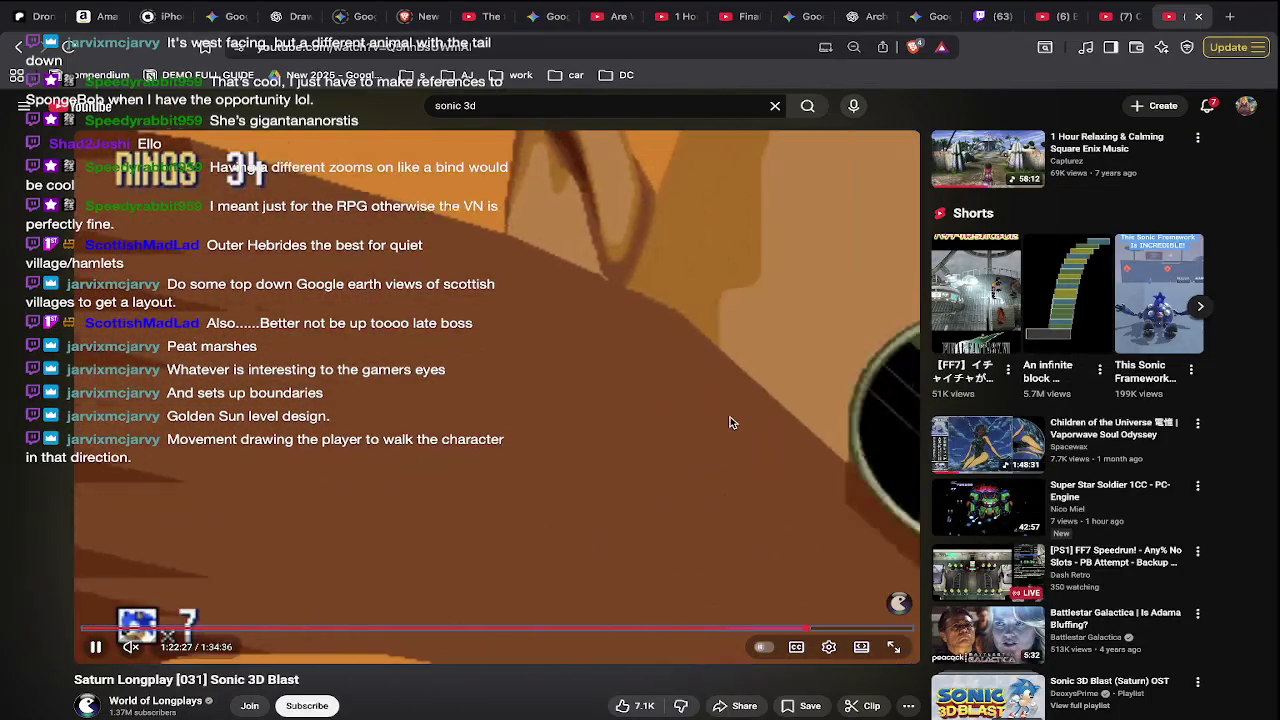
key("space")
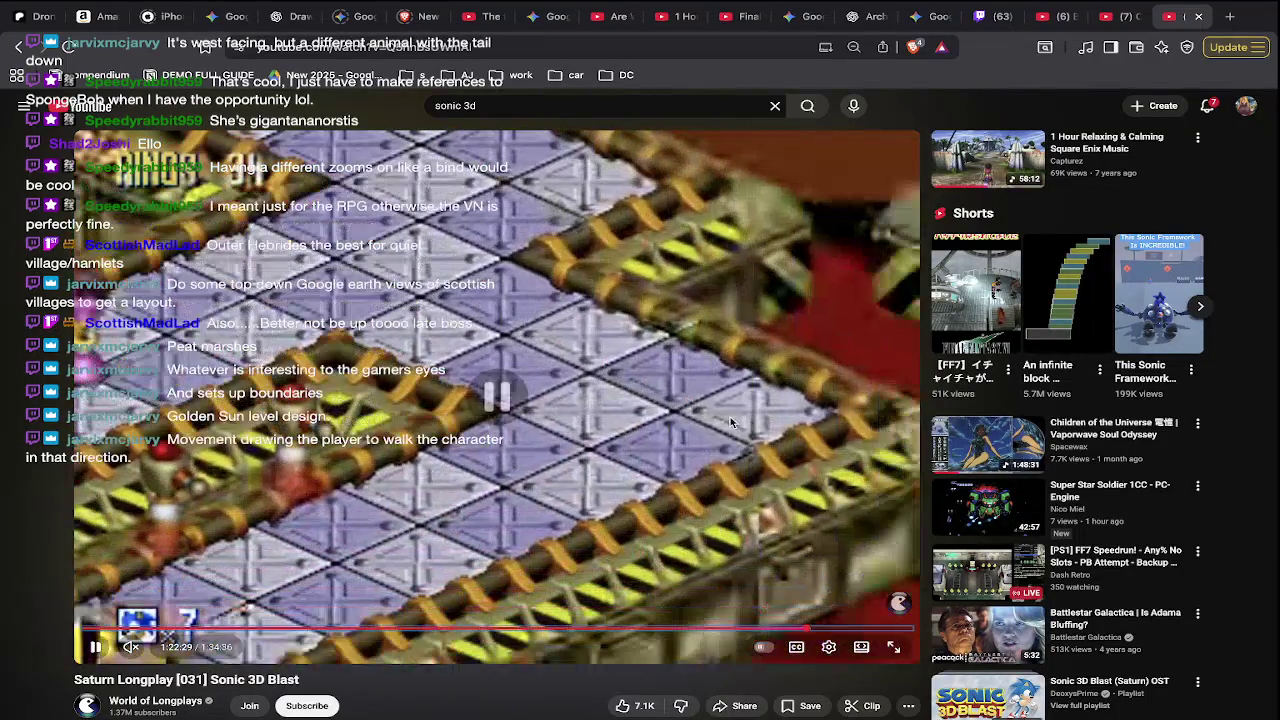
key("space")
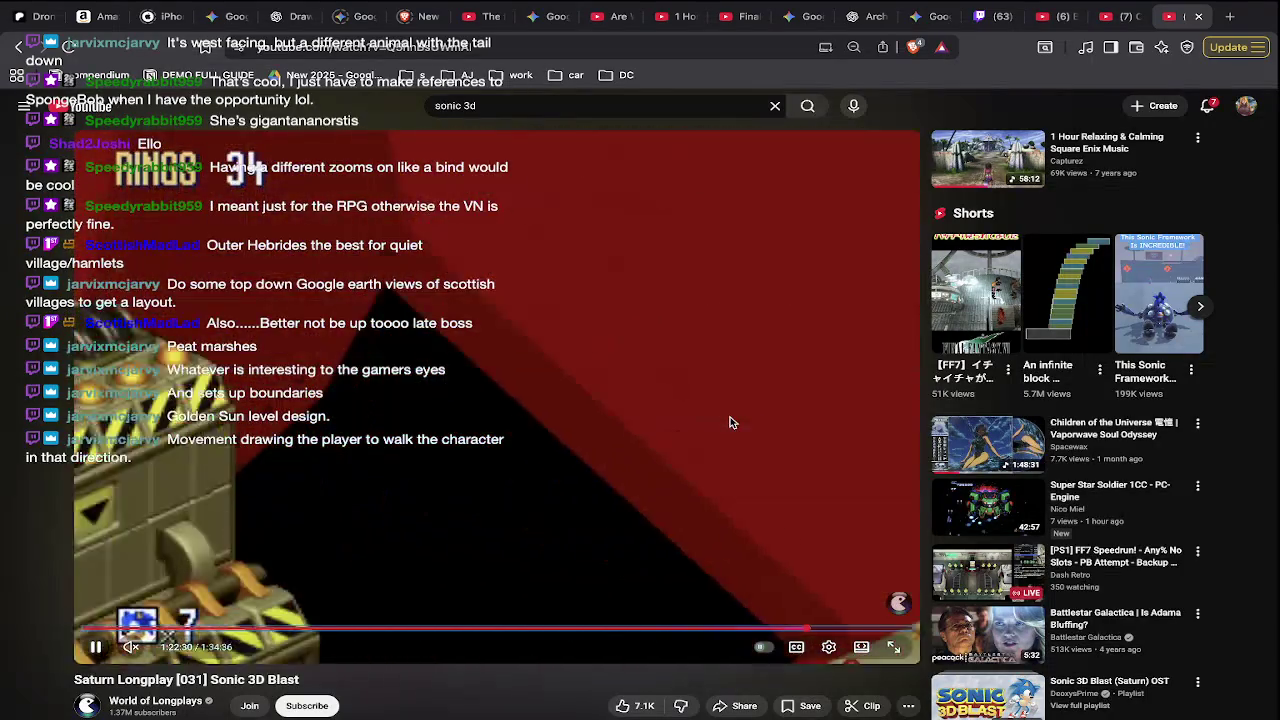
key("Left")
key("Left")
key("Left")
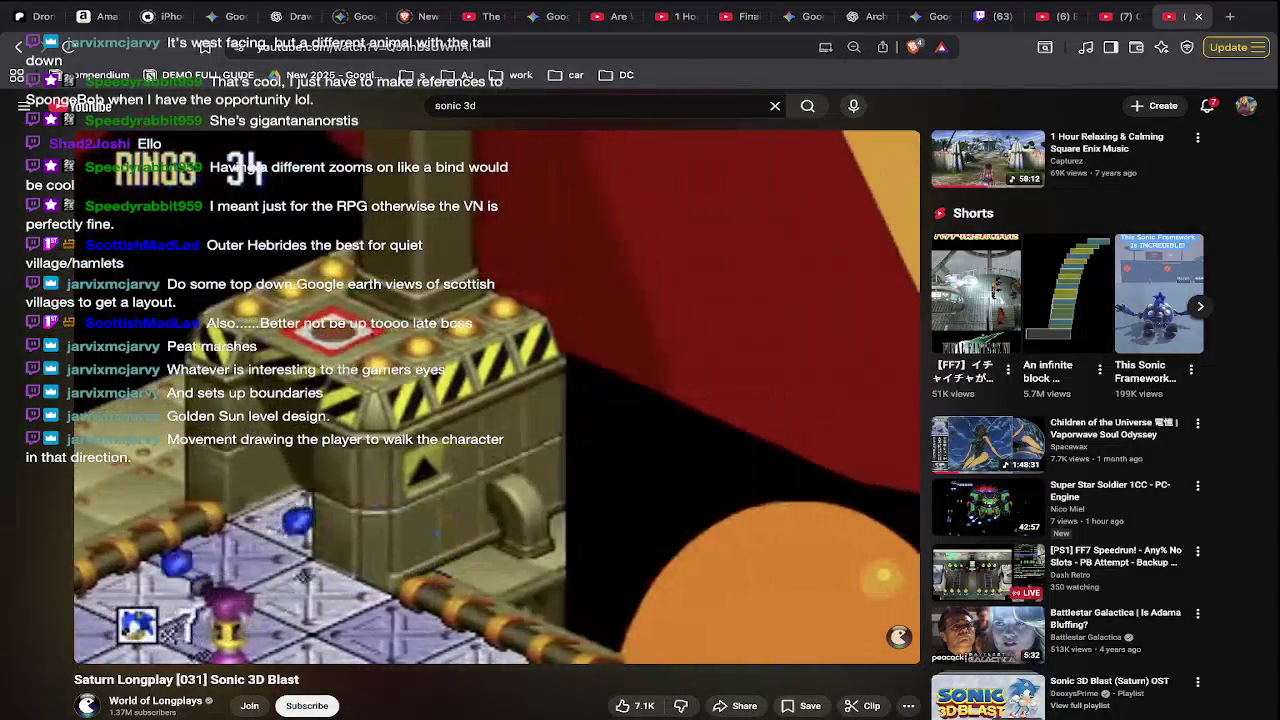
left_click(463, 530)
left_click(548, 588)
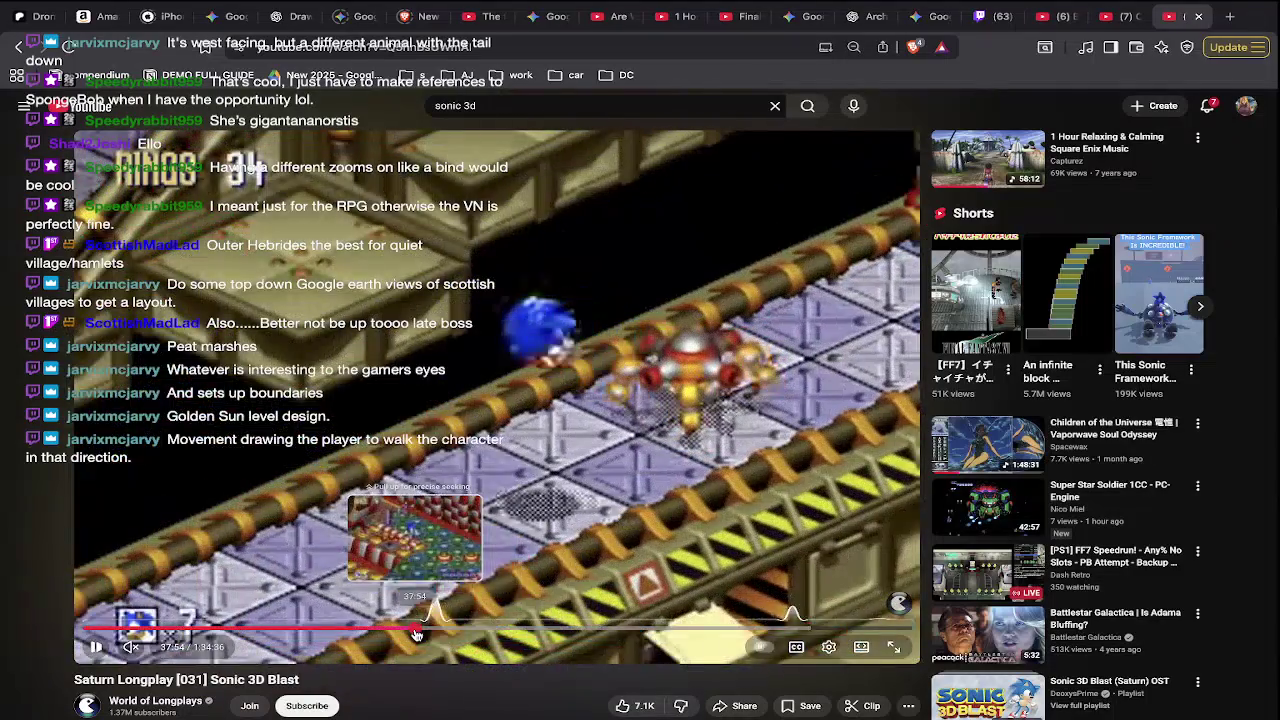
left_click(493, 630)
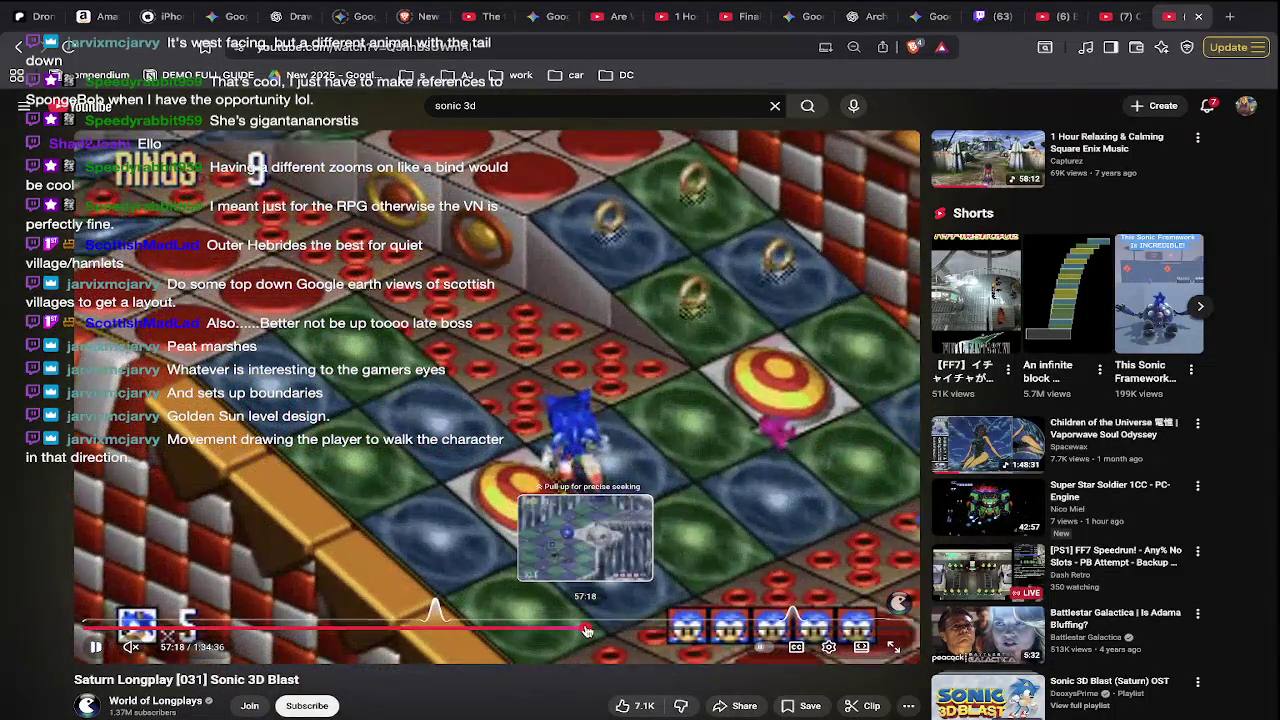
- Seek back to the snow and night scenes, then forward through 20:21, 32:18, 36:59 and 42:50
left_click_drag(493, 630, 347, 630)
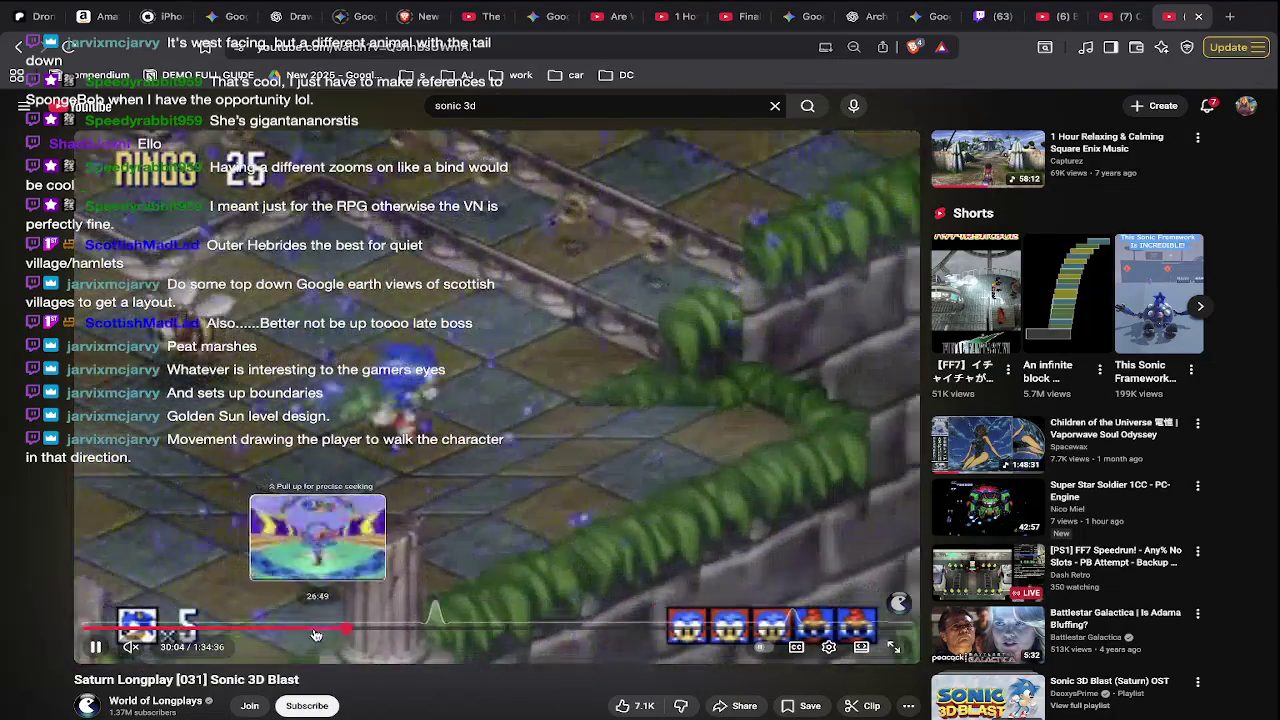
left_click_drag(347, 630, 198, 637)
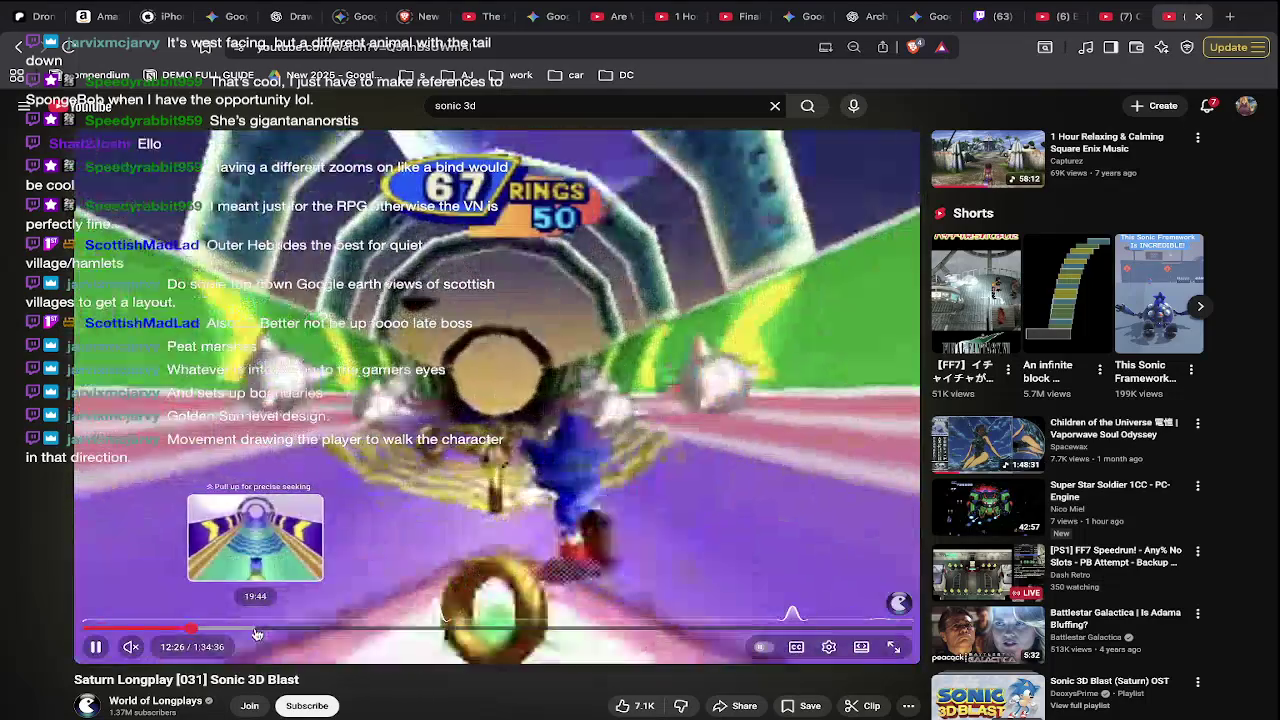
left_click_drag(198, 637, 333, 634)
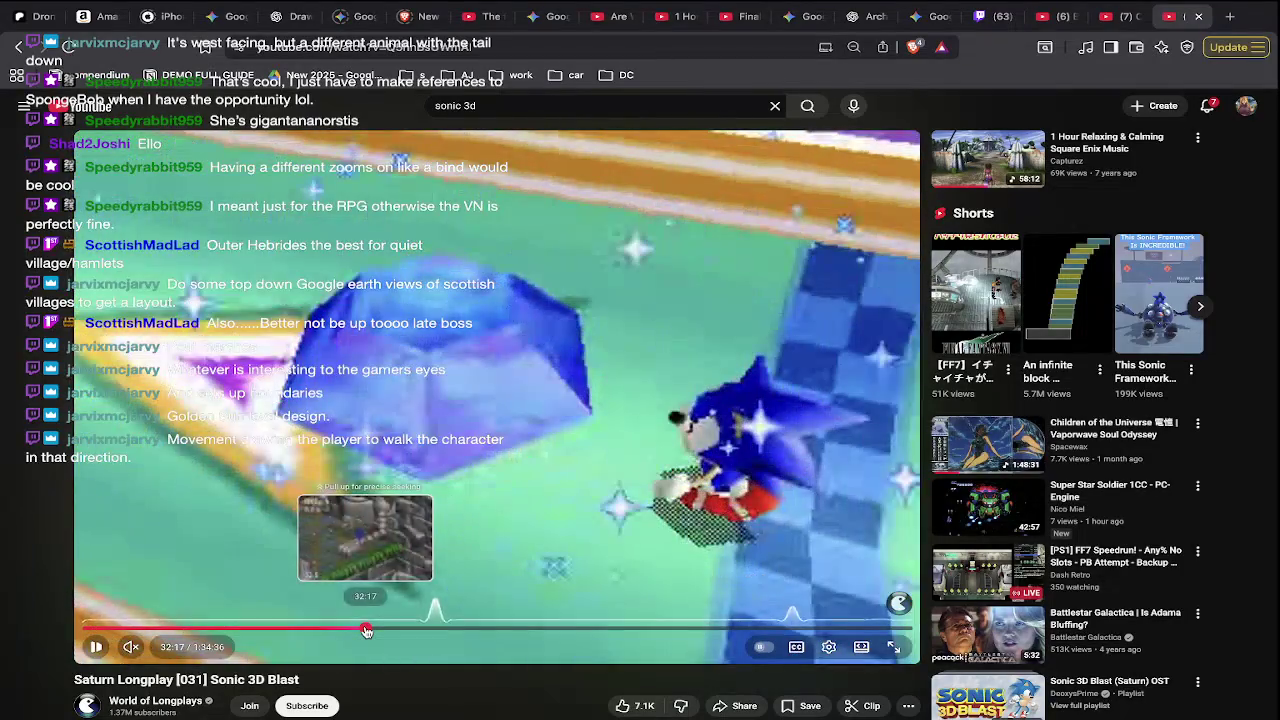
left_click_drag(365, 630, 395, 628)
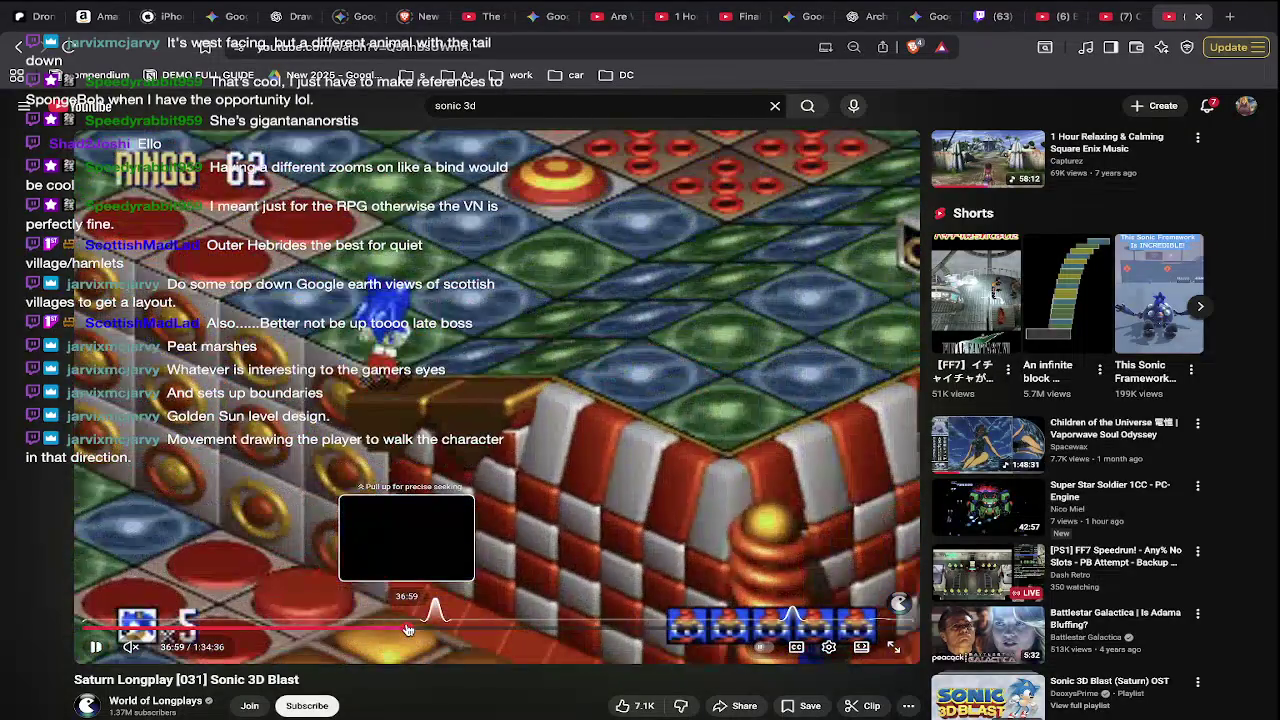
left_click_drag(395, 628, 407, 628)
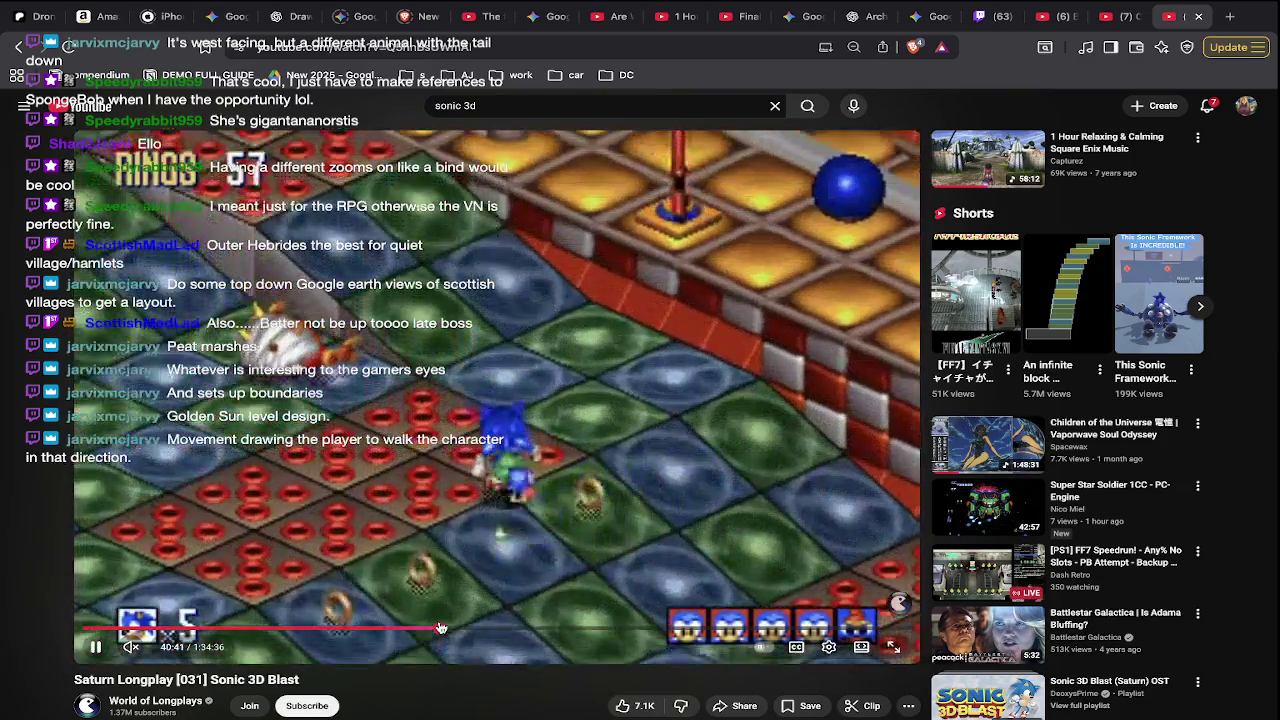
left_click_drag(440, 628, 472, 628)
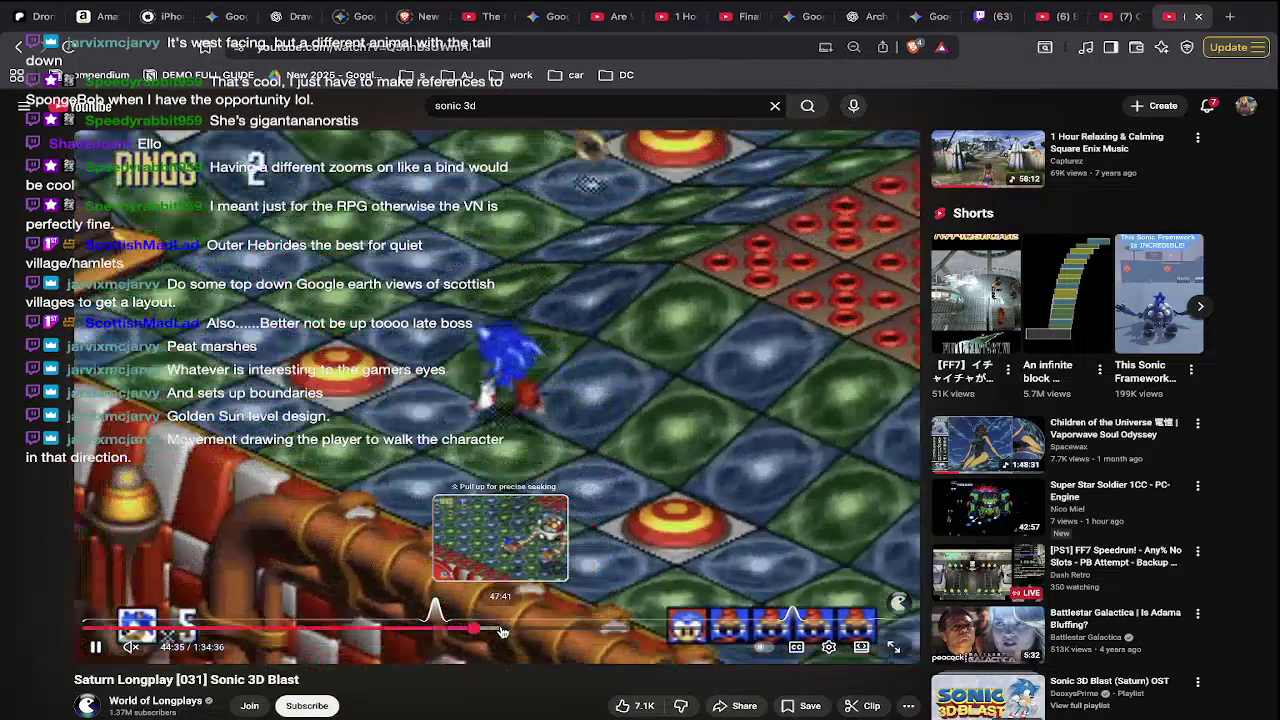
- Jump to about 47:41 and the snow level, toggle playback, and return to Aseprite
left_click(502, 631)
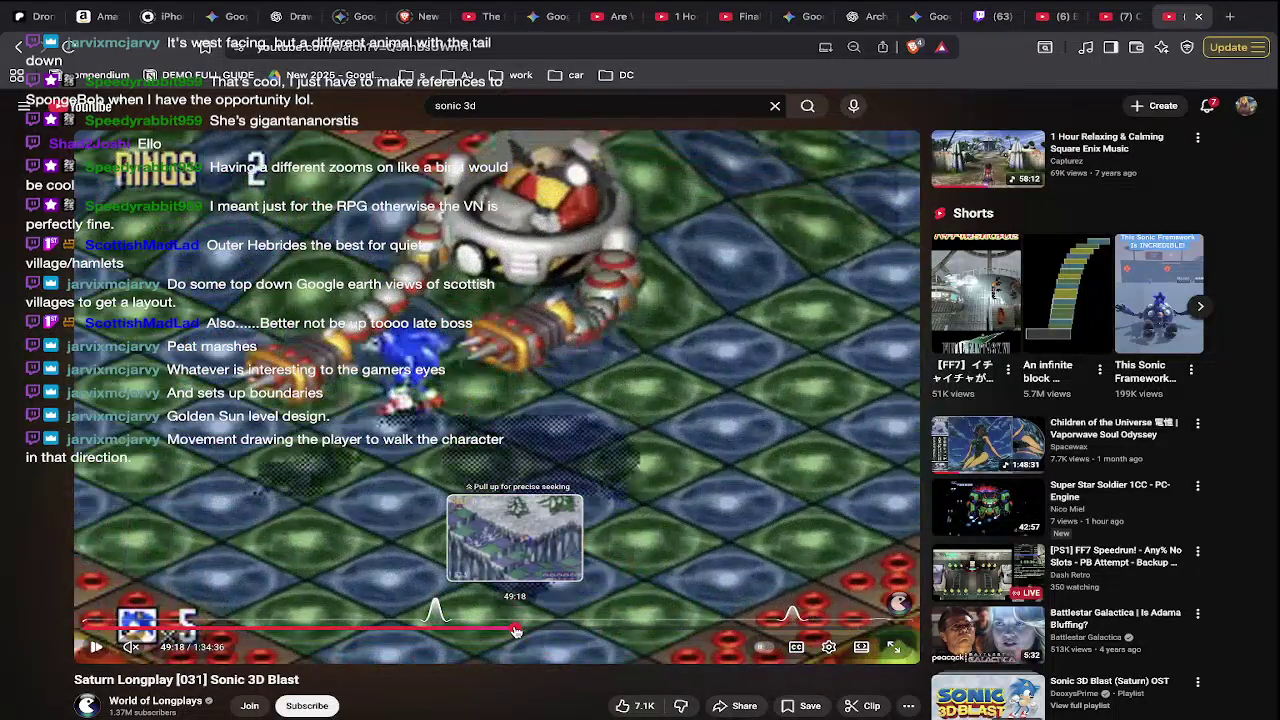
left_click(515, 631)
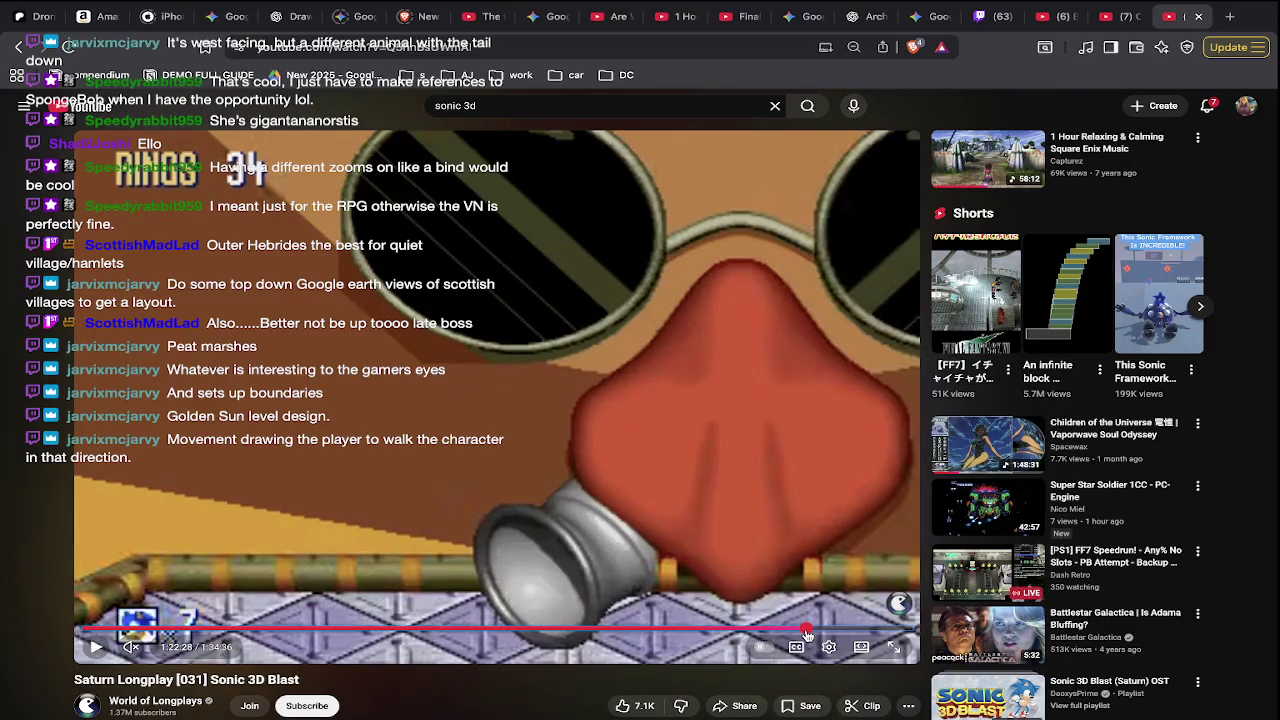
key("space")
key("space")
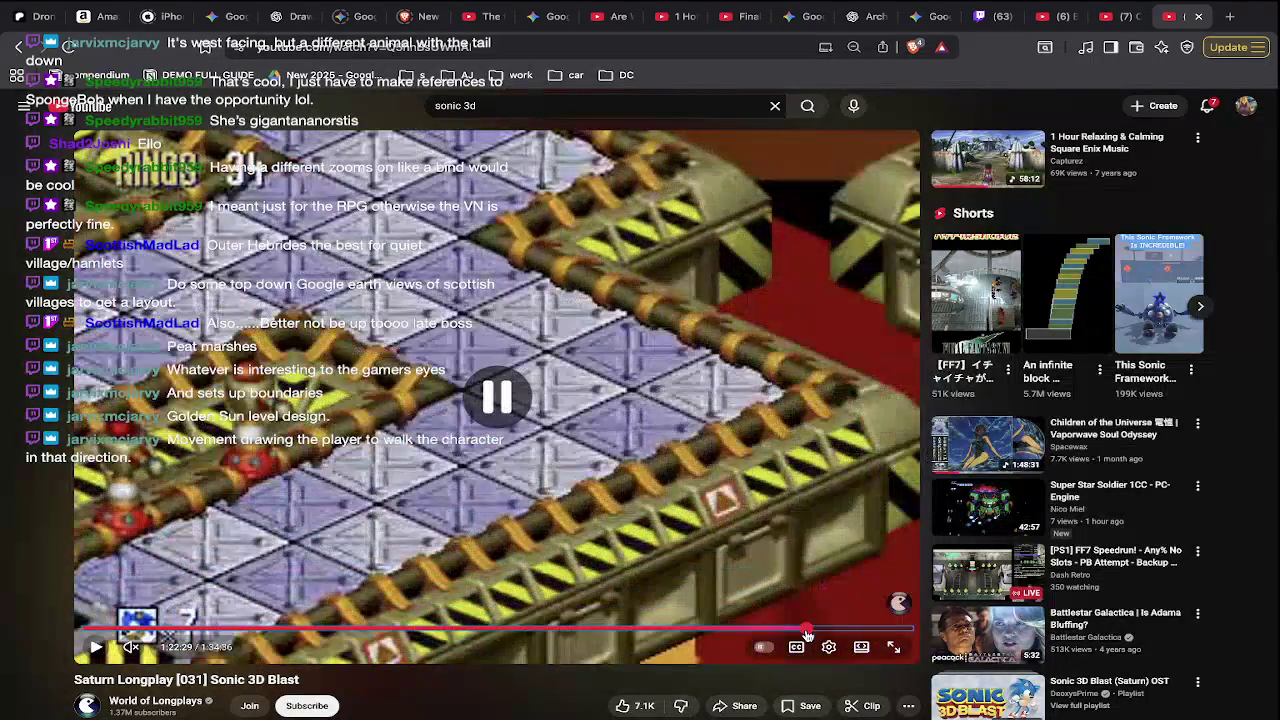
key("super+Tab")
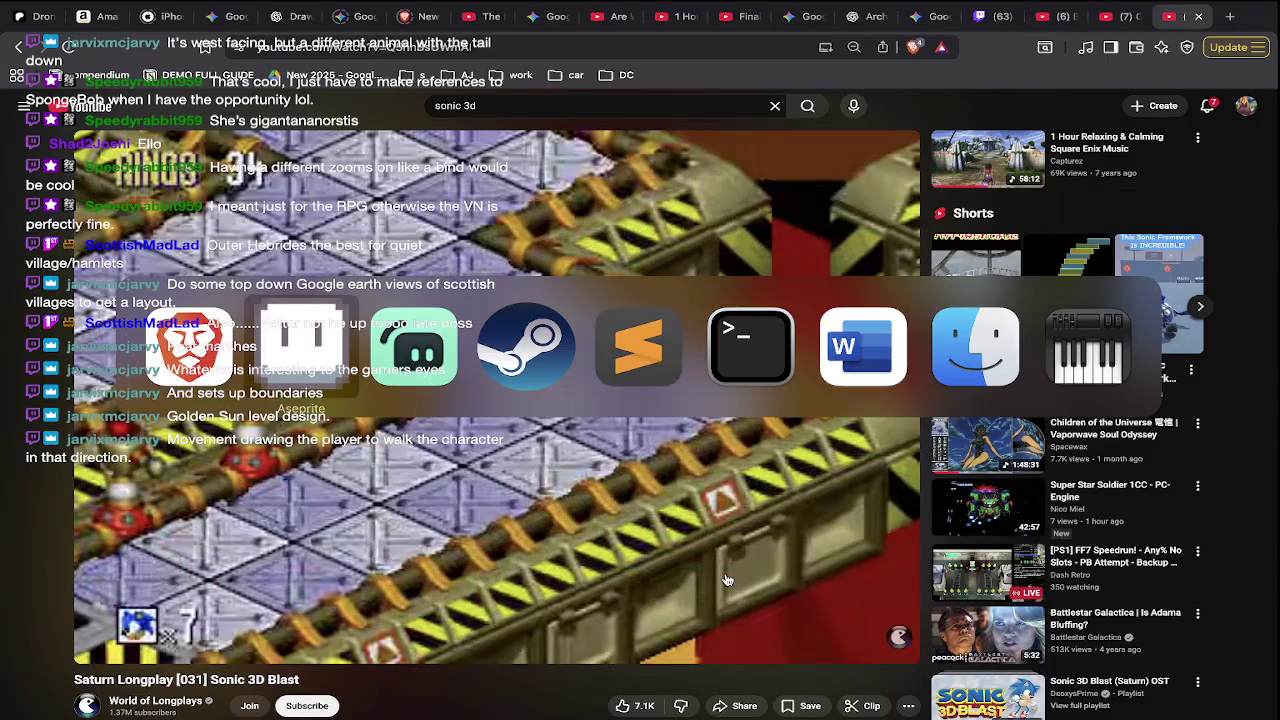
- Hide the timeline and scroll up and down over the LATEST.ase level map
scroll(681, 330, "down", 5)
scroll(681, 330, "down", 5)
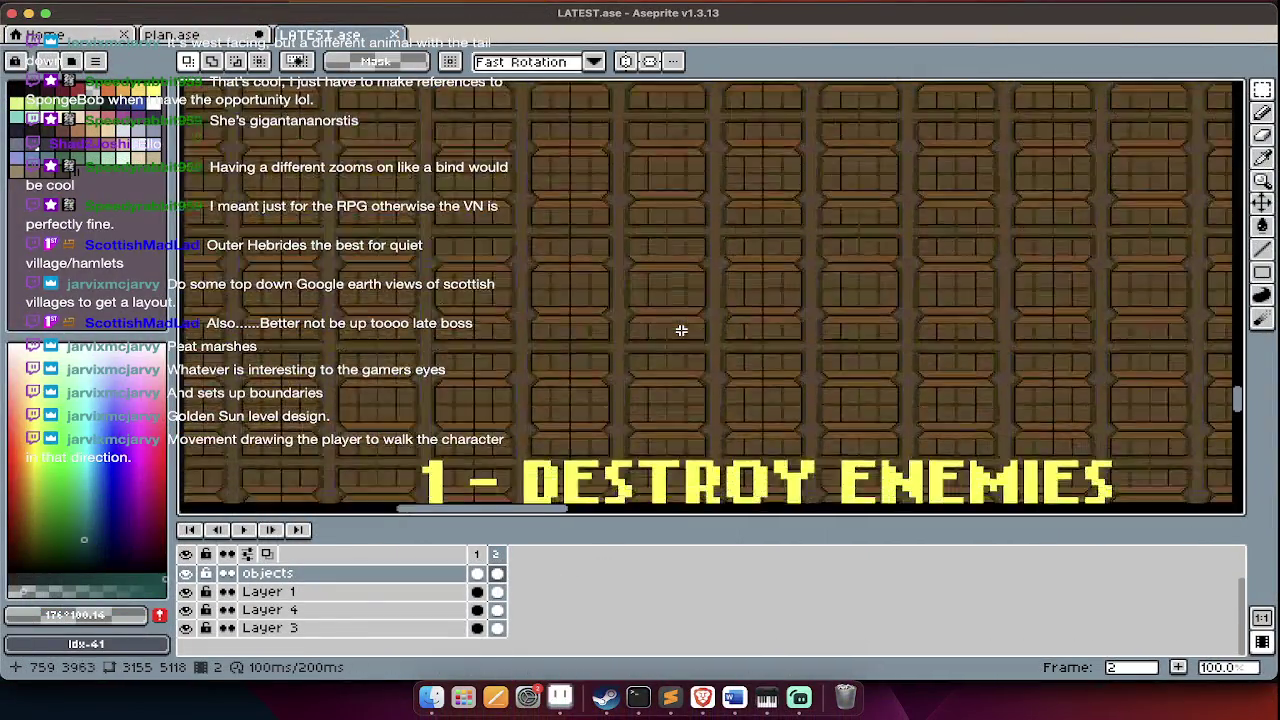
scroll(681, 330, "down", 5)
scroll(681, 330, "down", 5)
key("Tab")
scroll(681, 330, "down", 5)
scroll(681, 330, "down", 5)
scroll(681, 330, "down", 5)
scroll(639, 297, "up", 3)
scroll(639, 297, "up", 3)
scroll(639, 297, "up", 3)
scroll(639, 297, "up", 3)
scroll(631, 317, "up", 3)
- Finish panning around LATEST.ase, then close it to return to plan.ase
scroll(631, 317, "down", 4)
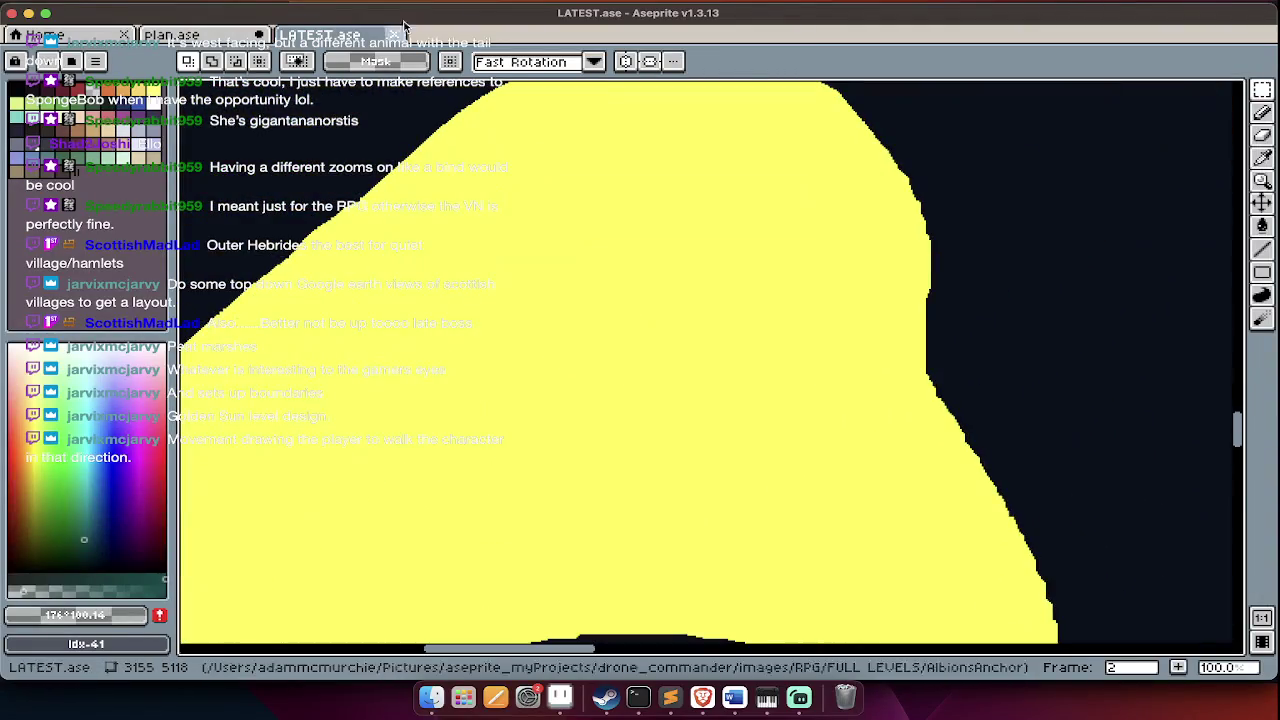
scroll(674, 470, "down", 3)
scroll(674, 474, "right", 5)
scroll(673, 478, "down", 4)
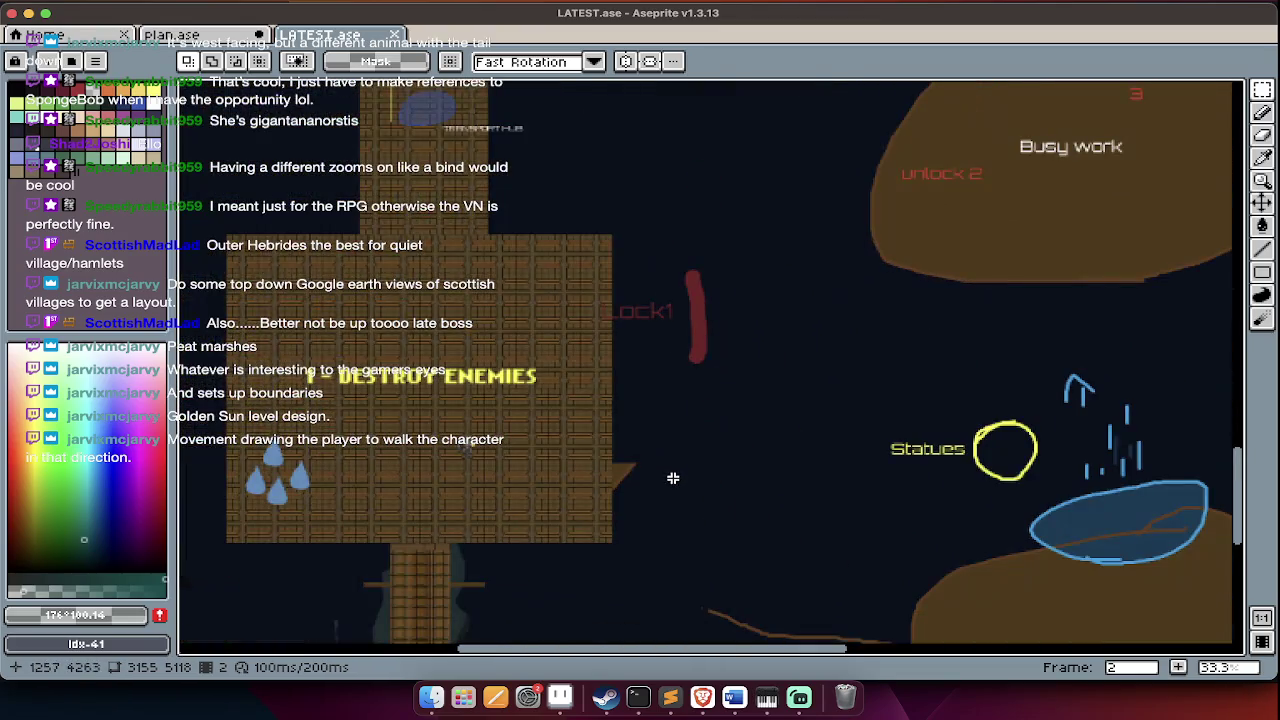
scroll(600, 414, "up", 2)
scroll(600, 414, "right", 5)
scroll(600, 414, "left", 3)
scroll(600, 414, "down", 2)
scroll(600, 414, "left", 3)
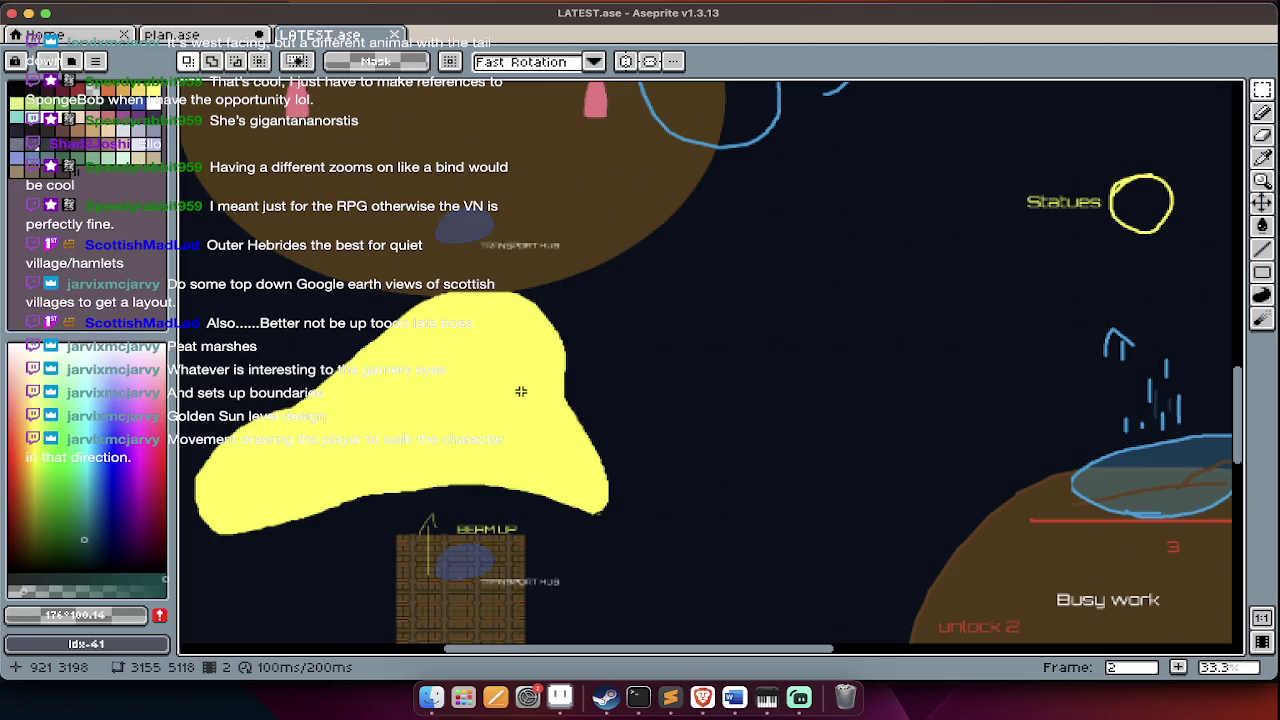
key("super+w")
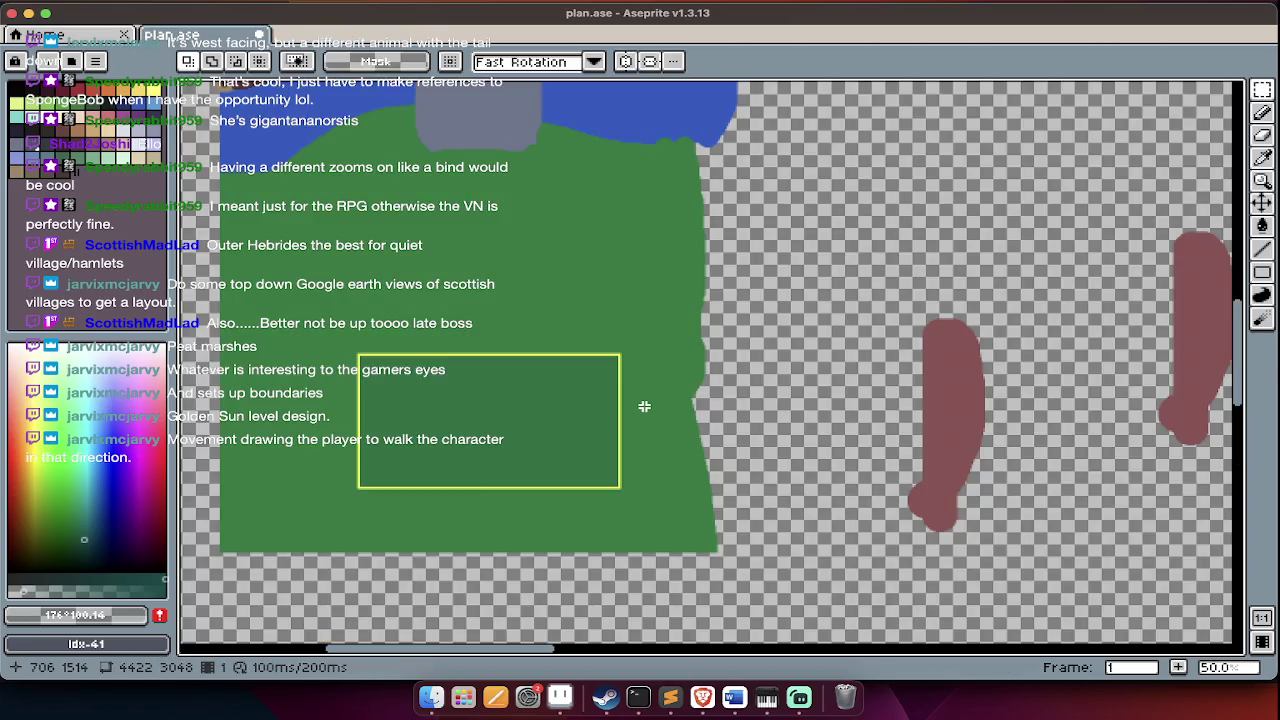
- Extend the plan canvas upward with Top 1080 px, making it 4422×4128
scroll(645, 405, "left", 5)
scroll(643, 406, "left", 1)
scroll(640, 415, "up", 3)
scroll(639, 425, "up", 2)
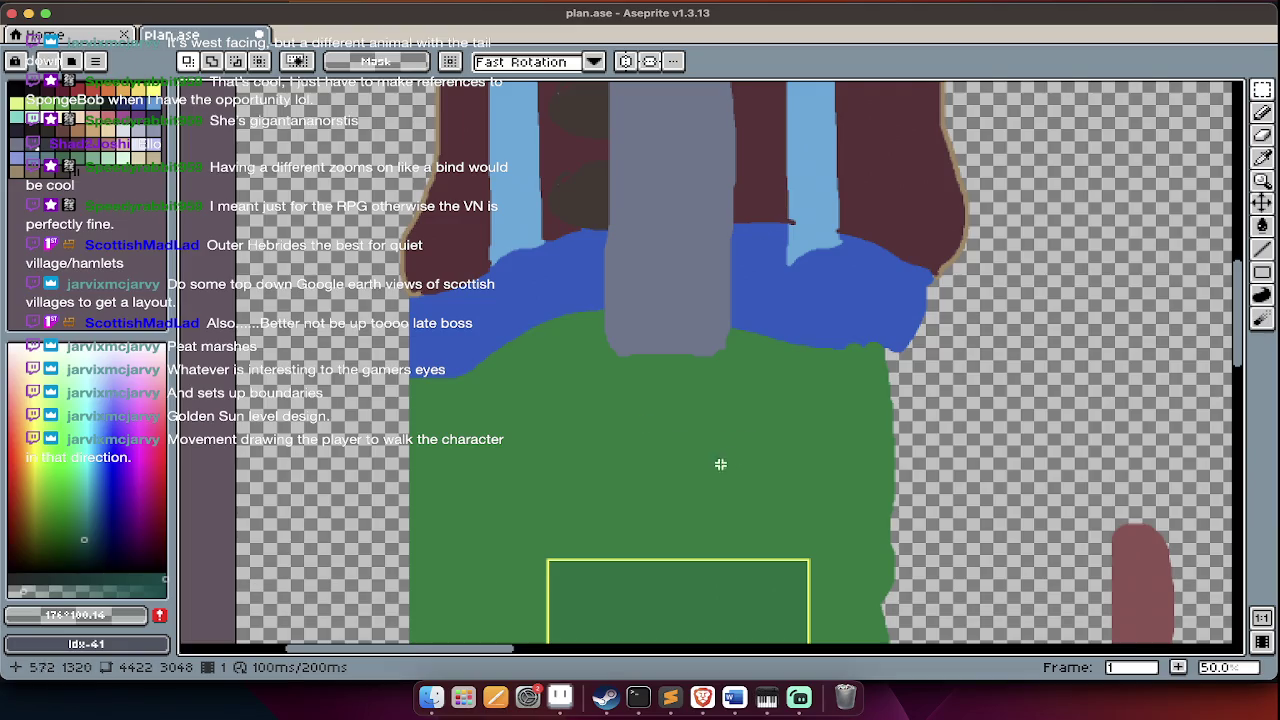
scroll(703, 471, "up", 2)
scroll(703, 473, "up", 3)
scroll(708, 499, "up", 2)
scroll(708, 499, "down", 3)
scroll(708, 499, "up", 3)
scroll(708, 502, "down", 3)
scroll(708, 502, "down", 3)
scroll(708, 502, "right", 5)
scroll(708, 502, "up", 3)
scroll(708, 502, "right", 2)
scroll(761, 385, "up", 1)
scroll(761, 385, "up", 1)
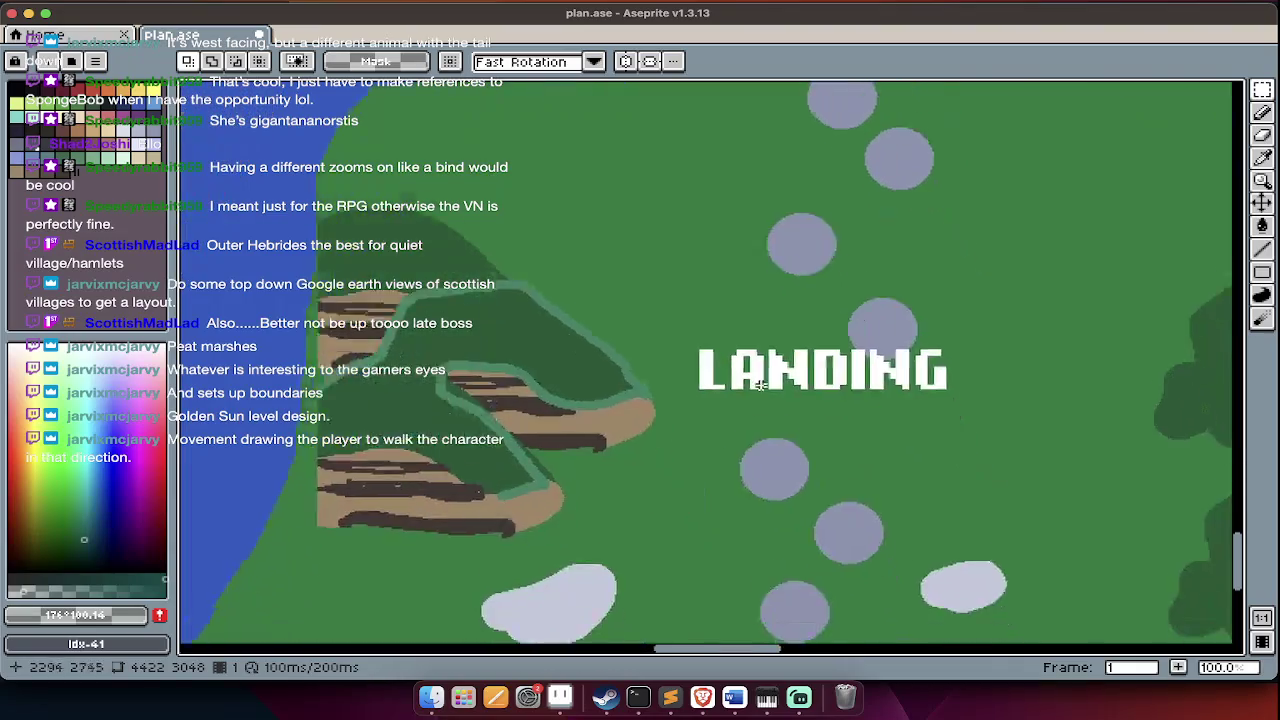
scroll(760, 386, "right", 3)
scroll(760, 386, "down", 2)
scroll(780, 380, "right", 1)
scroll(664, 406, "left", 3)
scroll(664, 406, "left", 3)
scroll(664, 406, "up", 2)
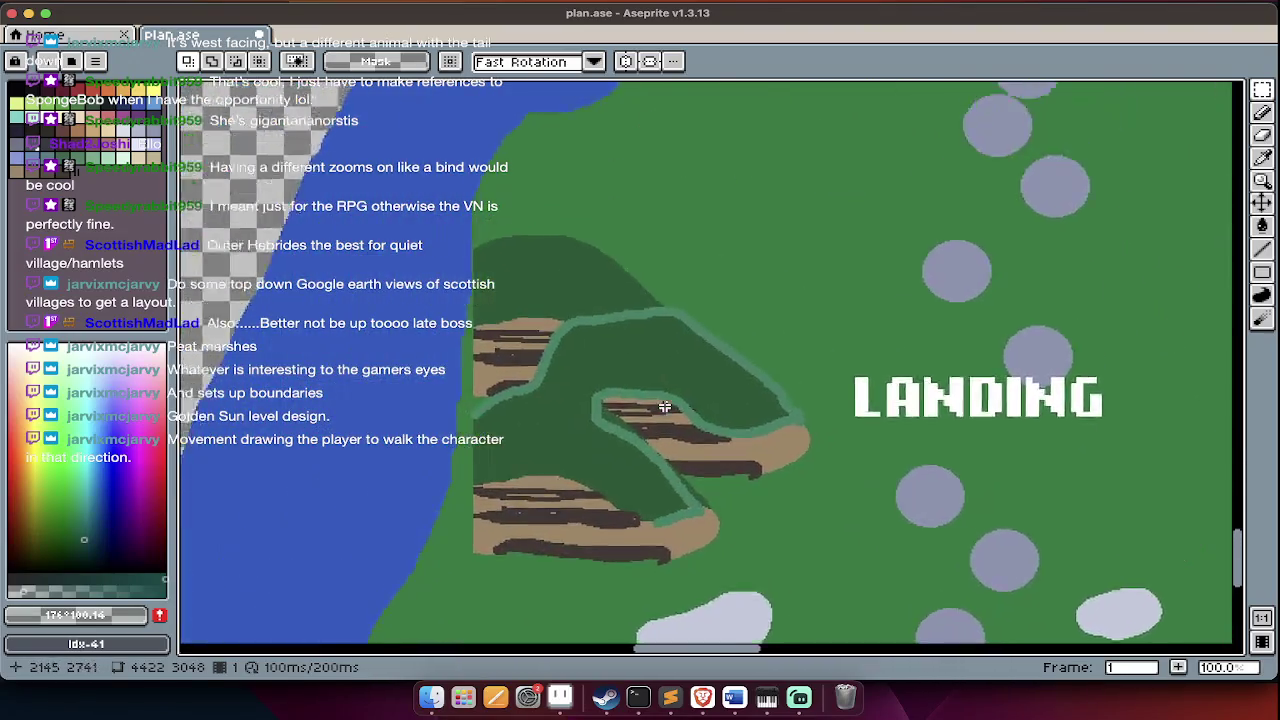
scroll(664, 406, "up", 3)
scroll(664, 406, "right", 1)
scroll(606, 389, "up", 1)
scroll(606, 389, "up", 1)
scroll(543, 338, "down", 3)
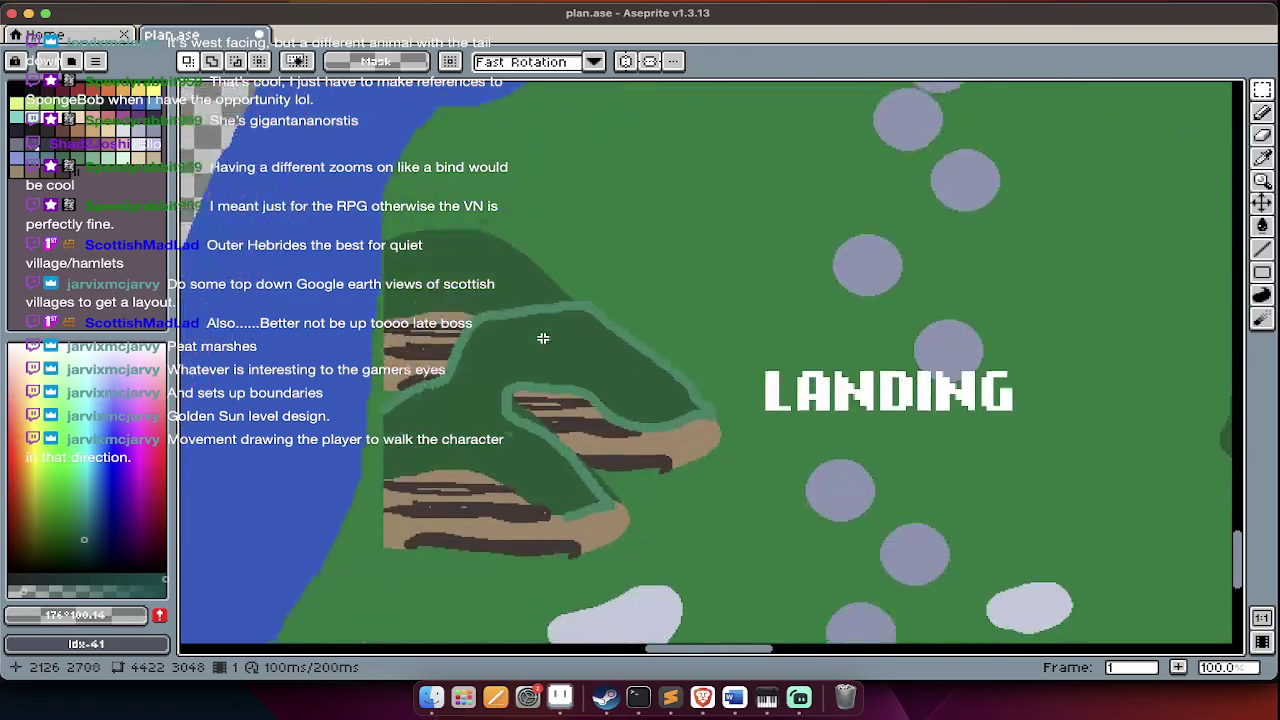
scroll(543, 338, "right", 4)
scroll(543, 338, "up", 1)
scroll(580, 312, "up", 2)
scroll(580, 312, "left", 1)
scroll(362, 304, "up", 1)
scroll(421, 234, "up", 2)
scroll(421, 234, "left", 1)
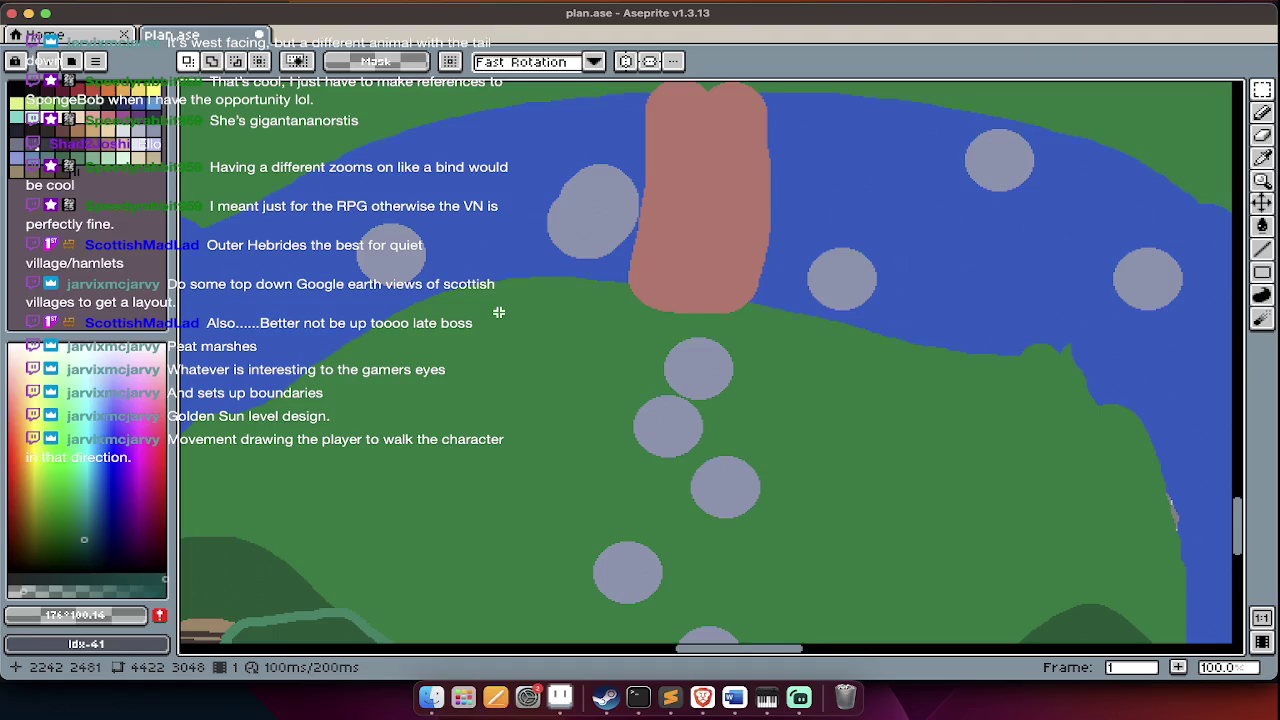
scroll(420, 350, "down", 3)
scroll(420, 350, "left", 2)
scroll(500, 358, "down", 2)
scroll(500, 358, "left", 3)
scroll(590, 366, "up", 2)
scroll(590, 366, "right", 1)
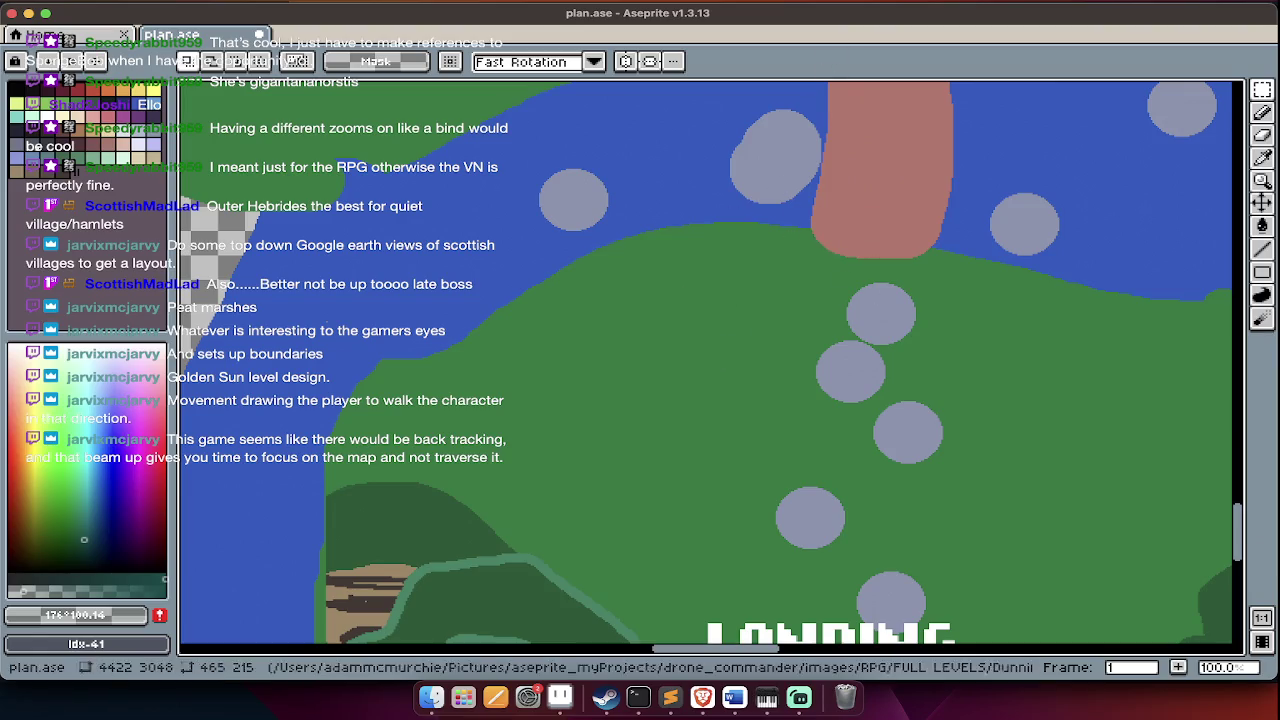
scroll(774, 376, "down", 5)
scroll(774, 376, "right", 5)
scroll(771, 374, "up", 2)
scroll(770, 375, "up", 4)
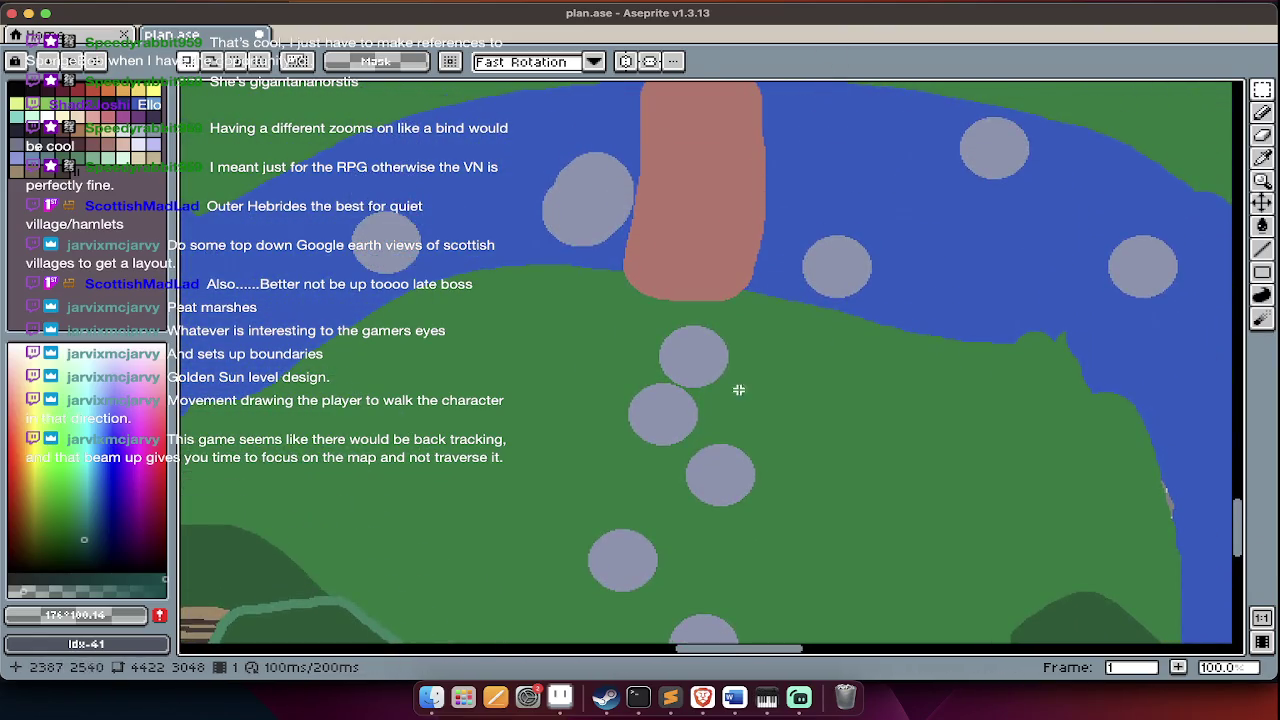
scroll(743, 389, "up", 5)
scroll(715, 380, "down", 2)
scroll(710, 400, "down", 3)
scroll(710, 410, "down", 3)
scroll(712, 412, "down", 1)
scroll(712, 412, "up", 2)
scroll(713, 414, "up", 3)
scroll(713, 414, "up", 3)
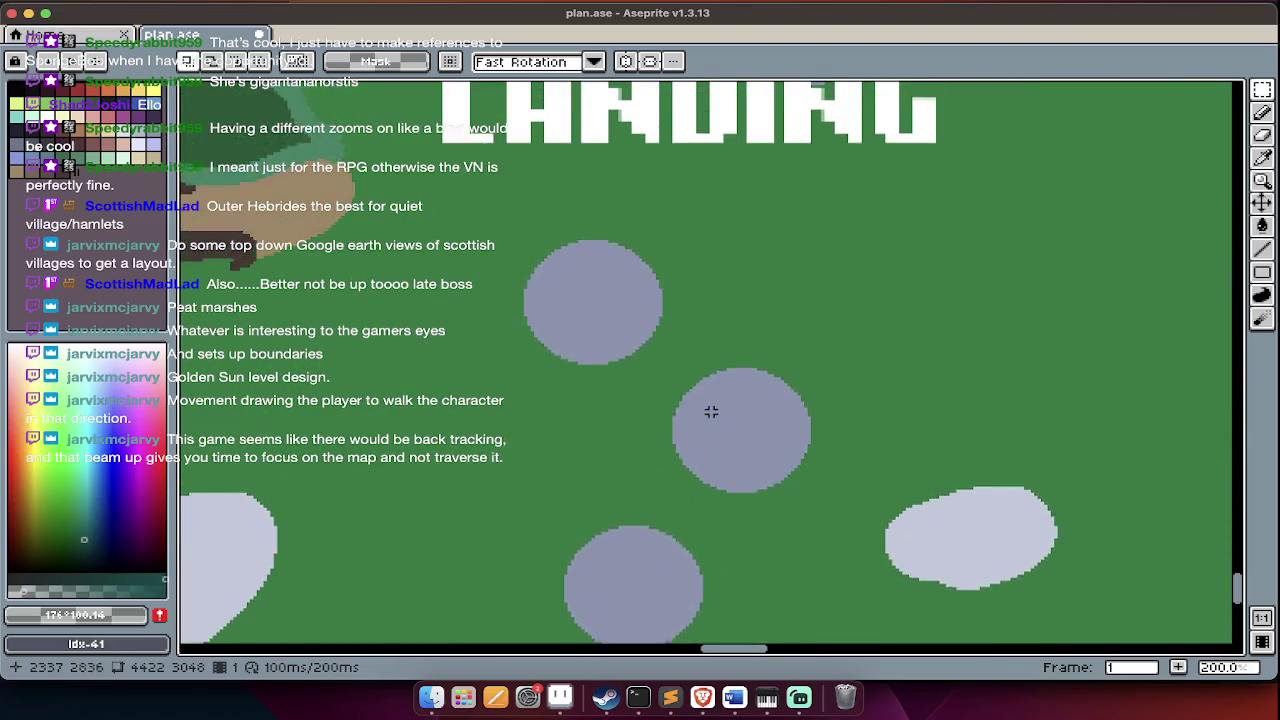
scroll(713, 414, "up", 2)
scroll(712, 415, "up", 5)
scroll(711, 434, "up", 3)
scroll(710, 436, "down", 2)
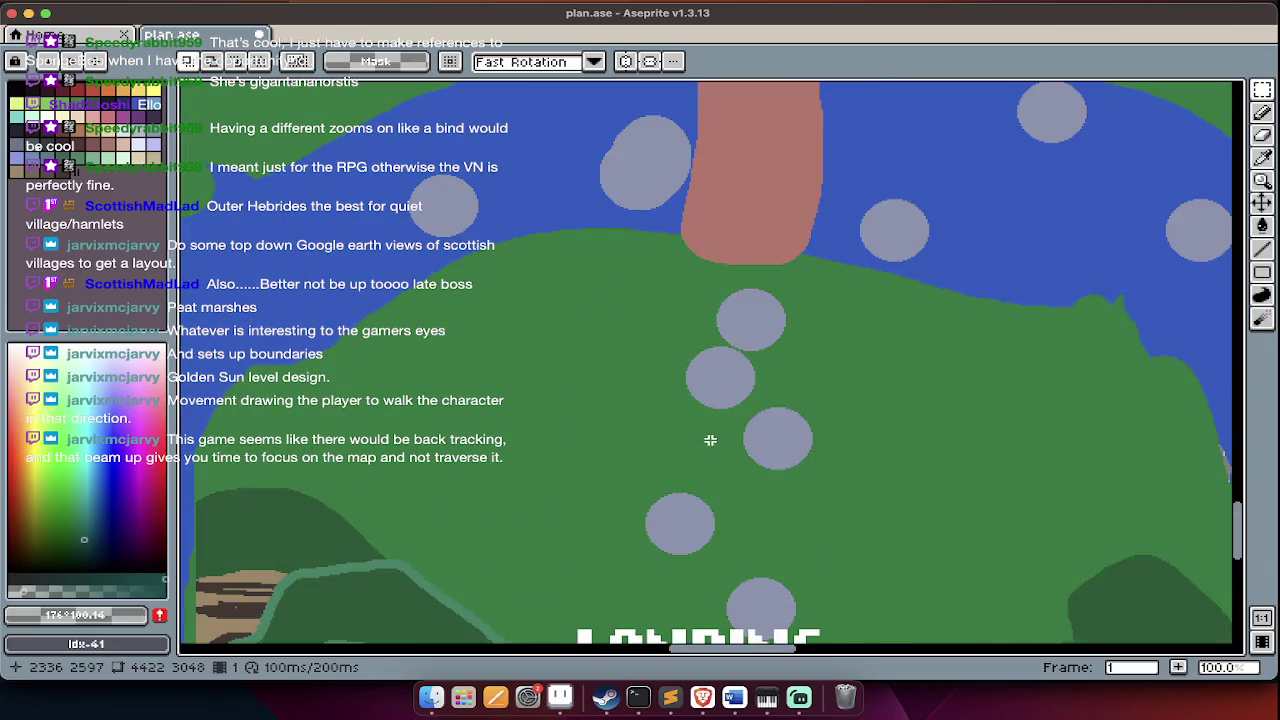
scroll(720, 370, "up", 2)
scroll(732, 302, "up", 2)
scroll(730, 310, "up", 3)
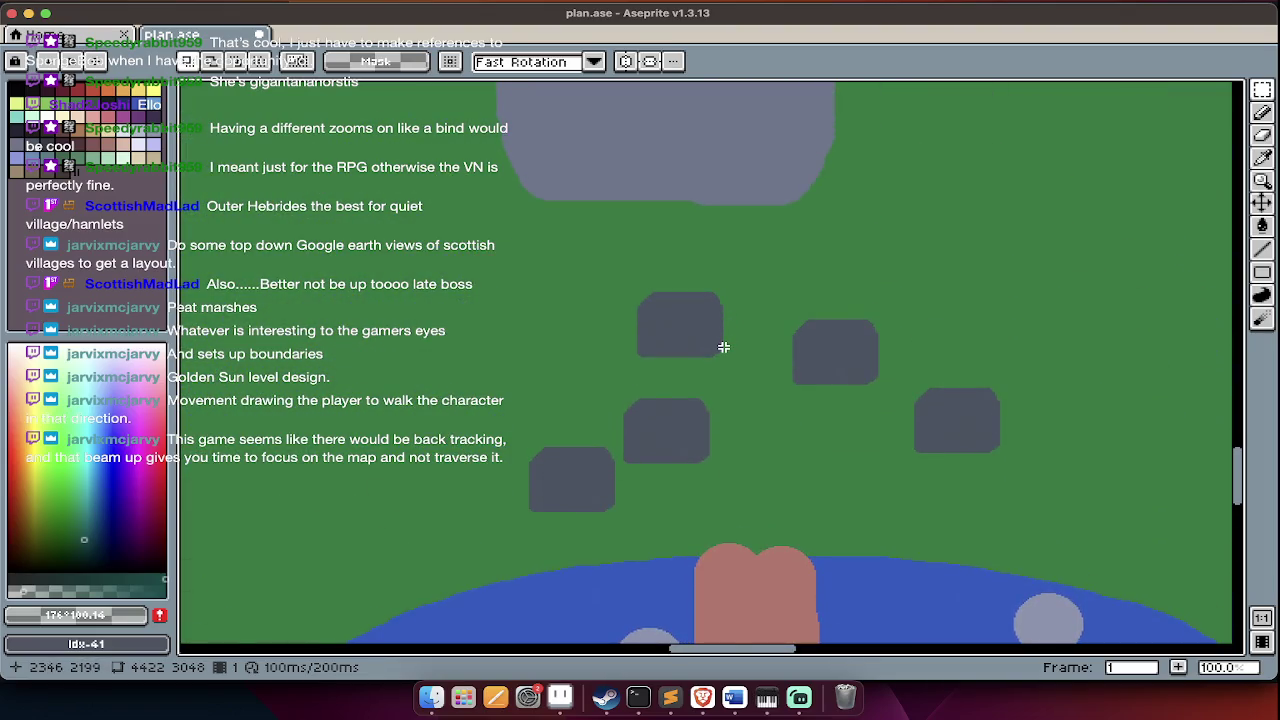
scroll(723, 347, "down", 1)
scroll(729, 478, "up", 1)
scroll(729, 478, "down", 1)
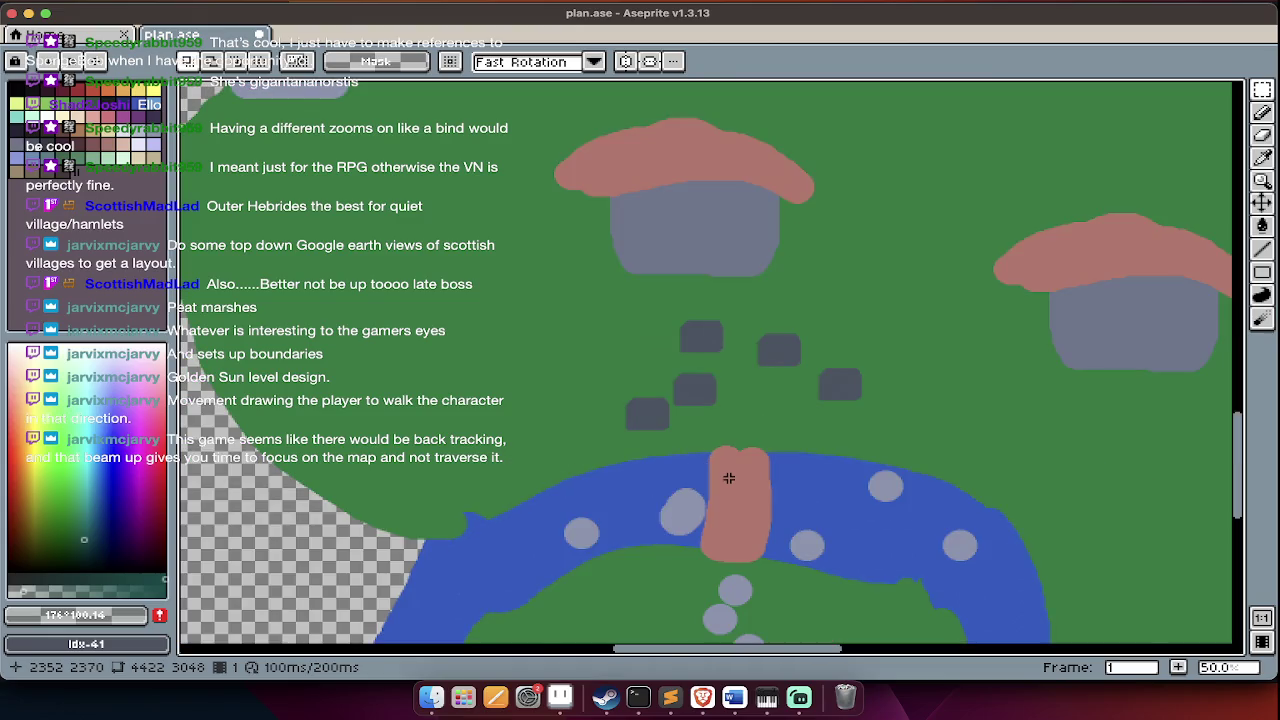
scroll(729, 478, "down", 3)
scroll(813, 393, "down", 1)
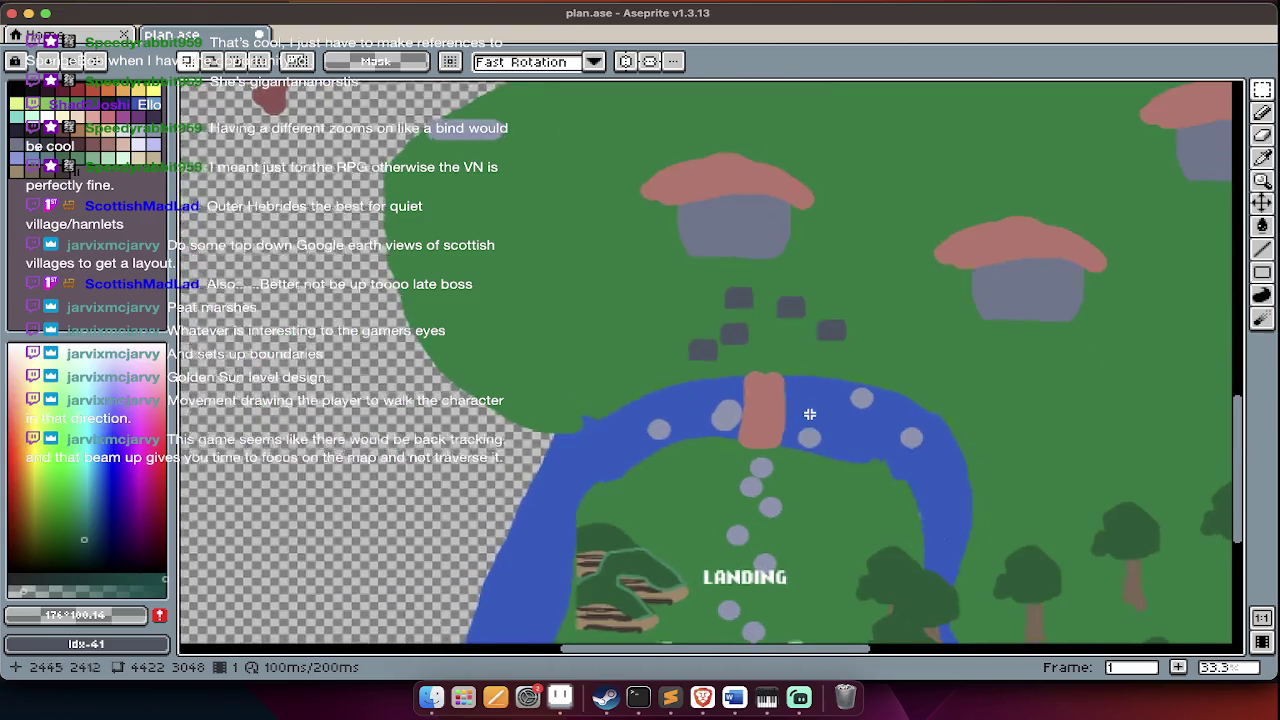
scroll(811, 405, "down", 8)
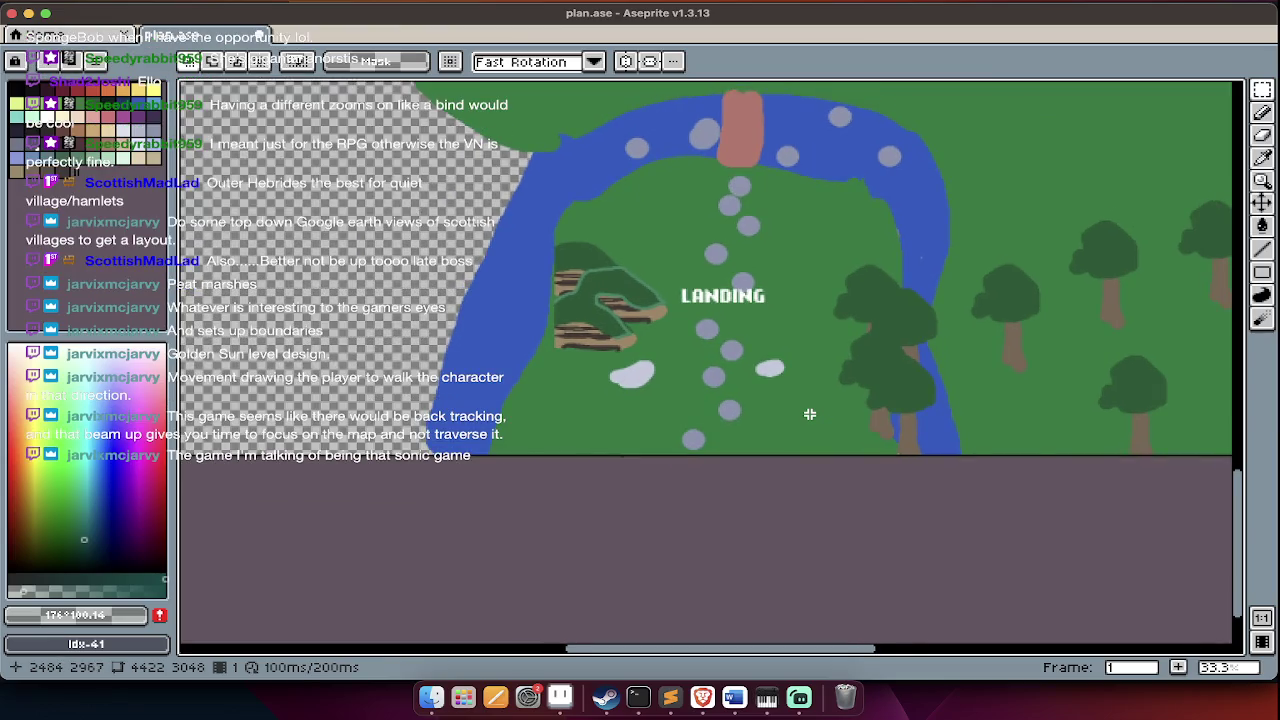
scroll(810, 414, "up", 8)
scroll(810, 414, "up", 4)
scroll(810, 414, "right", 5)
scroll(810, 414, "down", 2)
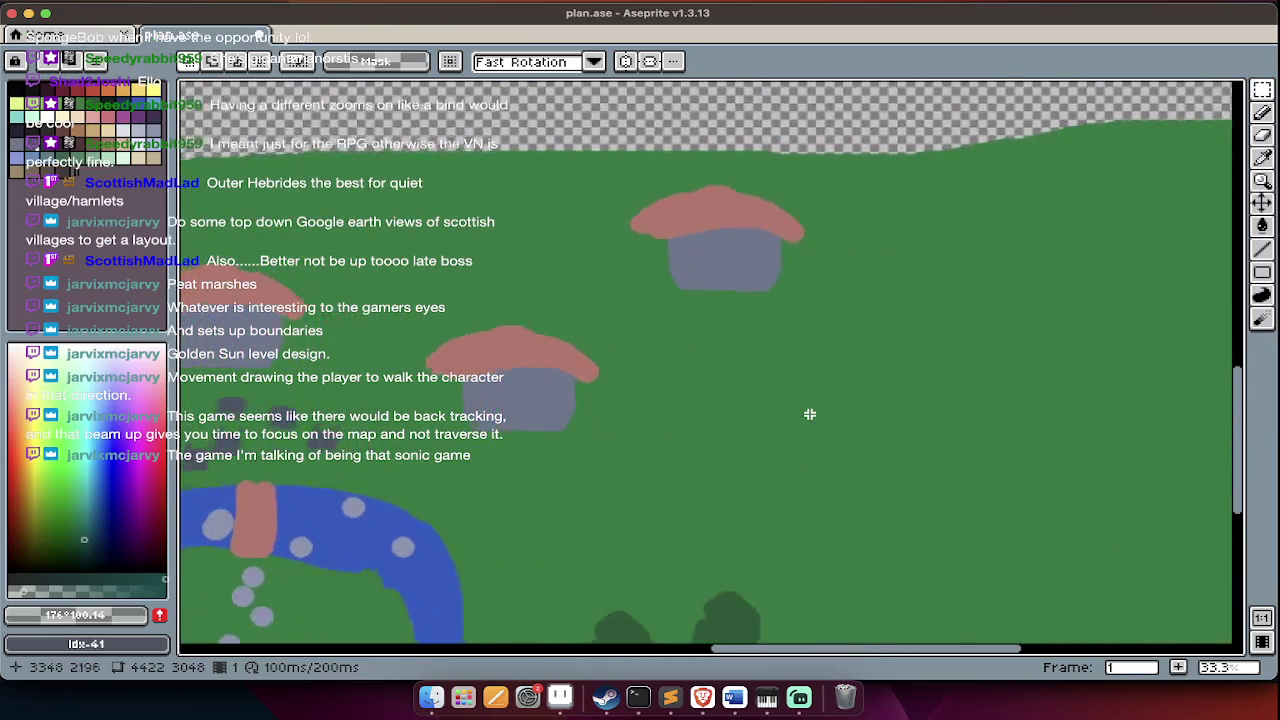
scroll(810, 414, "left", 3)
scroll(810, 414, "down", 2)
key("Tab")
key("Tab")
scroll(810, 415, "up", 3)
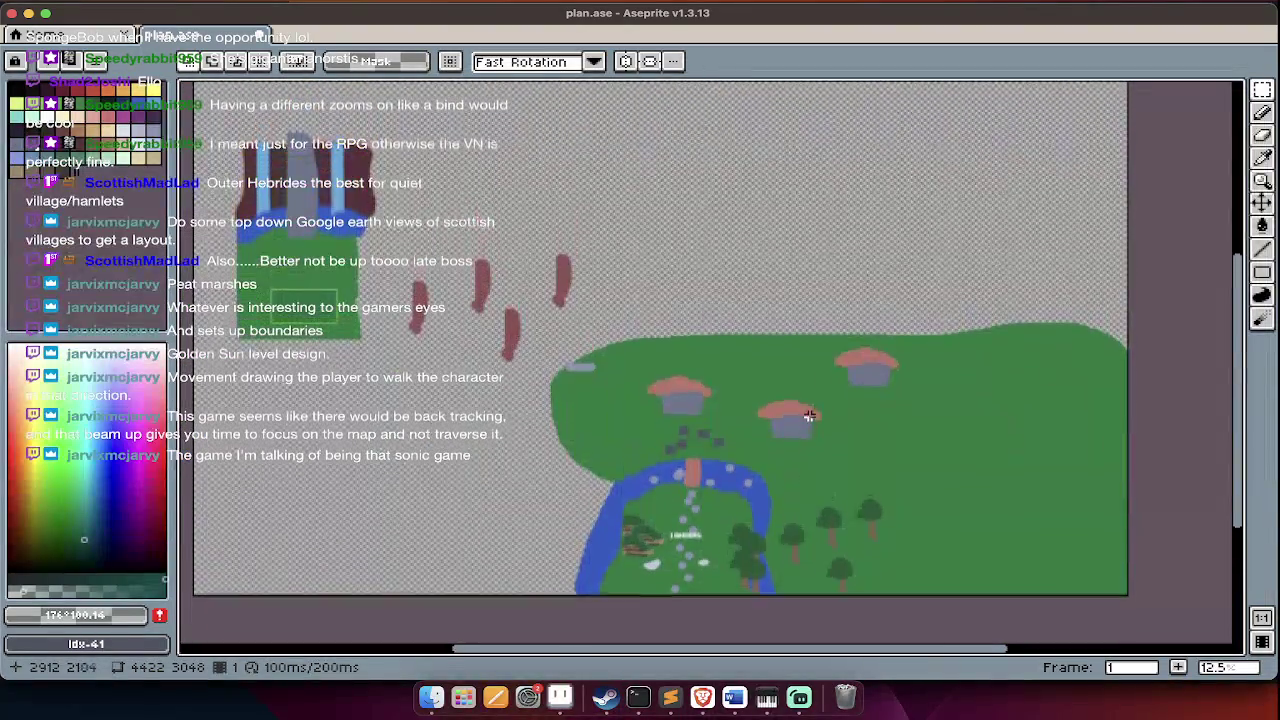
scroll(810, 415, "up", 3)
scroll(810, 415, "down", 2)
scroll(810, 415, "down", 5)
scroll(810, 415, "left", 3)
key("super+alt+c")
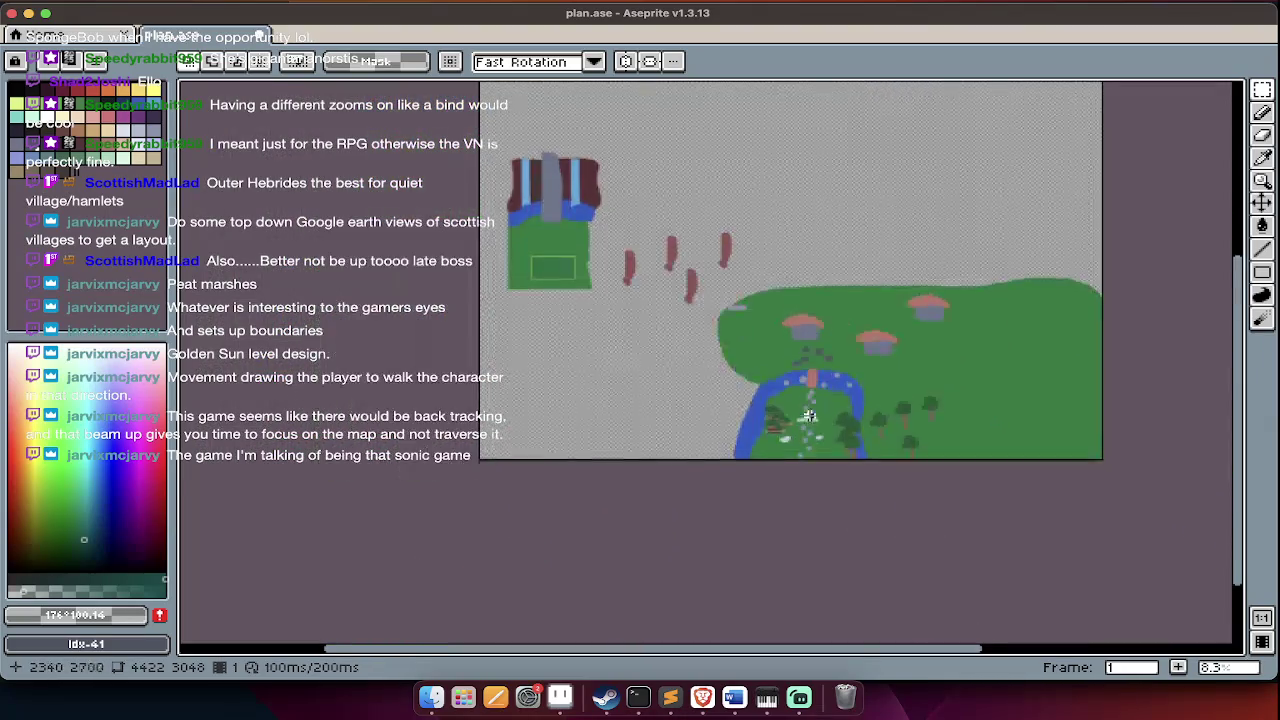
scroll(818, 432, "up", 1)
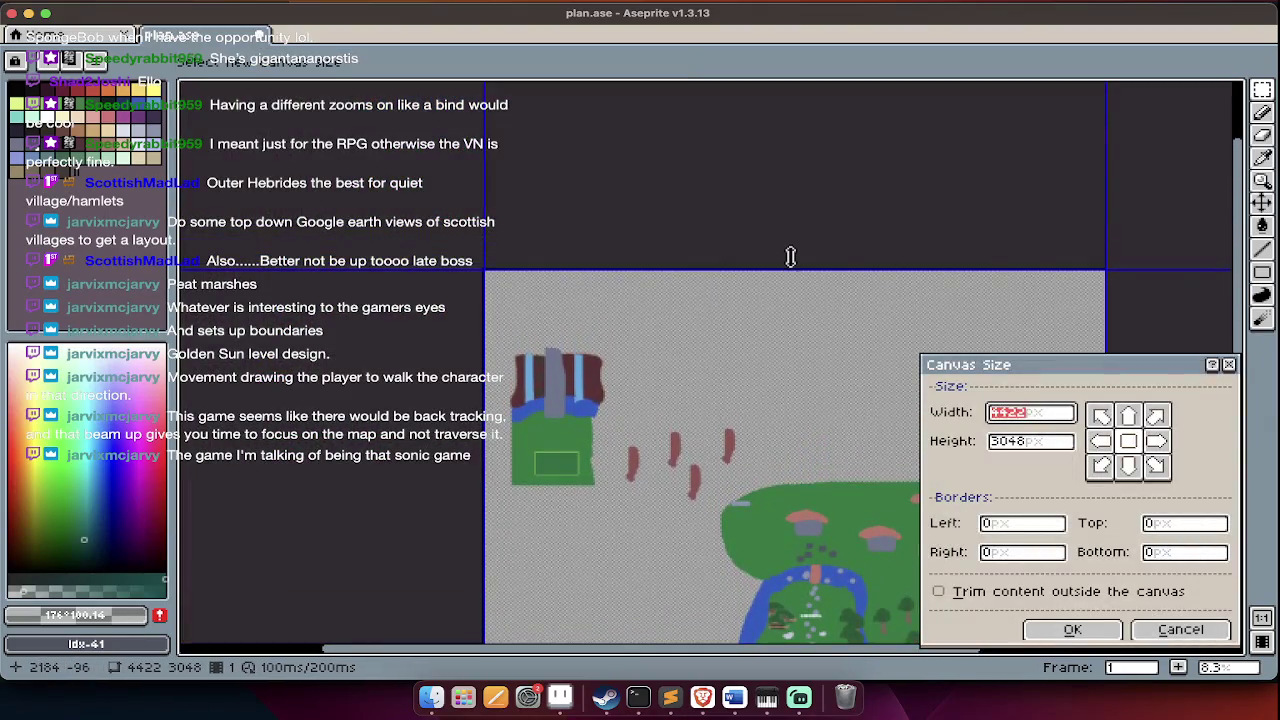
left_click_drag(790, 259, 806, 122)
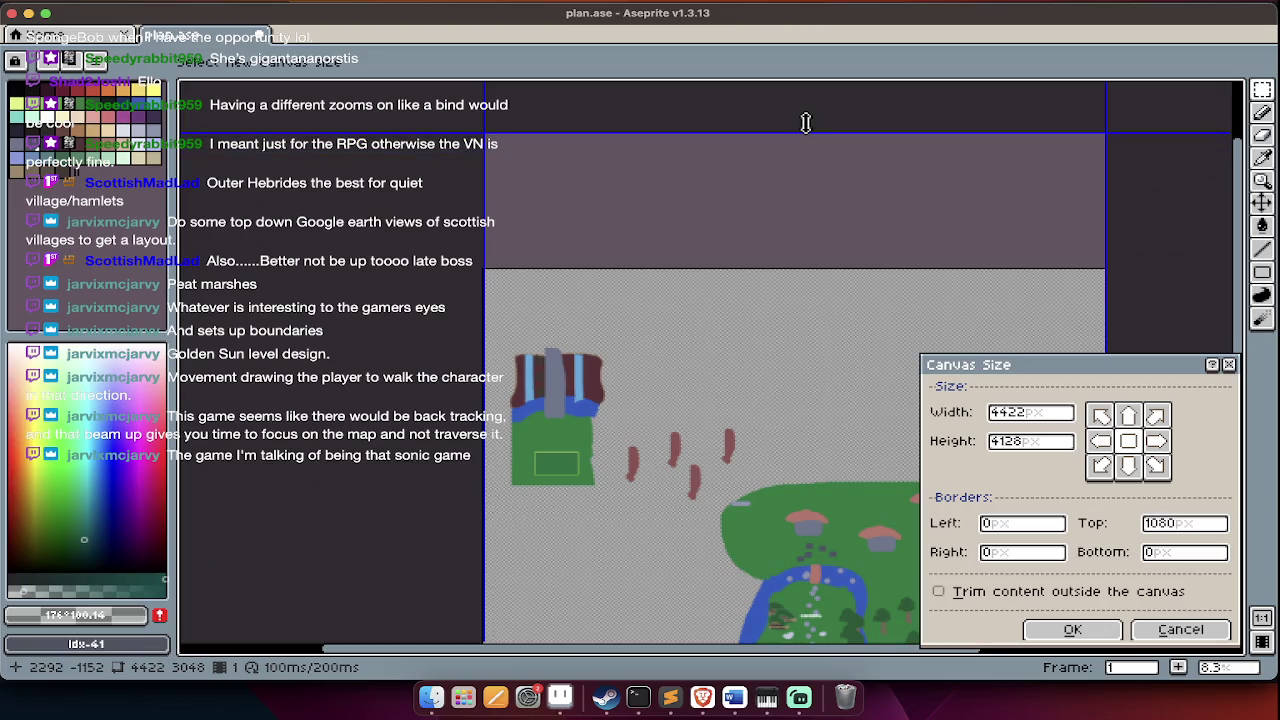
key("Return")
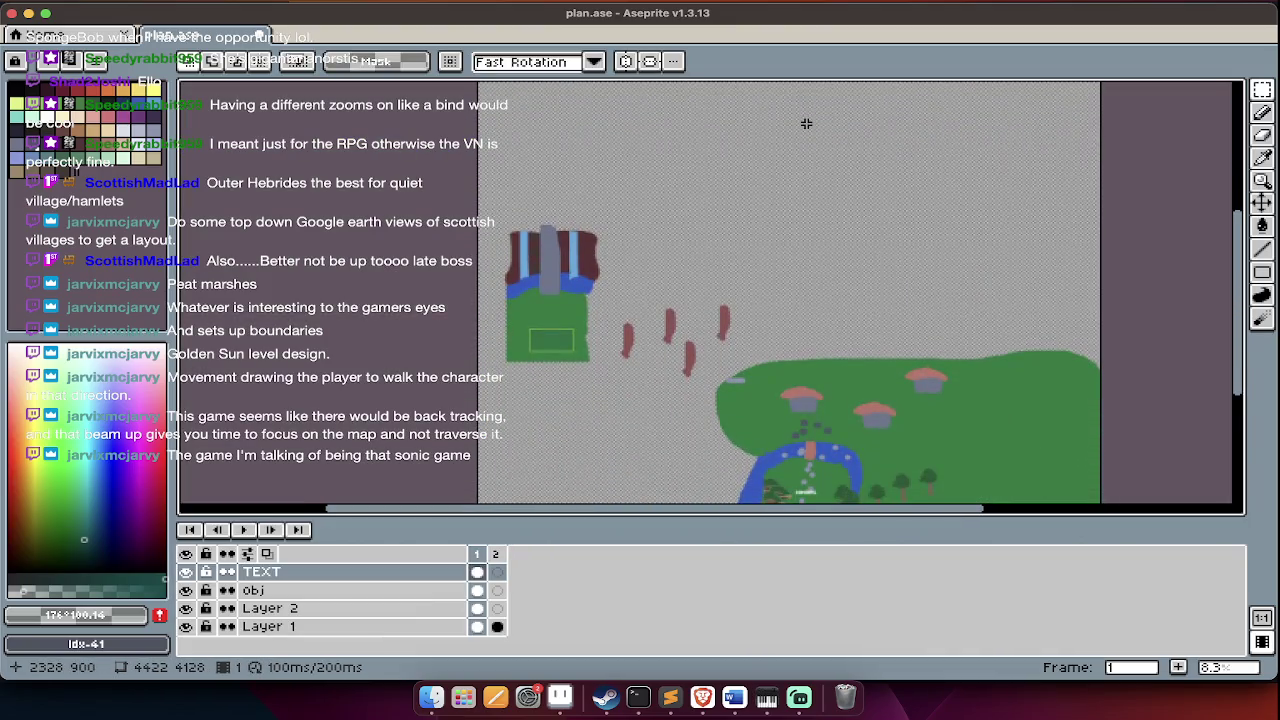
key("Tab")
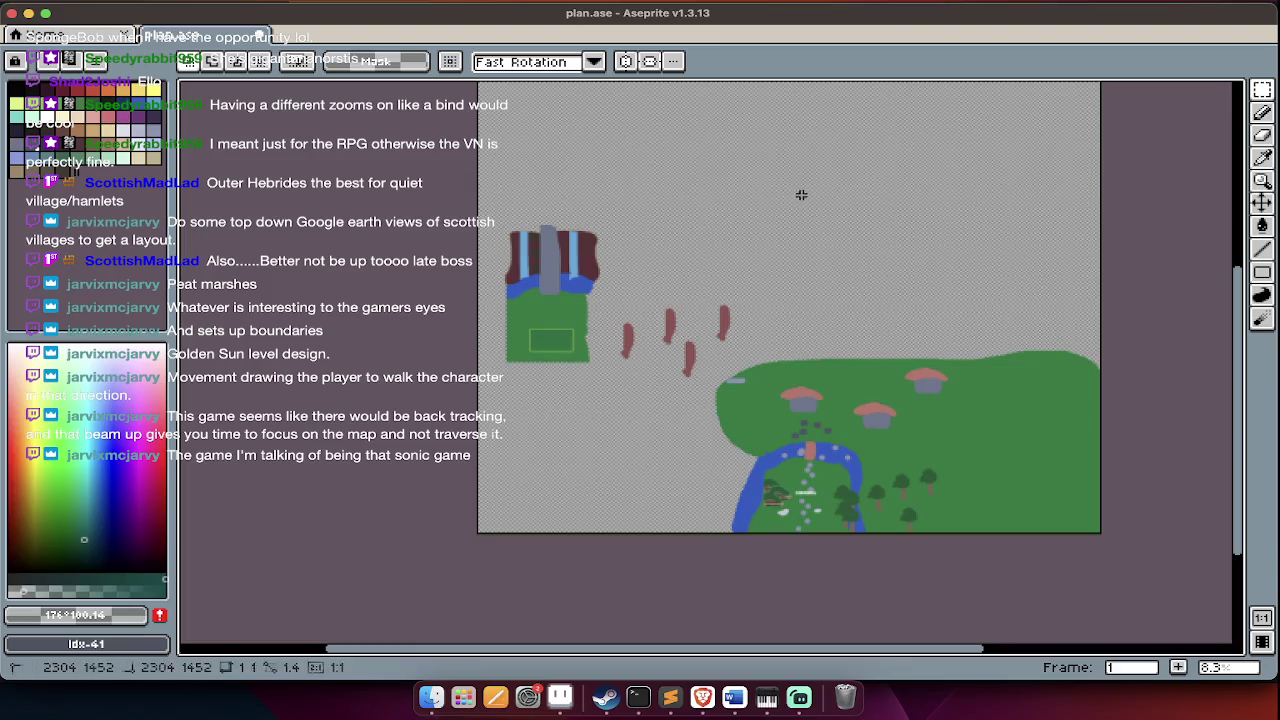
left_click_drag(803, 195, 478, 398)
key("ctrl+x")
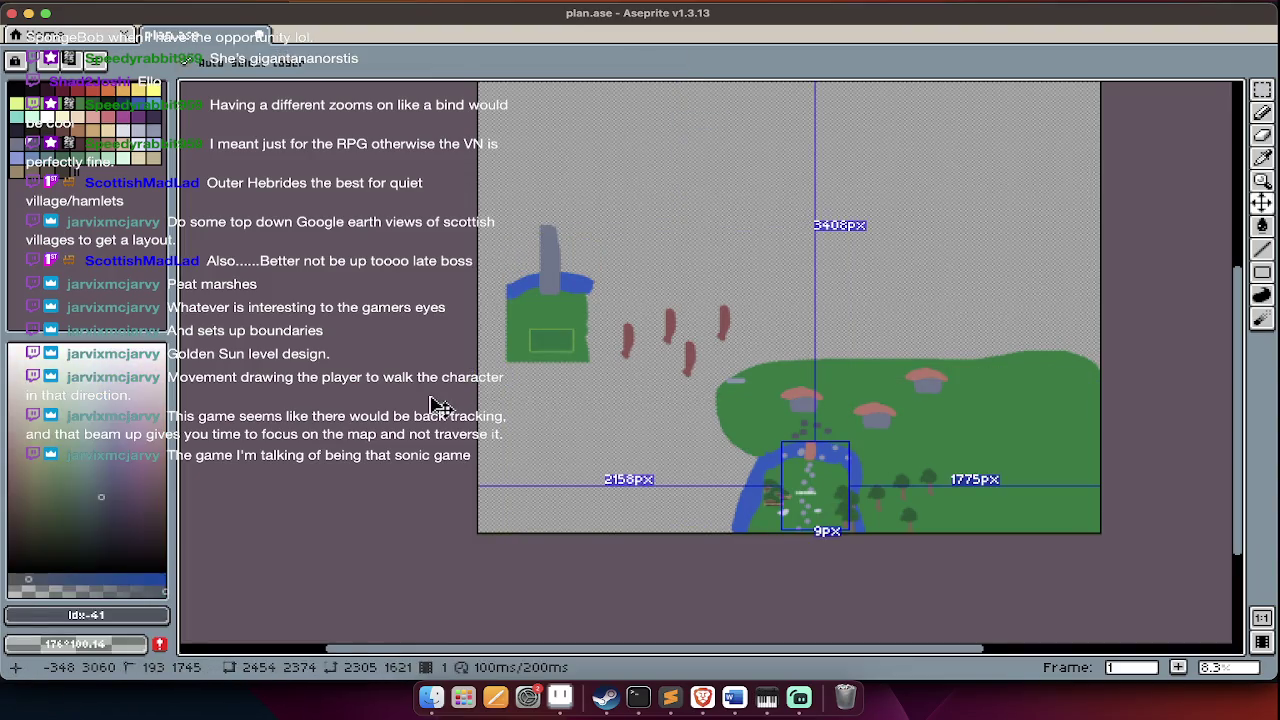
key("ctrl+z")
key("ctrl+d")
key("Tab")
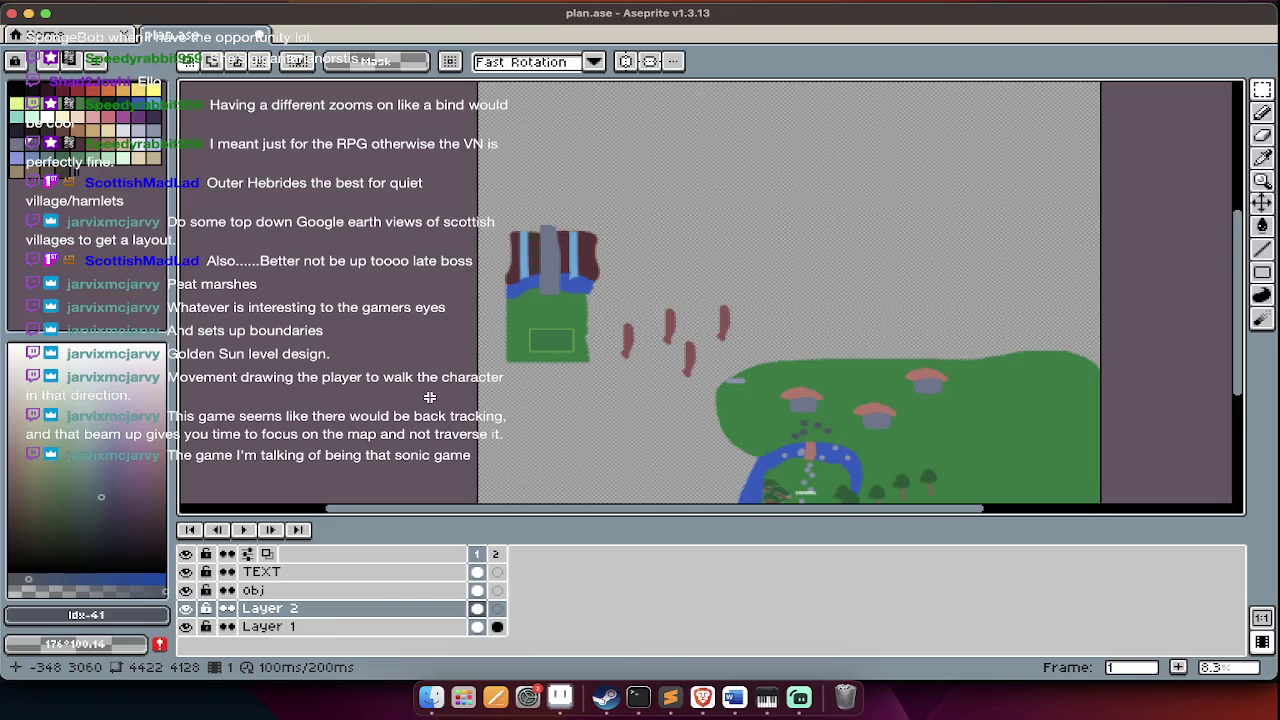
key("alt+Down")
key("alt+Up")
key("alt+Up")
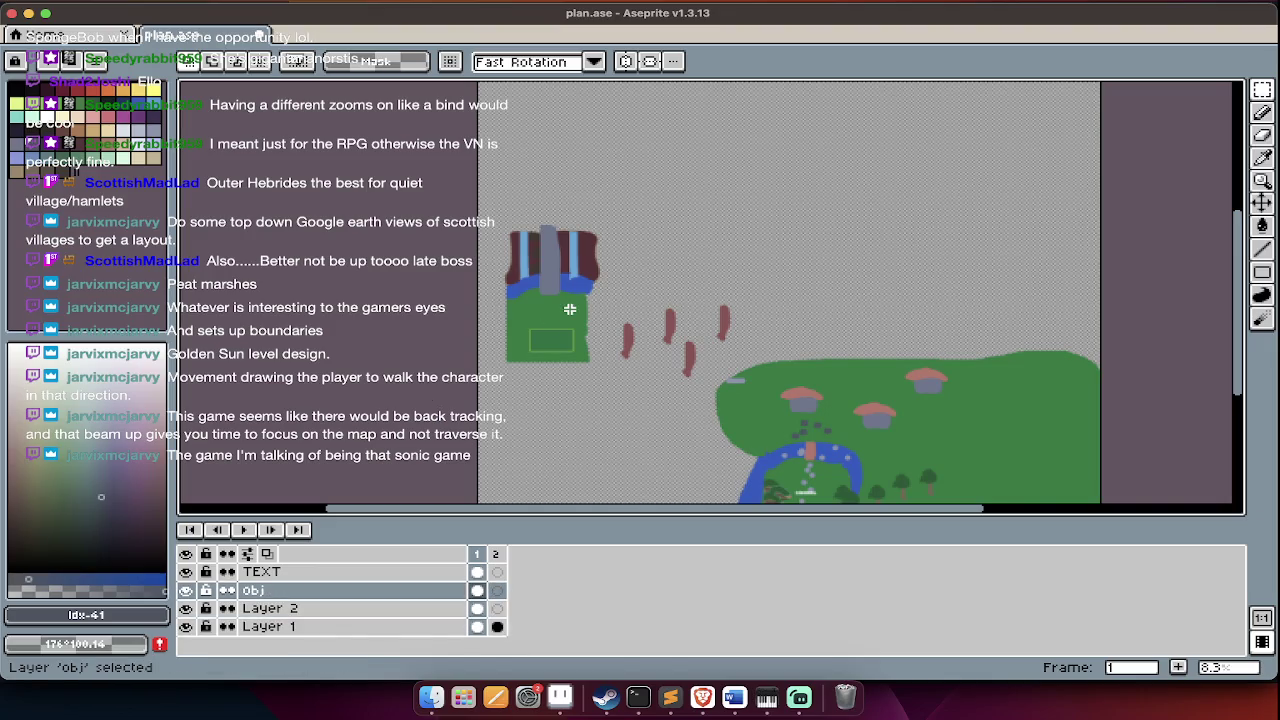
key("Tab")
left_click_drag(473, 189, 770, 408)
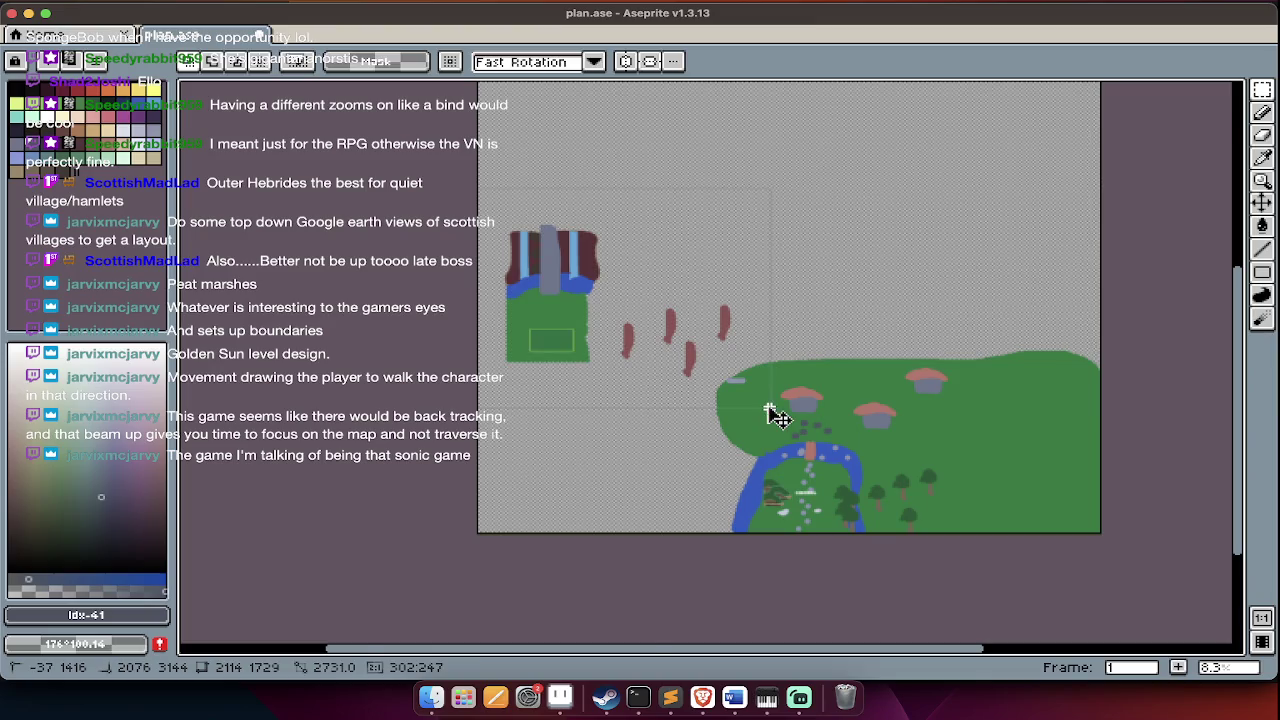
left_click(712, 364)
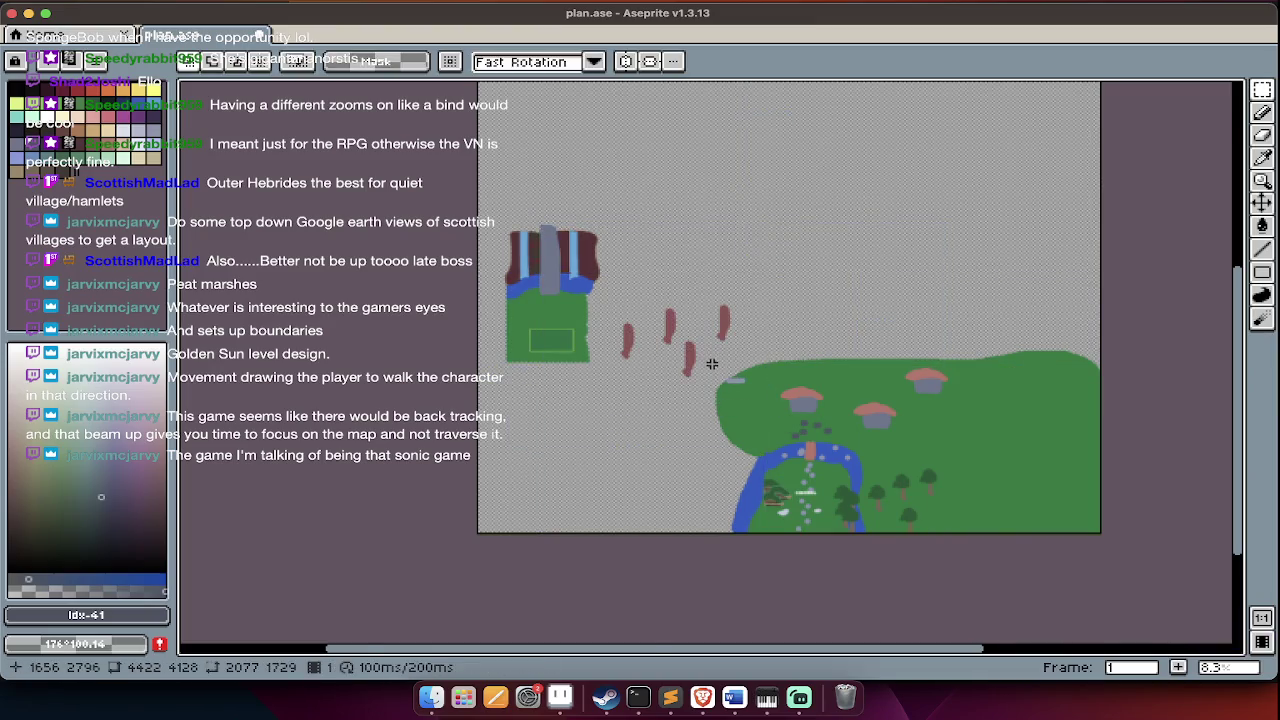
key("Tab")
key("alt+Down")
left_click_drag(448, 176, 840, 397)
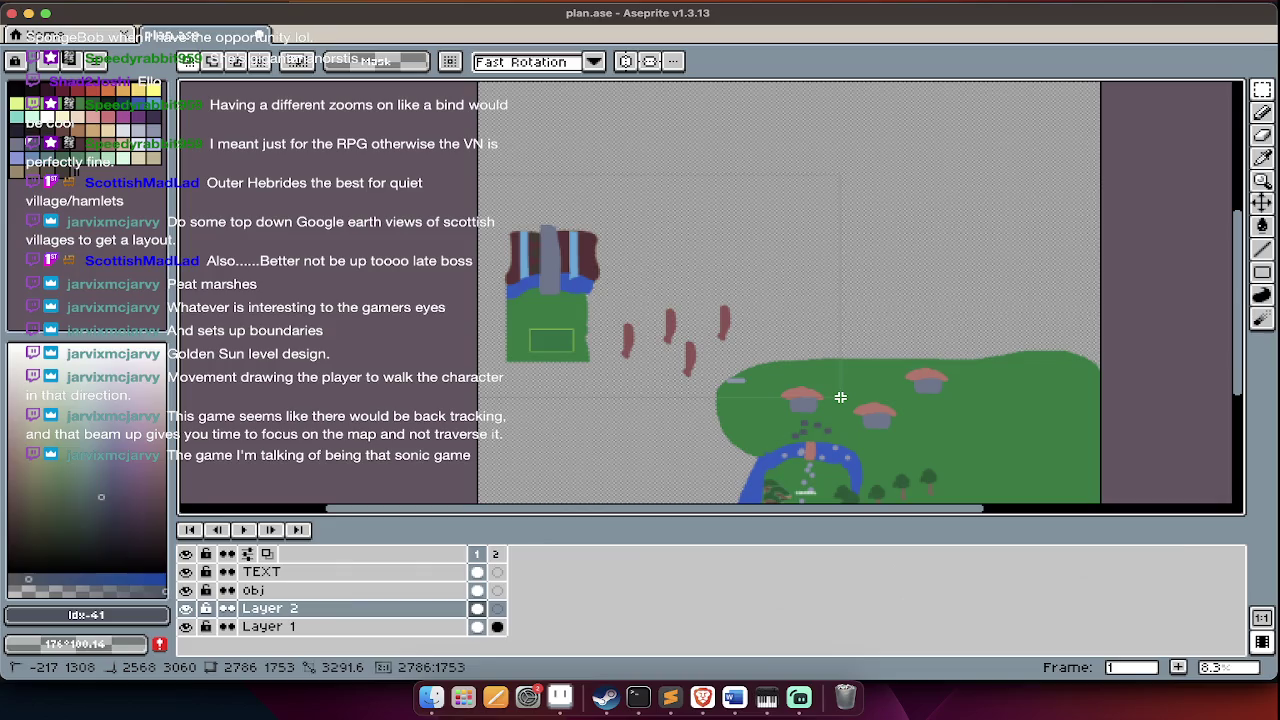
key("v")
key("m")
left_click(728, 320)
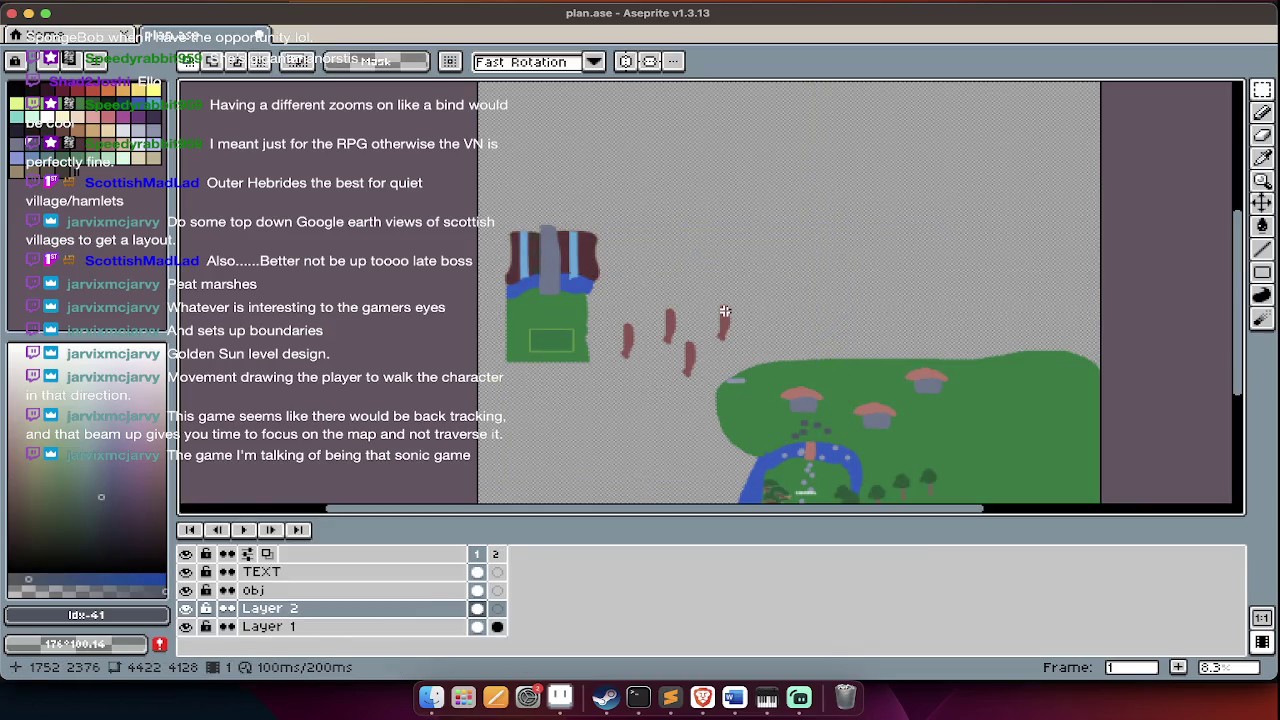
key("Down")
key("Tab")
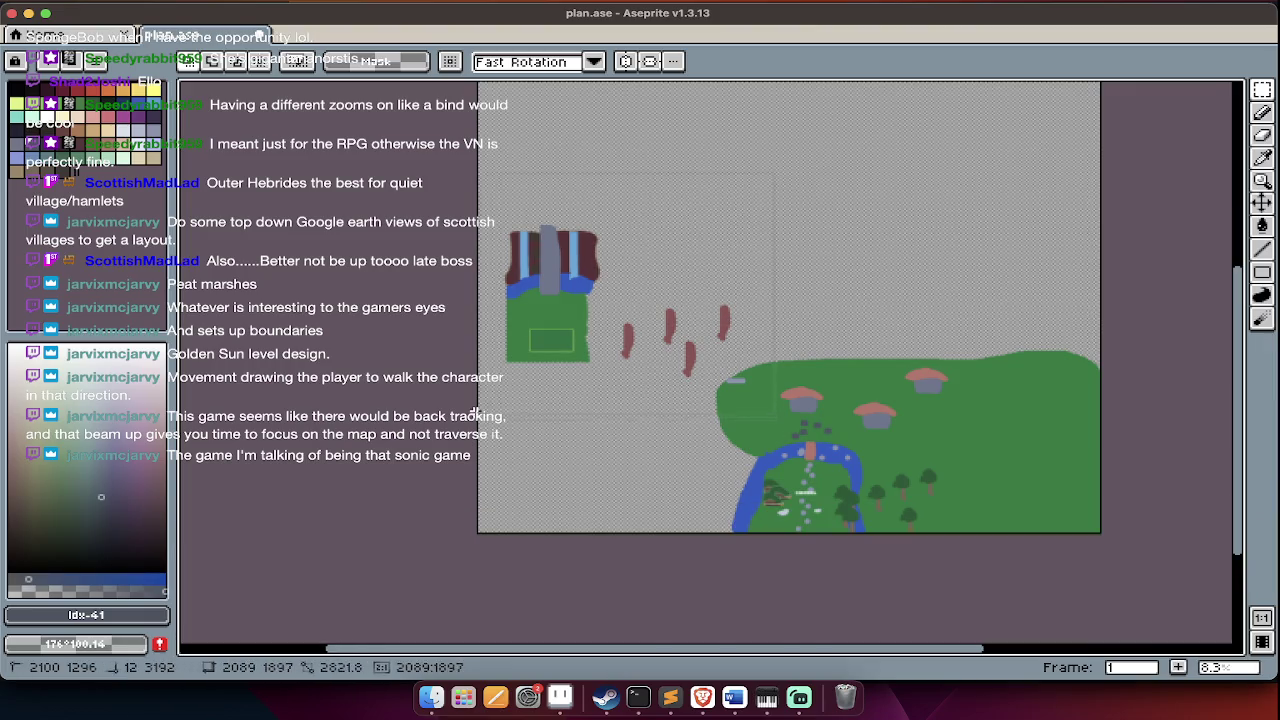
left_click_drag(476, 413, 477, 413)
key("ctrl+x")
key("ctrl+z")
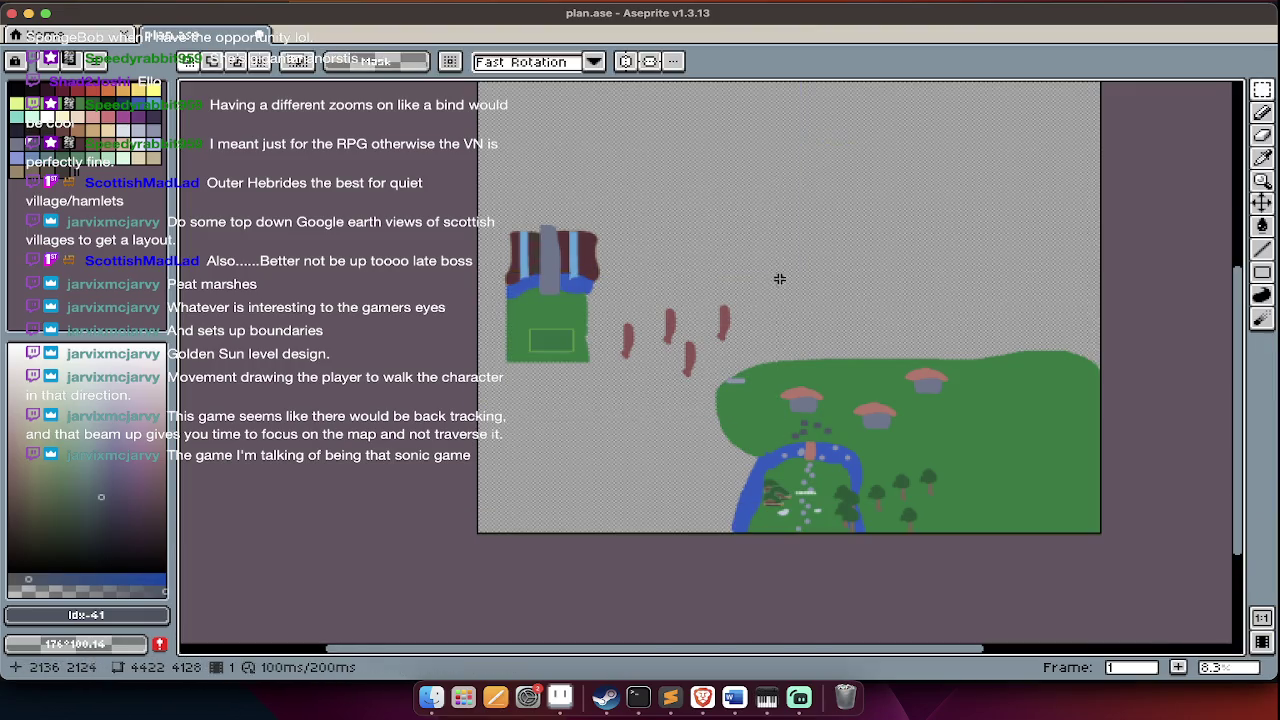
key("ctrl+d")
key("q")
key("Escape")
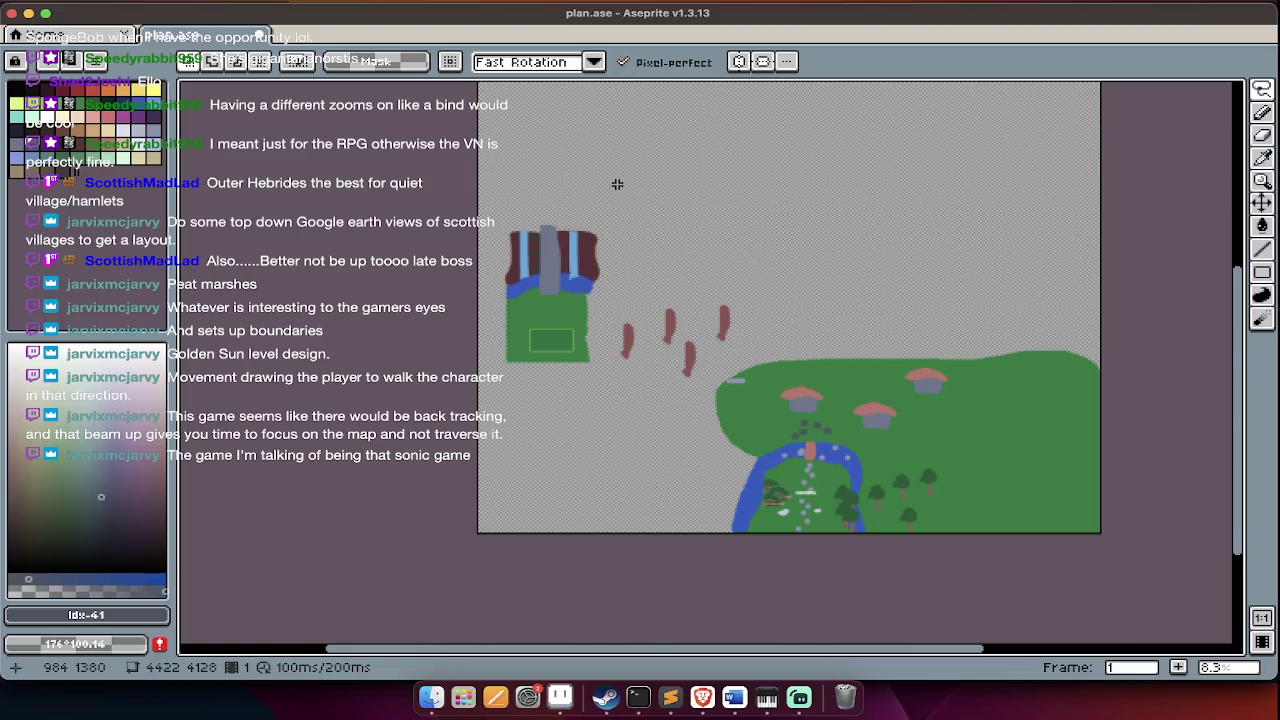
left_click_drag(592, 390, 592, 388)
left_click_drag(616, 140, 462, 281)
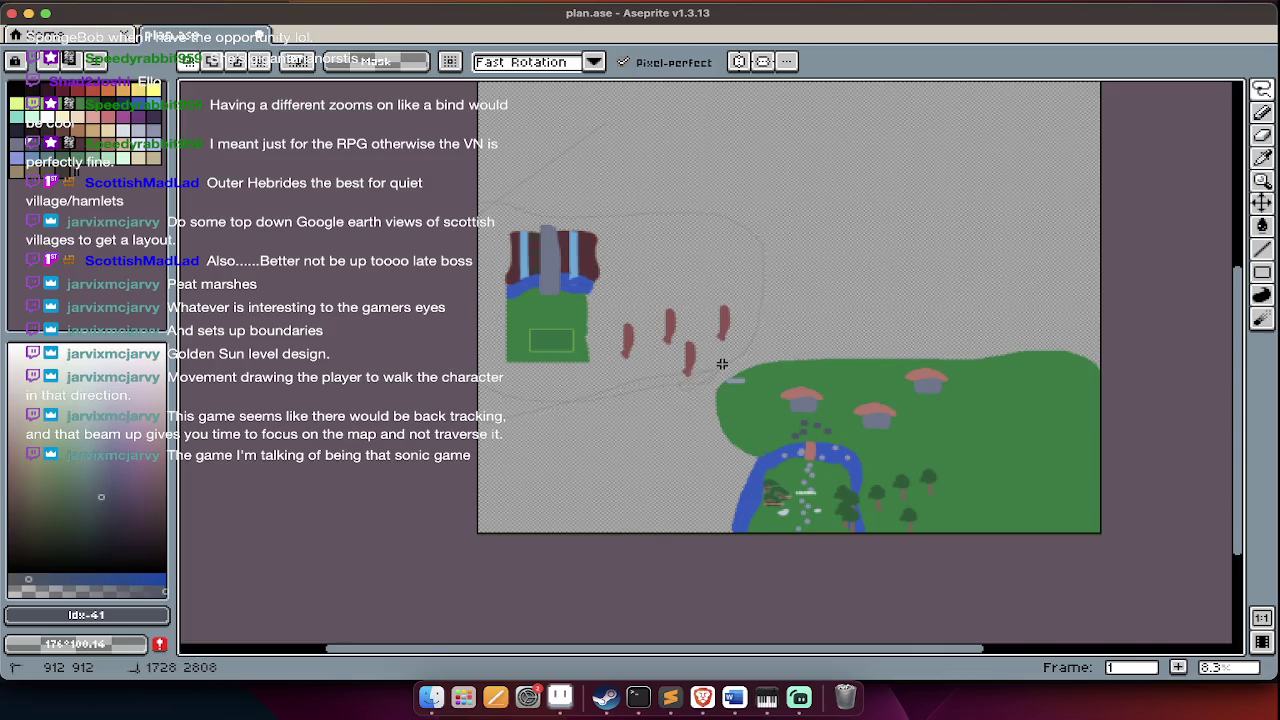
left_click_drag(722, 364, 700, 380)
key("m")
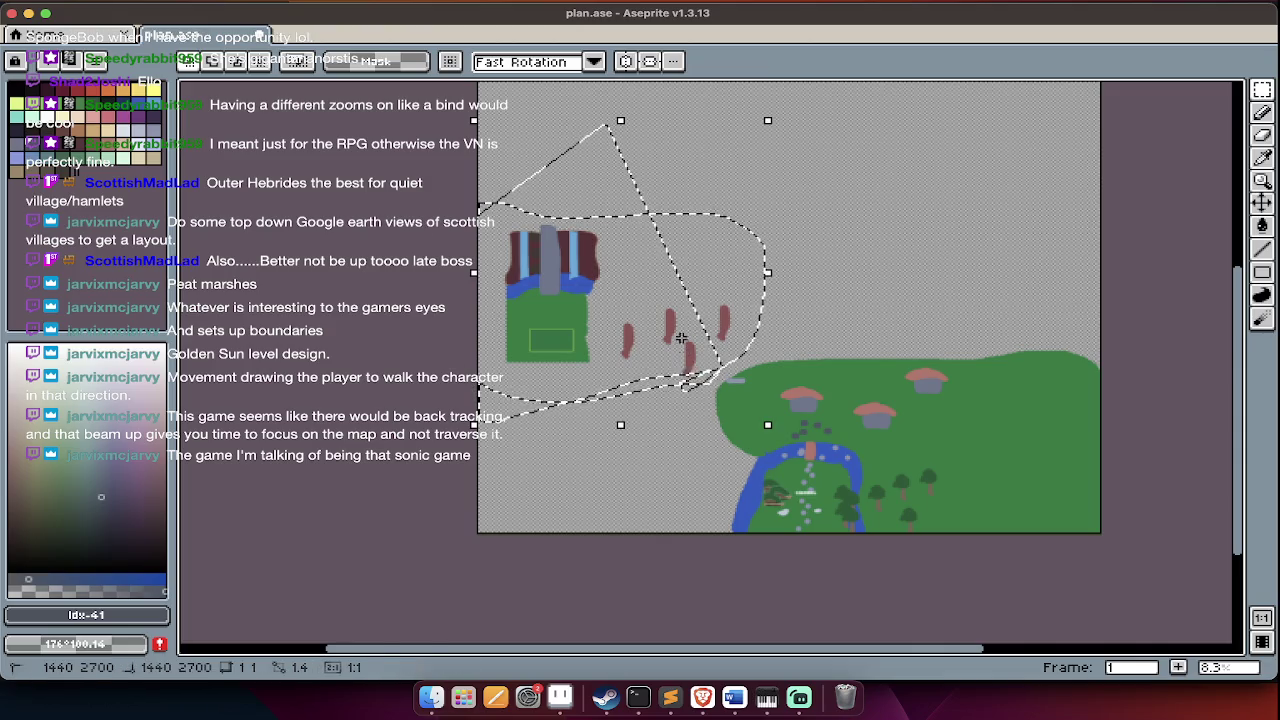
left_click(680, 350)
key("ctrl+z")
key("ctrl+d")
key("m")
key("Tab")
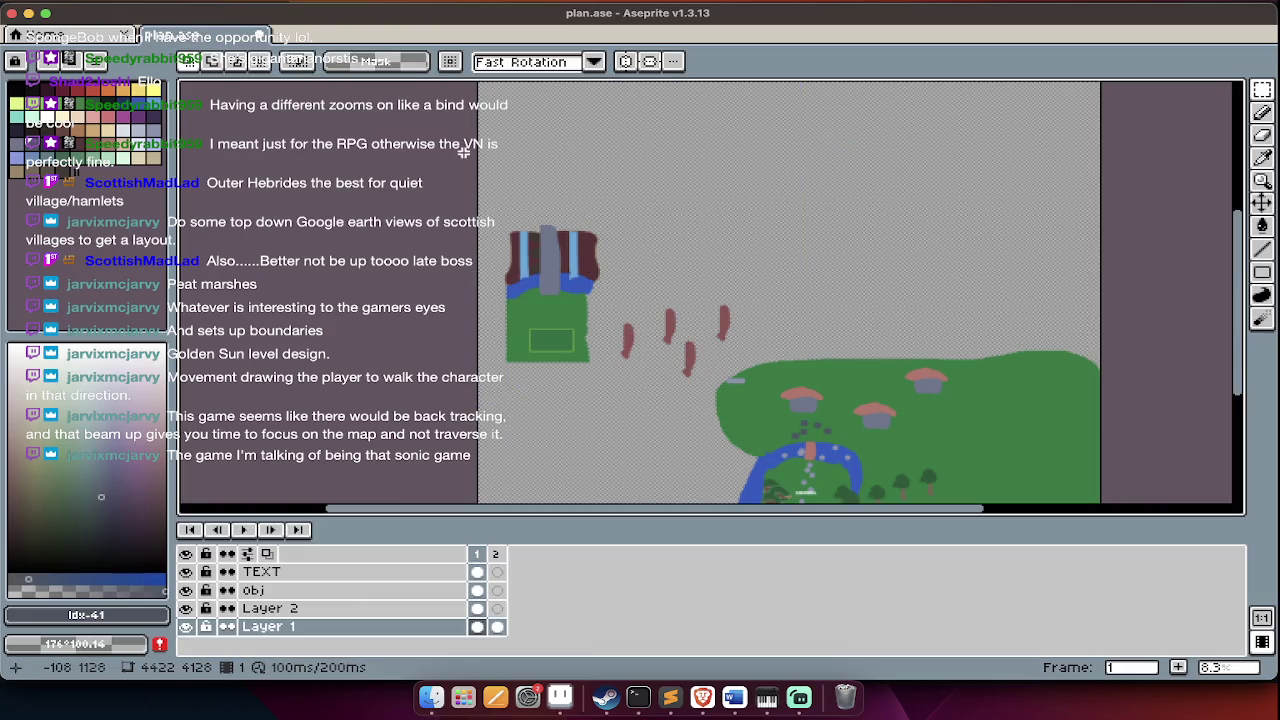
- Move the house's green block up into the new top space
key("ctrl+shift+d")
left_click_drag(710, 365, 705, 197)
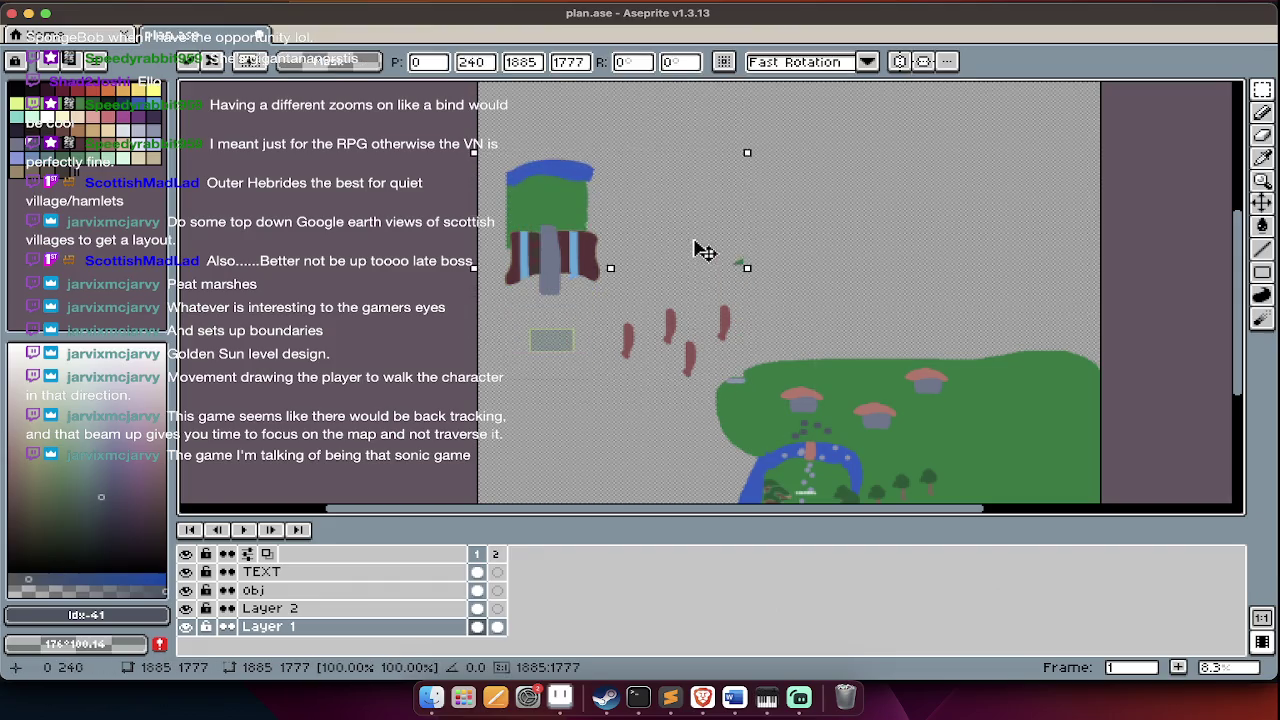
scroll(705, 197, "up", 2)
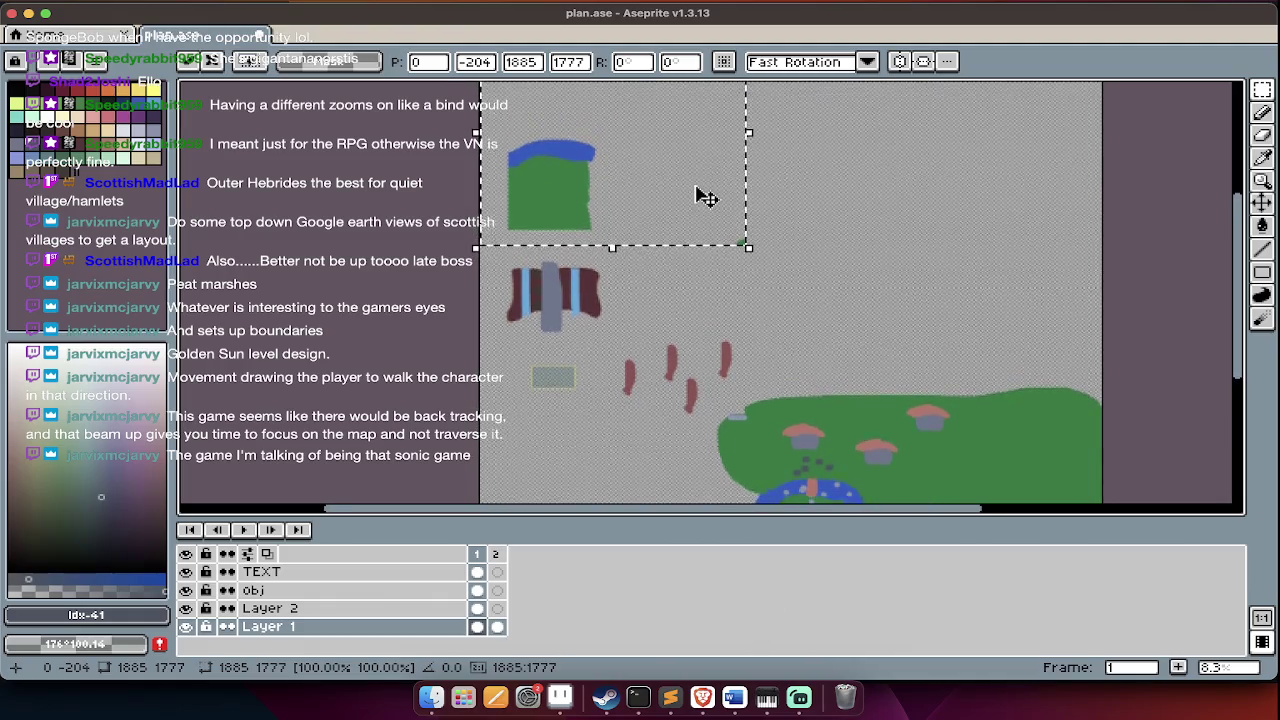
scroll(705, 197, "up", 3)
scroll(697, 194, "down", 1)
left_click_drag(651, 266, 655, 238)
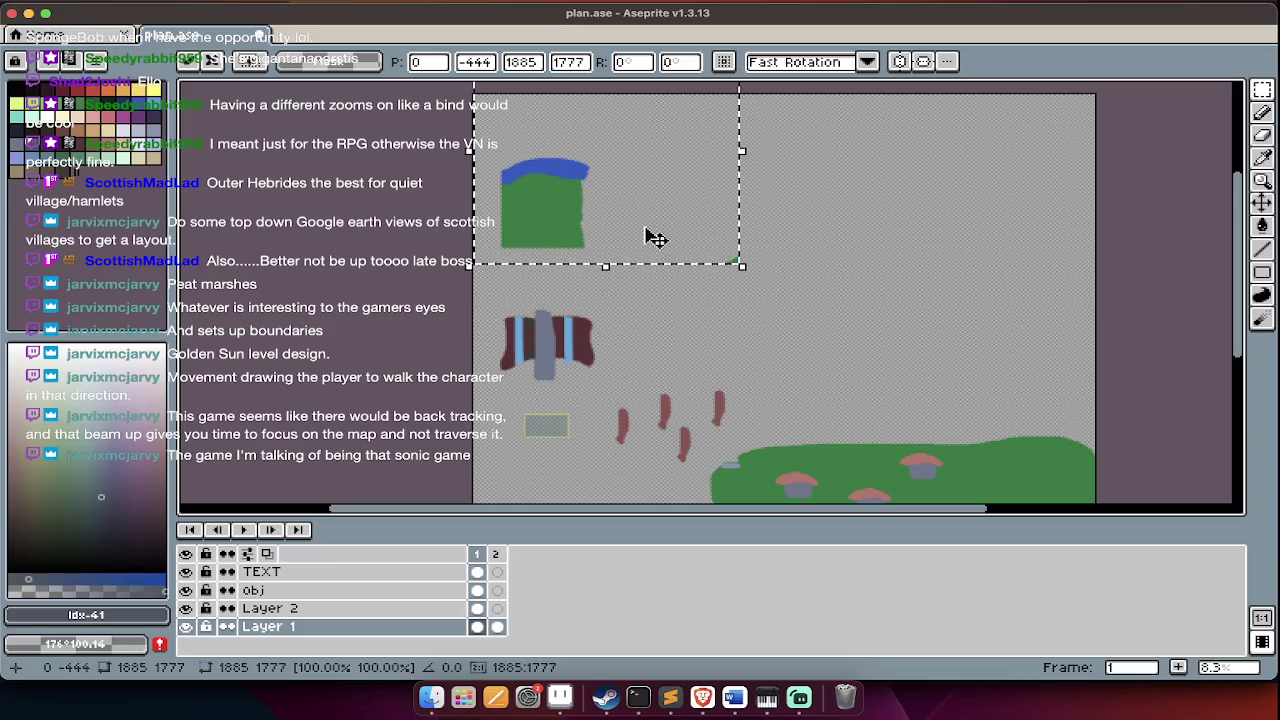
key("Return")
- On Layer 2, move the brown roof up and align it onto the green block
key("Up")
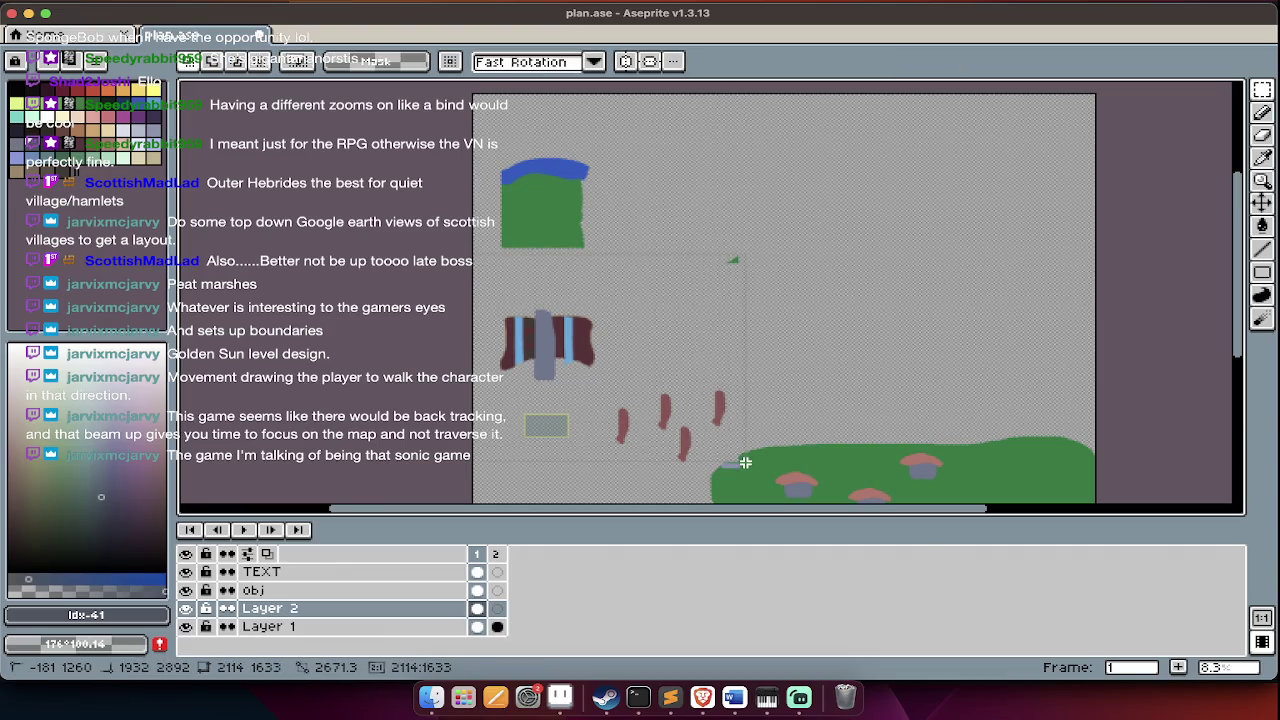
left_click_drag(745, 473, 470, 252)
left_click_drag(654, 411, 665, 211)
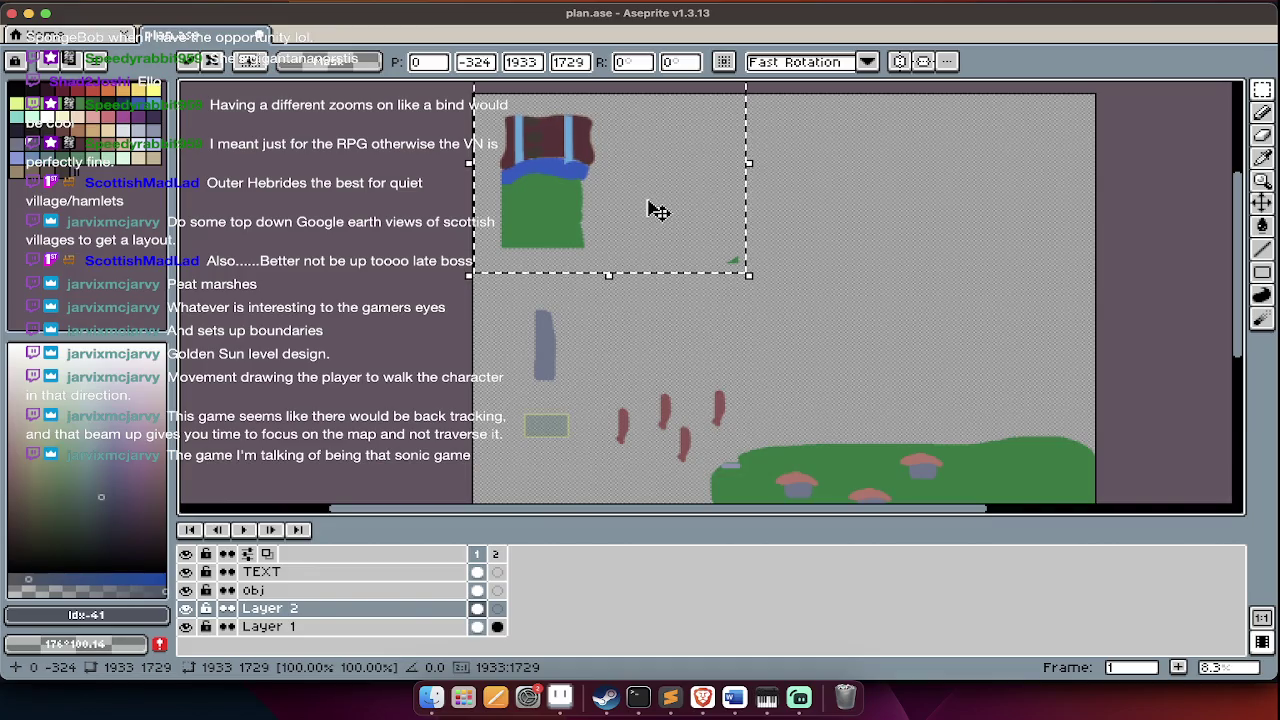
left_click_drag(655, 210, 655, 213)
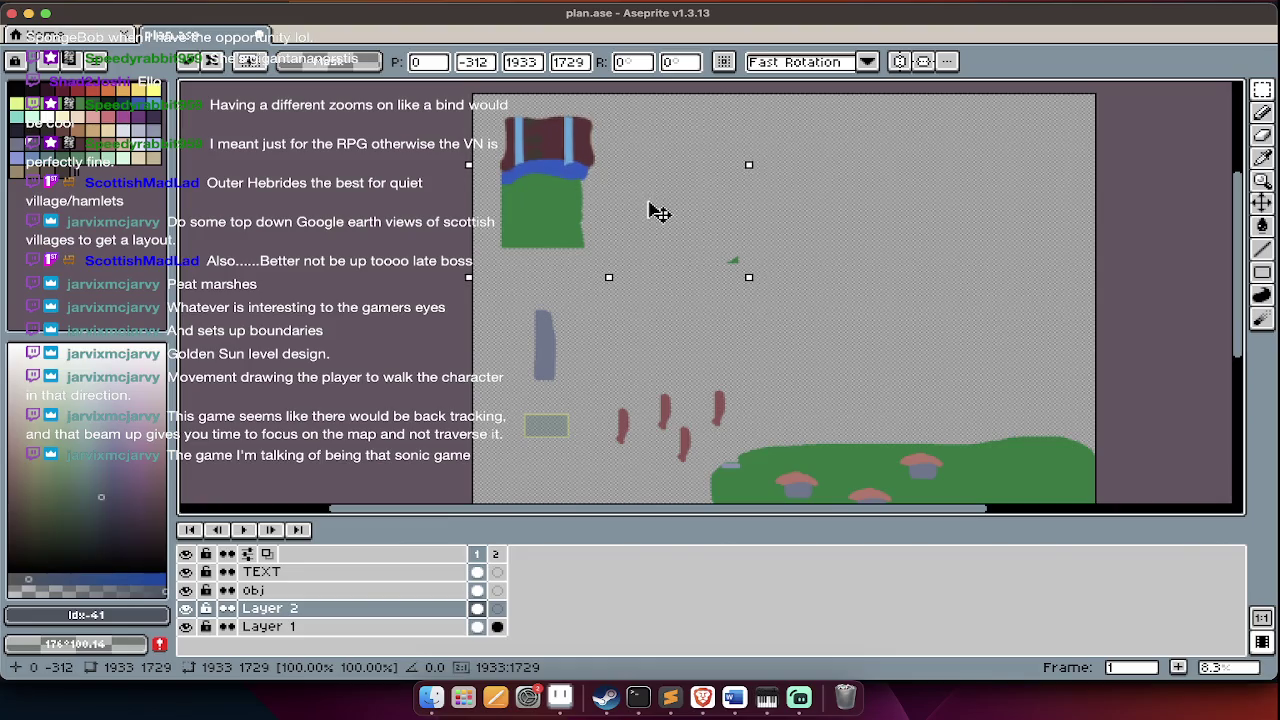
key("super+d")
- Lasso the grey post and red marks and shift them upward
key("Tab")
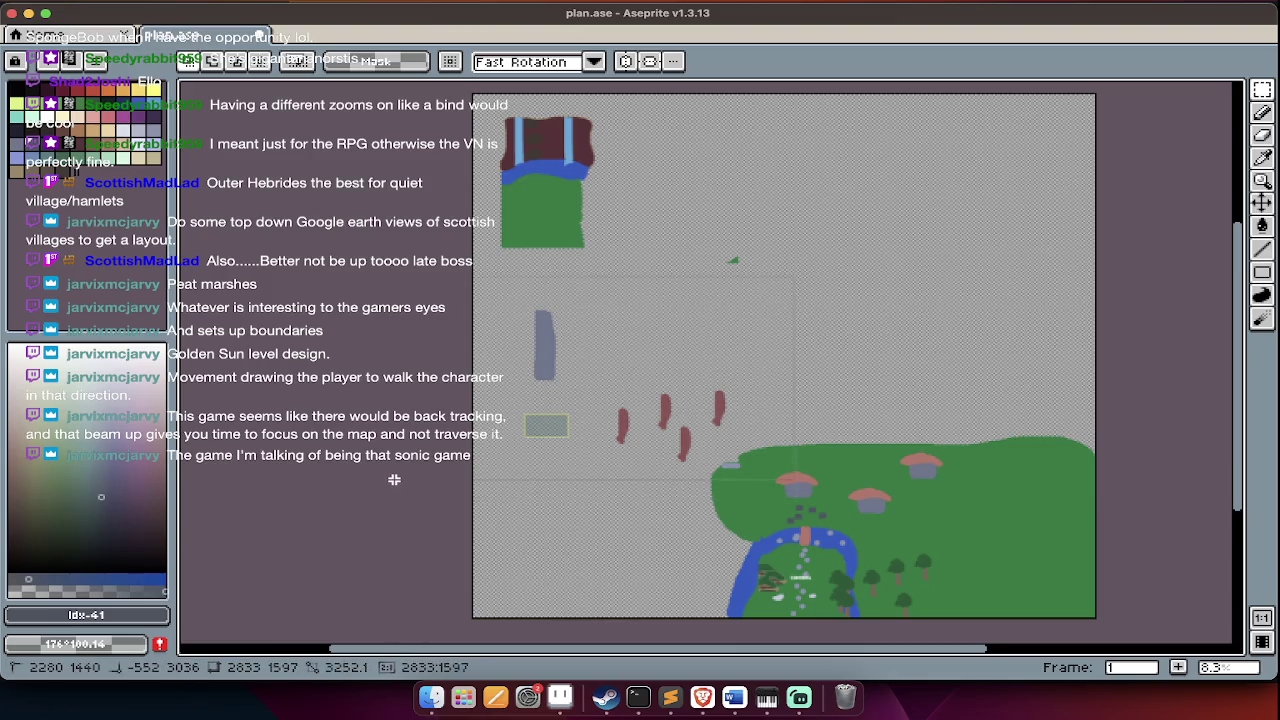
key("q")
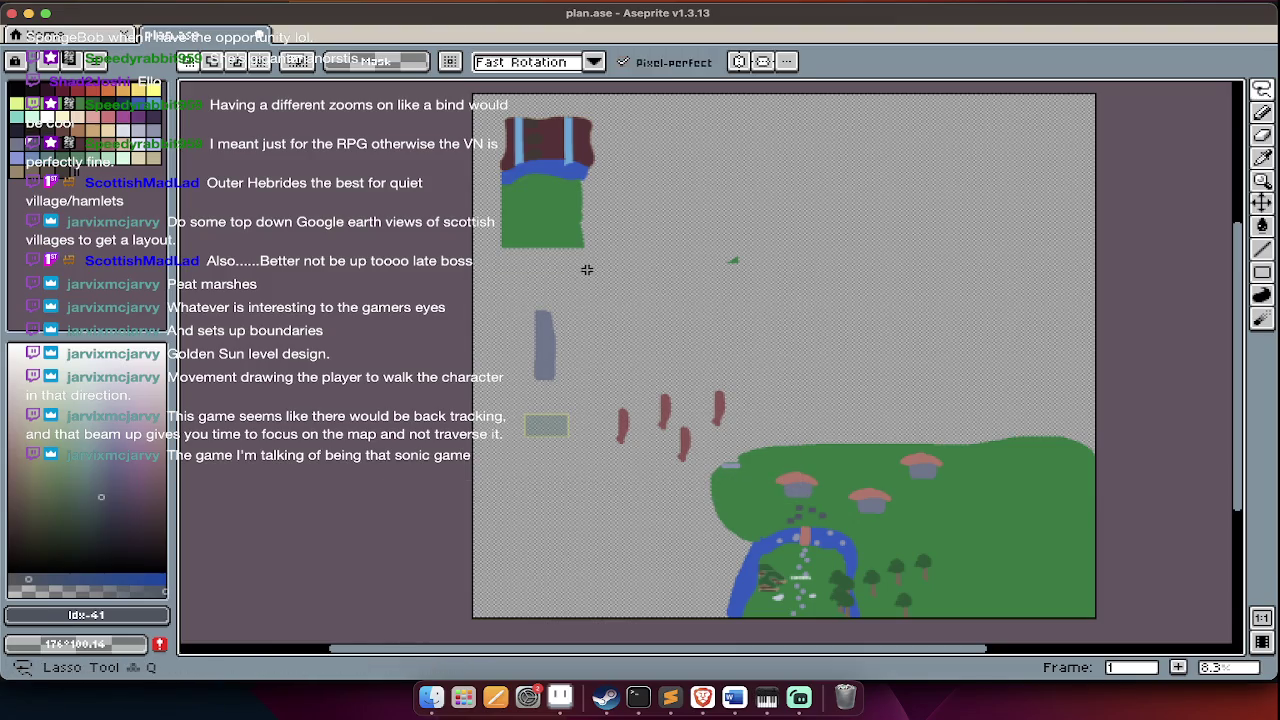
left_click_drag(552, 498, 619, 280)
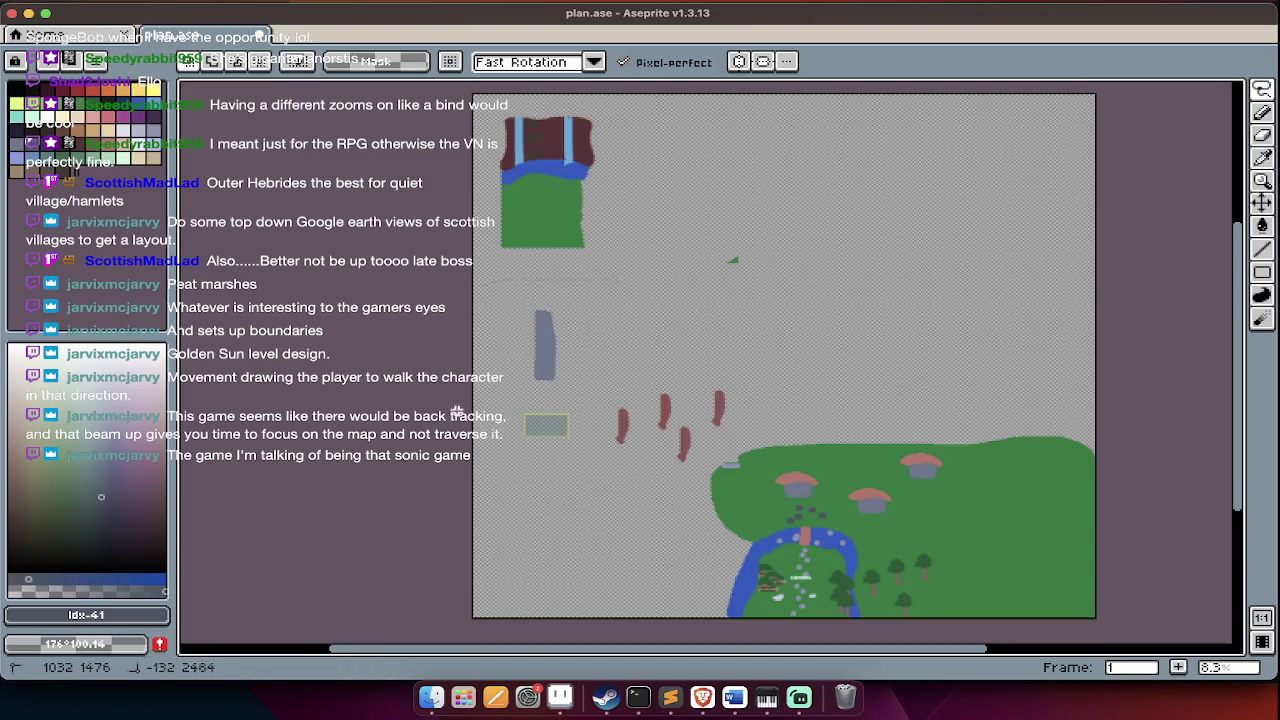
mouse_move(605, 286)
left_mouse_down()
mouse_move(603, 363)
mouse_move(618, 200)
left_mouse_up()
key("m")
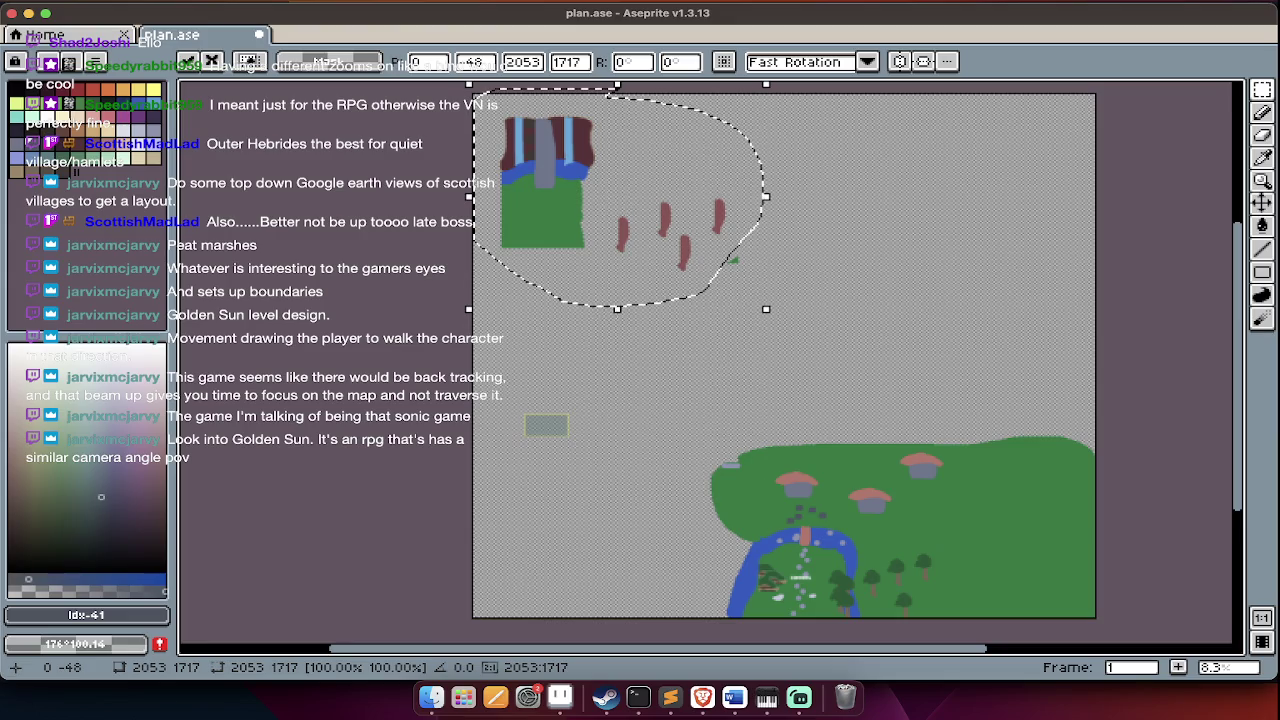
key("Tab")
key("Tab")
left_click_drag(622, 376, 466, 462)
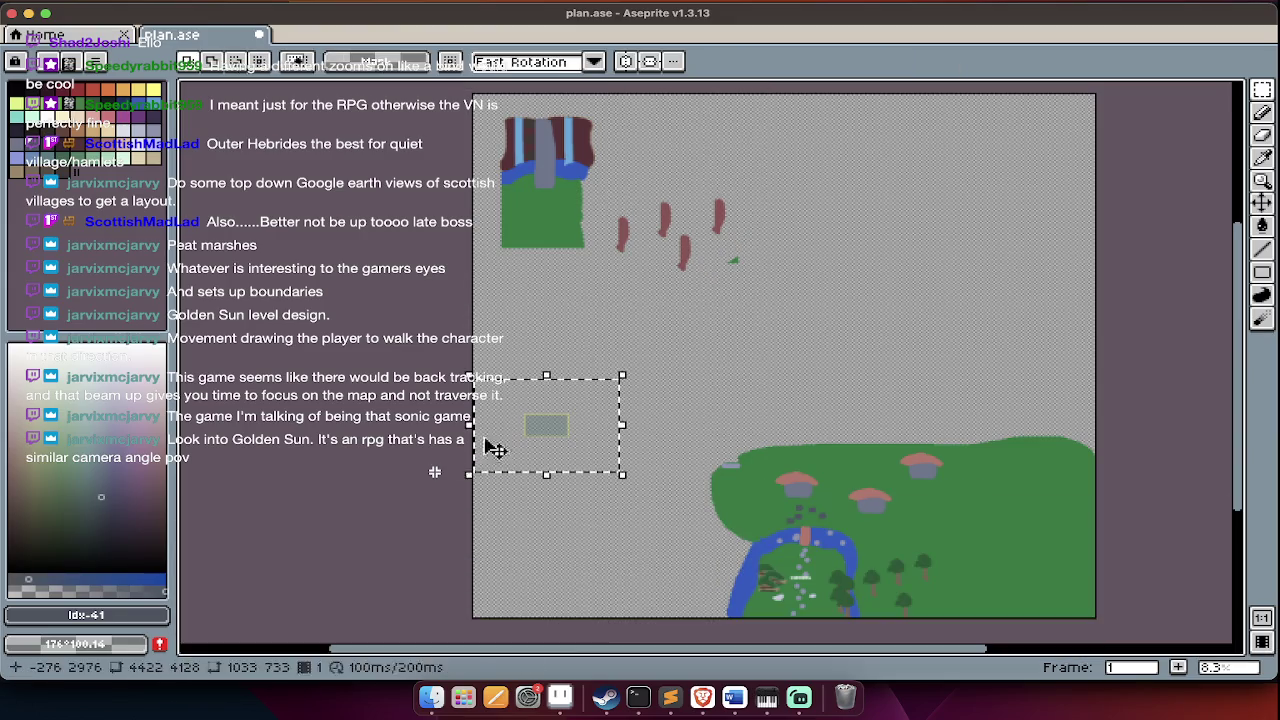
- Move the grey LANDING box into the river bend
mouse_move(569, 440)
left_mouse_down()
mouse_move(563, 231)
mouse_move(690, 450)
left_mouse_up()
scroll(650, 400, "up", 3)
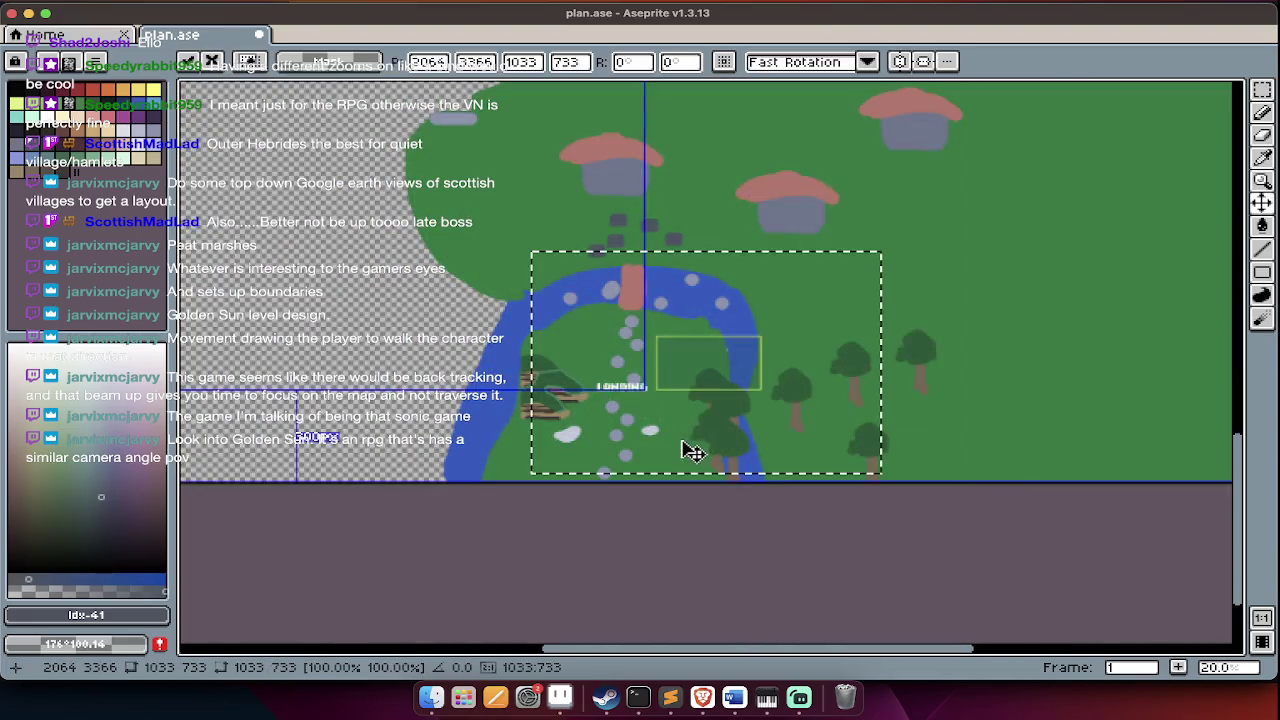
left_click_drag(700, 389, 631, 443)
key("Return")
- Survey the top of the map and make the obj layer active
scroll(625, 429, "up", 2)
scroll(625, 429, "up", 1)
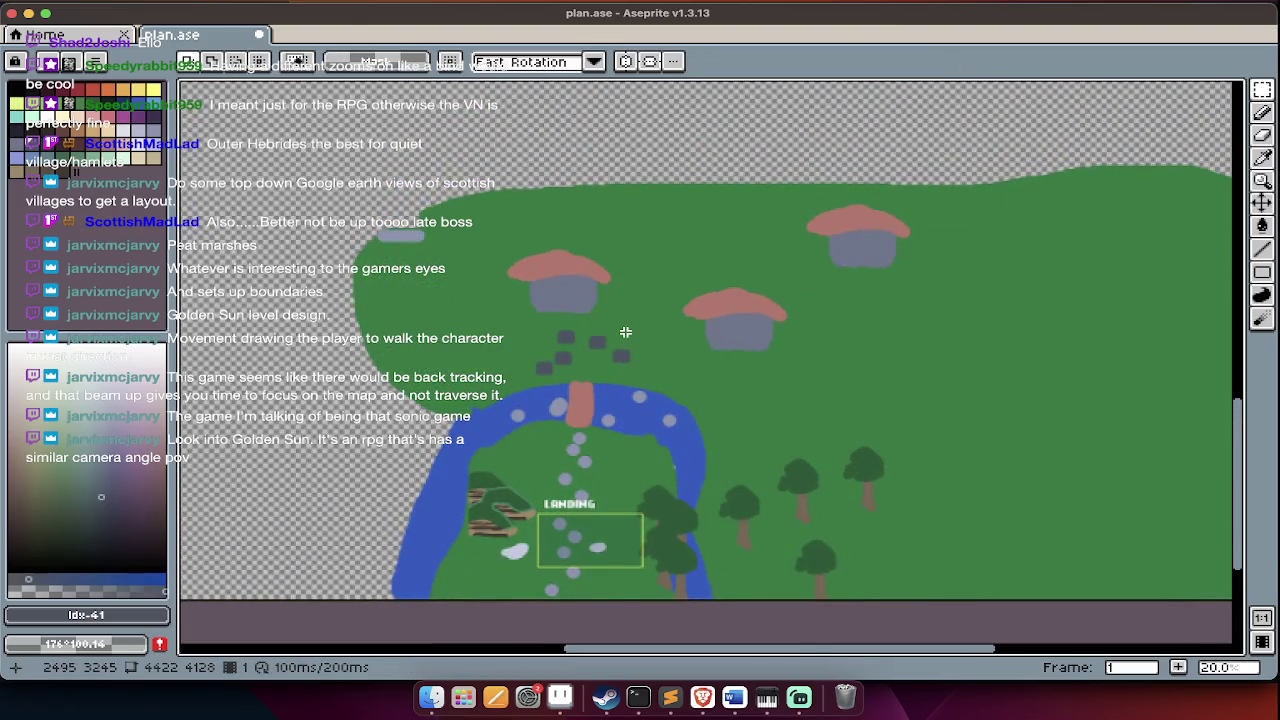
scroll(629, 484, "down", 2)
scroll(629, 484, "down", 1)
scroll(638, 366, "up", 3)
scroll(638, 366, "up", 1)
scroll(638, 366, "up", 5)
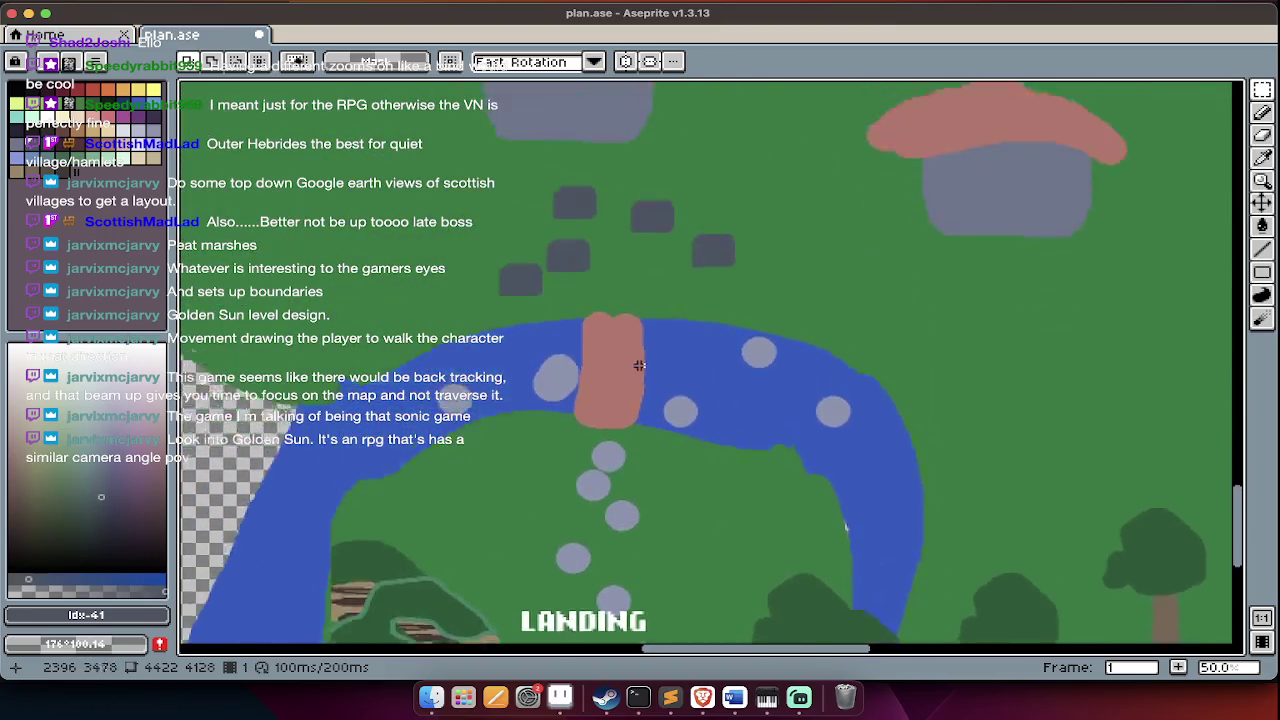
scroll(638, 366, "up", 5)
scroll(638, 366, "up", 5)
scroll(638, 366, "up", 5)
scroll(638, 366, "down", 2)
scroll(638, 366, "down", 2)
scroll(638, 366, "down", 1)
scroll(638, 366, "down", 2)
scroll(638, 366, "down", 5)
scroll(638, 366, "down", 5)
scroll(638, 366, "up", 3)
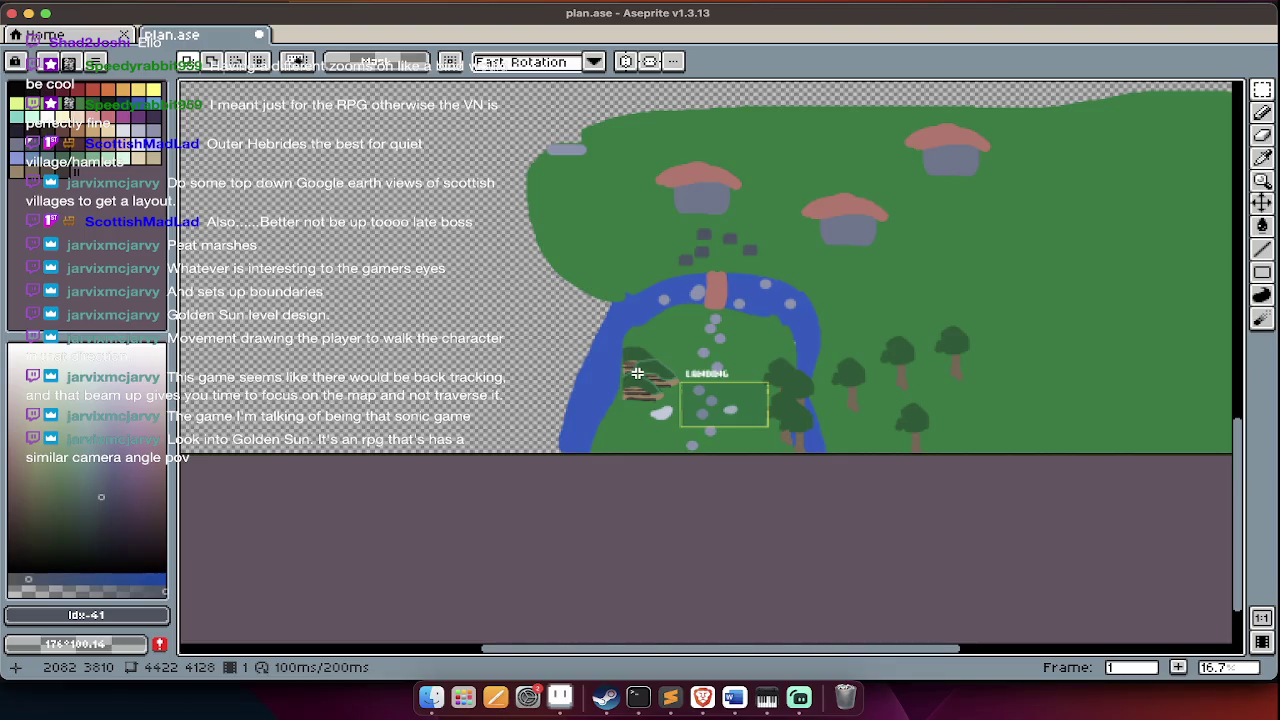
scroll(693, 577, "up", 2)
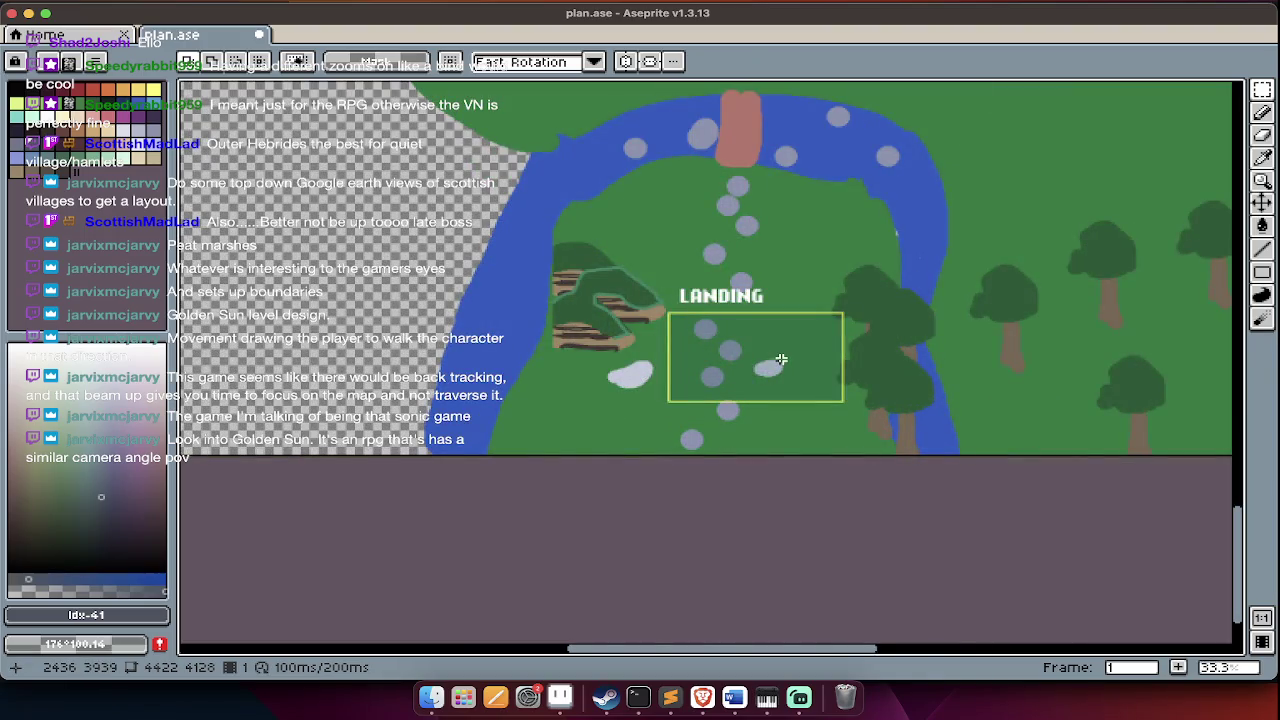
scroll(781, 360, "up", 2)
scroll(790, 340, "up", 1)
scroll(800, 324, "up", 1)
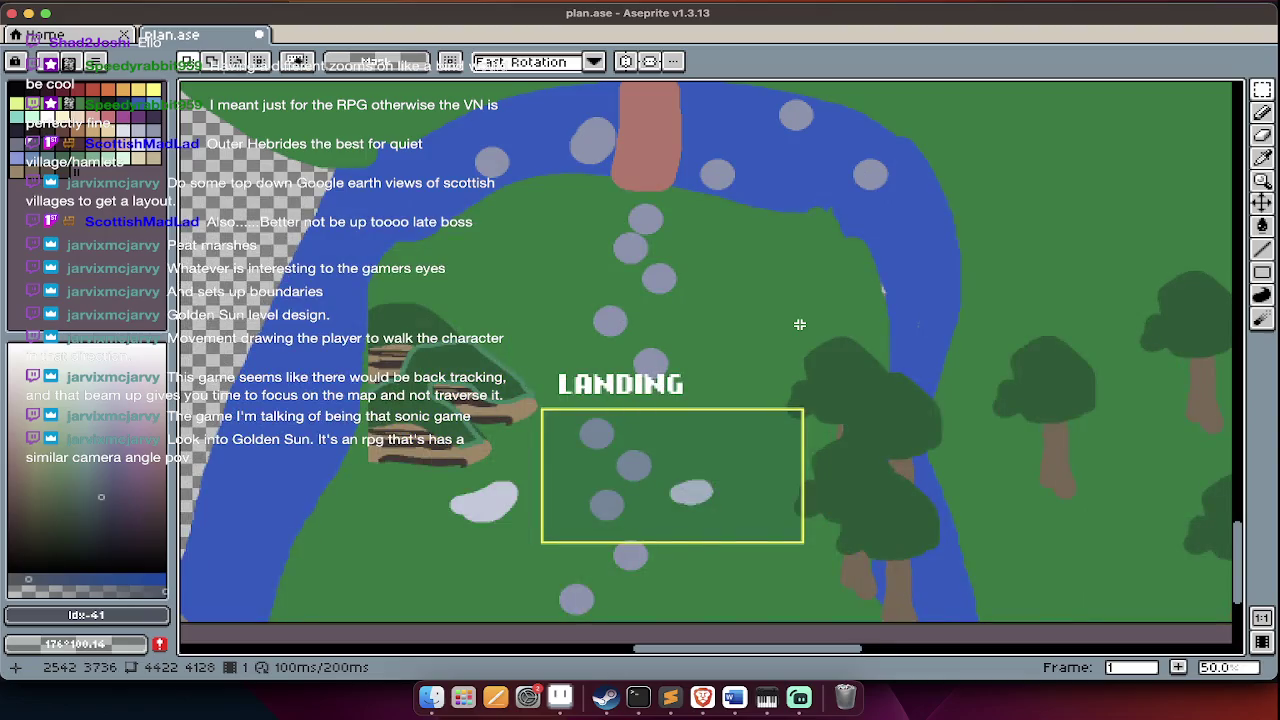
scroll(811, 351, "up", 3)
scroll(811, 351, "right", 1)
scroll(811, 351, "up", 2)
scroll(811, 351, "right", 2)
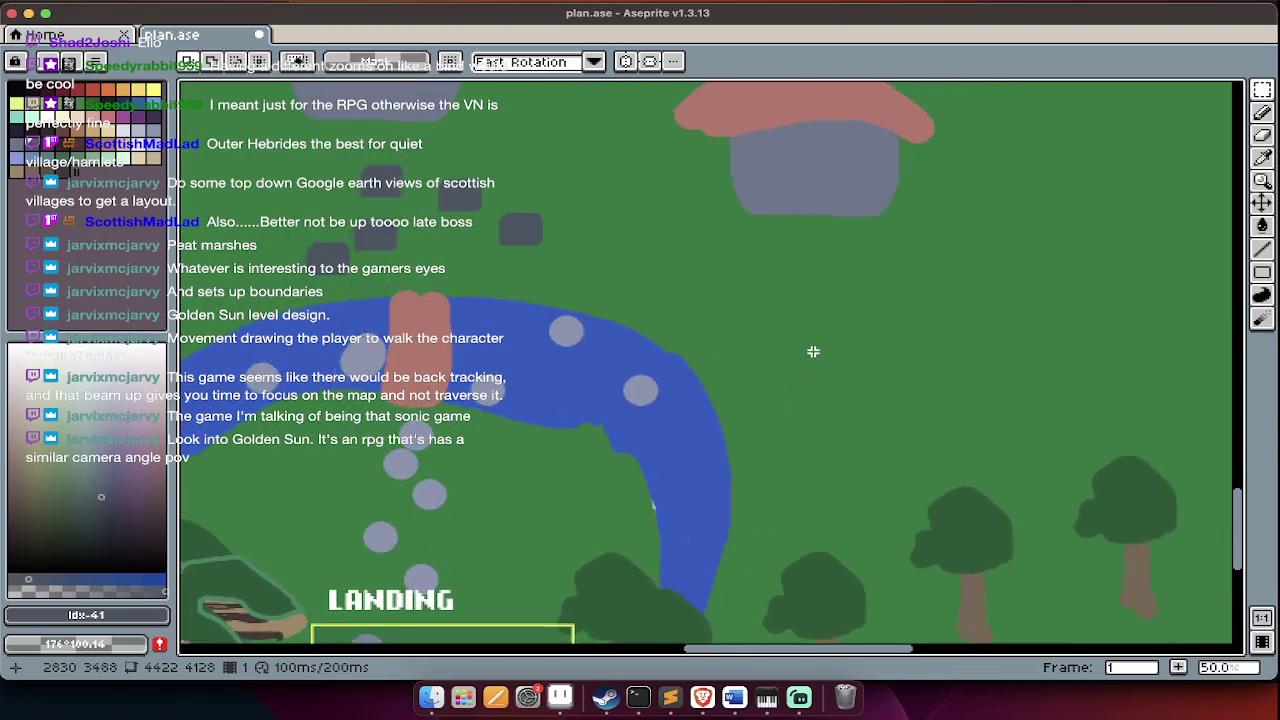
scroll(812, 355, "up", 3)
scroll(812, 355, "left", 1)
scroll(809, 370, "down", 1)
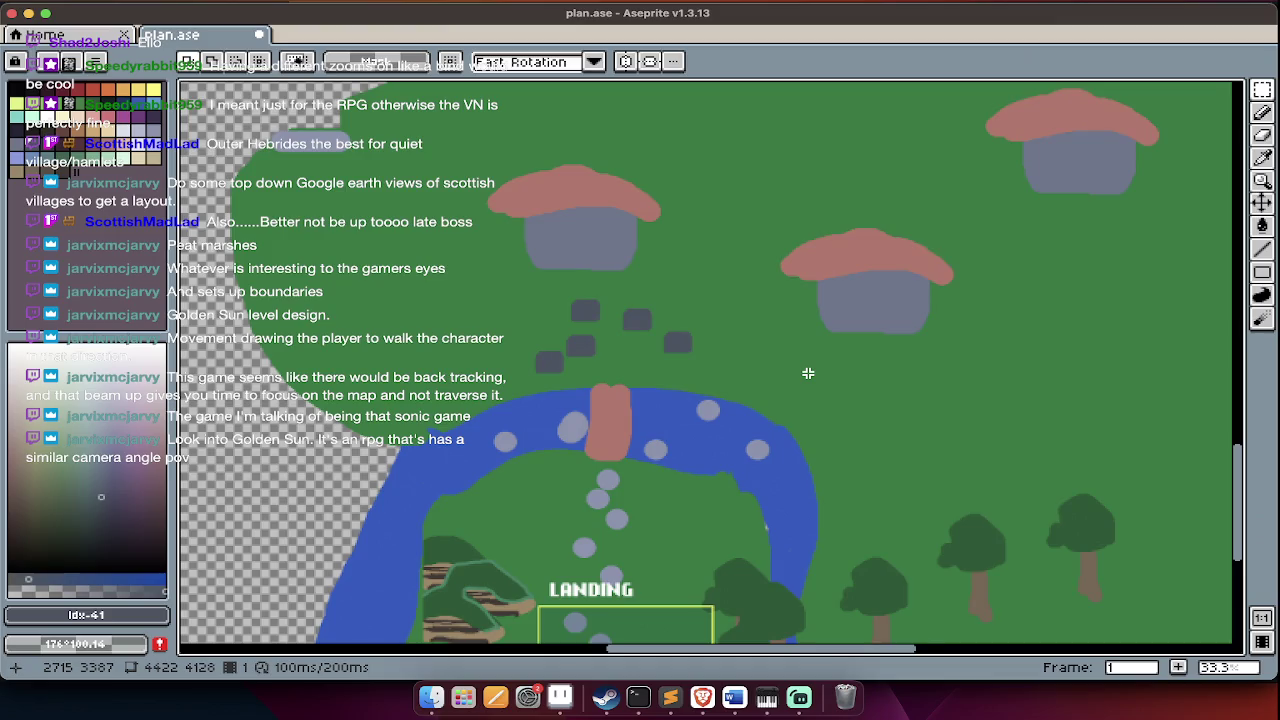
scroll(808, 373, "down", 1)
left_click_drag(348, 110, 1161, 384)
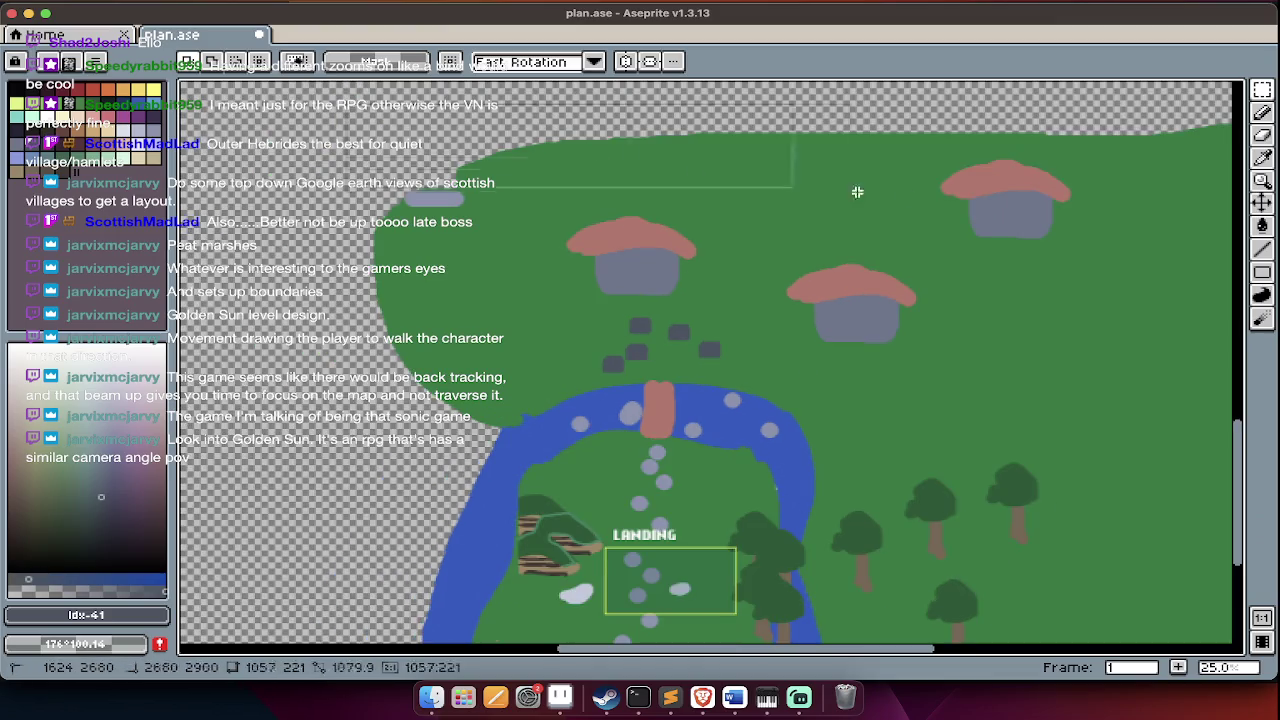
key("ctrl+d")
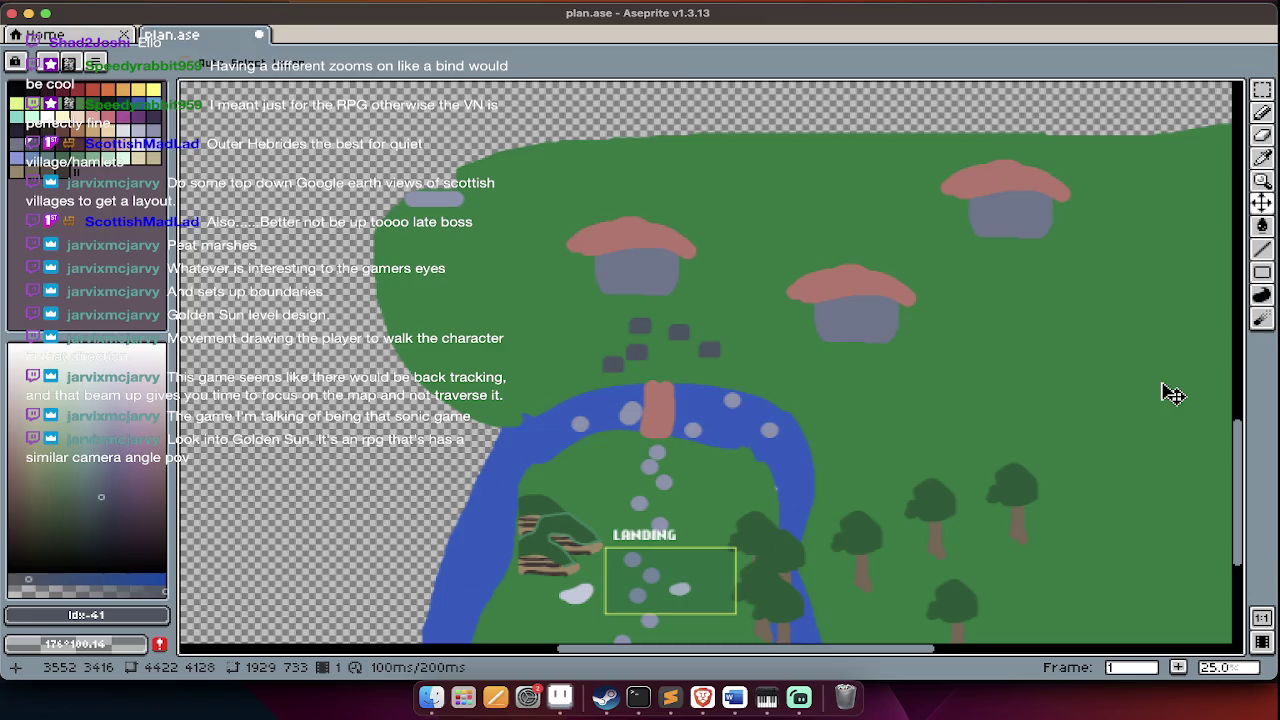
key("Tab")
key("Up")
key("Tab")
- Shift the three houses and their stepping stones up and to the right
mouse_move(1148, 100)
left_mouse_down()
mouse_move(341, 428)
mouse_move(349, 380)
left_mouse_up()
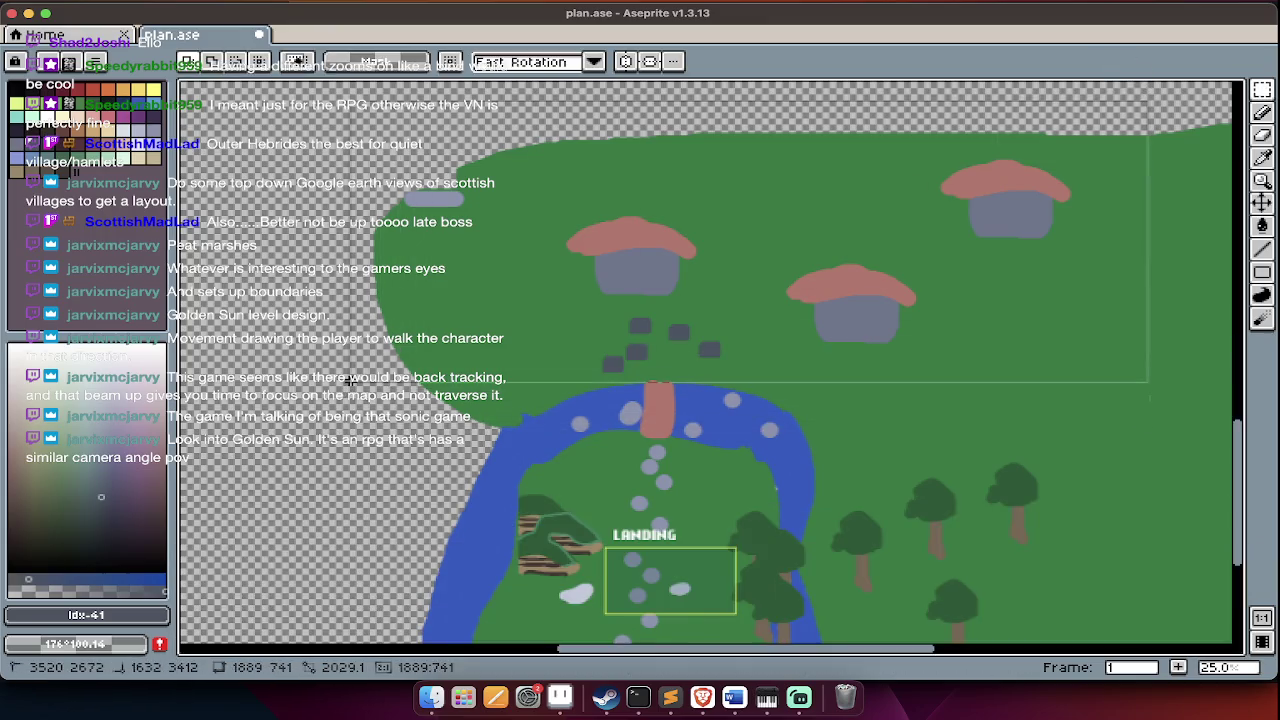
key("Delete")
scroll(355, 380, "up", 2)
scroll(355, 380, "right", 2)
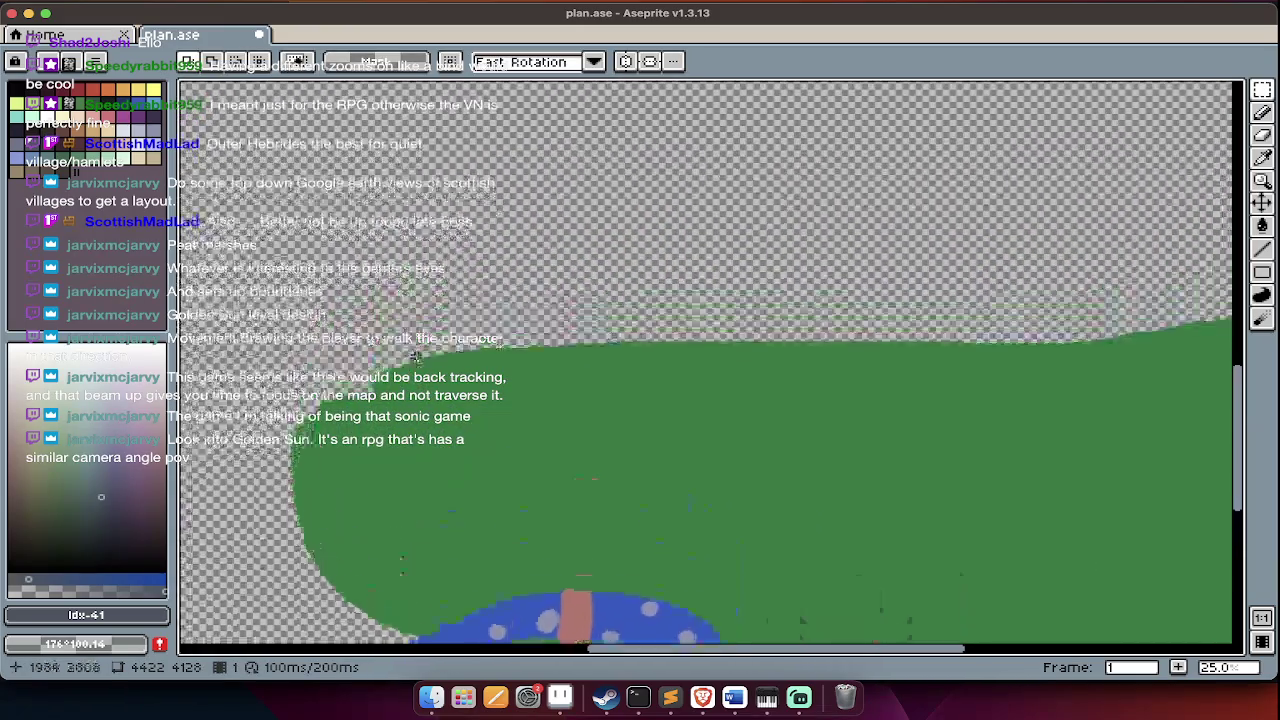
scroll(390, 500, "down", 1)
key("ctrl+z")
mouse_move(455, 443)
left_mouse_down()
mouse_move(557, 271)
mouse_move(551, 237)
mouse_move(567, 245)
left_mouse_up()
key("Return")
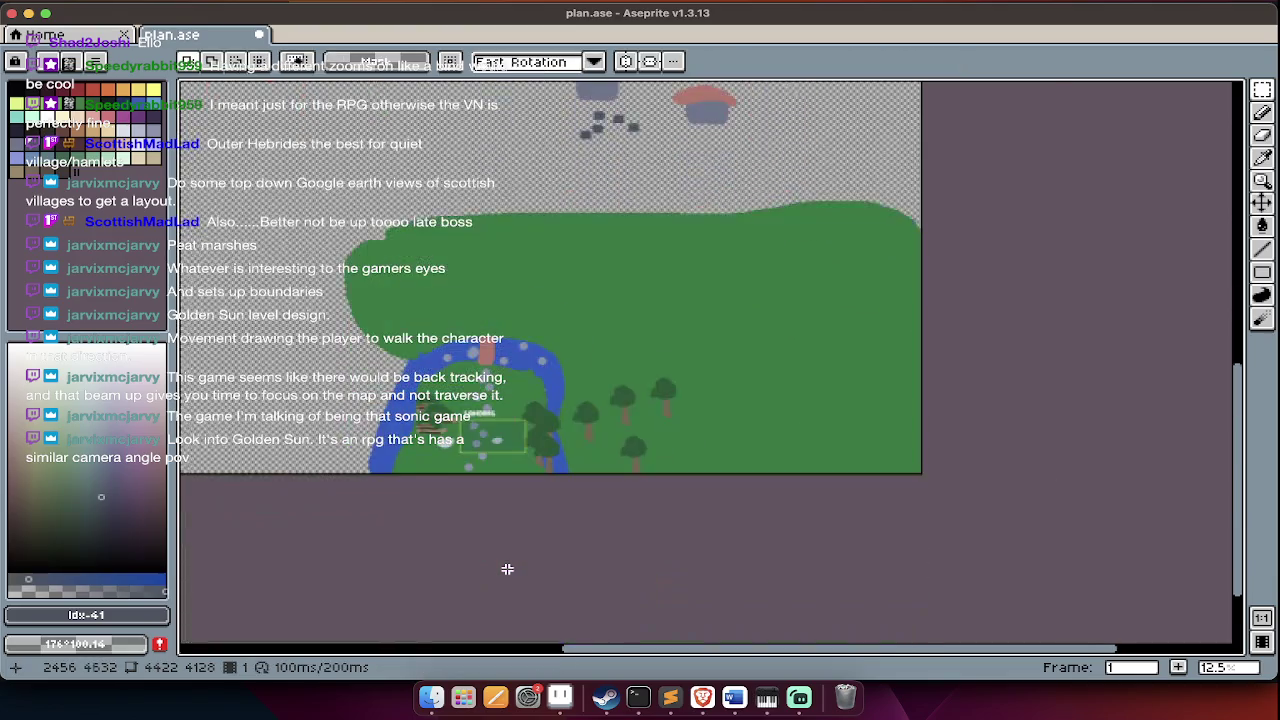
- Check the layers timeline, stay on the obj layer, and select a tree on the right
scroll(506, 566, "up", 1)
key("Tab")
key("Down")
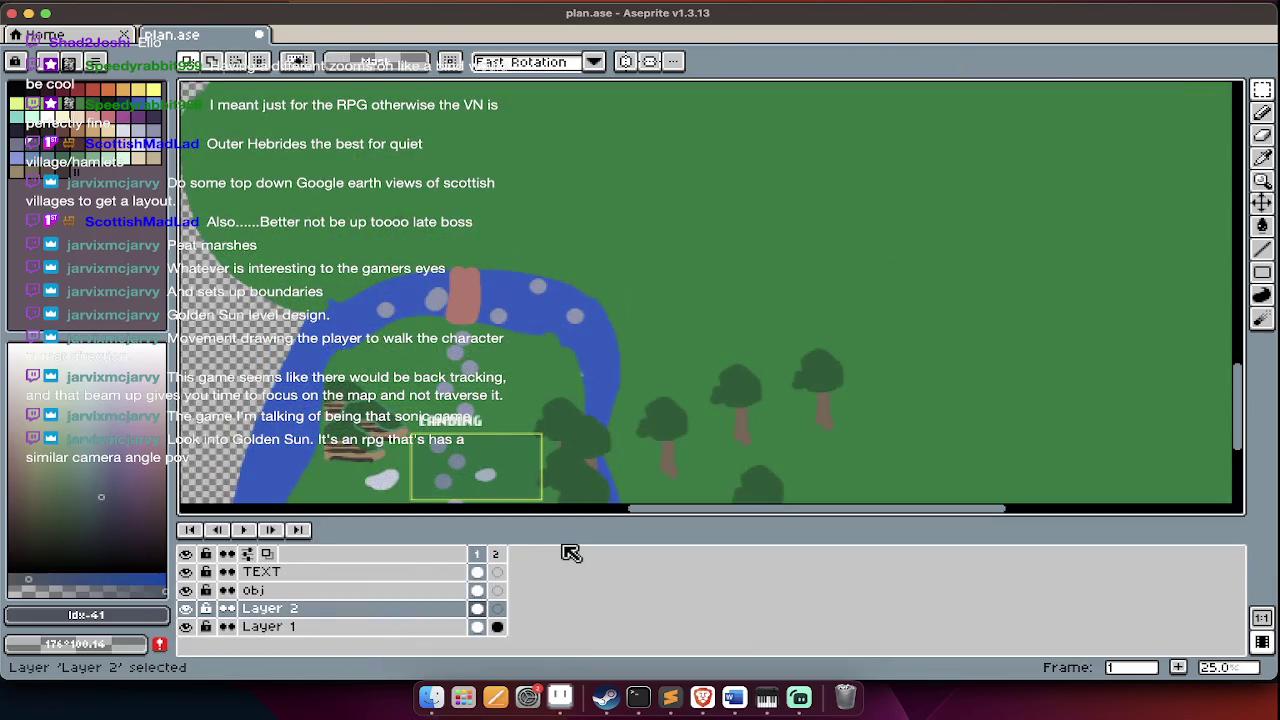
key("Up")
key("Tab")
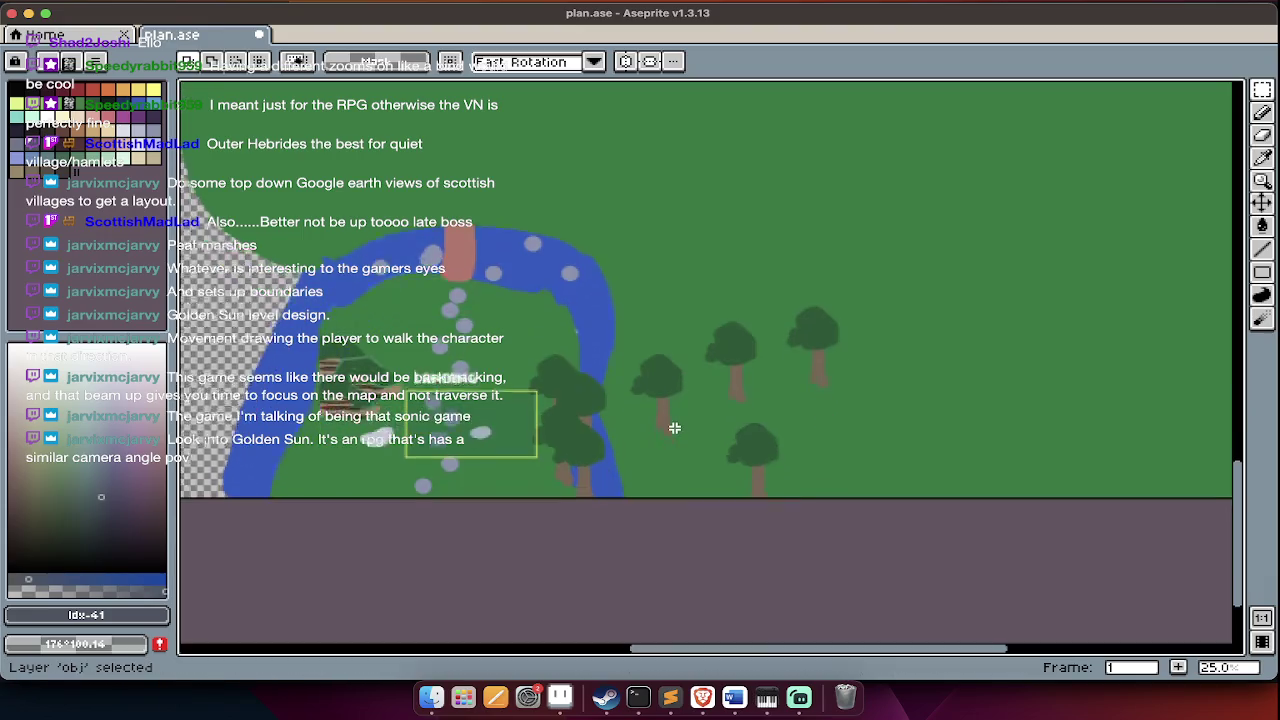
left_click_drag(825, 405, 703, 506)
- Move the selected tree to the left side of the grass just above the river
scroll(640, 430, "up", 3)
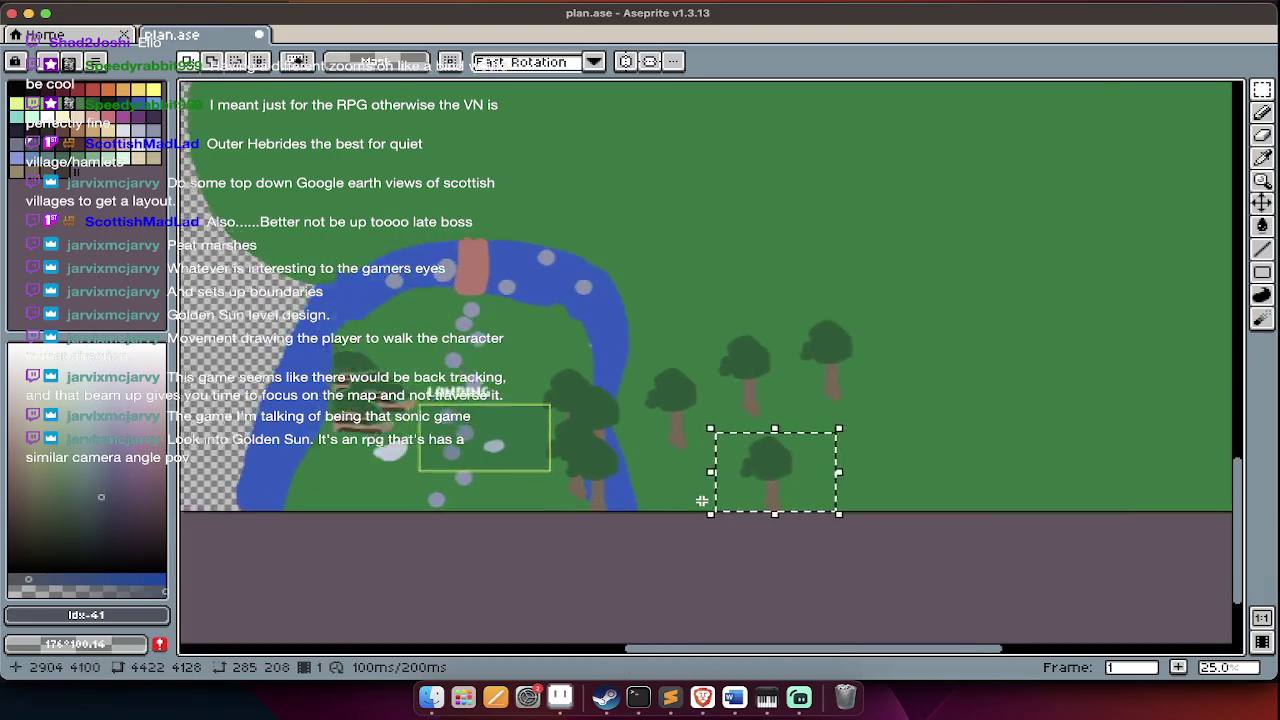
scroll(640, 430, "left", 3)
scroll(600, 410, "down", 2)
scroll(926, 329, "up", 2)
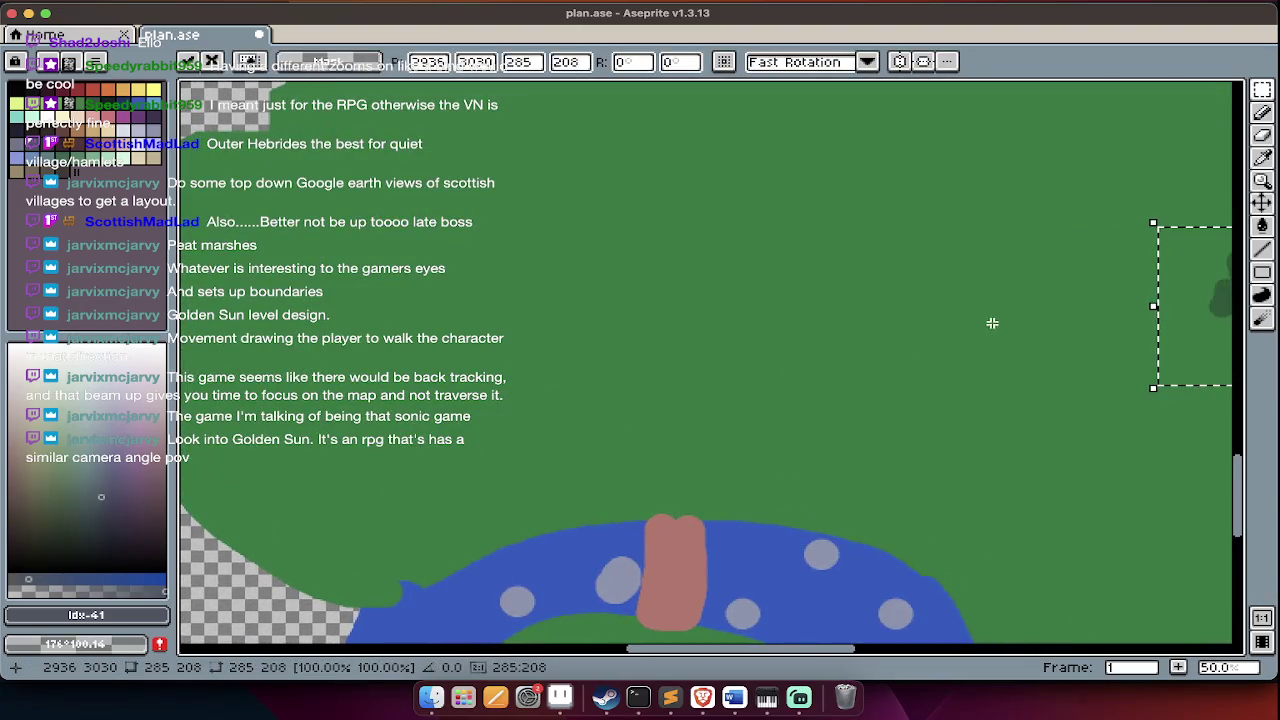
left_click_drag(1176, 347, 340, 470)
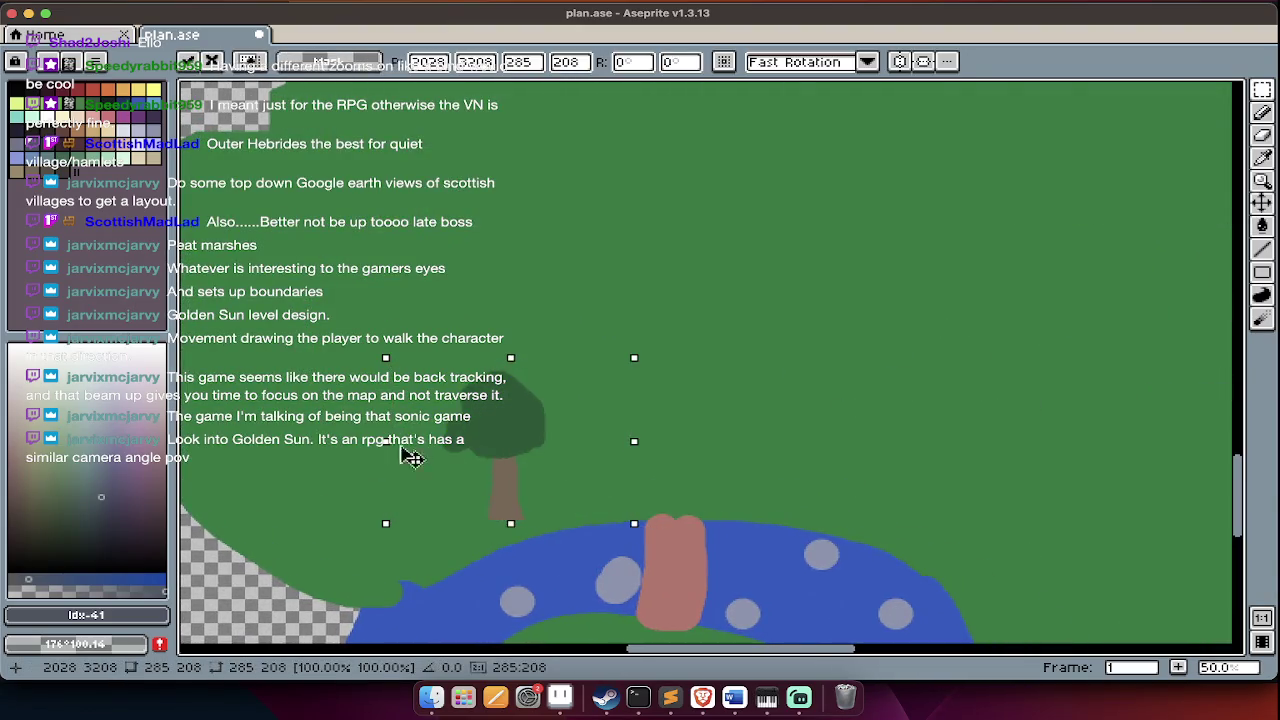
left_click_drag(340, 470, 388, 360)
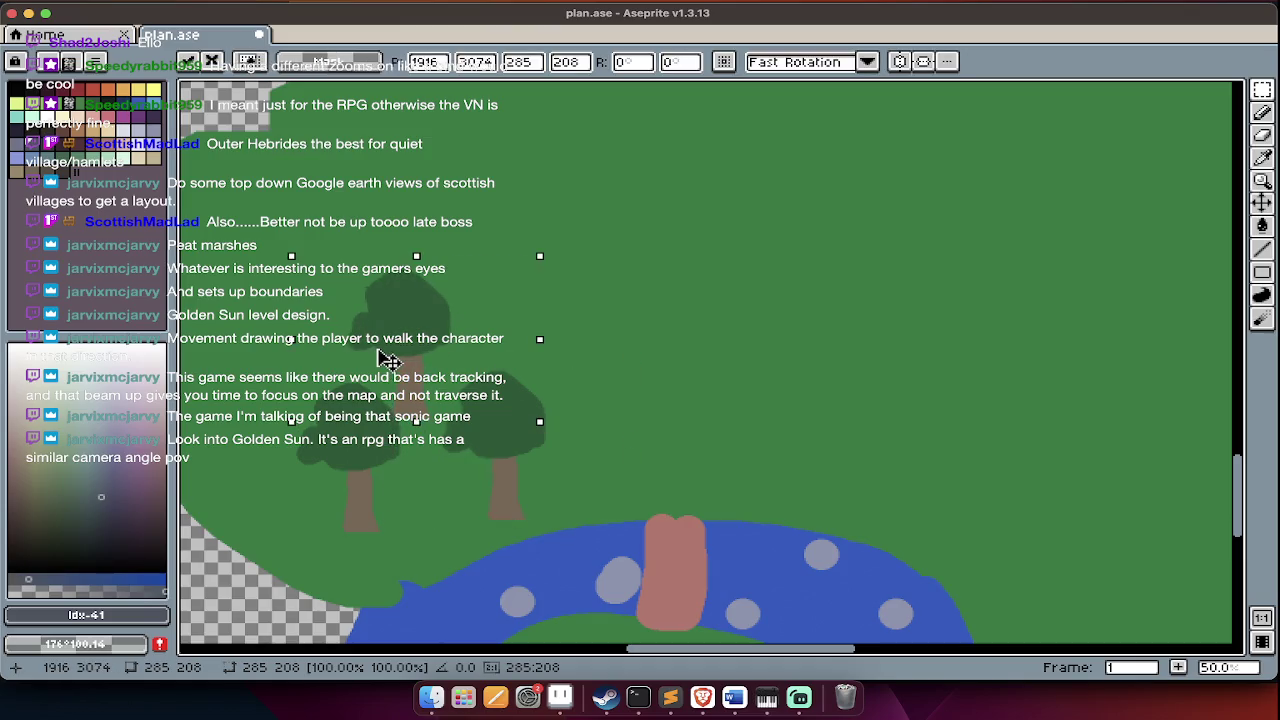
key("Escape")
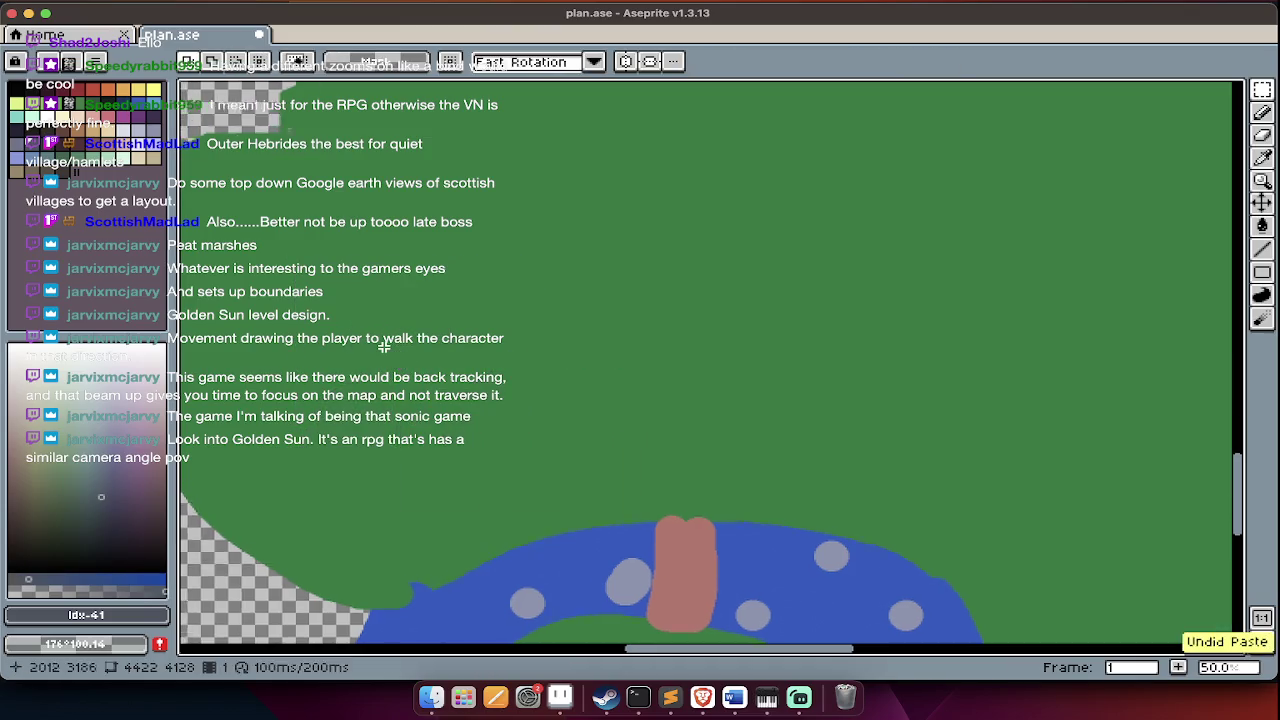
- Paste four tree copies and arrange them beside the first tree
scroll(360, 268, "left", 5)
key("ctrl+v")
left_click_drag(700, 420, 668, 136)
key("ctrl+v")
mouse_move(686, 420)
left_mouse_down()
mouse_move(571, 200)
mouse_move(585, 182)
left_mouse_up()
key("ctrl+v")
left_click_drag(706, 394, 678, 180)
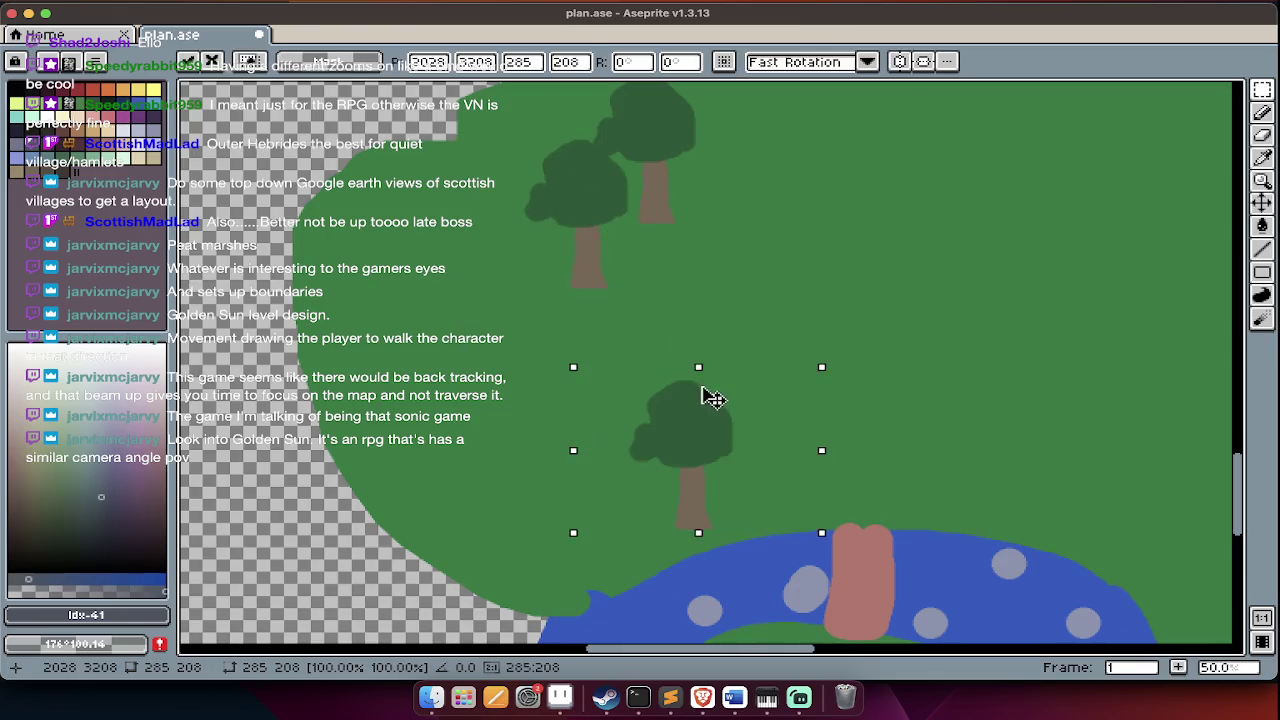
key("ctrl+v")
left_click_drag(691, 434, 536, 265)
- Paste three more tree copies, finishing the cluster at the grass's left edge
key("ctrl+v")
left_click_drag(714, 437, 633, 335)
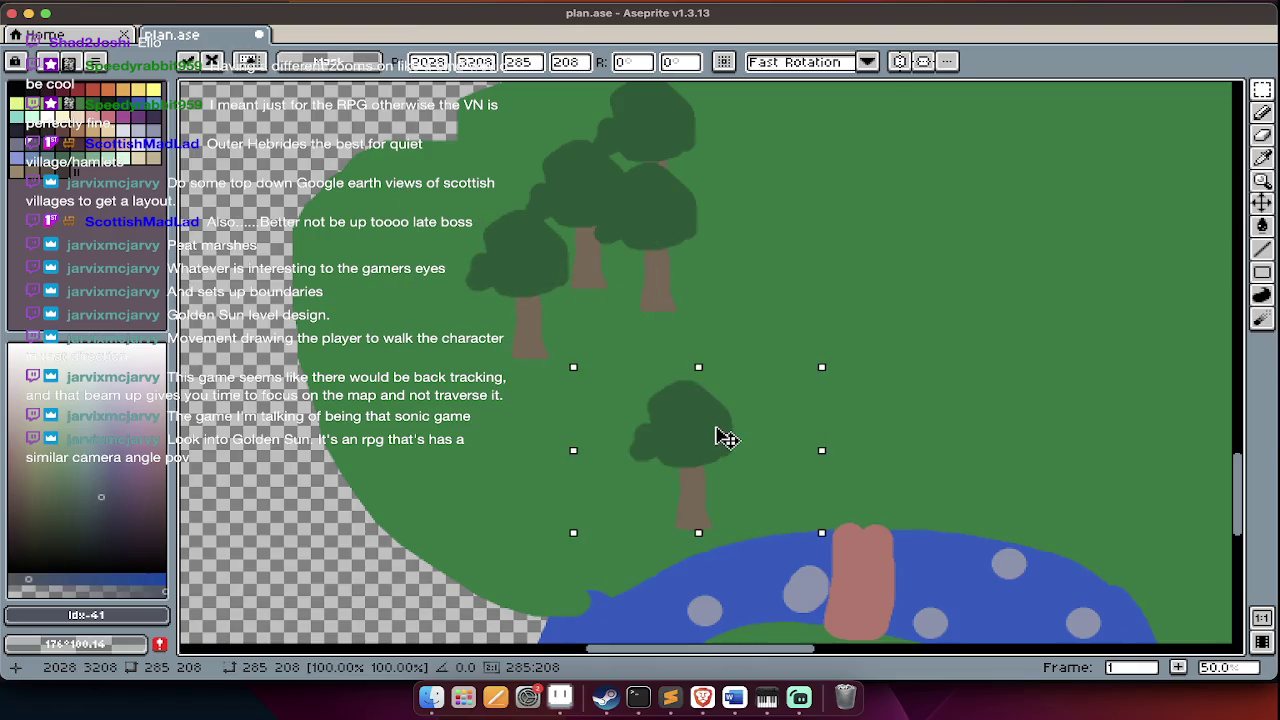
key("ctrl+v")
mouse_move(686, 443)
left_mouse_down()
mouse_move(586, 463)
mouse_move(577, 477)
left_mouse_up()
left_click(448, 421)
key("ctrl+v")
mouse_move(643, 451)
left_mouse_down()
mouse_move(371, 280)
mouse_move(362, 246)
mouse_move(348, 246)
left_mouse_up()
key("Return")
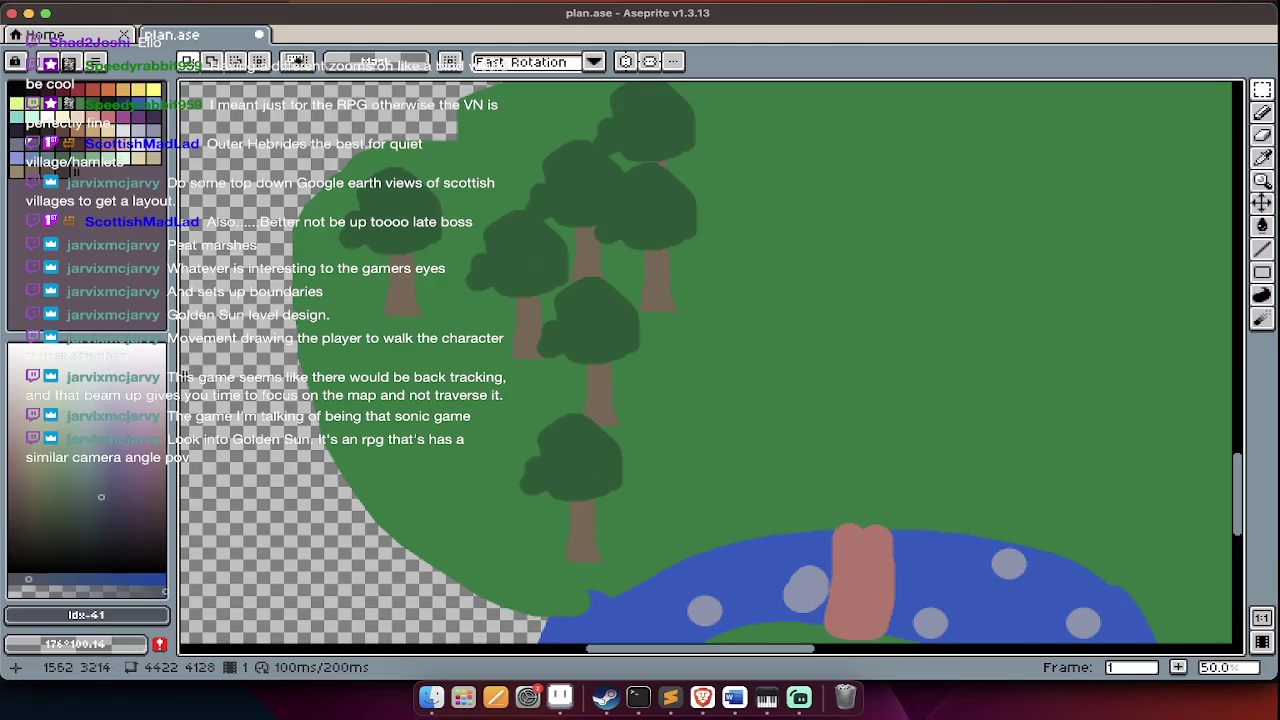
- Set the pencil to magenta for the chest marker on the grass edge
key("b")
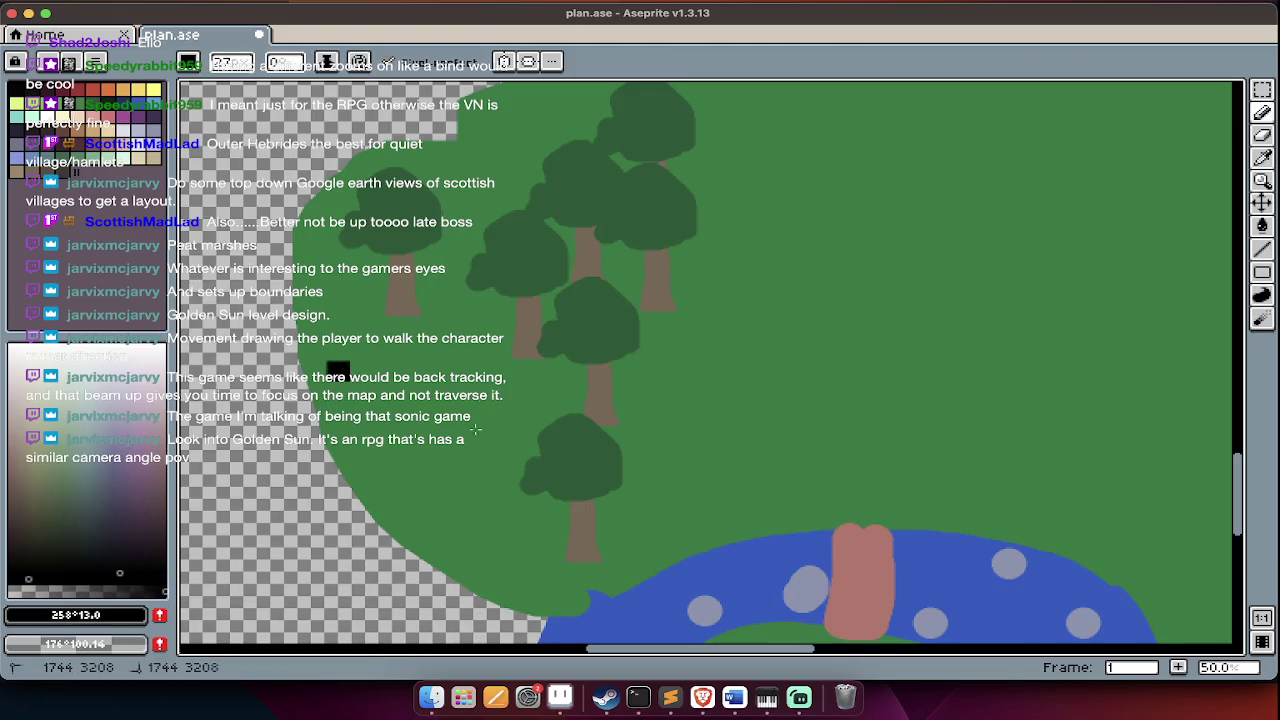
left_click_drag(338, 370, 402, 466)
key("ctrl+z")
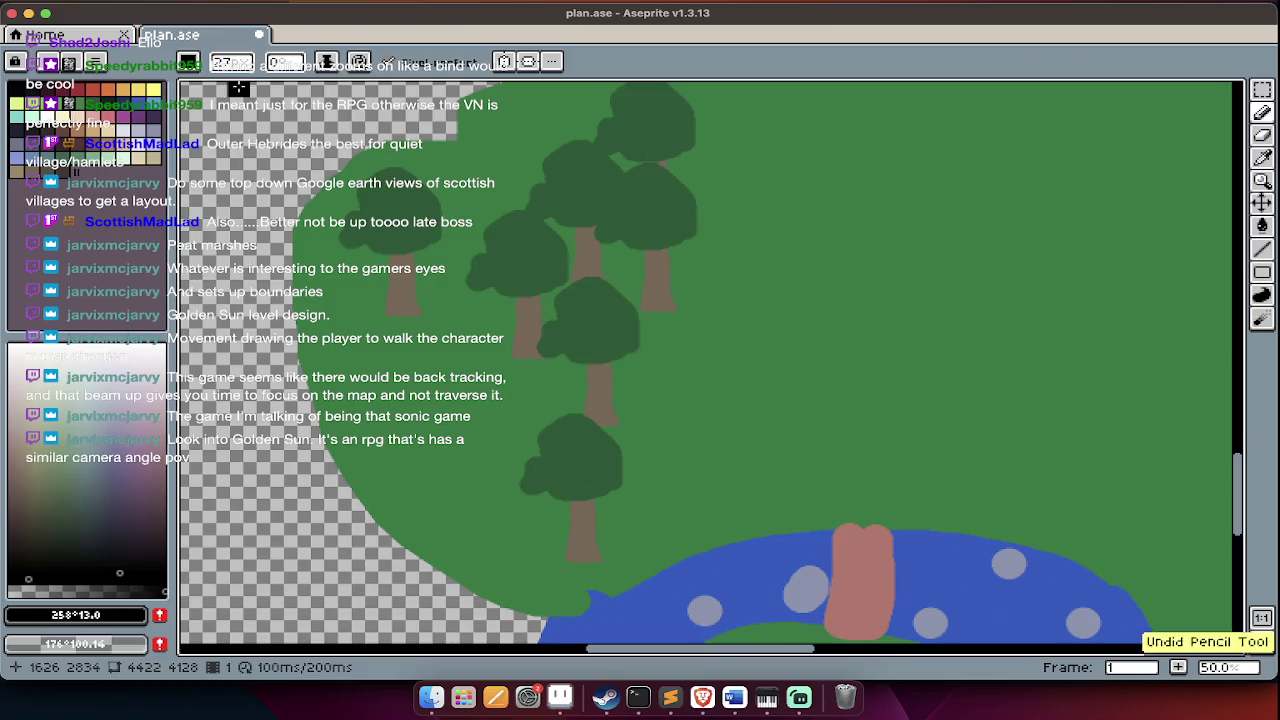
left_click(226, 62)
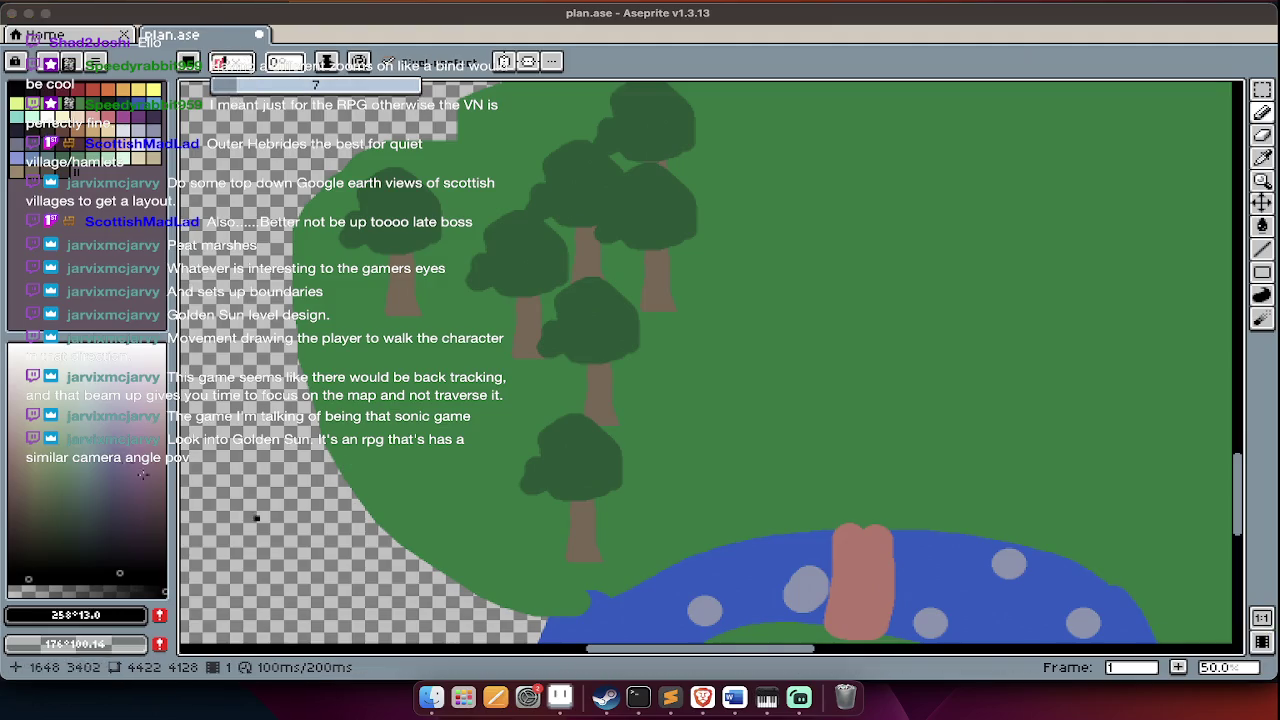
left_click(123, 118)
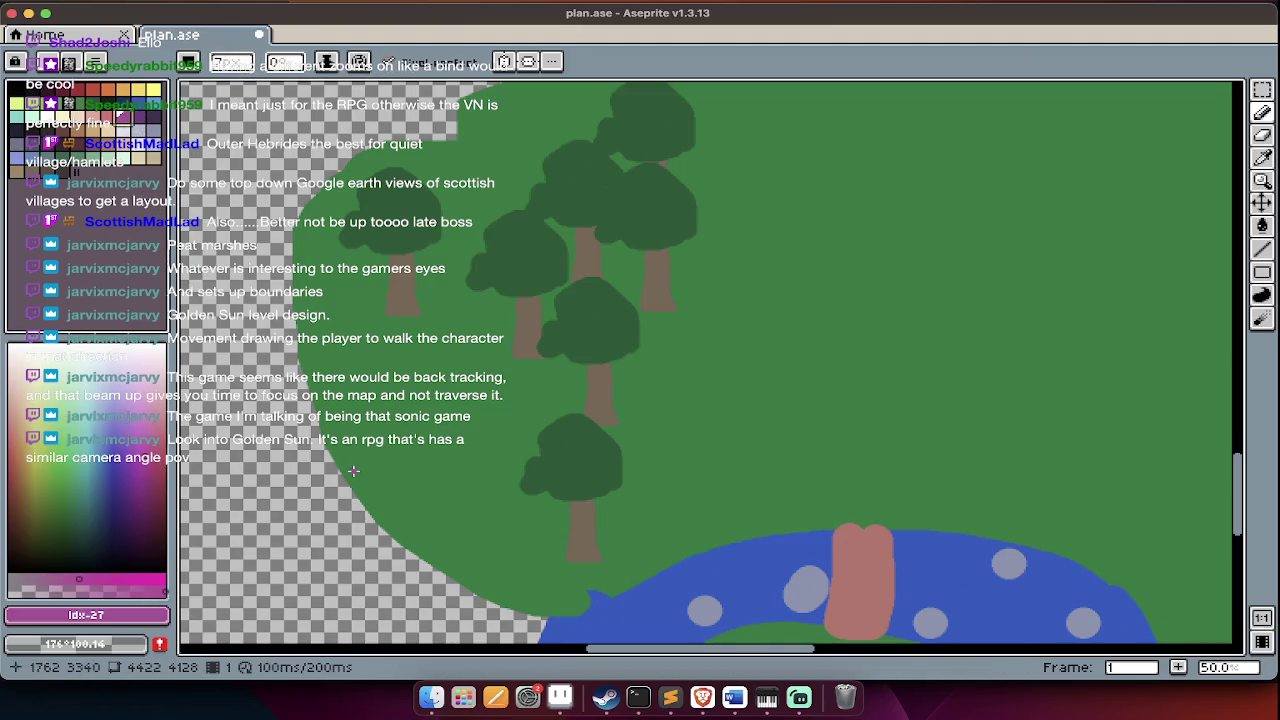
key("b")
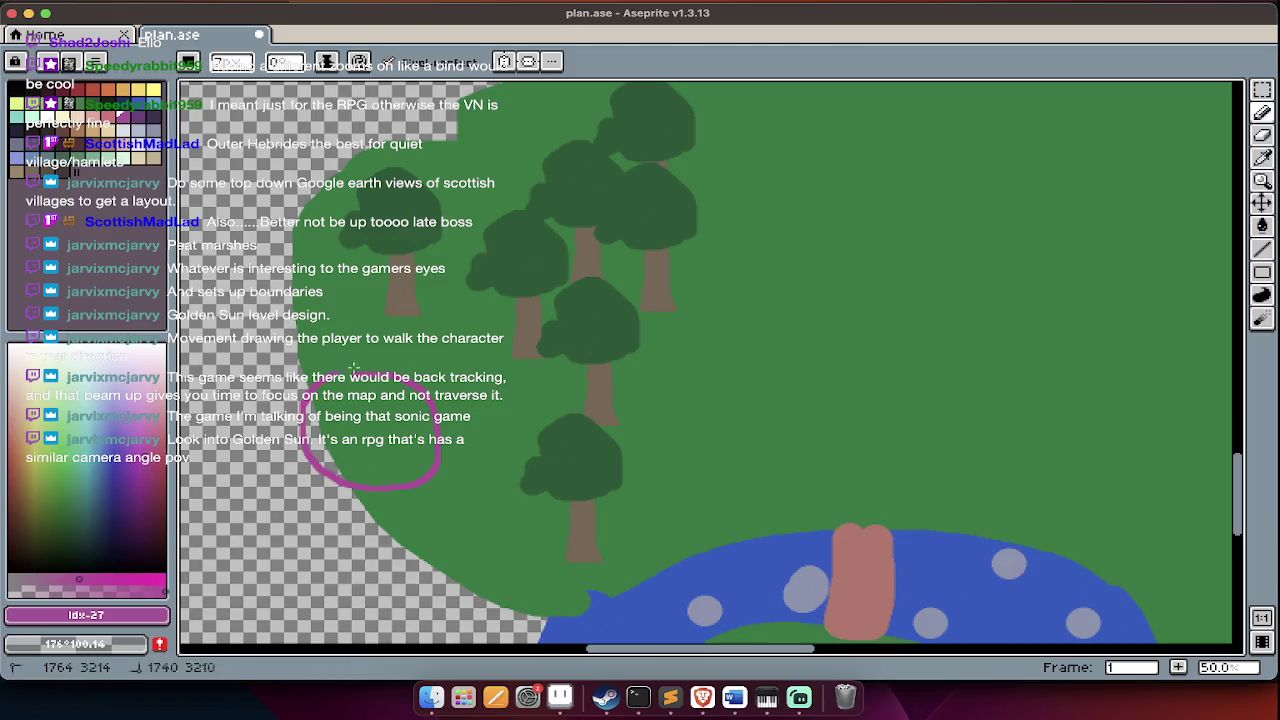
- Insert the words 'hidden' and 'Chest', placing the Chest label beside the magenta circle
key("t")
type("hidden")
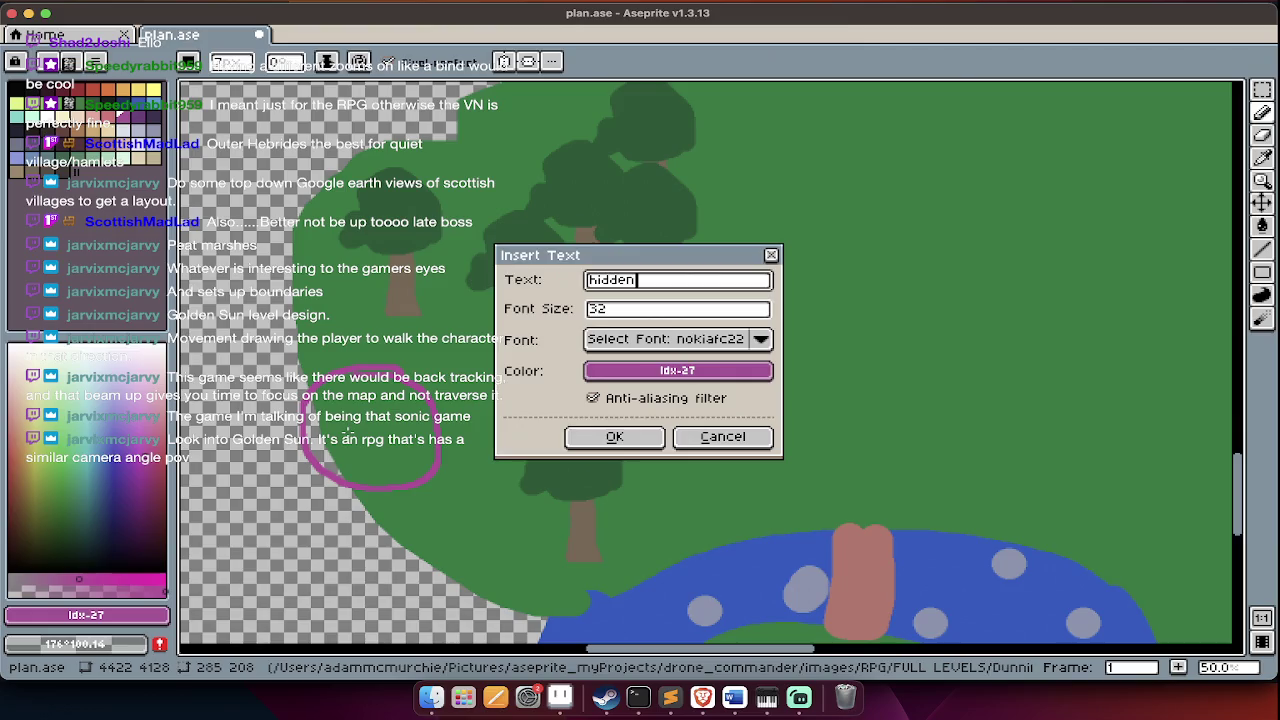
key("Return")
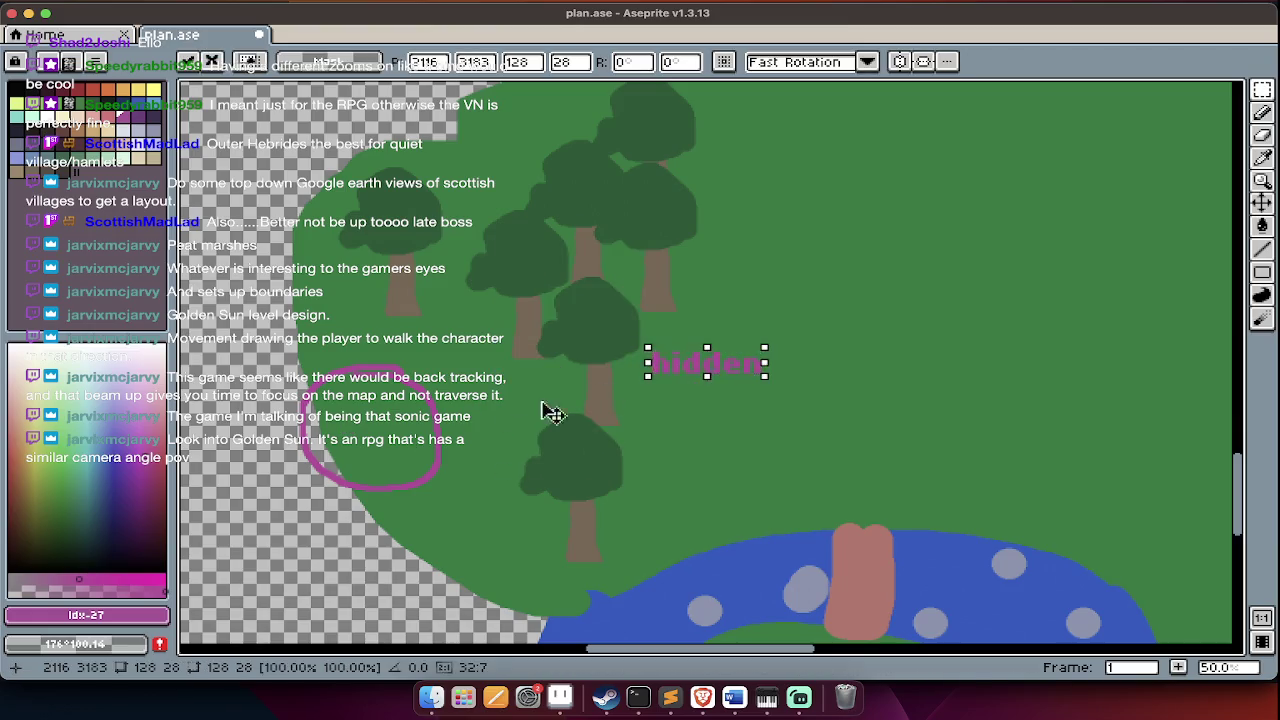
key("t")
type("Chest")
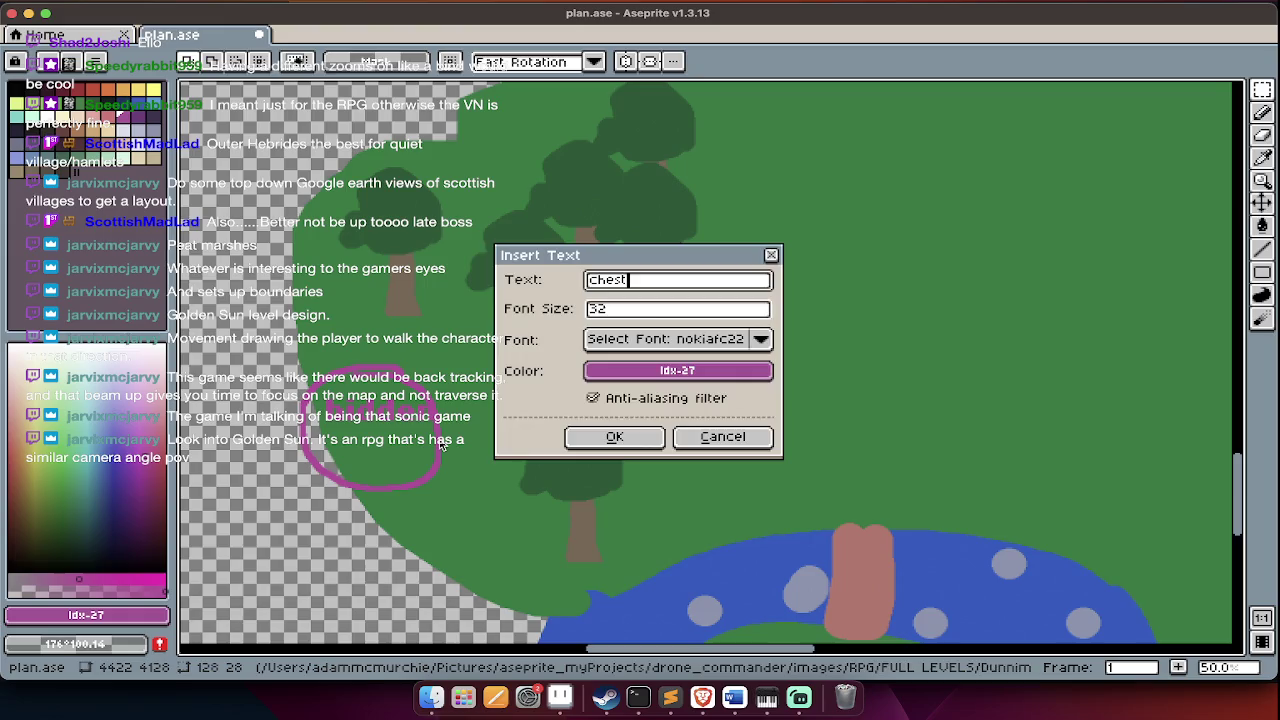
key("Return")
left_click_drag(710, 365, 410, 437)
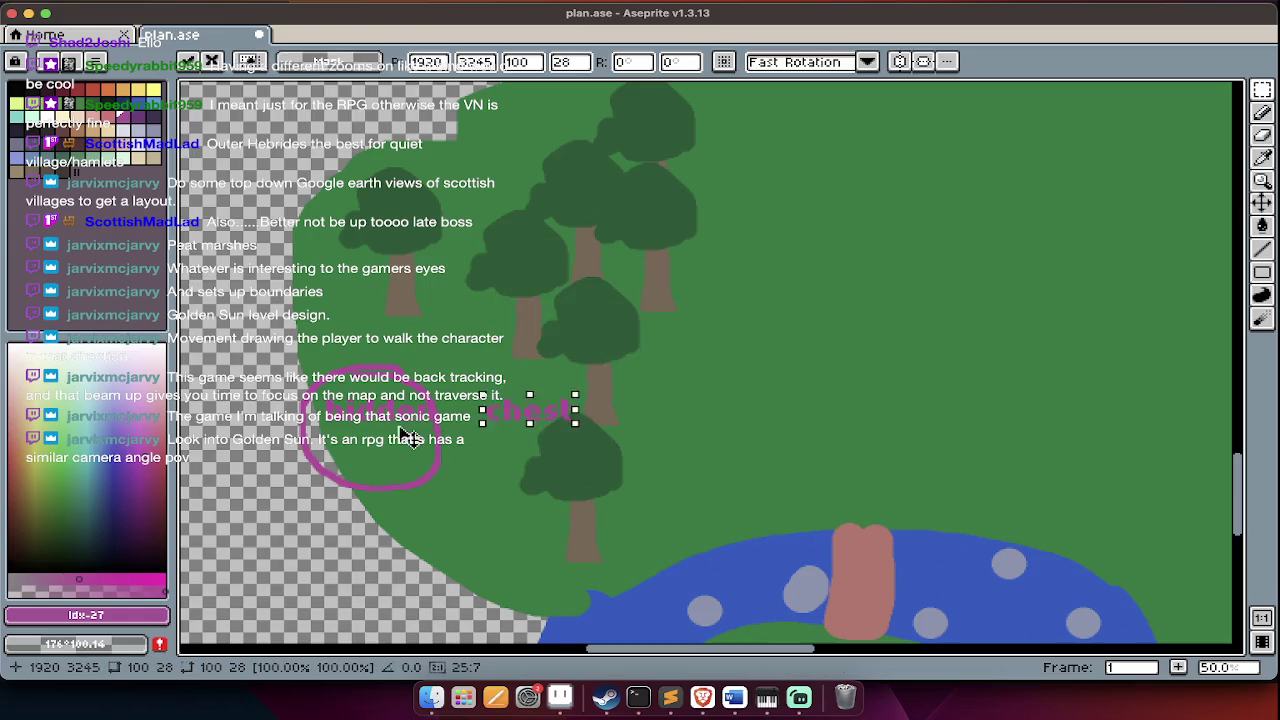
scroll(370, 450, "down", 10)
scroll(415, 434, "down", 5)
scroll(1021, 364, "up", 2)
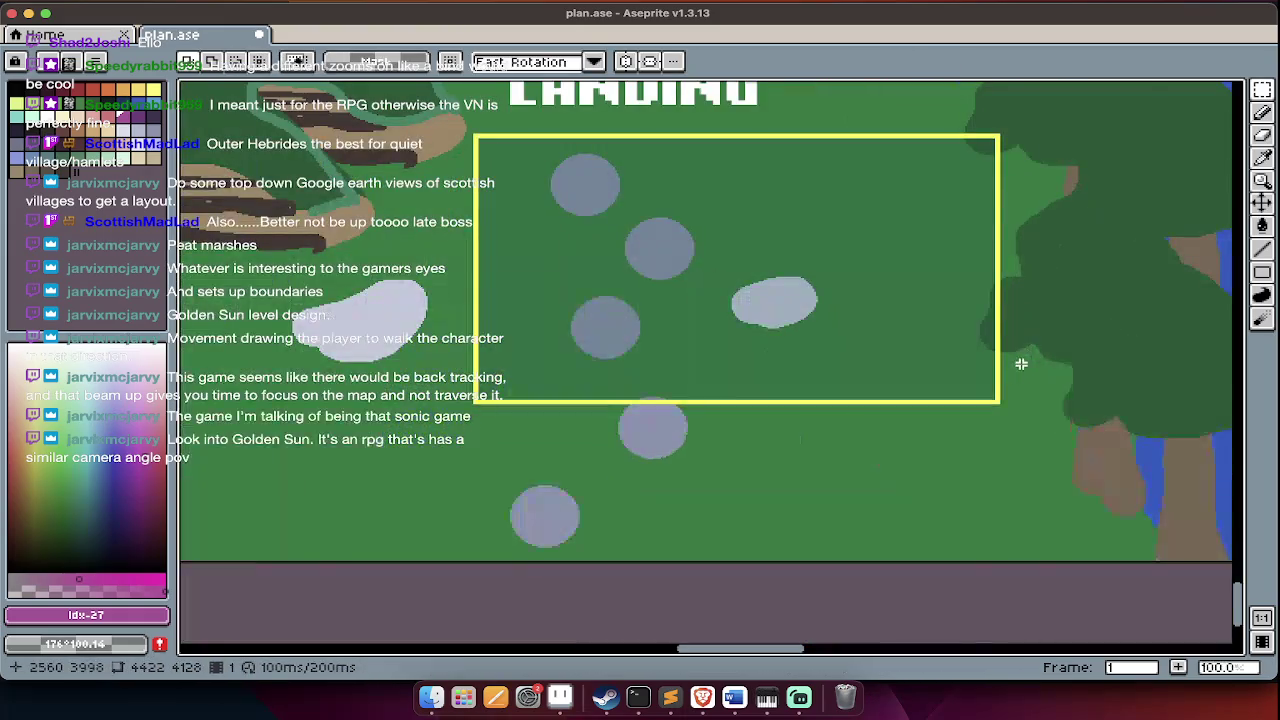
scroll(876, 357, "up", 2)
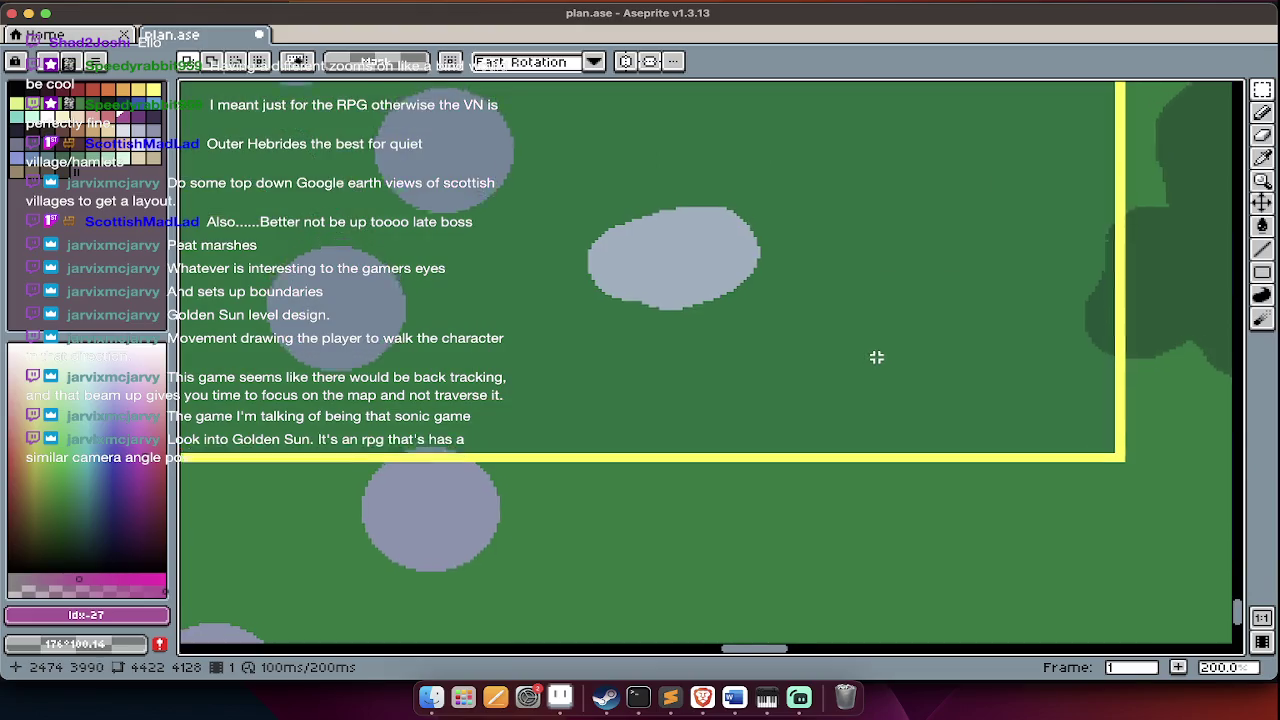
scroll(876, 357, "up", 5)
scroll(876, 357, "up", 5)
scroll(876, 357, "up", 5)
scroll(876, 357, "up", 5)
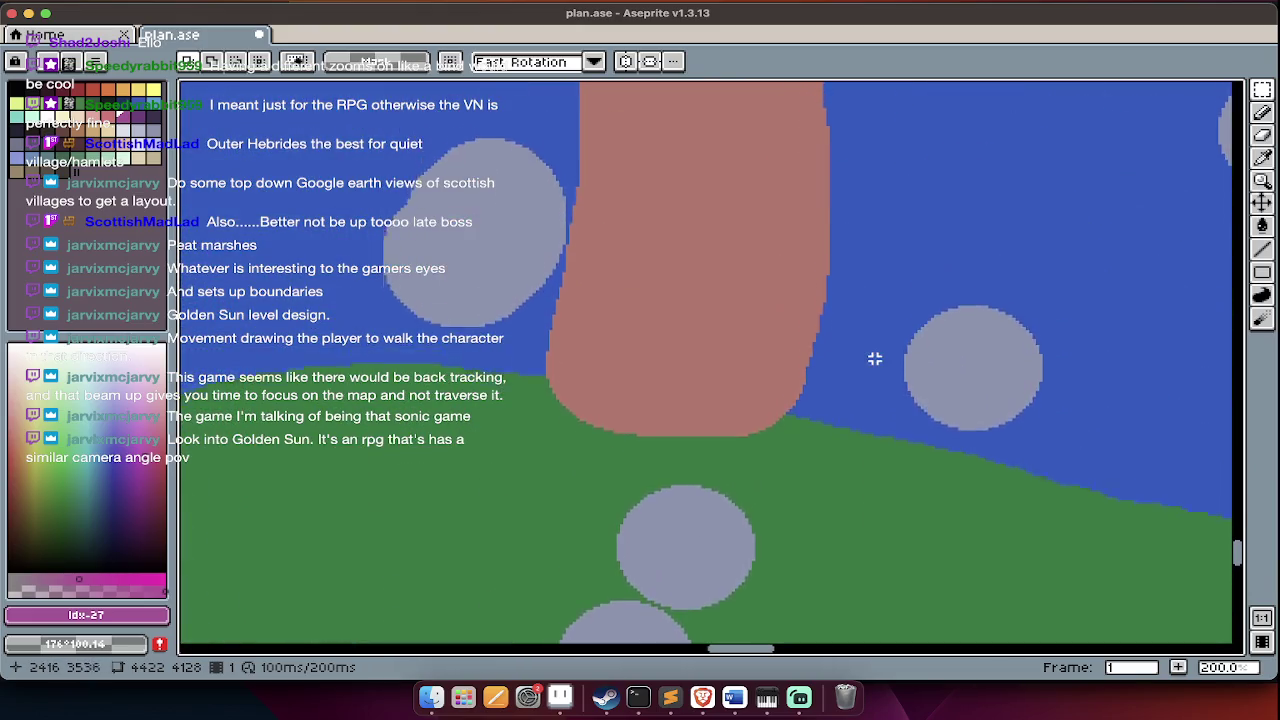
scroll(876, 357, "up", 5)
scroll(876, 357, "up", 5)
scroll(876, 357, "down", 3)
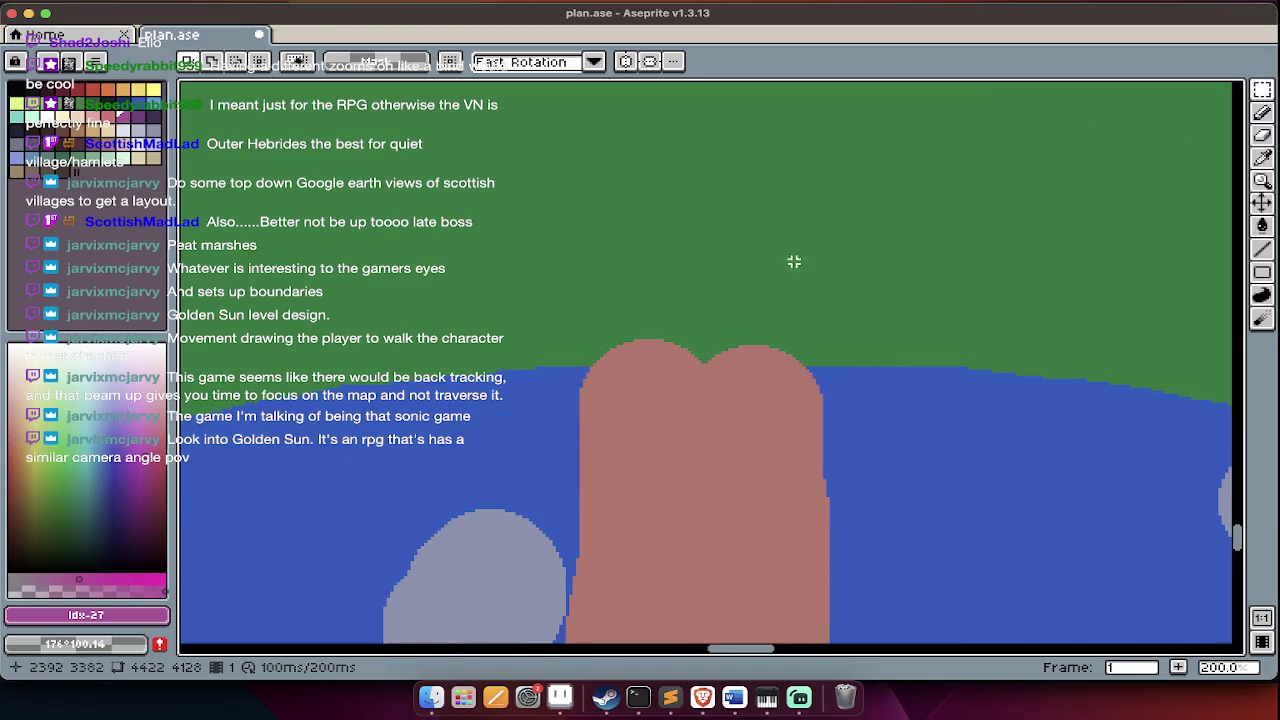
scroll(738, 394, "down", 3)
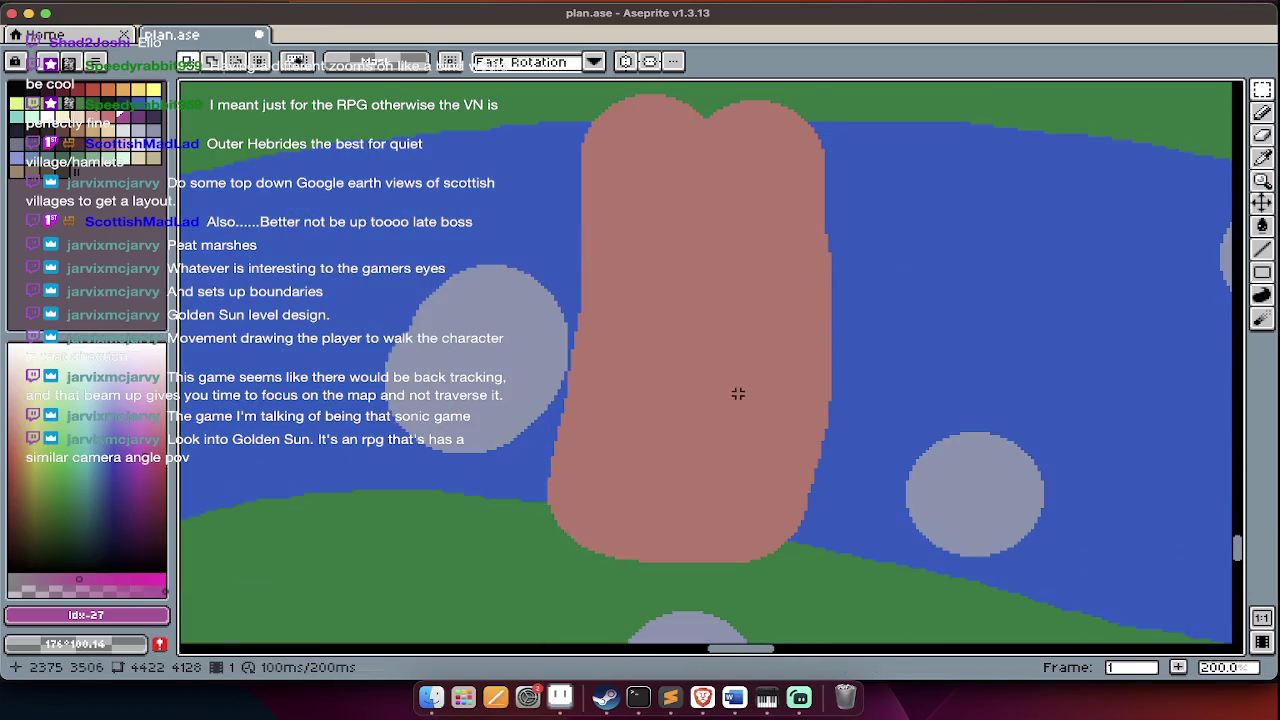
scroll(470, 440, "down", 1)
scroll(500, 366, "down", 1)
scroll(500, 366, "down", 1)
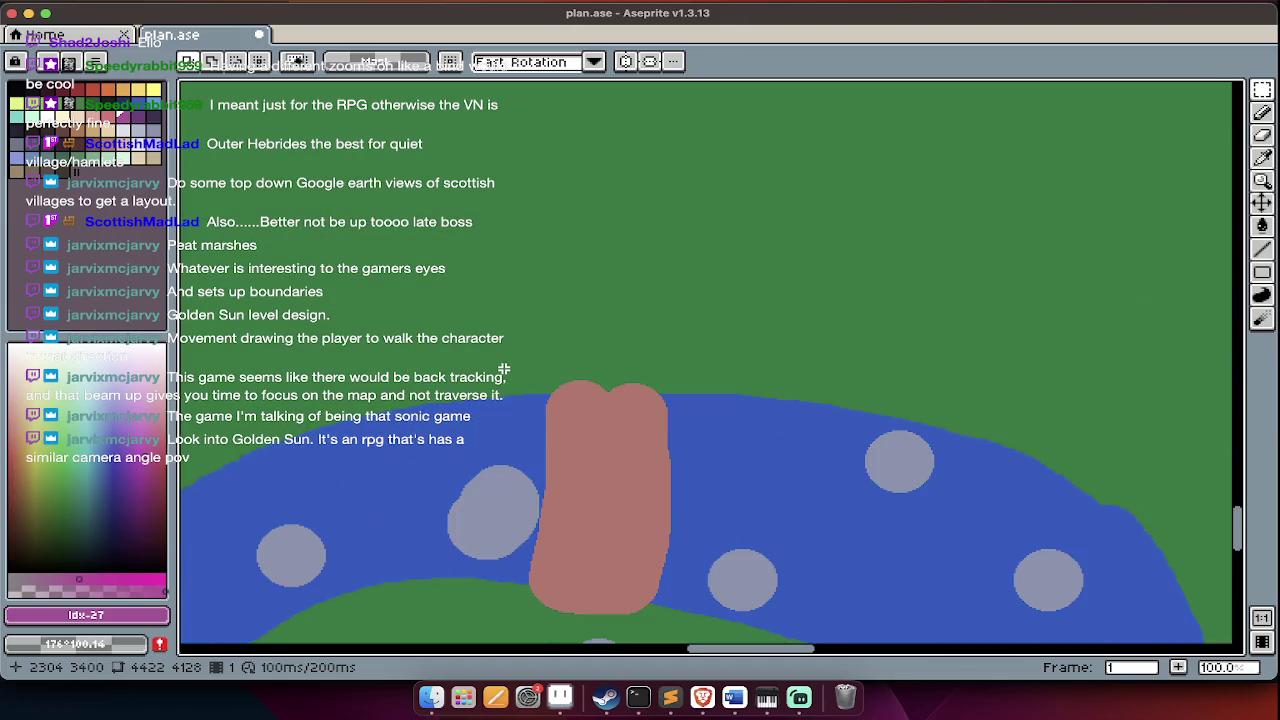
scroll(504, 369, "down", 1)
scroll(504, 369, "up", 2)
scroll(500, 360, "down", 5)
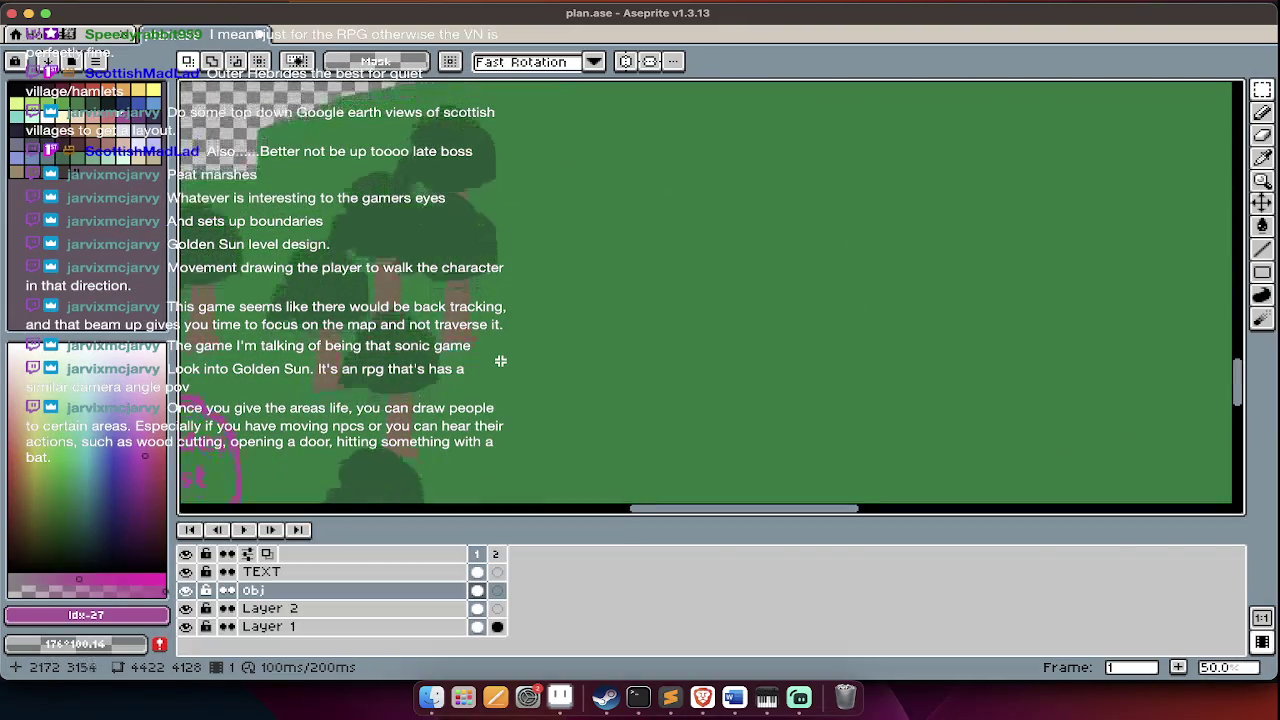
- Paste a tree copy onto the right grassland, undoing an extra pasted copy
key("Tab")
key("ctrl+v")
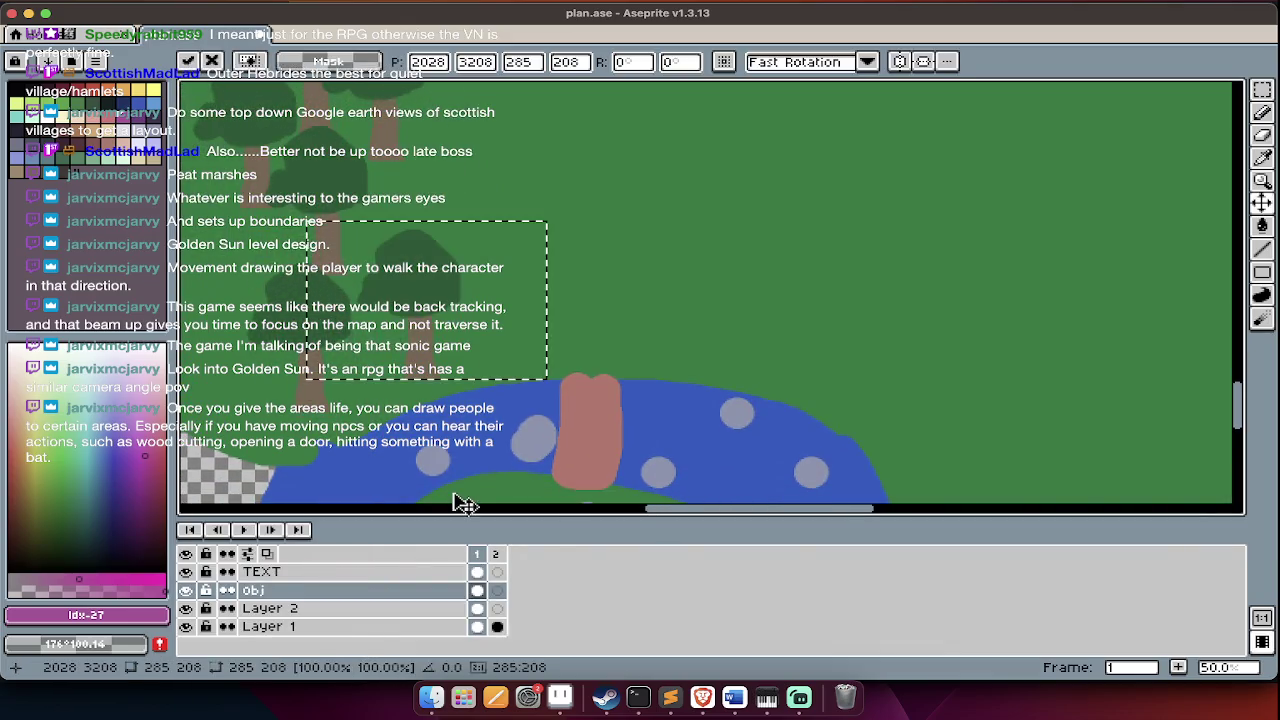
left_click_drag(488, 343, 814, 349)
key("Return")
scroll(806, 340, "up", 3)
key("ctrl+v")
scroll(776, 402, "down", 3)
left_click_drag(476, 376, 888, 283)
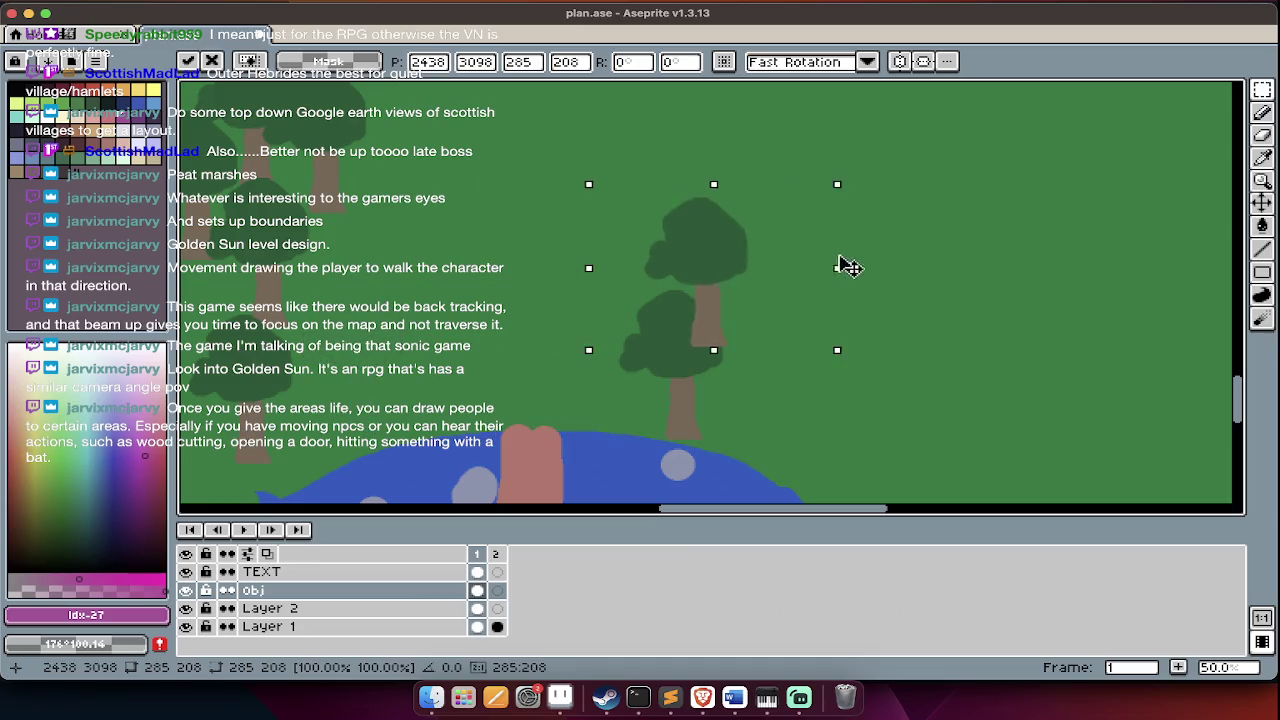
key("ctrl+z")
key("ctrl+z")
scroll(877, 397, "down", 2)
scroll(878, 397, "down", 2)
scroll(878, 397, "up", 1)
scroll(878, 397, "up", 1)
- Drag five tree copies across the upper and right grassland above the river
mouse_move(698, 319)
left_mouse_down()
mouse_move(540, 300)
mouse_move(940, 125)
left_mouse_up()
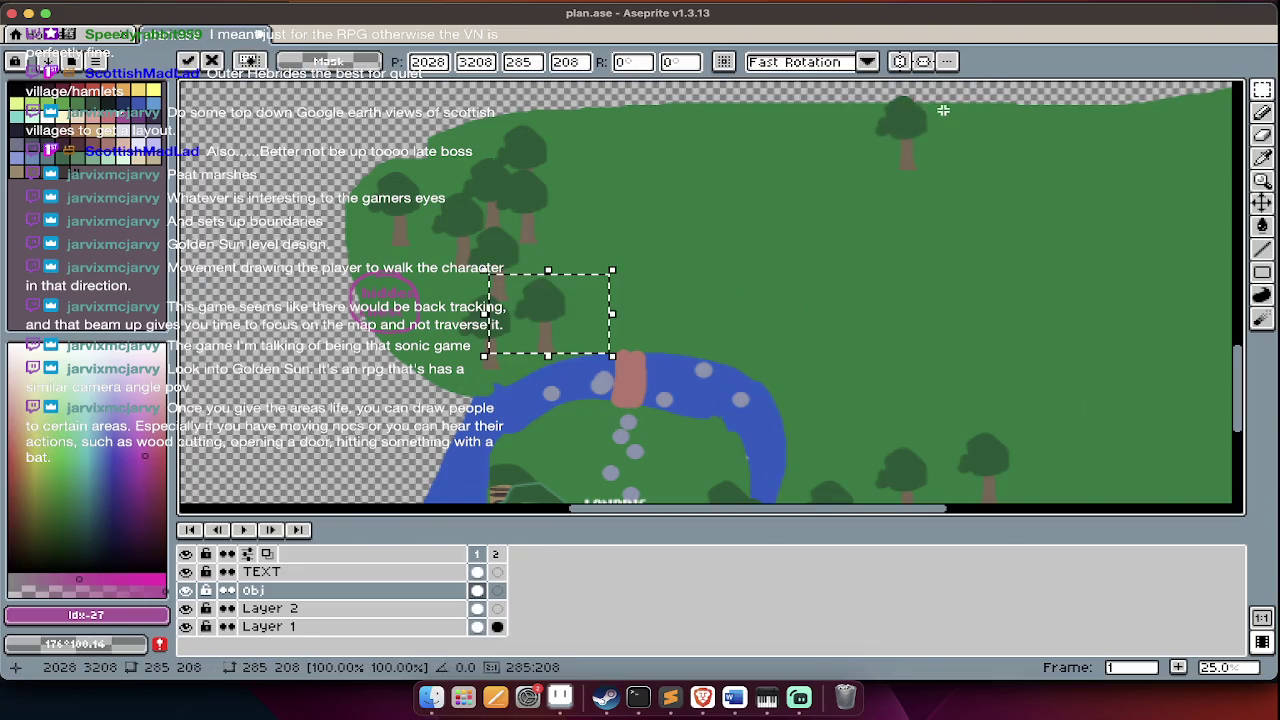
left_click_drag(565, 332, 851, 171)
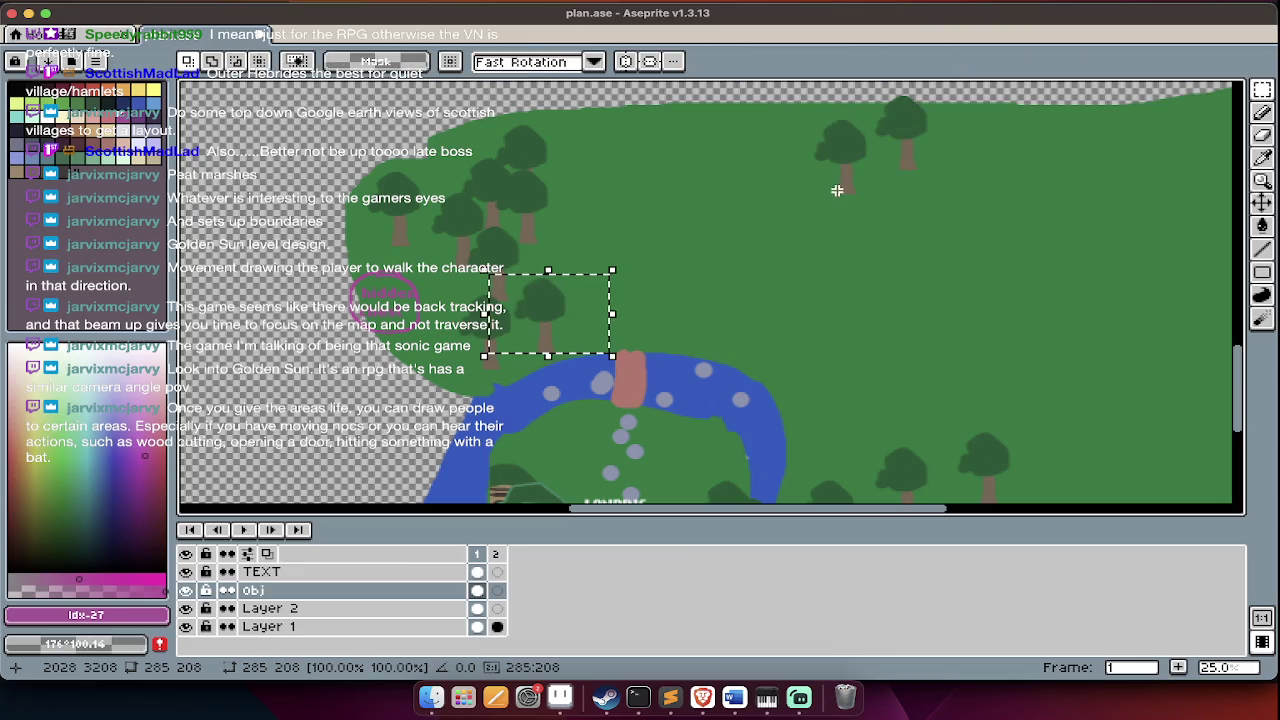
left_click_drag(578, 335, 834, 234)
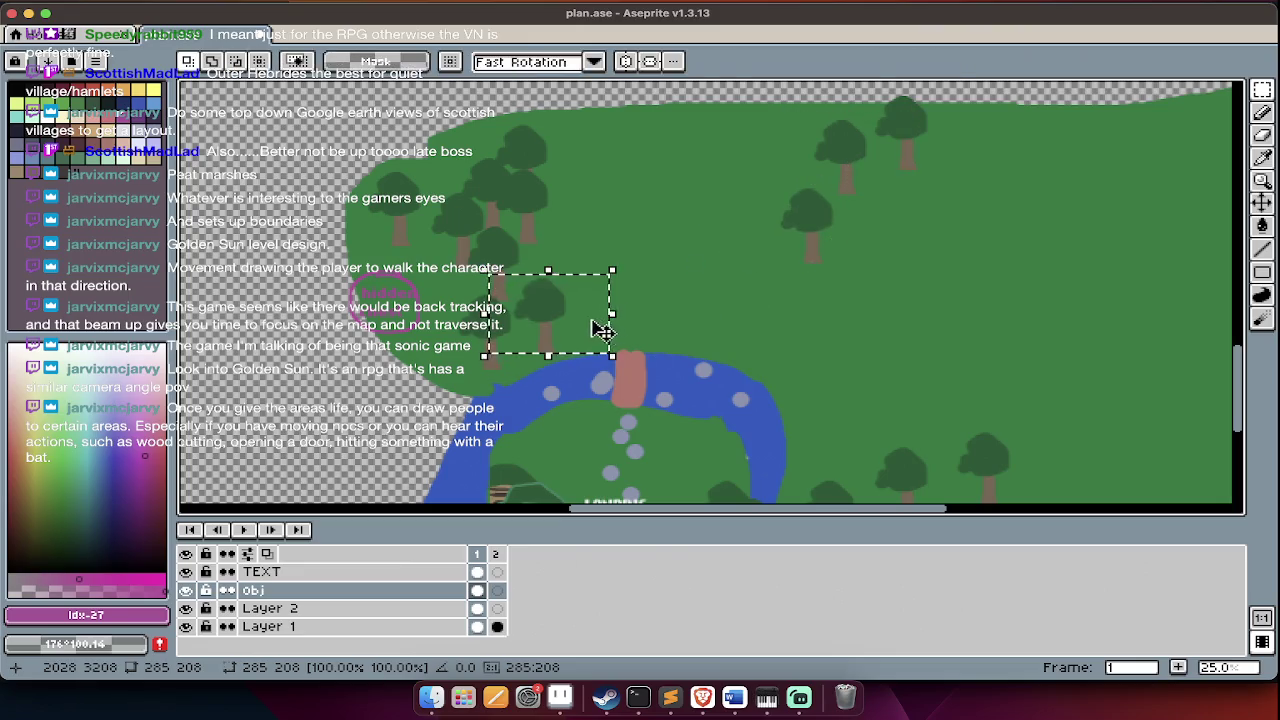
left_click_drag(605, 330, 800, 298)
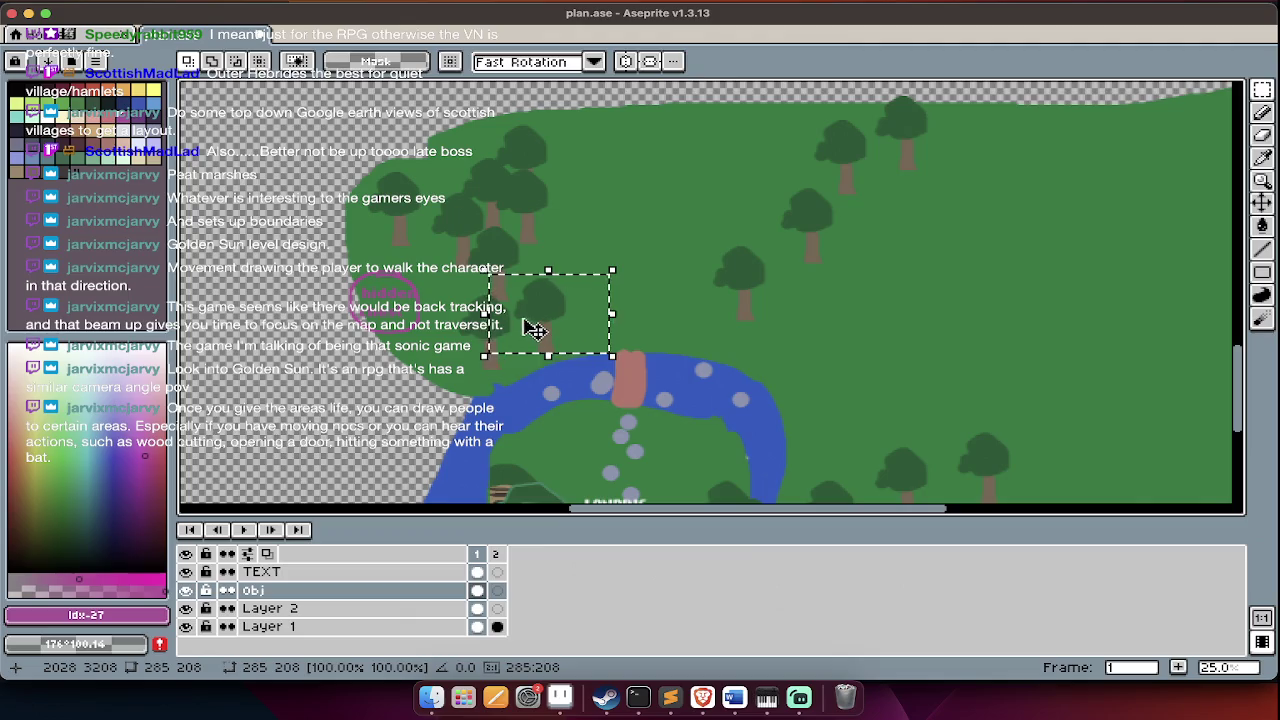
left_click_drag(535, 330, 785, 270)
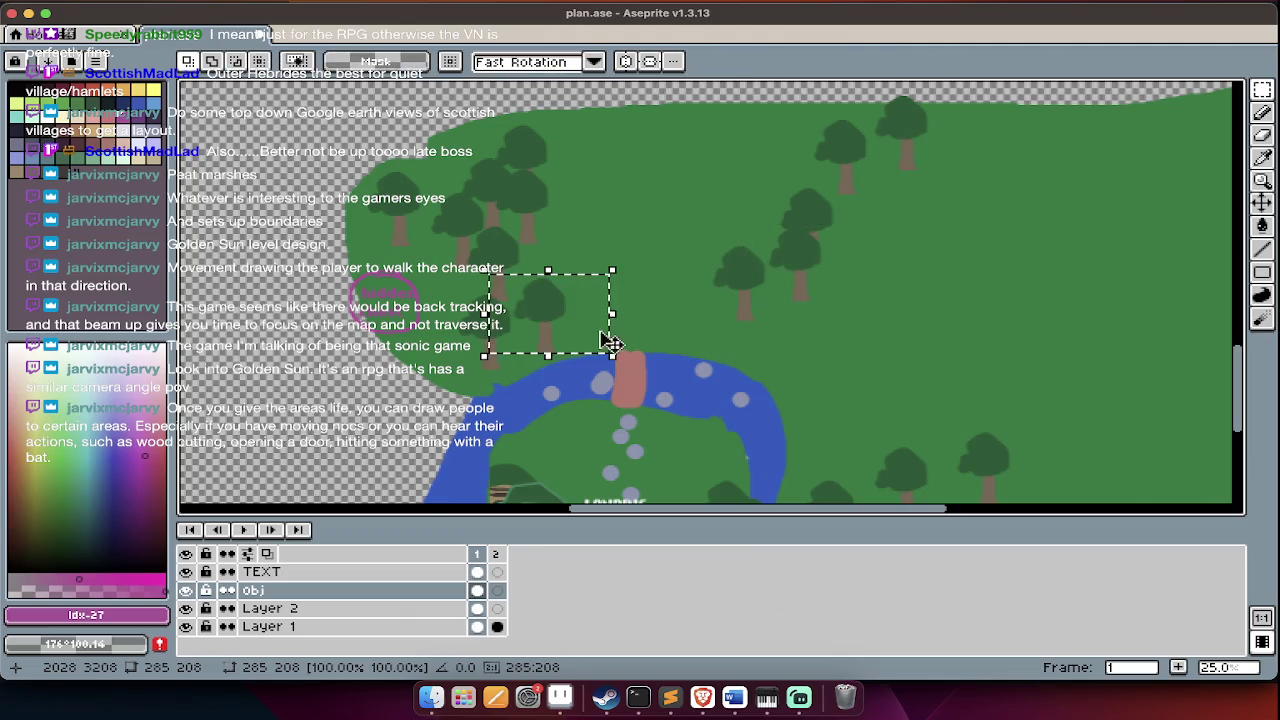
left_click_drag(610, 342, 850, 350)
key("ctrl+d")
- Place more tree copies near the top of the grass, retrying misplaced ones
mouse_move(516, 355)
left_mouse_down()
mouse_move(605, 272)
mouse_move(668, 117)
left_mouse_up()
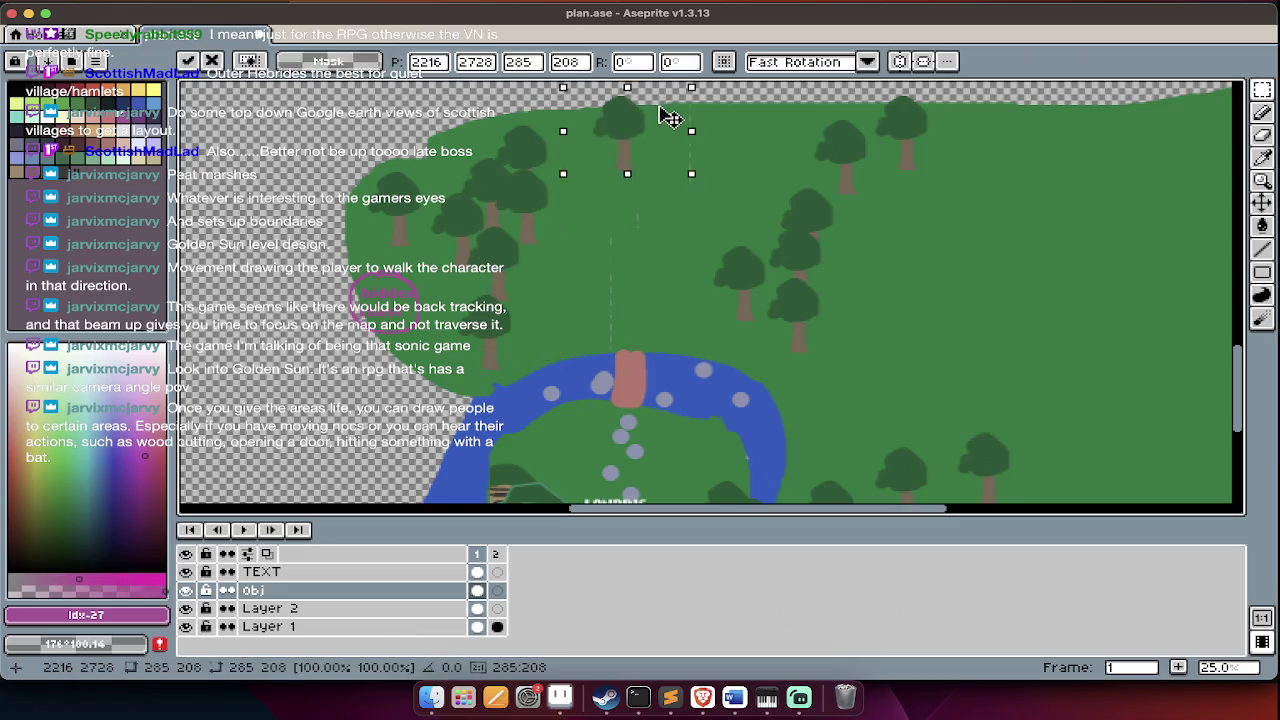
key("ctrl+z")
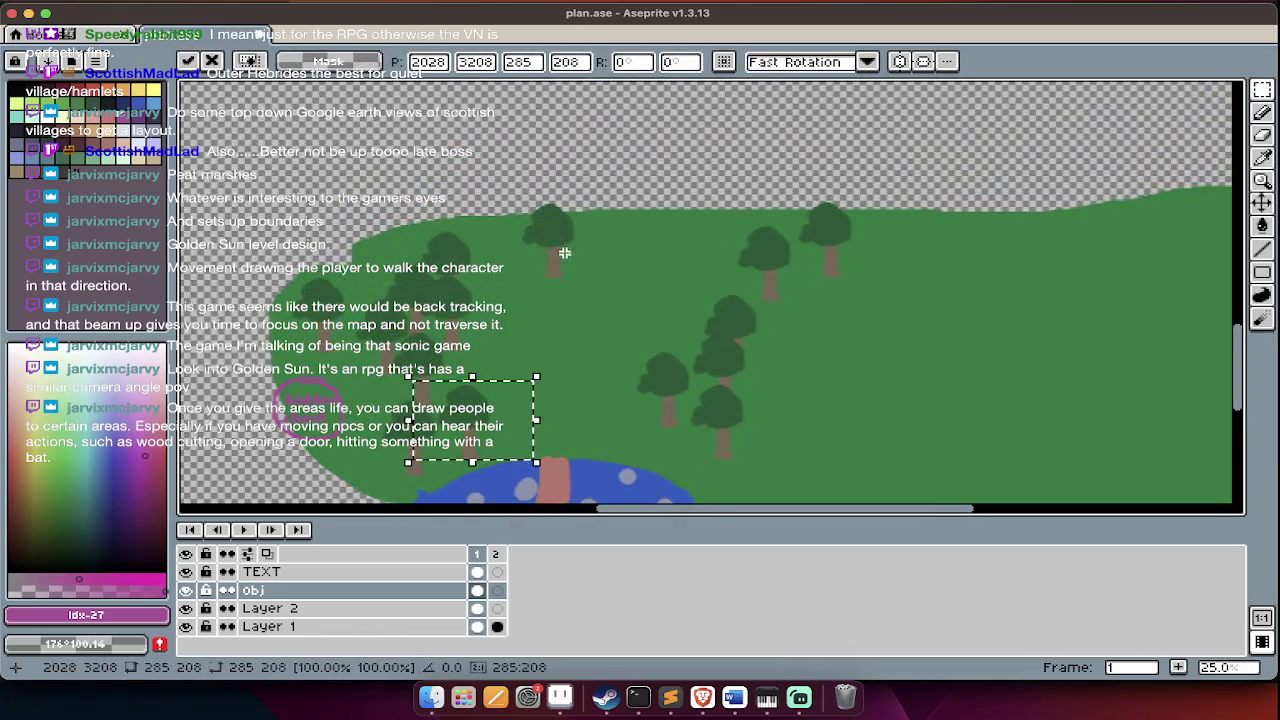
left_click_drag(505, 388, 527, 220)
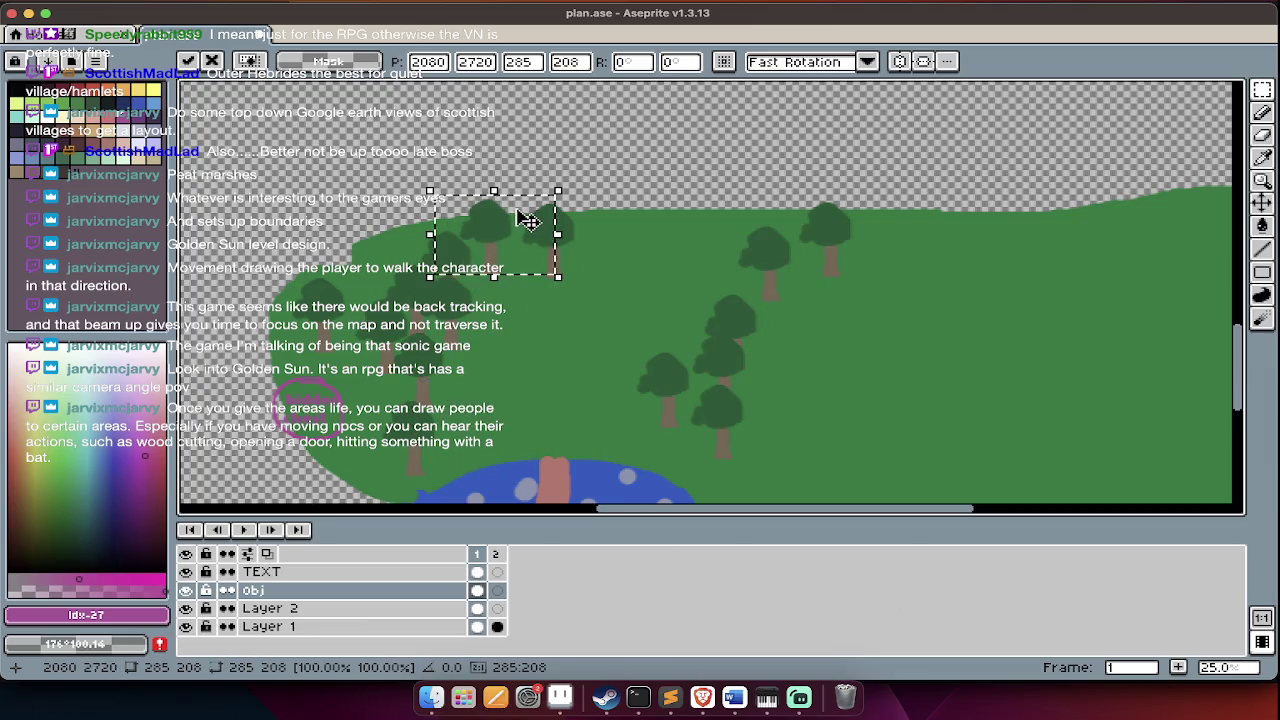
key("ctrl+z")
left_click_drag(496, 394, 629, 143)
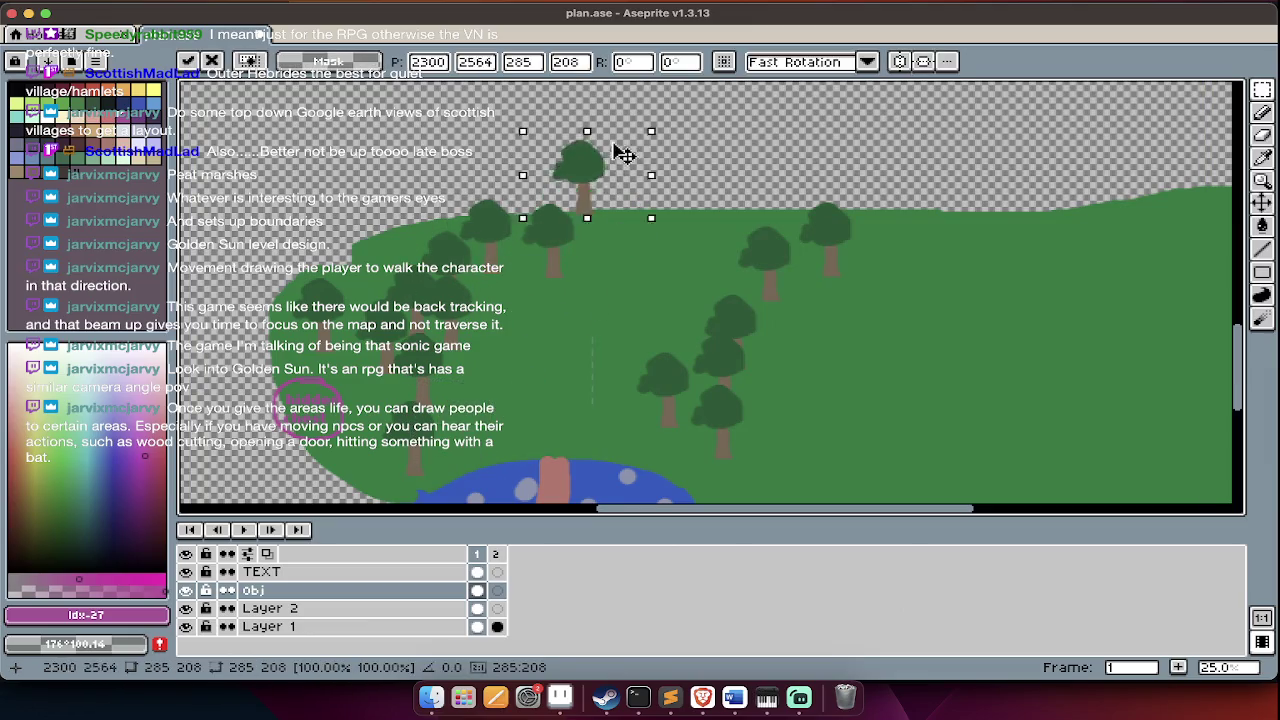
key("Return")
left_click(507, 424)
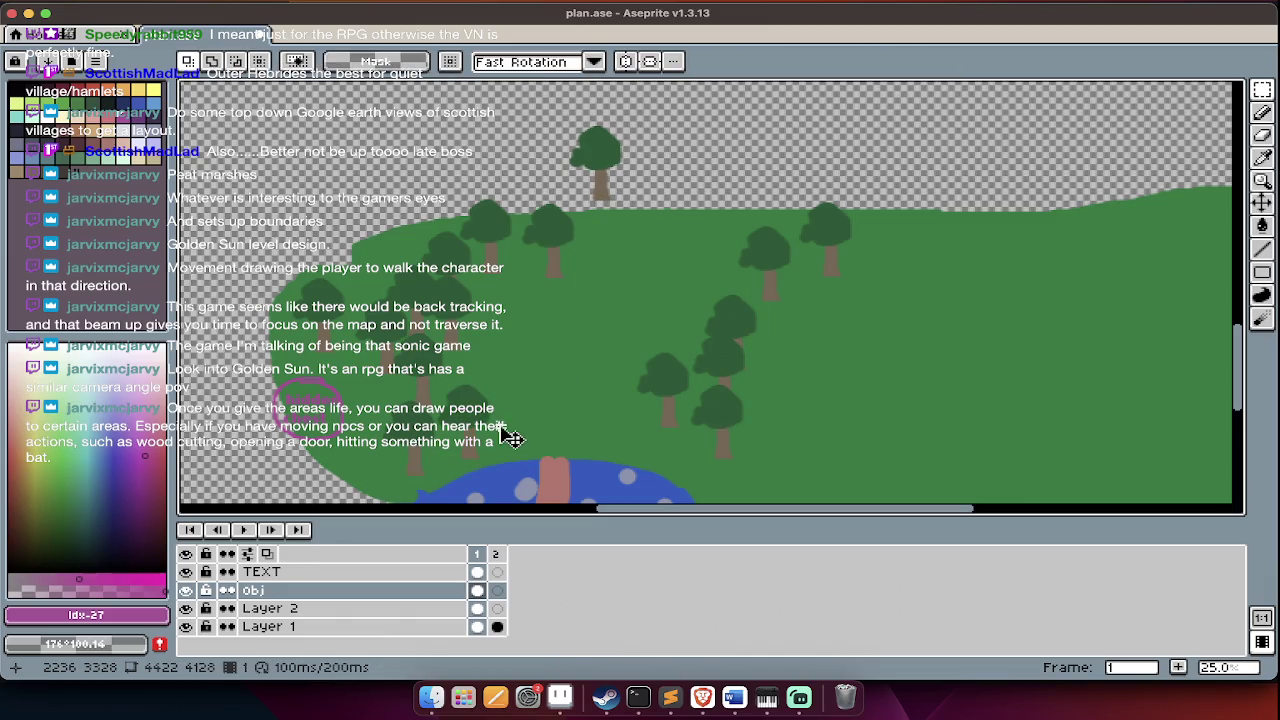
key("ctrl+v")
mouse_move(508, 438)
left_mouse_down()
mouse_move(594, 223)
mouse_move(622, 223)
left_mouse_up()
- Paste one more tree at the grass's upper-left edge and zoom to review the meadow
key("Return")
scroll(600, 225, "up", 3)
scroll(540, 282, "down", 2)
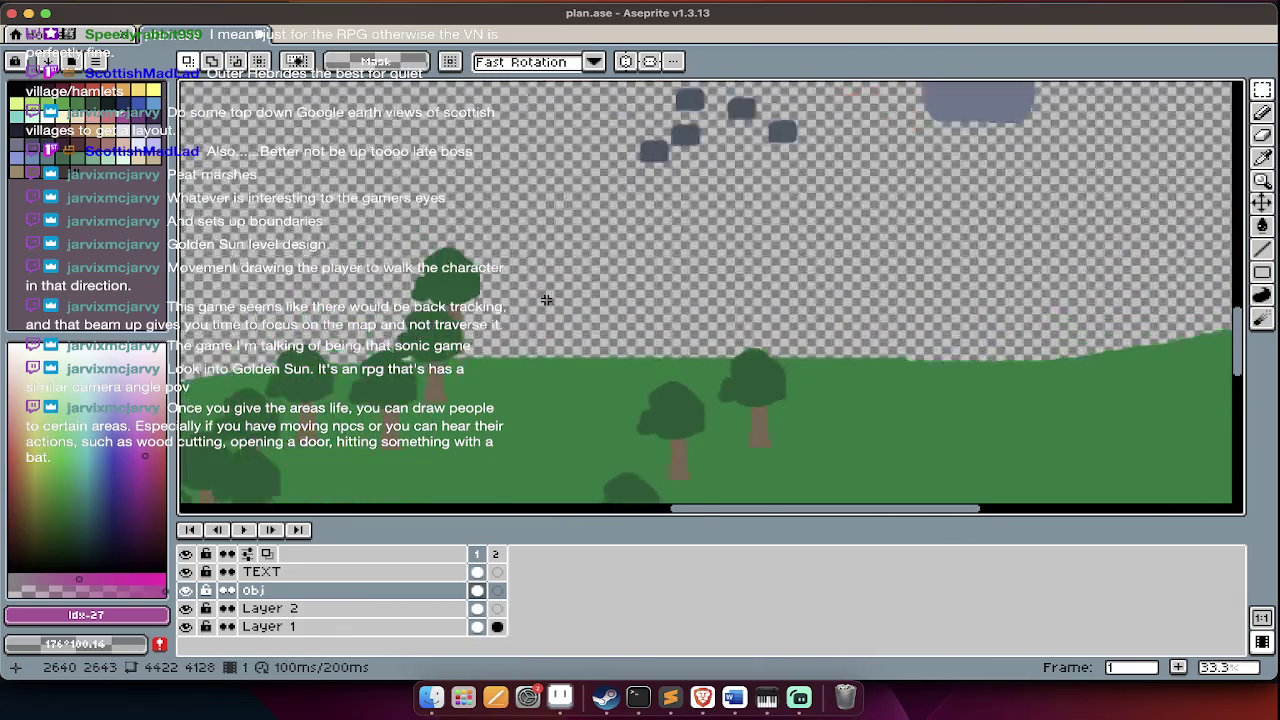
scroll(543, 294, "up", 2)
key("ctrl+v")
left_click_drag(677, 277, 540, 258)
key("Return")
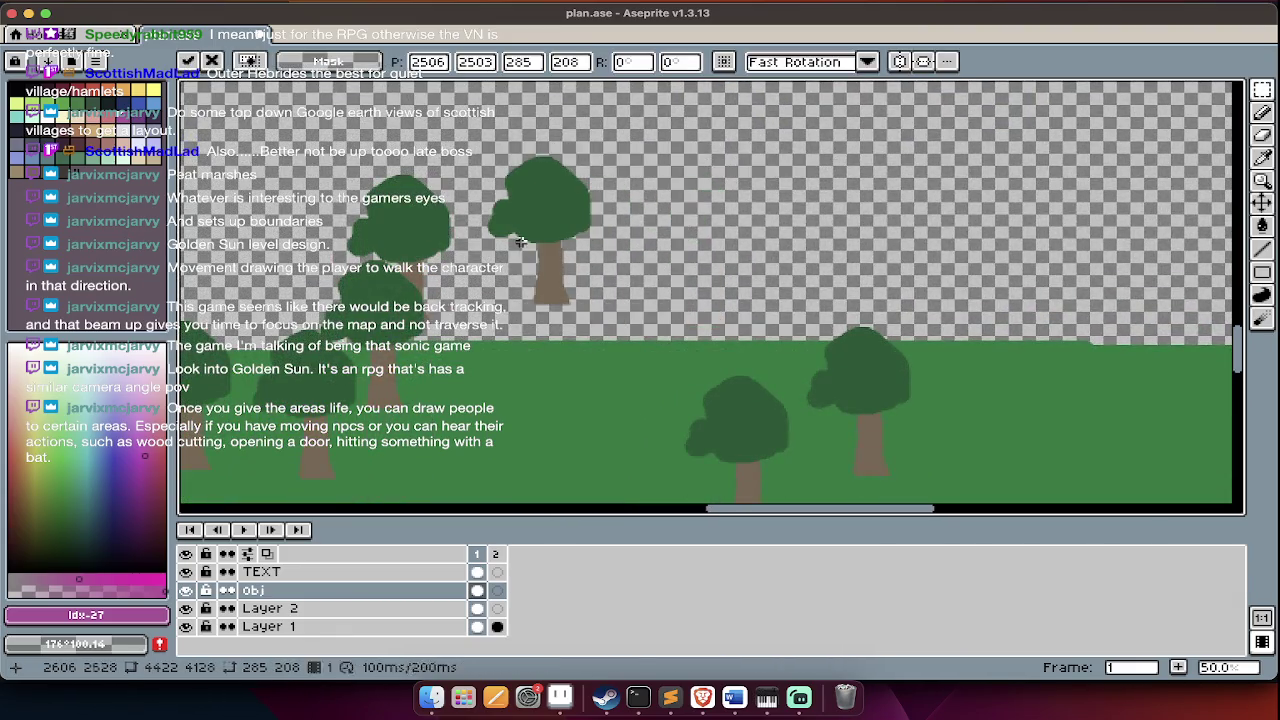
scroll(530, 252, "down", 1)
scroll(517, 248, "down", 2)
scroll(517, 248, "down", 3)
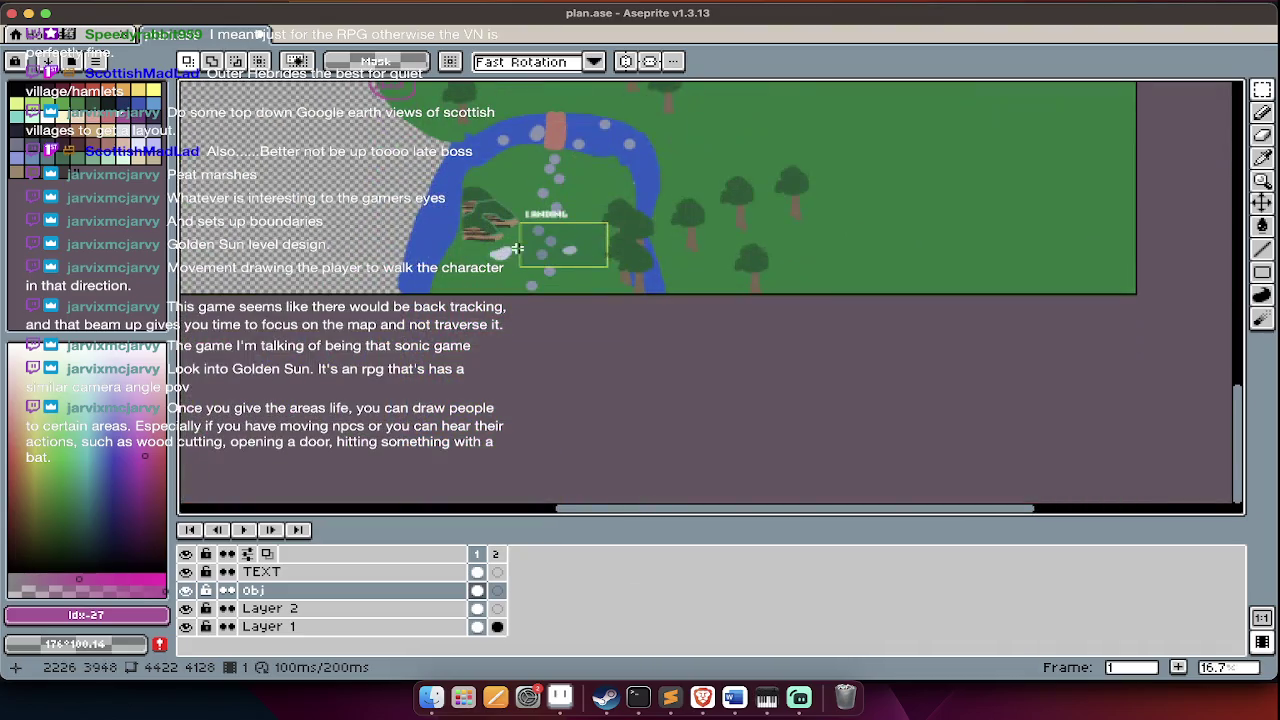
scroll(516, 244, "up", 3)
scroll(515, 239, "up", 3)
scroll(515, 239, "up", 2)
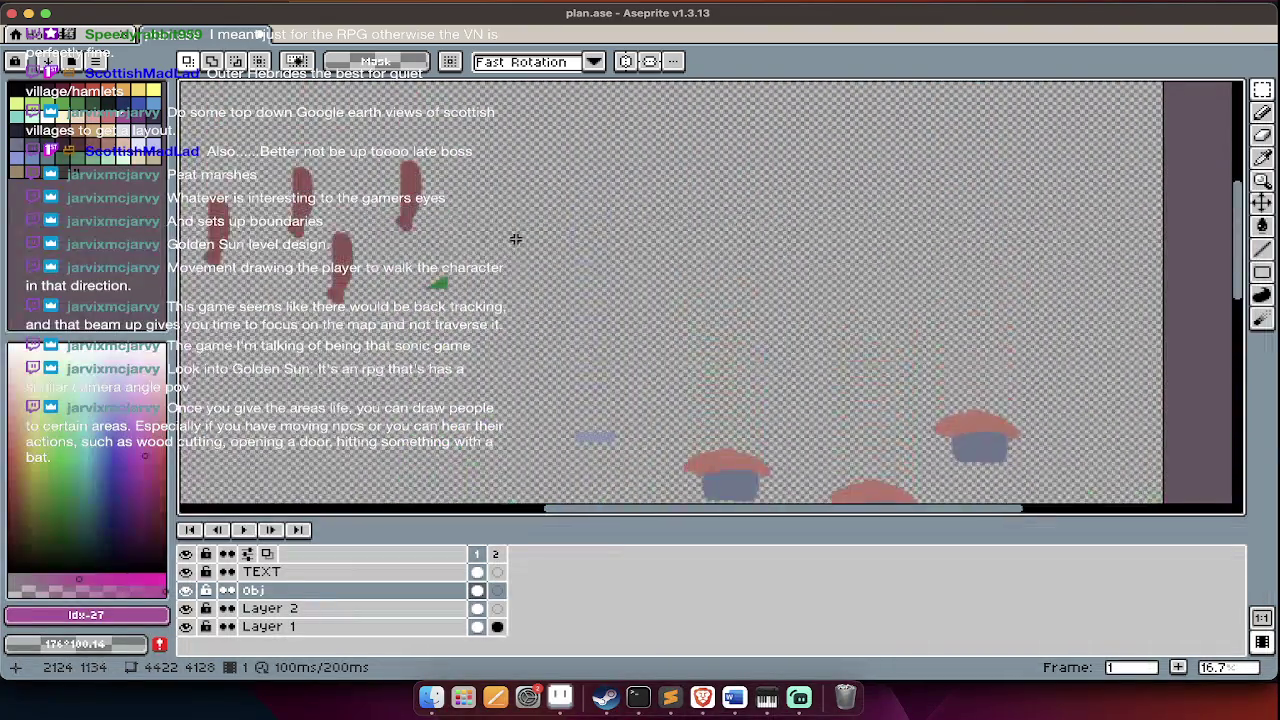
scroll(515, 239, "down", 2)
scroll(515, 239, "down", 2)
scroll(515, 239, "down", 1)
scroll(516, 240, "up", 2)
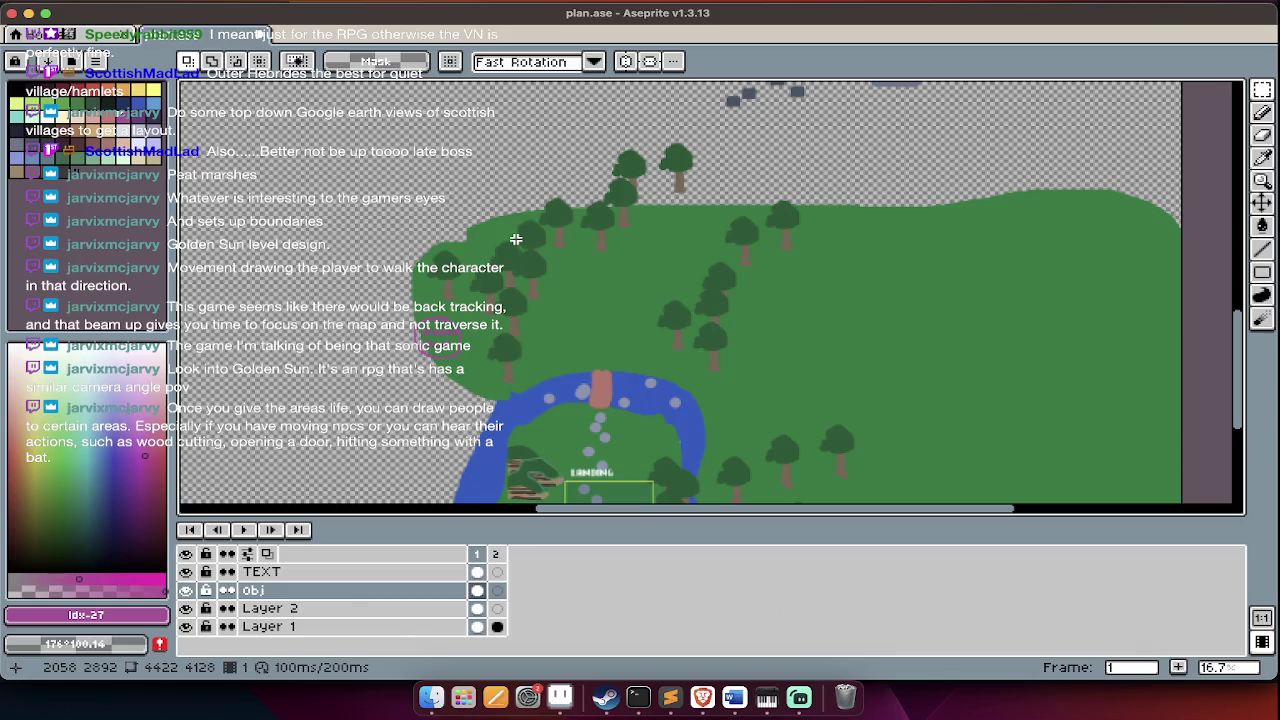
- Hide the layer list and select a rectangular area over the trees
scroll(516, 239, "down", 3)
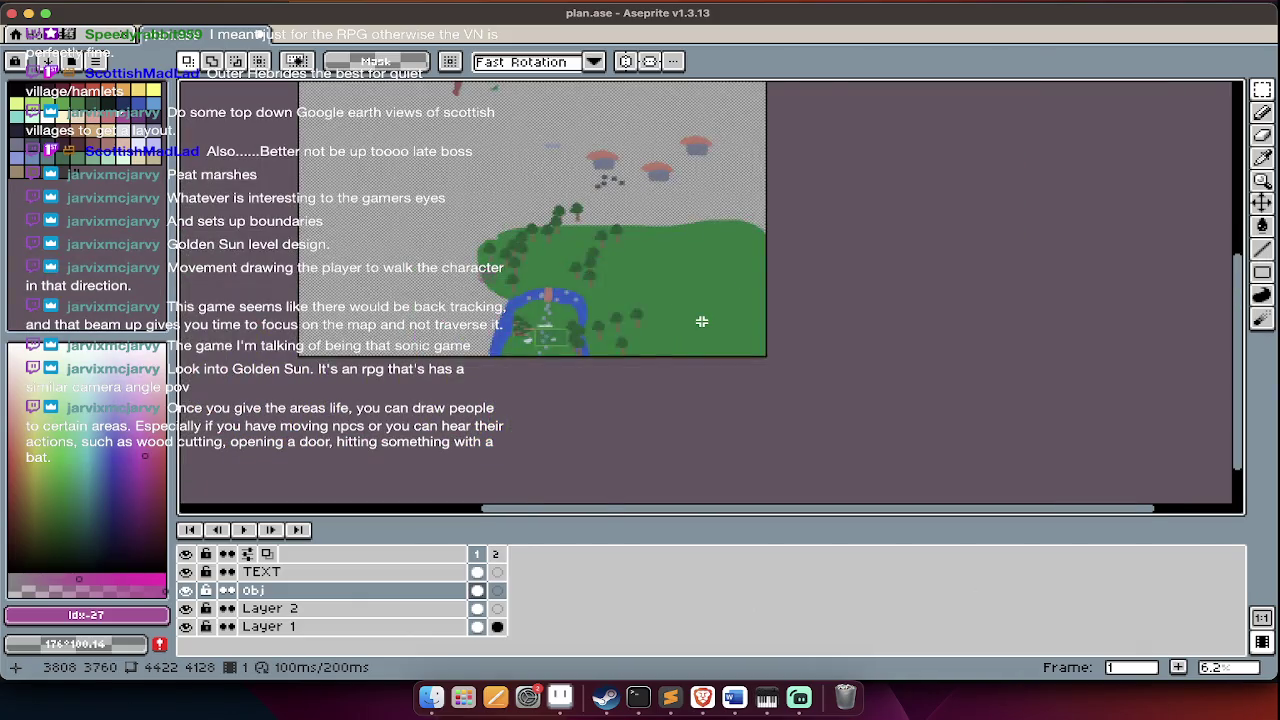
scroll(701, 321, "up", 1)
scroll(680, 290, "up", 2)
scroll(664, 255, "up", 1)
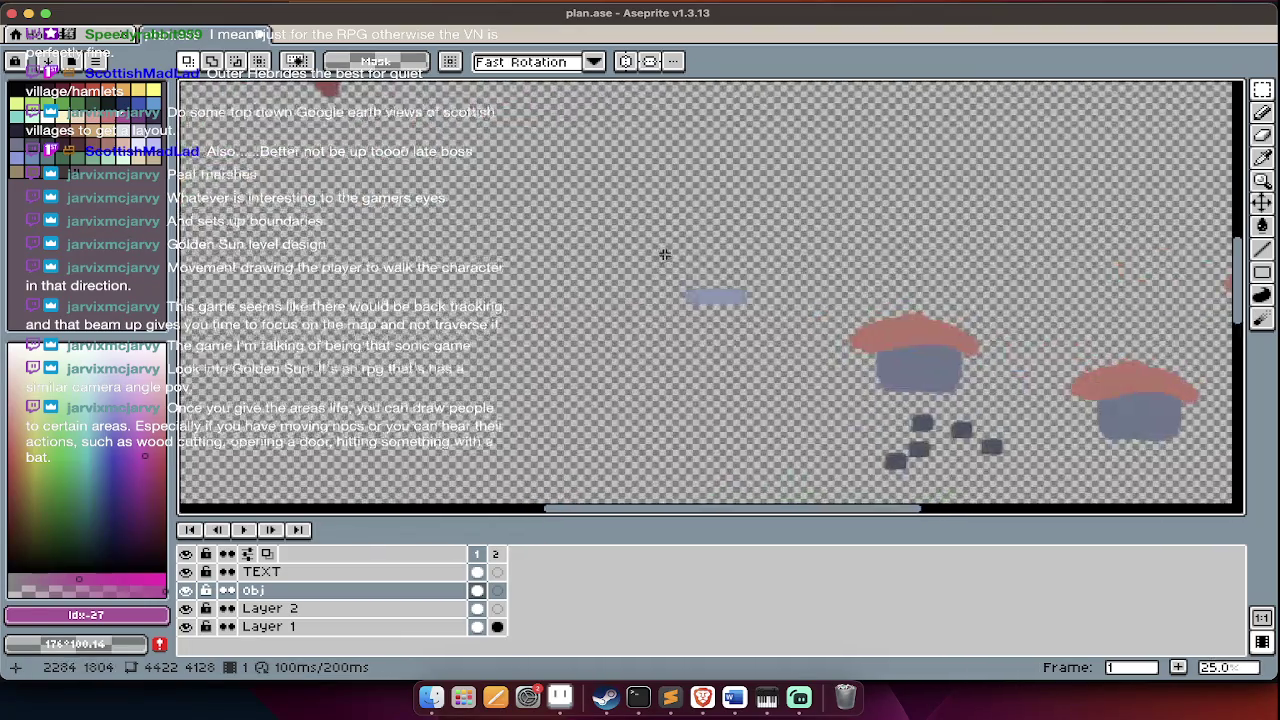
scroll(664, 255, "down", 5)
key("Tab")
key("Tab")
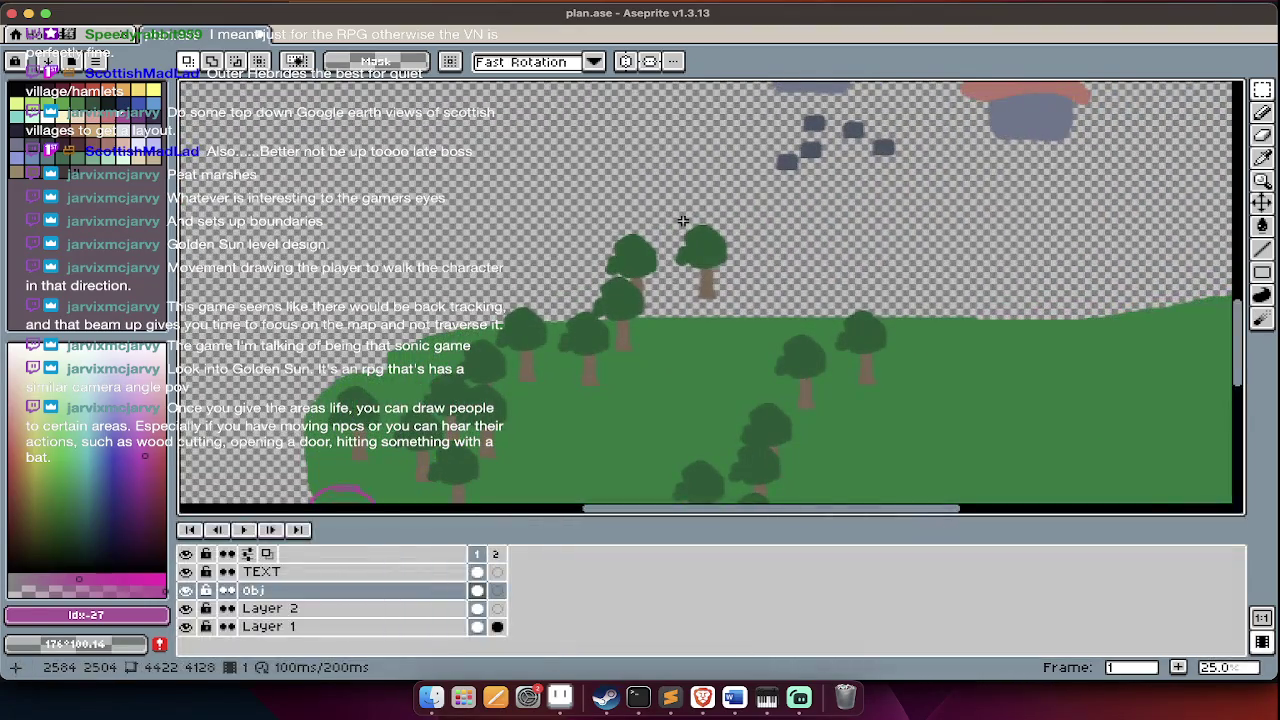
key("Tab")
left_click_drag(484, 143, 1165, 526)
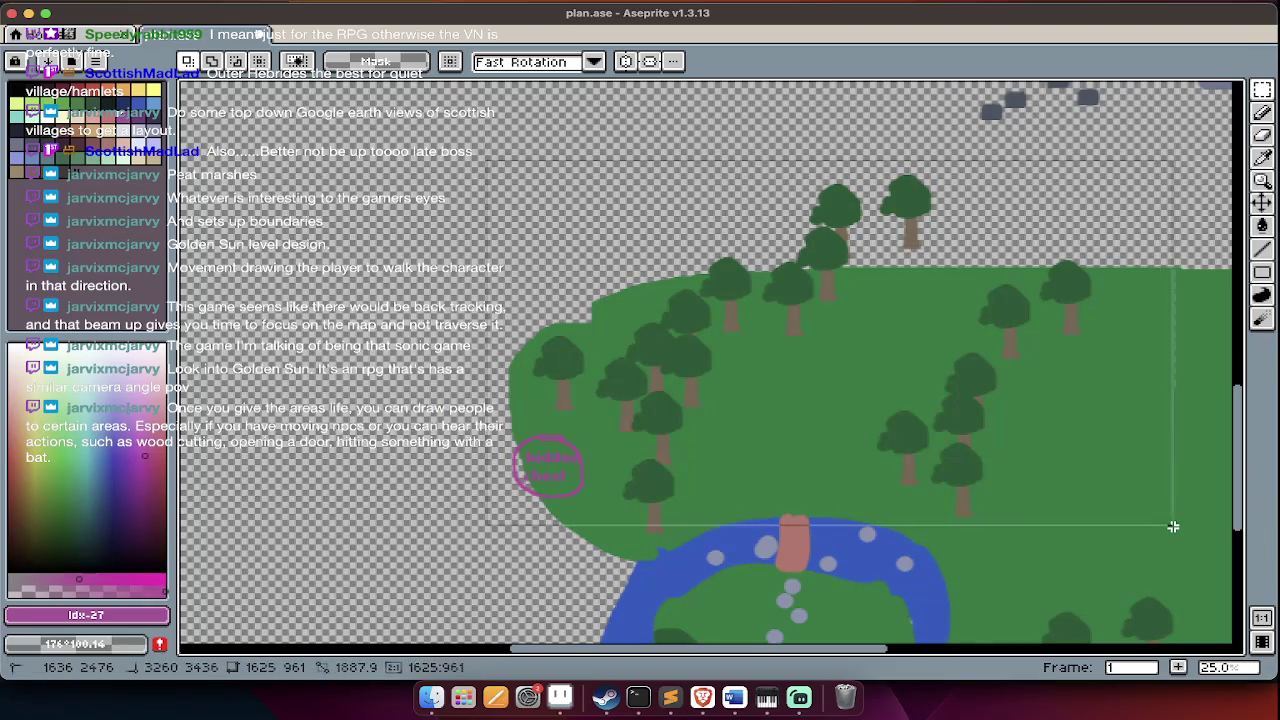
scroll(1165, 526, "up", 3)
scroll(1100, 500, "up", 2)
scroll(965, 481, "right", 5)
- Pan around the map while toggling the layer list on and off
key("Tab")
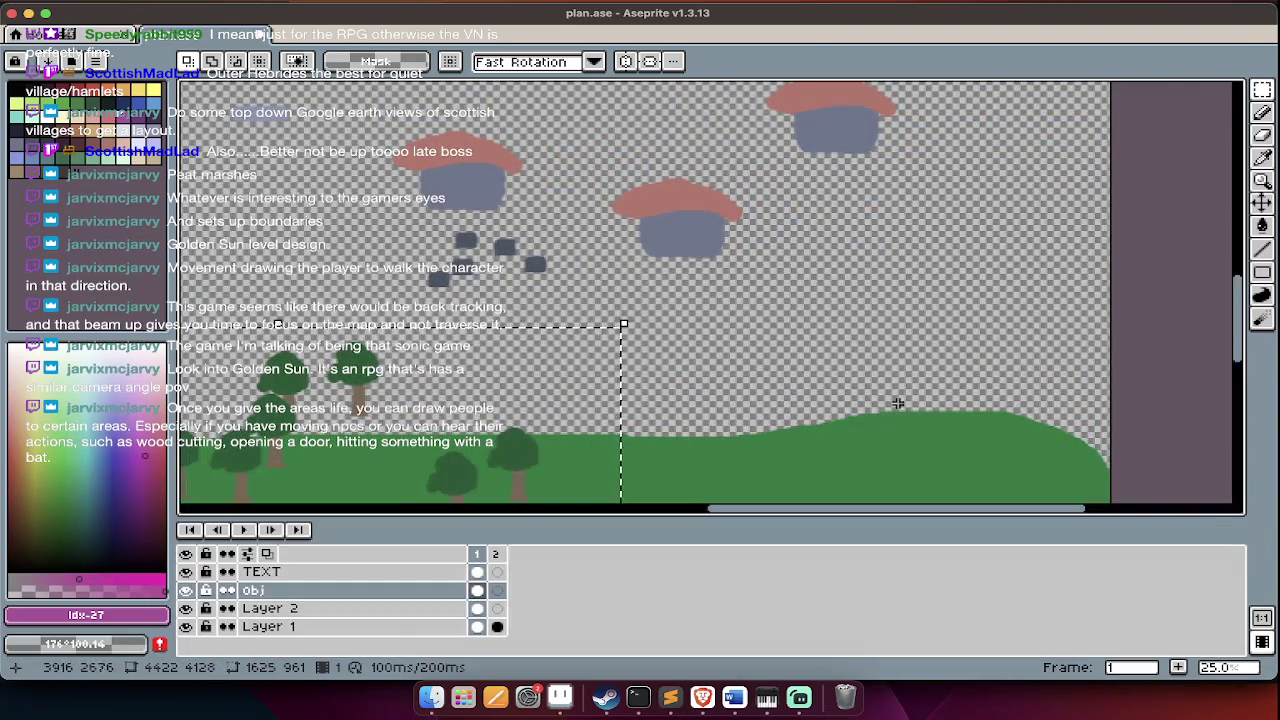
scroll(894, 400, "down", 3)
scroll(905, 410, "left", 5)
scroll(900, 410, "left", 3)
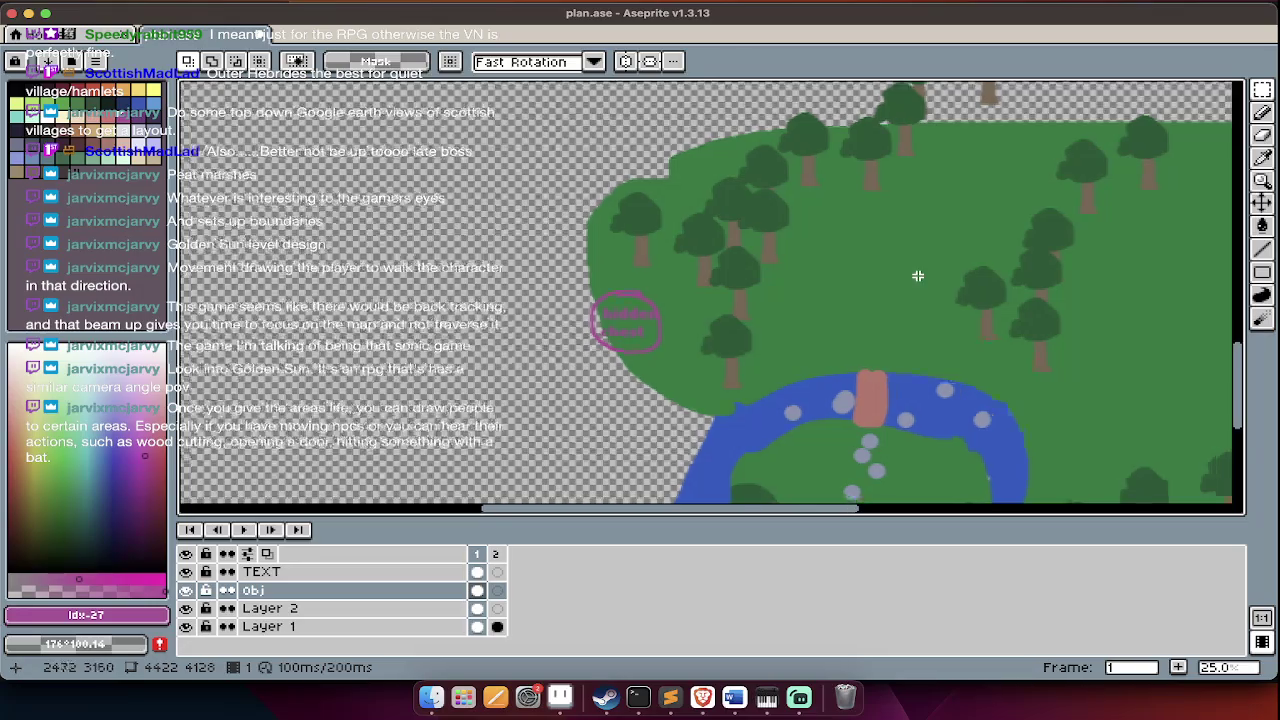
scroll(917, 277, "down", 3)
key("Tab")
scroll(700, 268, "up", 2)
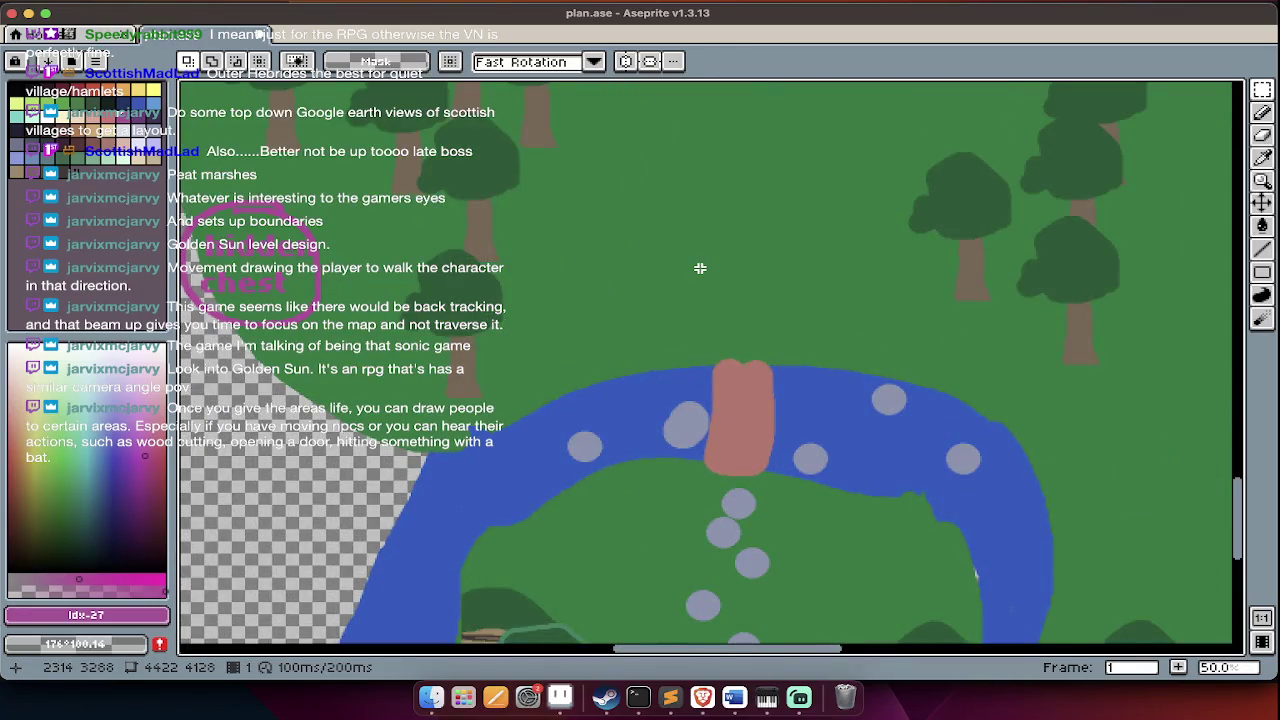
scroll(700, 268, "right", 3)
scroll(697, 268, "right", 3)
key("Tab")
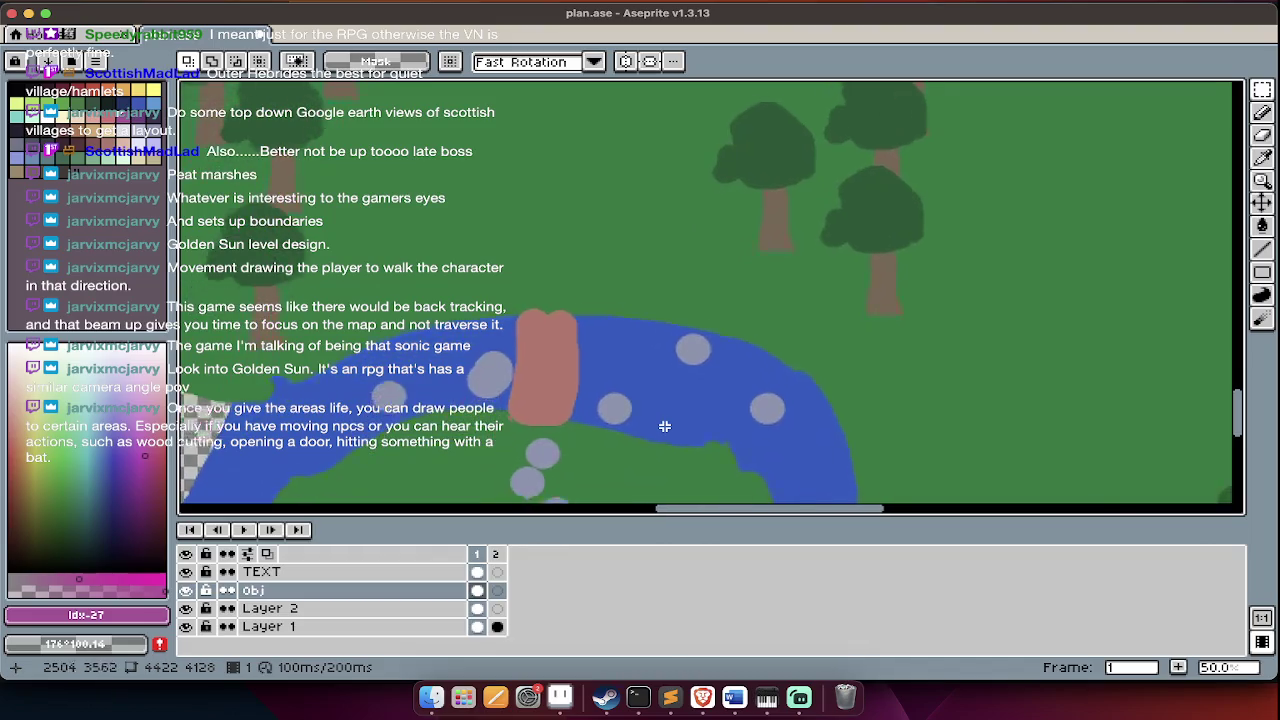
scroll(664, 426, "down", 1)
- Use the Pencil on Layer 1 for a trial blue river-edge stroke, then undo it
key("b")
left_click(673, 418, "alt")
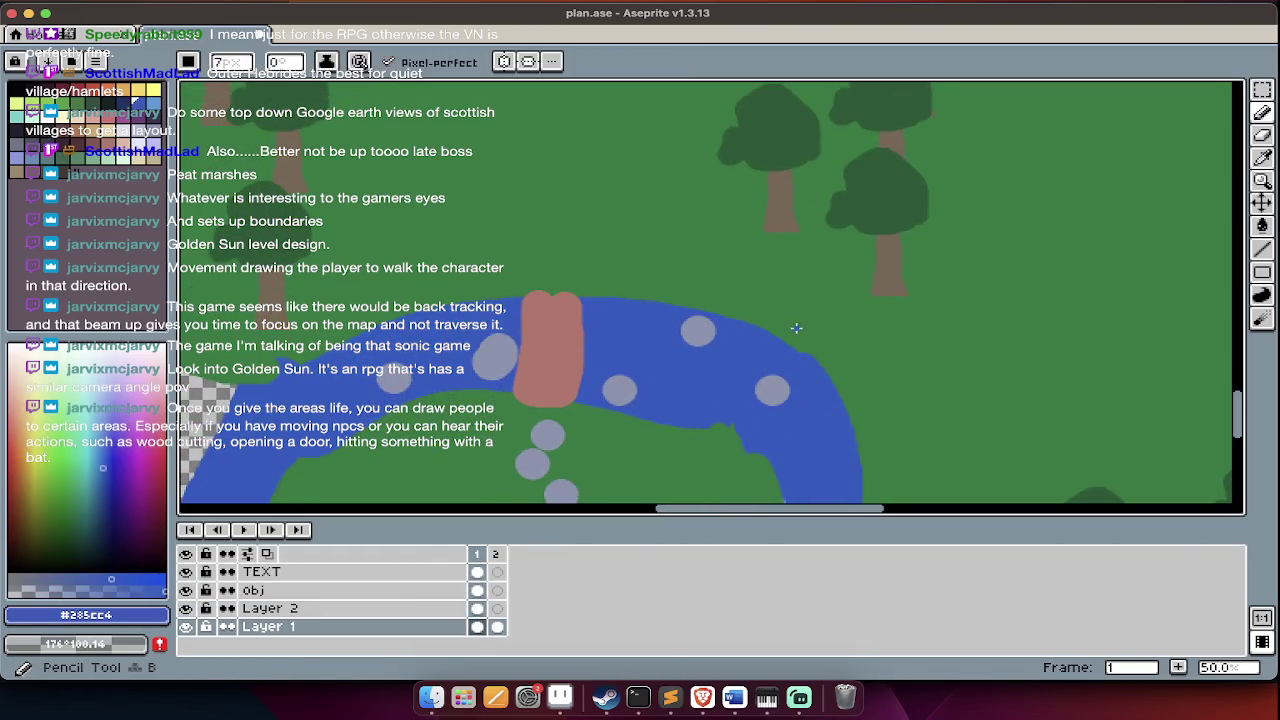
left_click_drag(764, 316, 800, 270)
key("ctrl+z")
- Set the brush size to 27 px, then undo a trial blue stream stroke between the trees
left_click(248, 66)
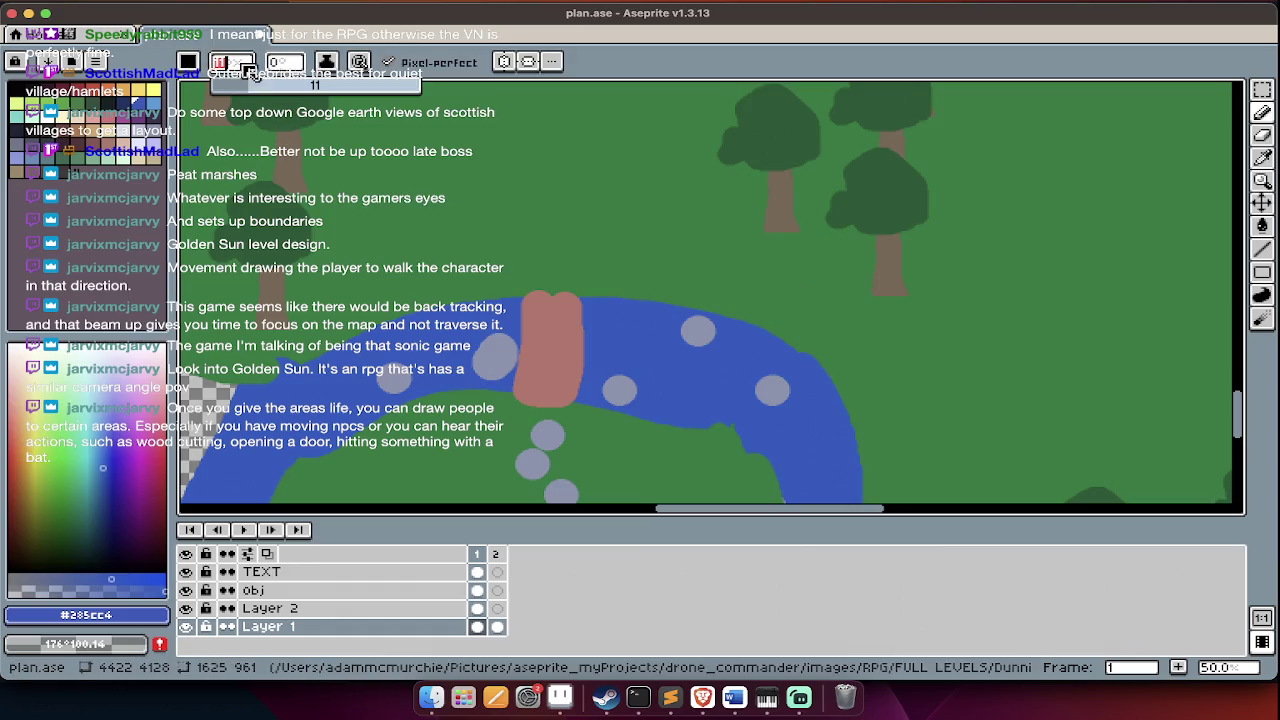
scroll(370, 325, "down", 2)
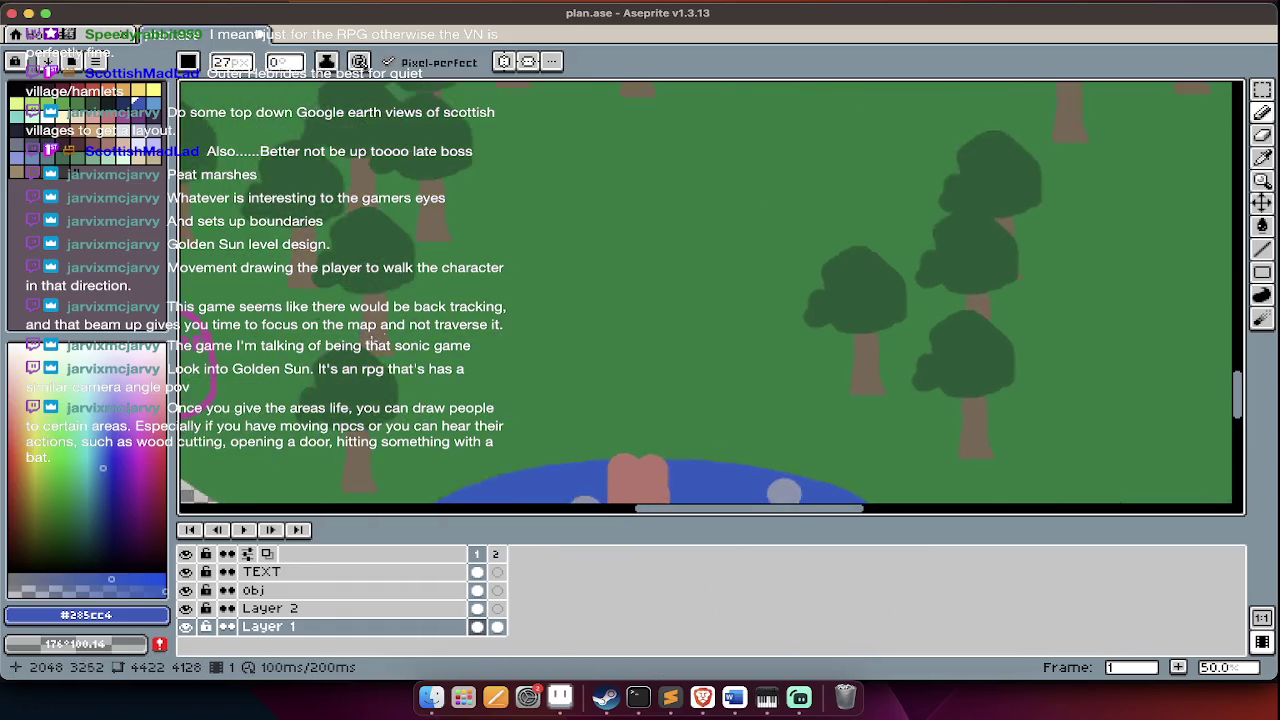
scroll(601, 420, "up", 2)
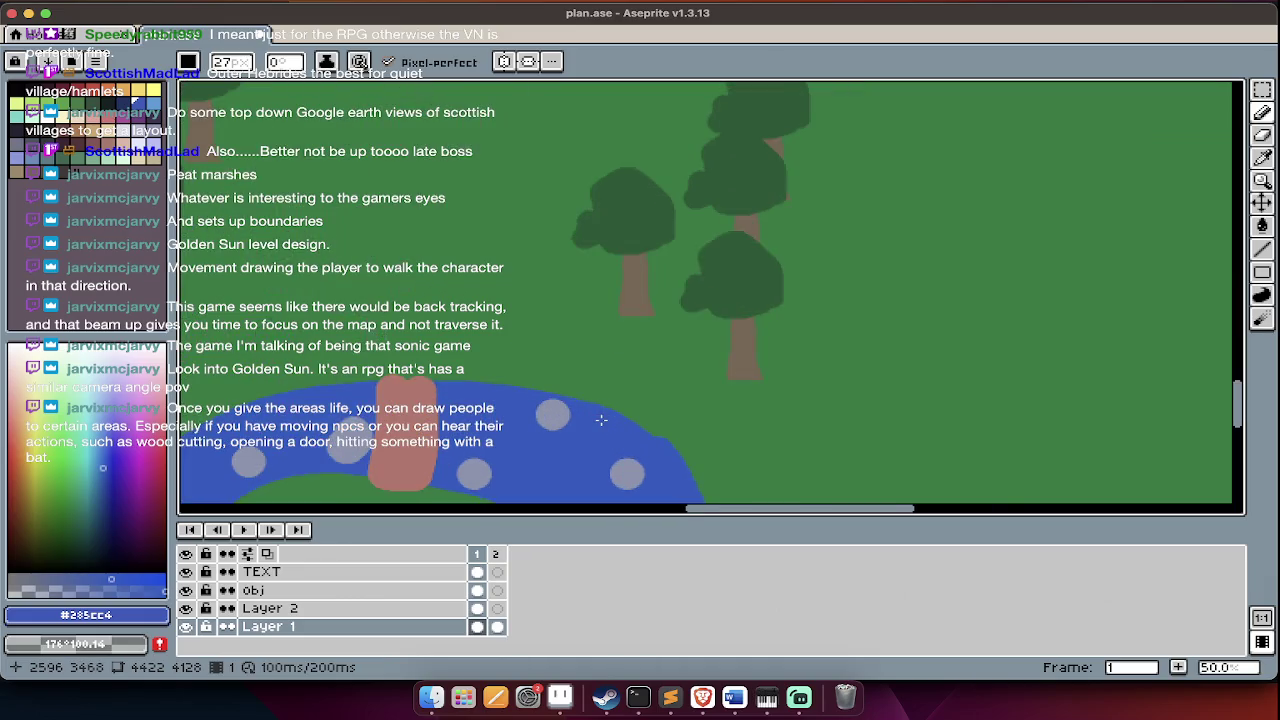
left_click_drag(577, 397, 670, 282)
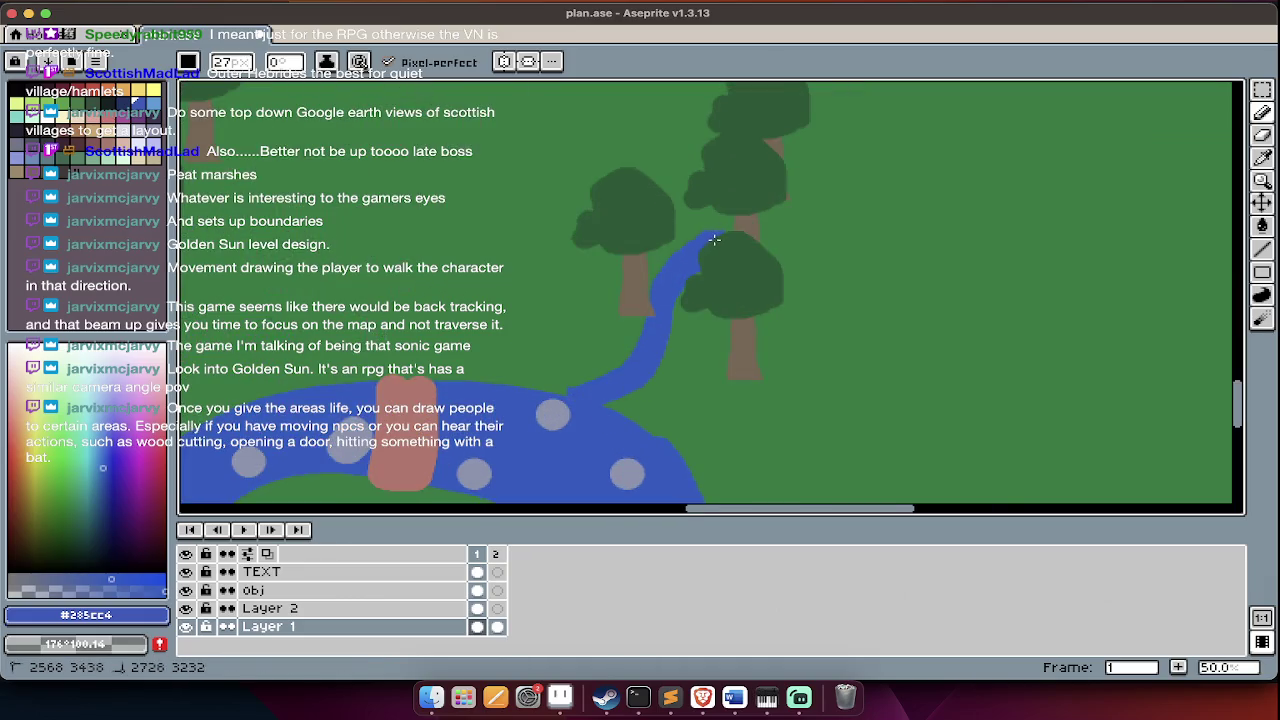
key("ctrl+z")
- Pan and zoom across the map with the layer list hidden
scroll(690, 258, "down", 1)
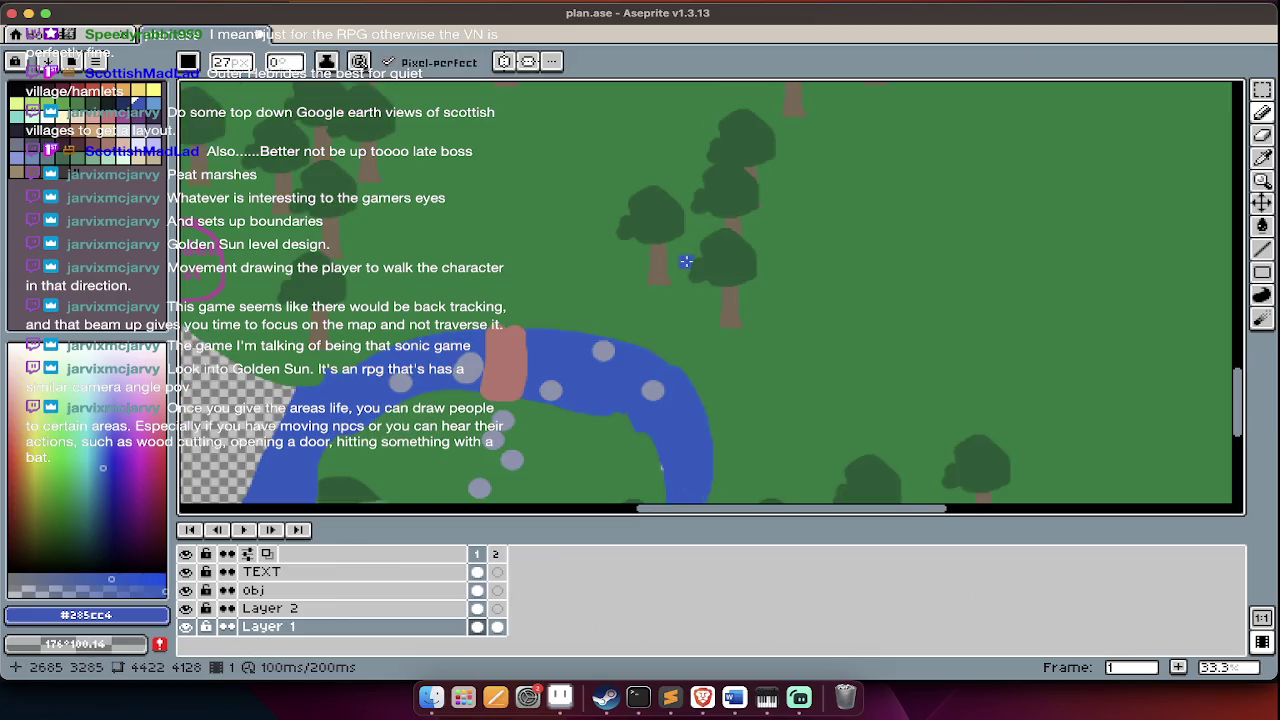
scroll(640, 284, "up", 2)
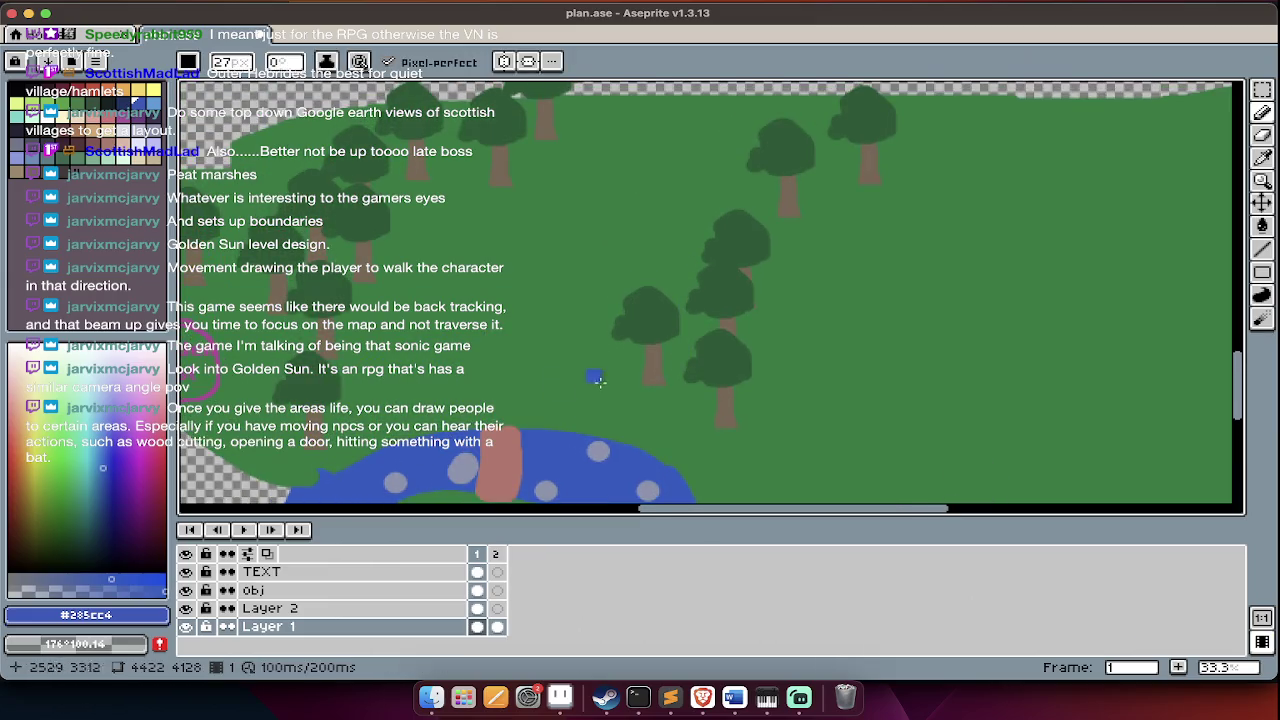
scroll(593, 375, "right", 3)
key("Tab")
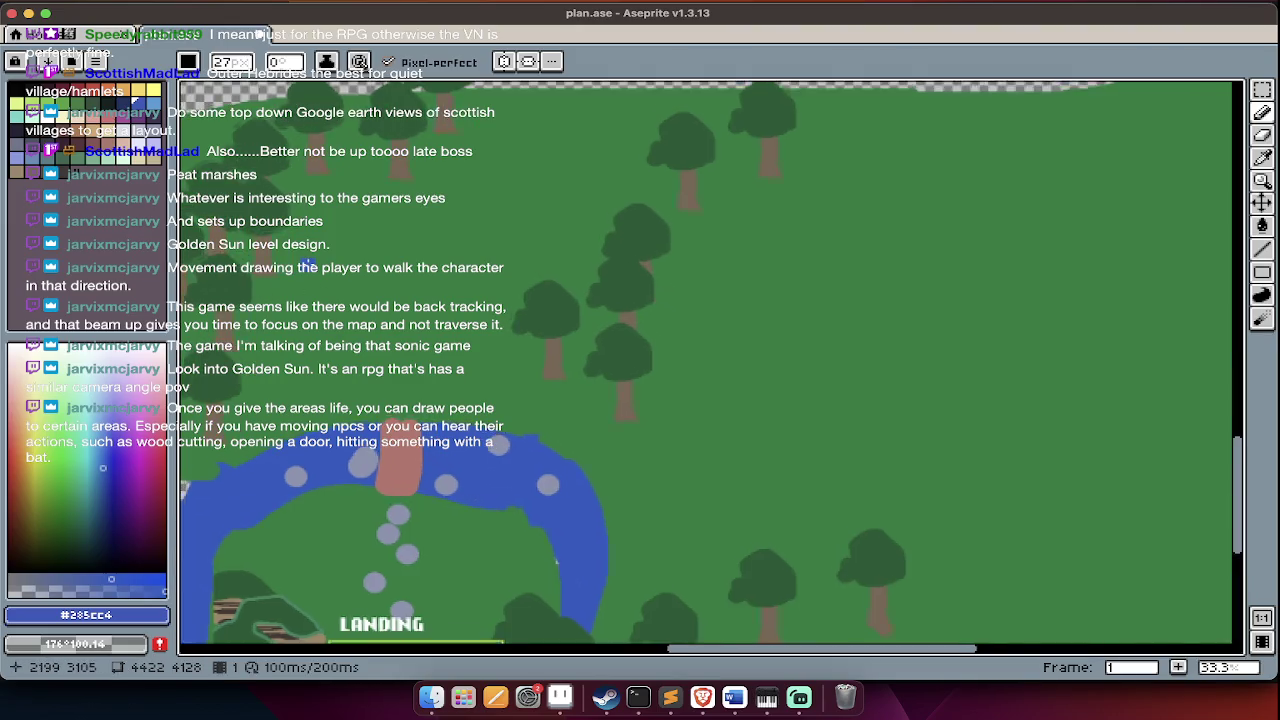
scroll(307, 266, "up", 3)
scroll(307, 266, "left", 3)
scroll(511, 329, "left", 1)
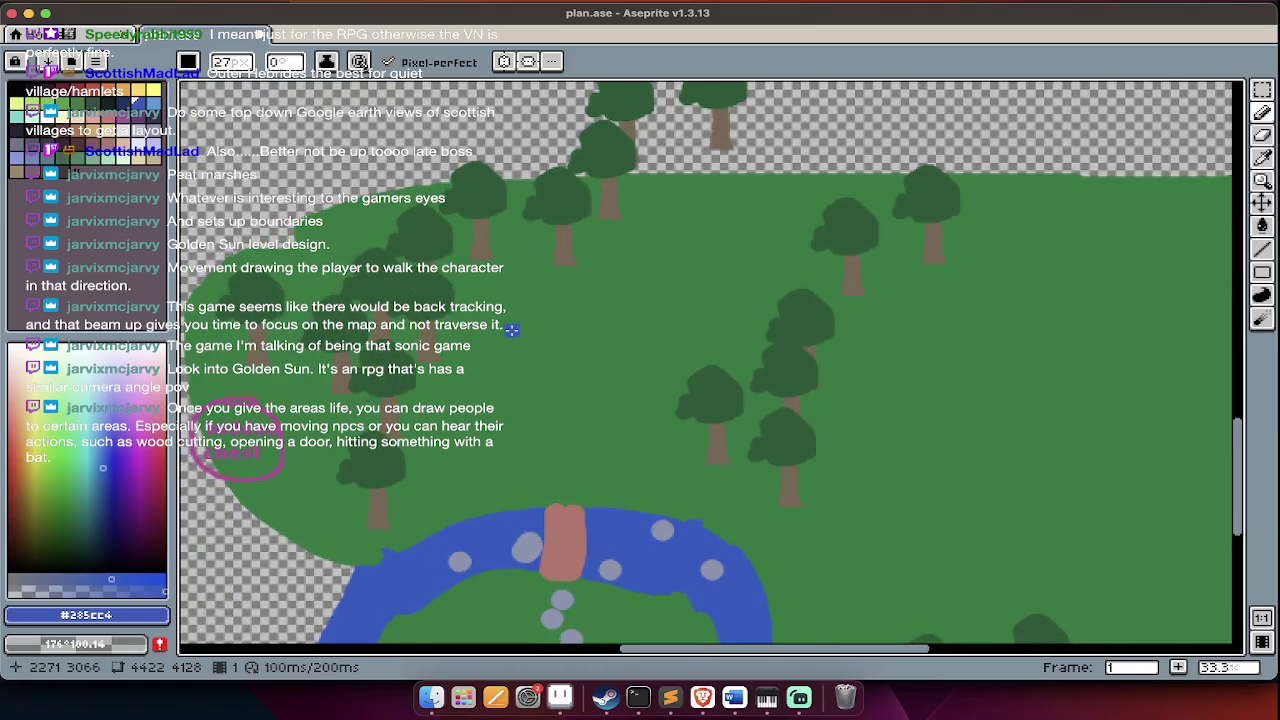
scroll(511, 329, "down", 1)
scroll(511, 329, "left", 1)
scroll(541, 371, "down", 1)
scroll(541, 371, "left", 1)
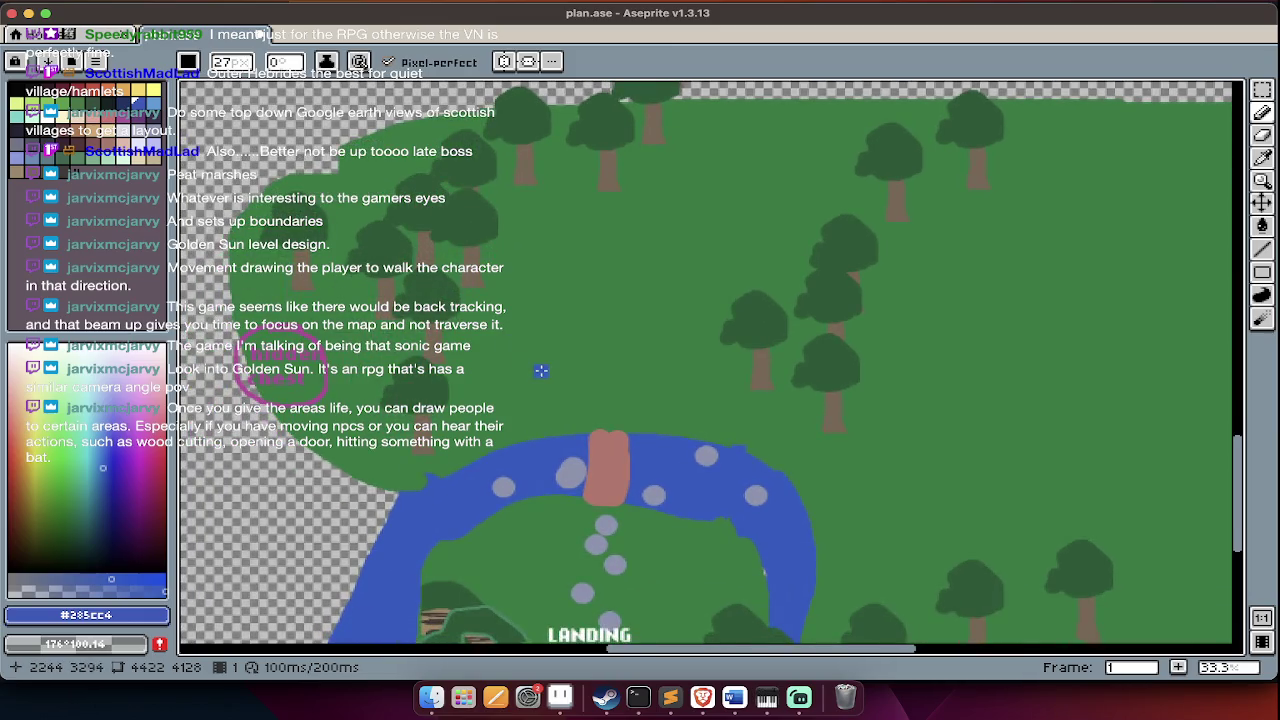
- Eyedrop the grey-blue map colour, palette index 39
key("Tab")
key("Tab")
scroll(585, 450, "up", 5)
scroll(580, 529, "up", 1)
scroll(580, 529, "up", 1)
key("Tab")
key("Tab")
left_click(153, 131)
key("Tab")
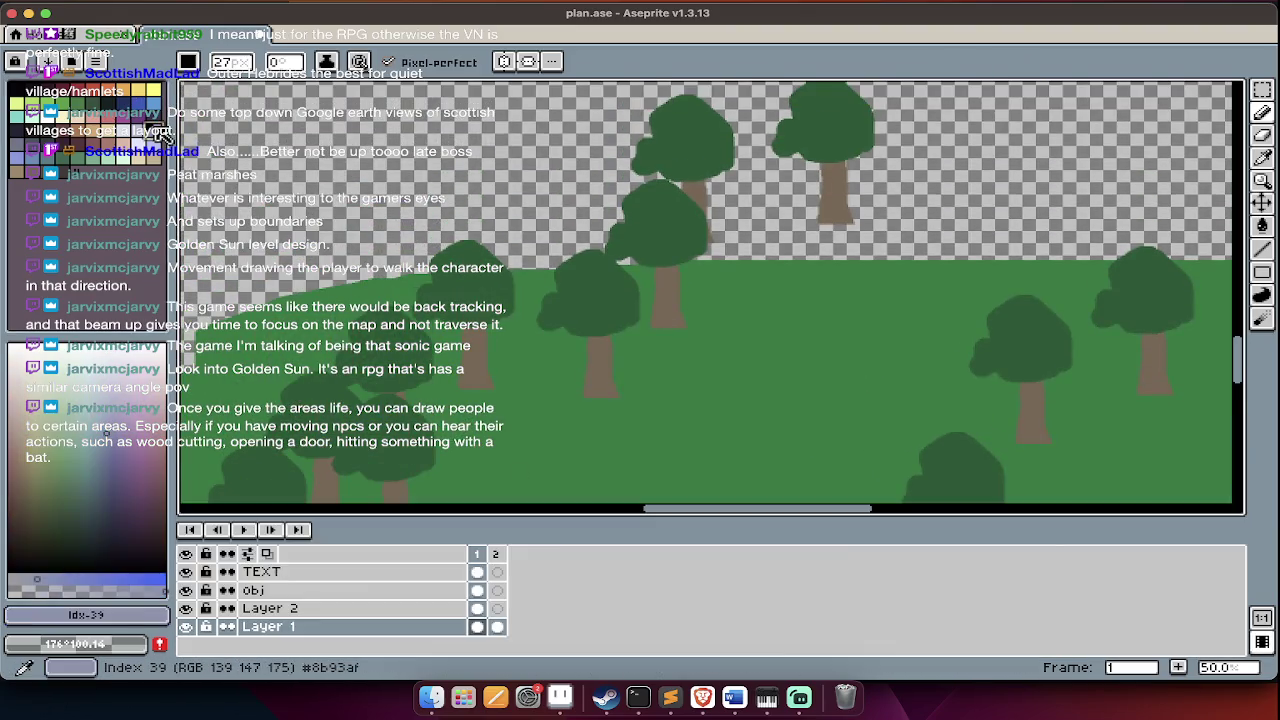
- Make the obj layer active and pick a dark blue from the colour spectrum
key("Up")
key("Up")
key("Tab")
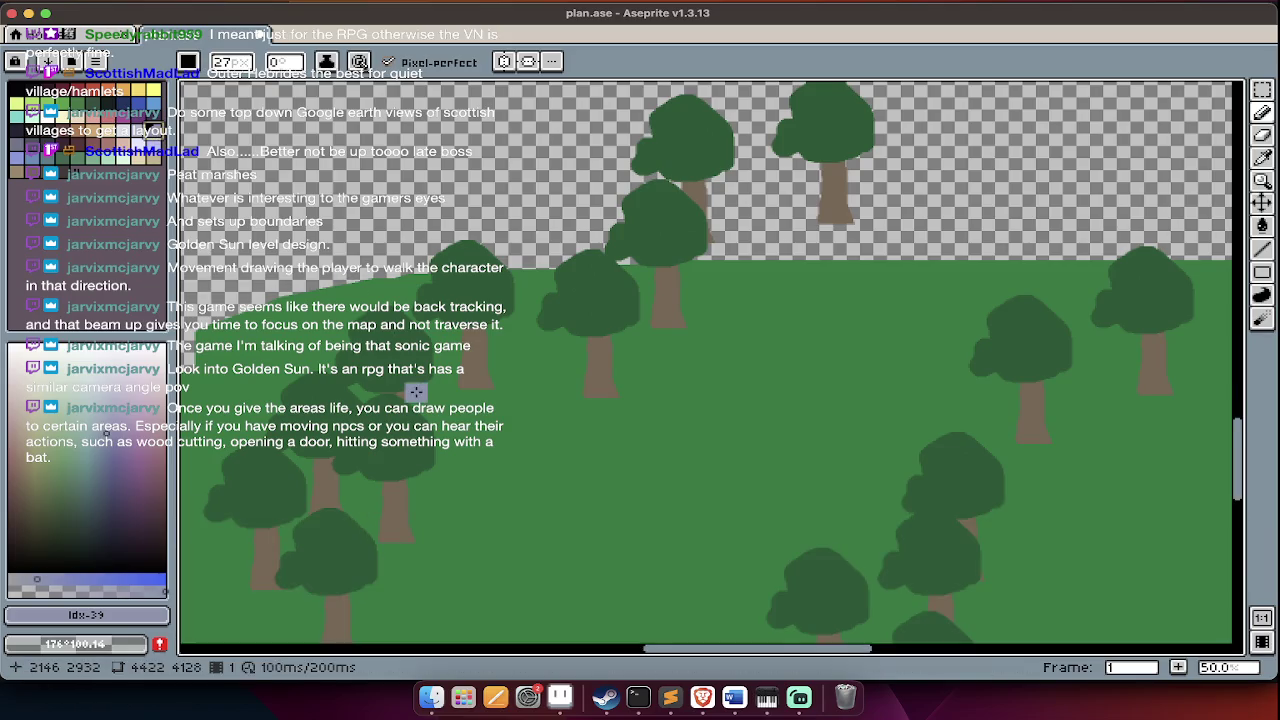
scroll(415, 392, "down", 6)
scroll(405, 392, "down", 4)
scroll(430, 450, "up", 3)
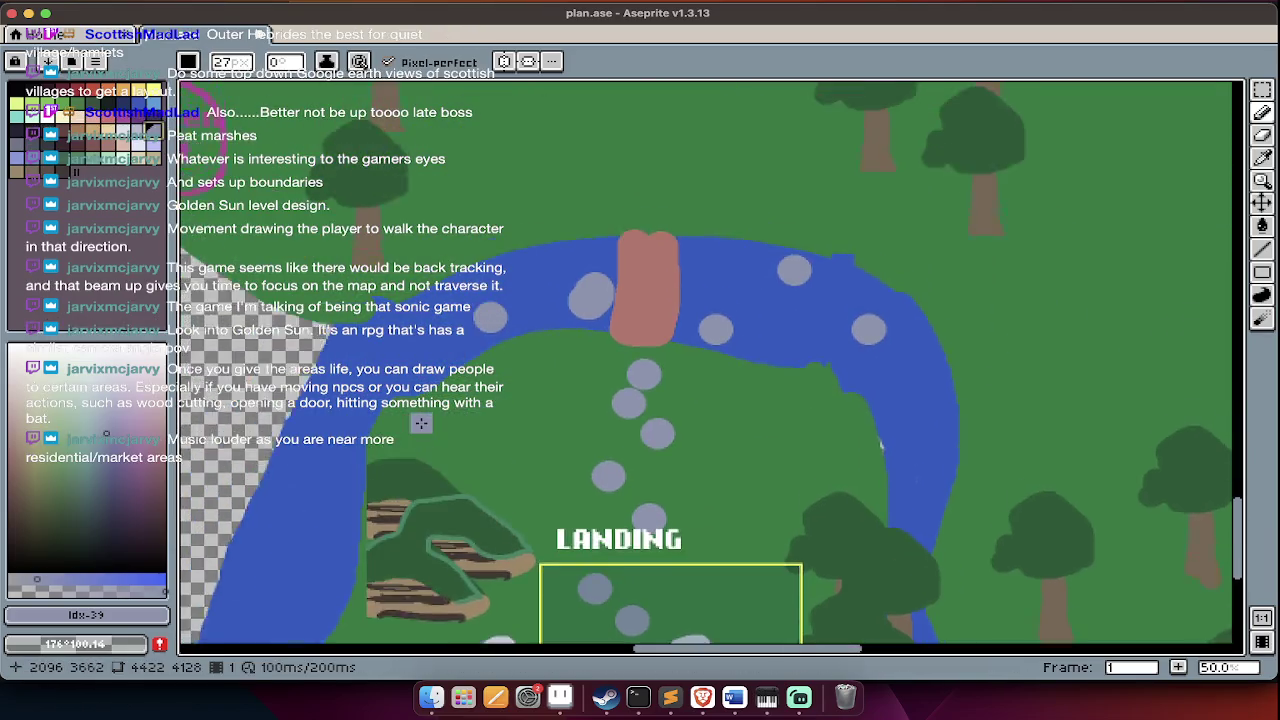
scroll(455, 400, "up", 2)
scroll(484, 341, "up", 4)
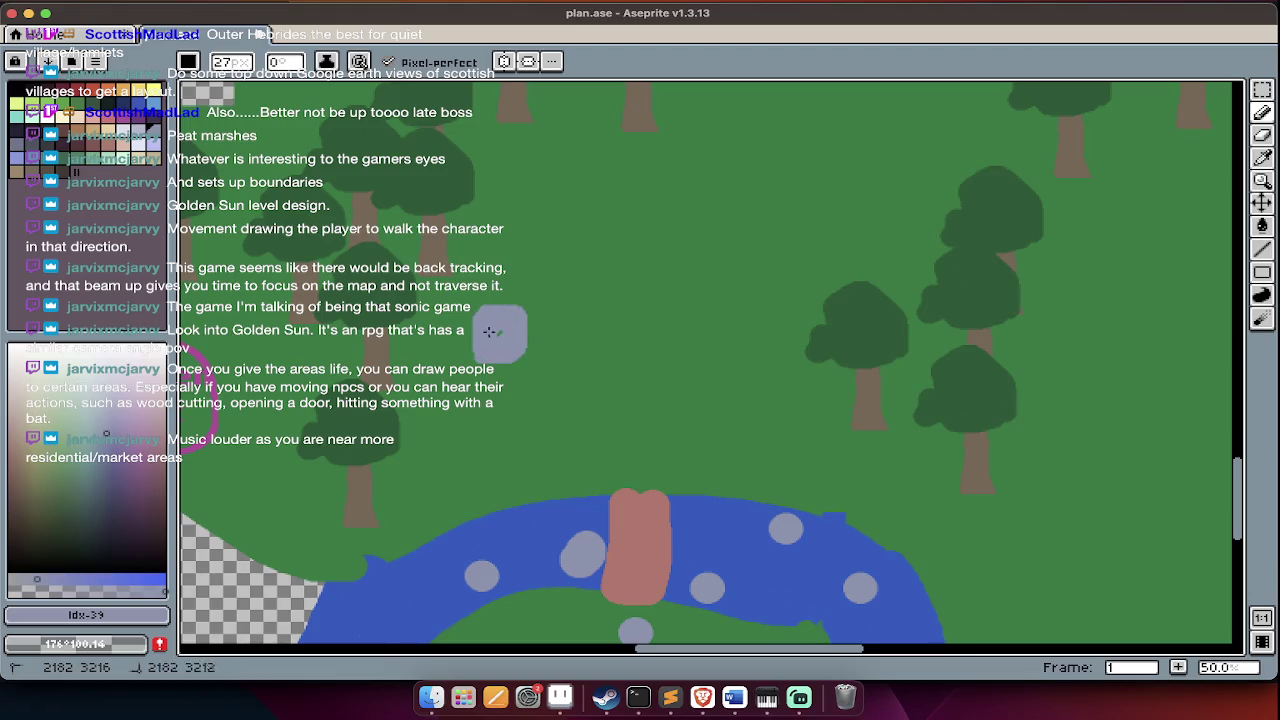
left_click(81, 547)
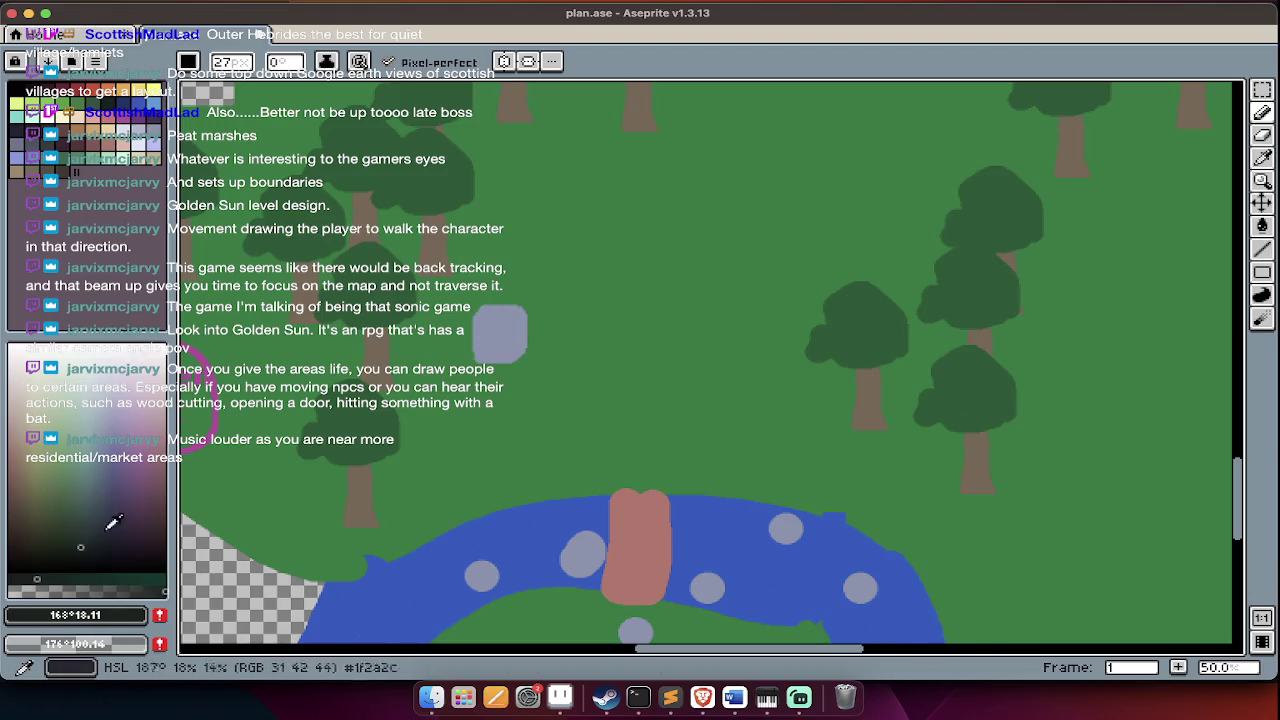
left_click(101, 580)
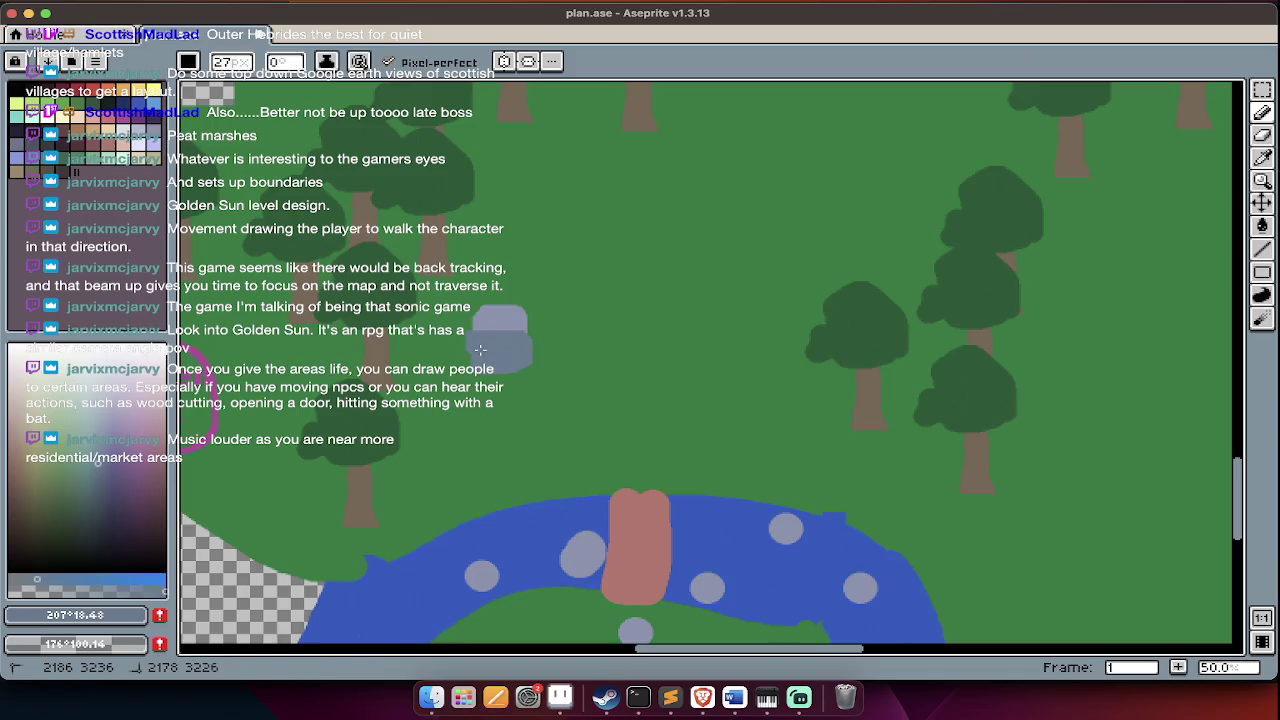
- Shrink the grey block among the trees to about a third and commit it
key("m")
key("Tab")
mouse_move(533, 288)
left_mouse_down()
mouse_move(549, 275)
mouse_move(435, 394)
mouse_move(445, 405)
left_mouse_up()
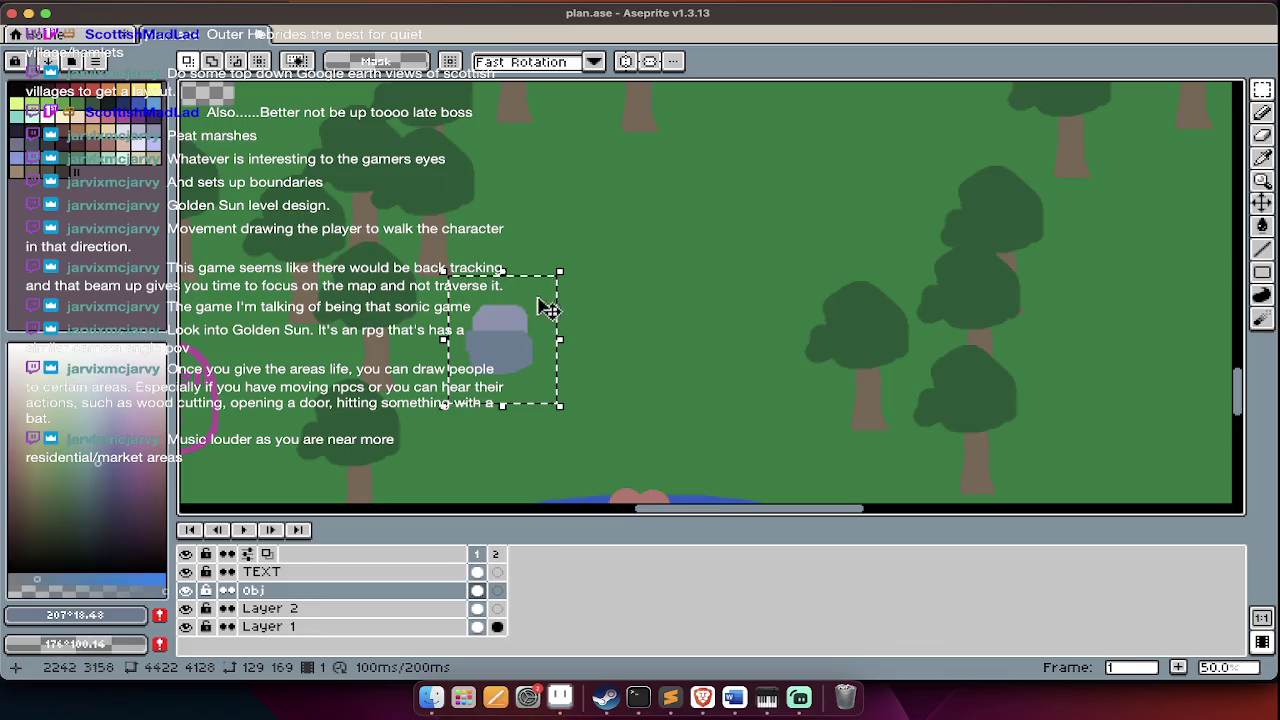
mouse_move(560, 270)
left_mouse_down()
mouse_move(527, 383)
mouse_move(514, 371)
left_mouse_up()
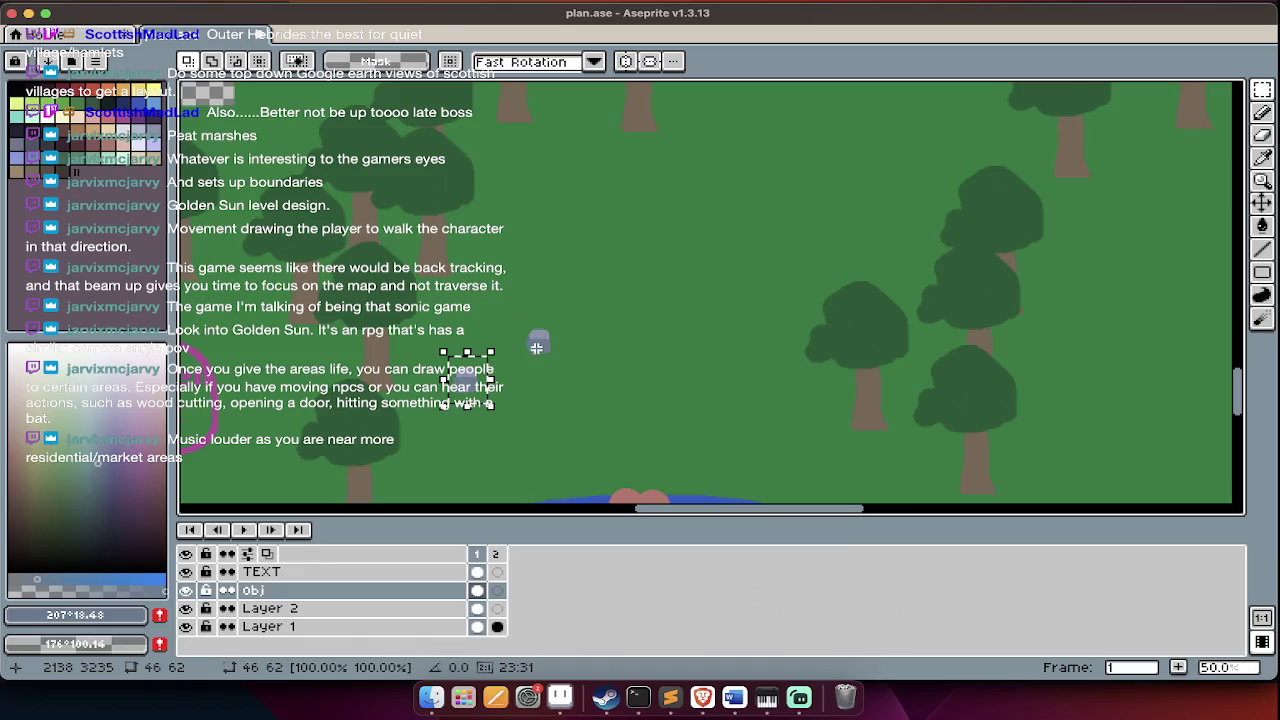
key("Return")
key("Tab")
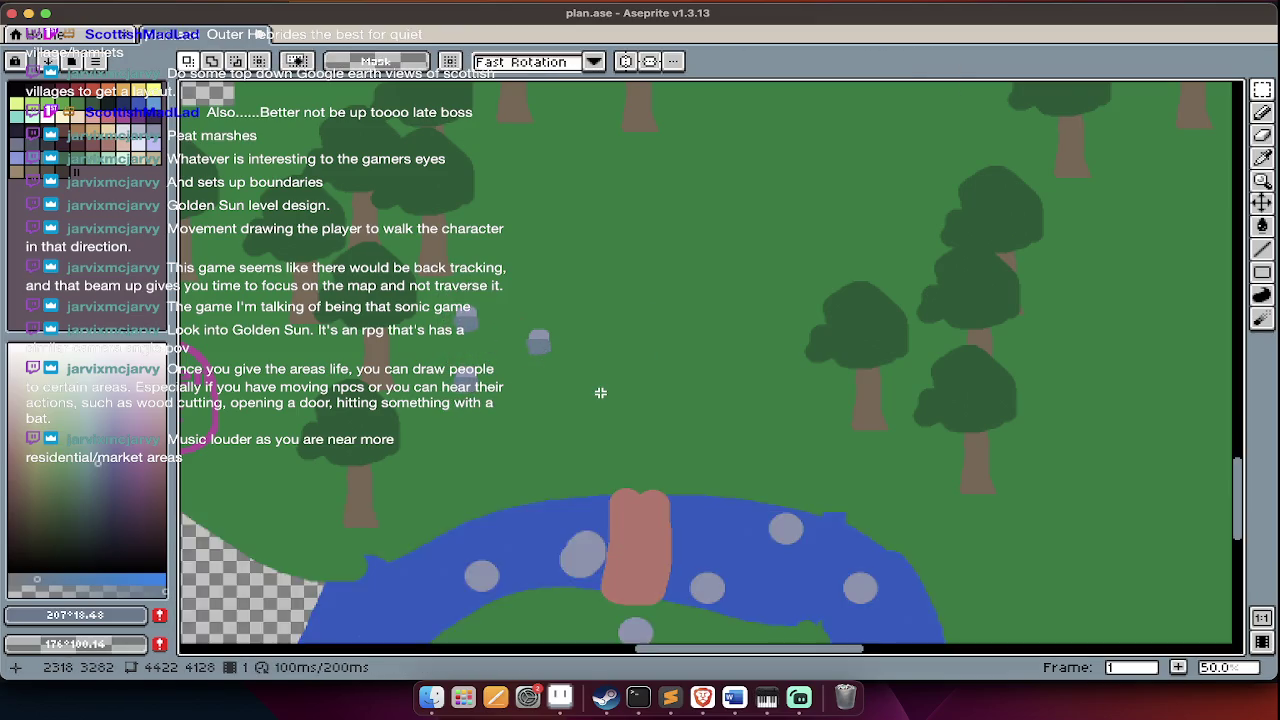
- Review the forest area, then eyedrop the grass green from the map
scroll(620, 539, "up", 3)
scroll(620, 539, "down", 3)
scroll(680, 497, "up", 2)
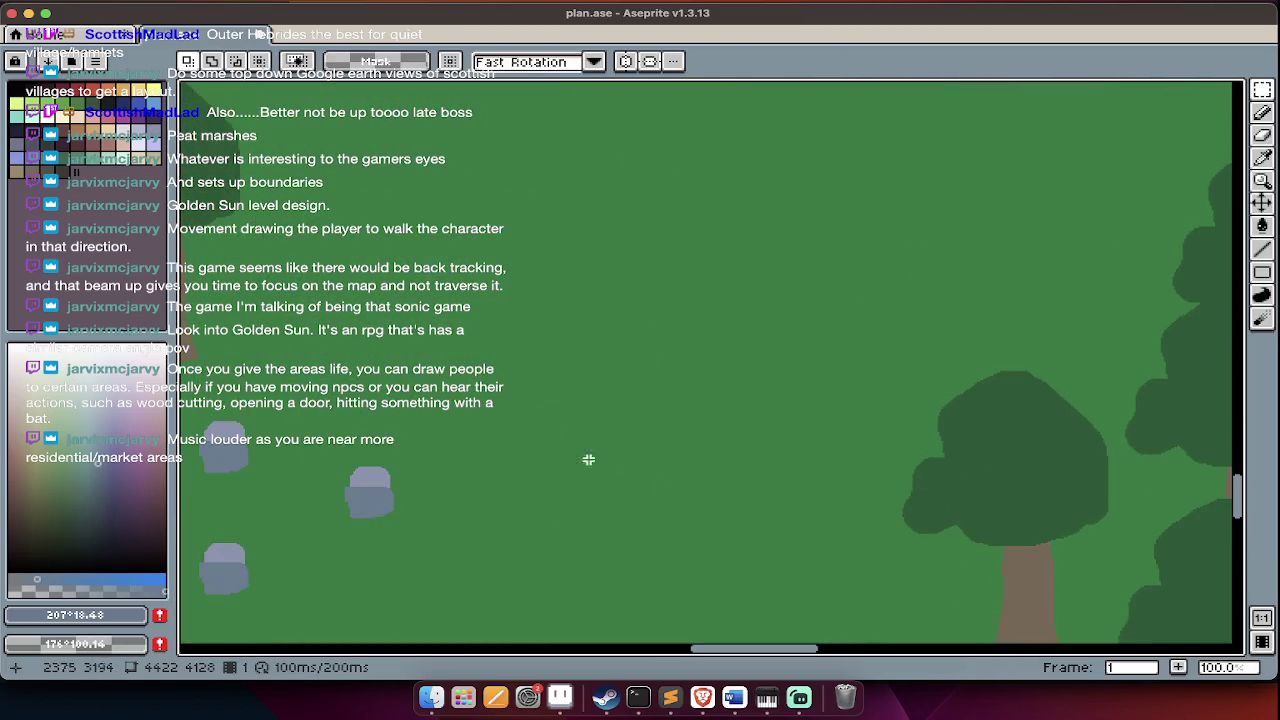
scroll(743, 458, "down", 1)
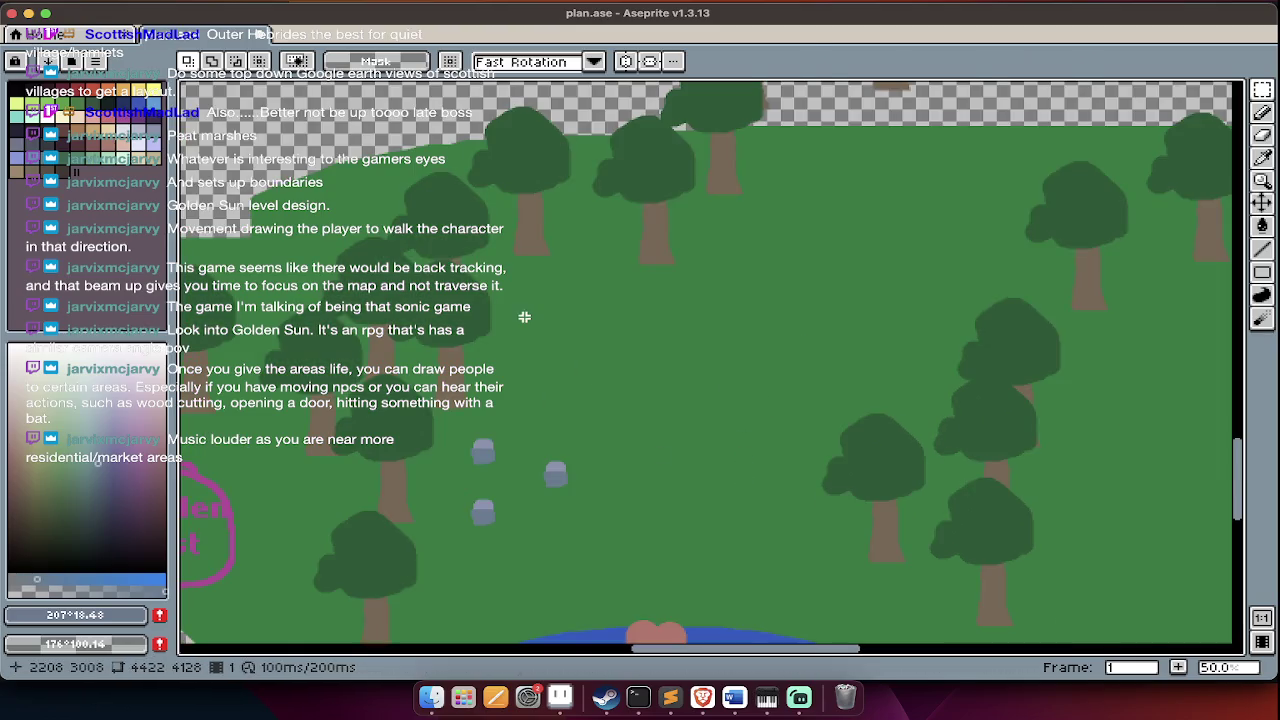
key("Tab")
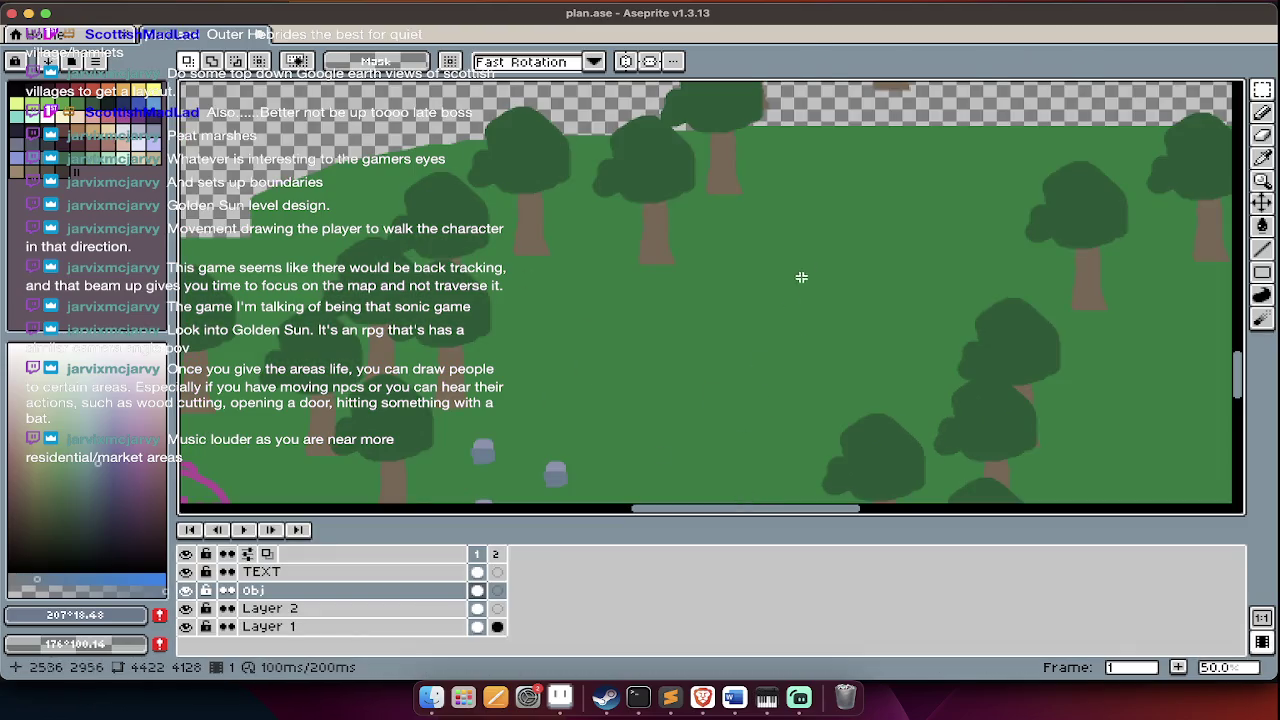
key("Tab")
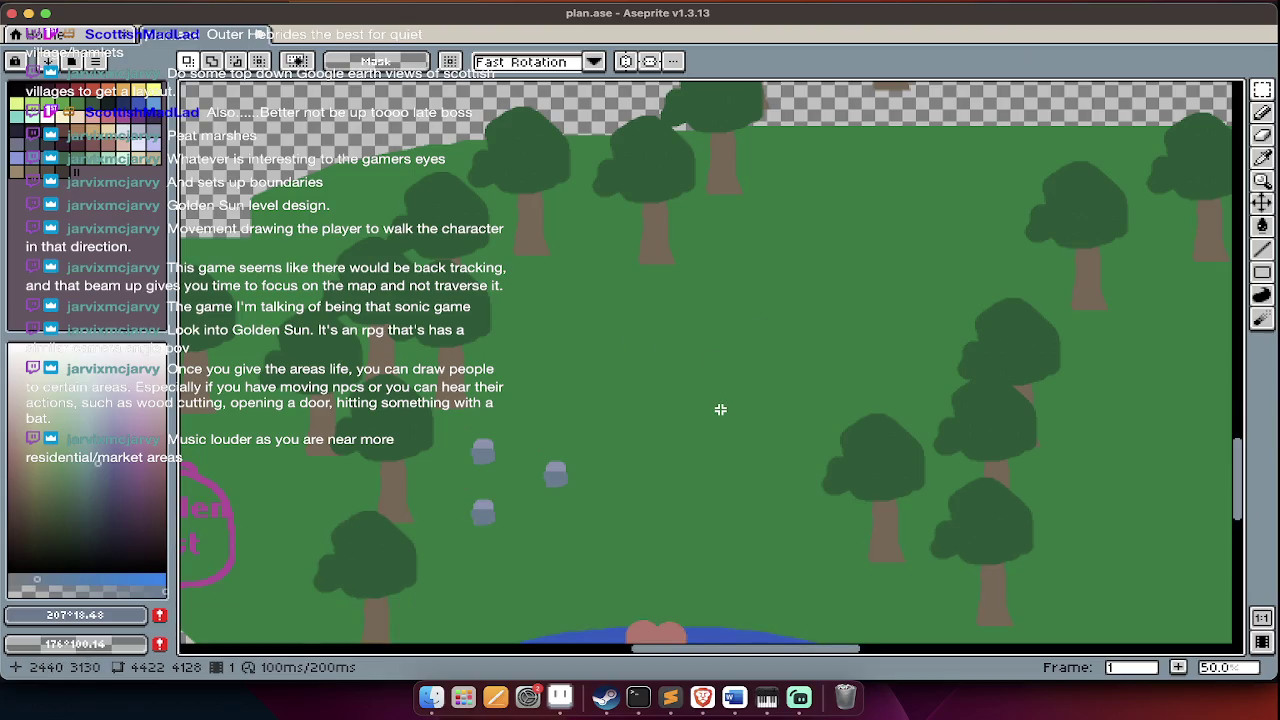
scroll(720, 409, "down", 1)
scroll(720, 409, "up", 5)
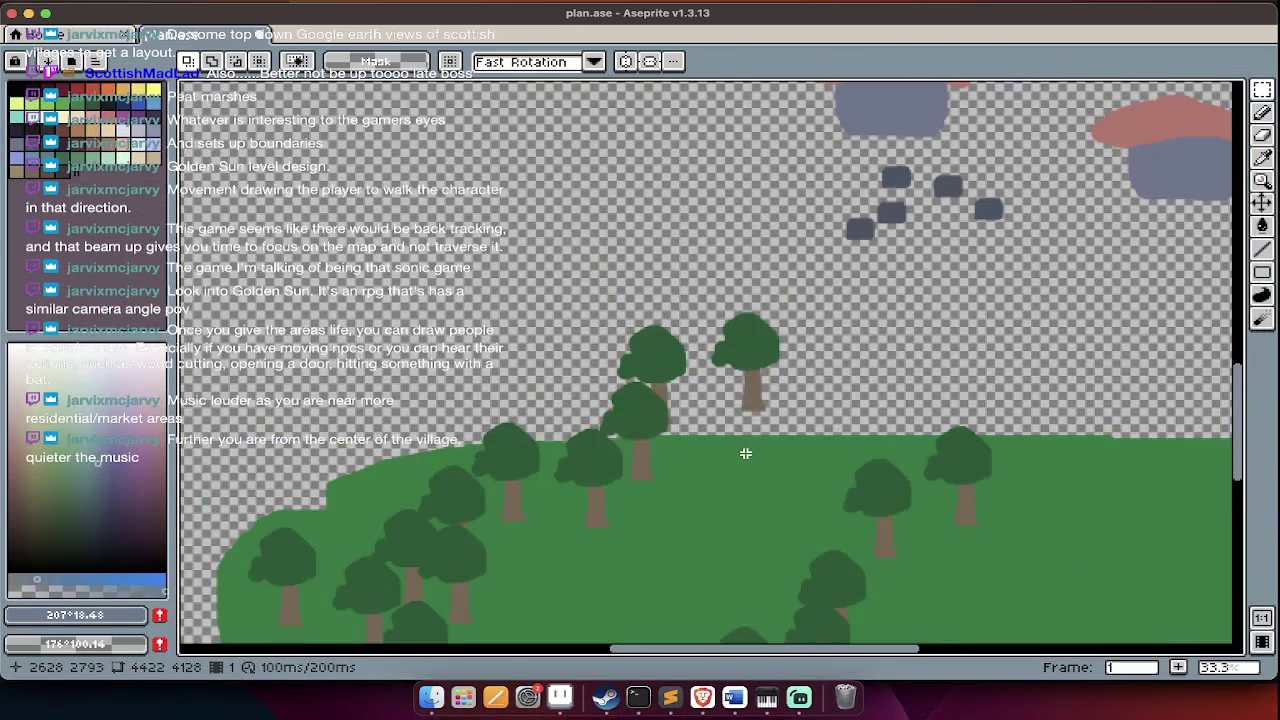
left_click(752, 447, "alt")
key("Tab")
- On Layer 2, outline and bucket-fill a green hill over the grassy ground
key("Tab")
key("l")
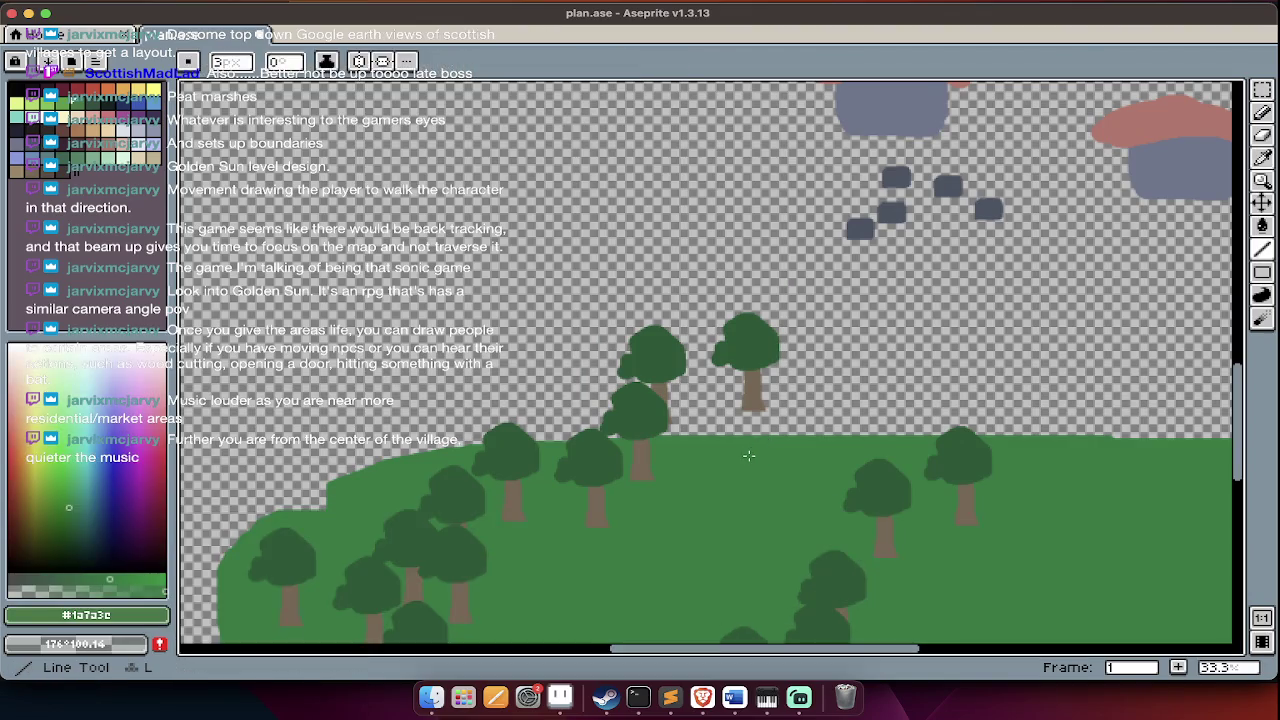
scroll(748, 455, "right", 3)
scroll(600, 445, "left", 2)
key("Tab")
key("Down")
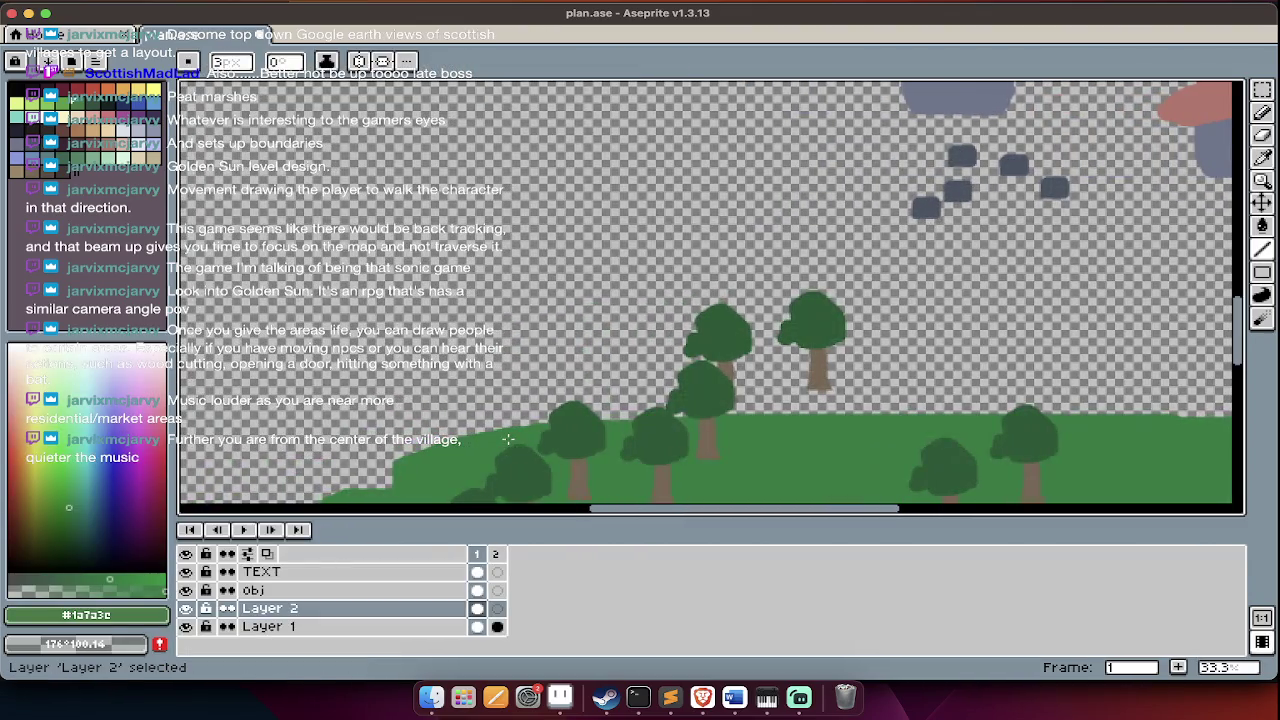
key("Down")
key("Tab")
key("b")
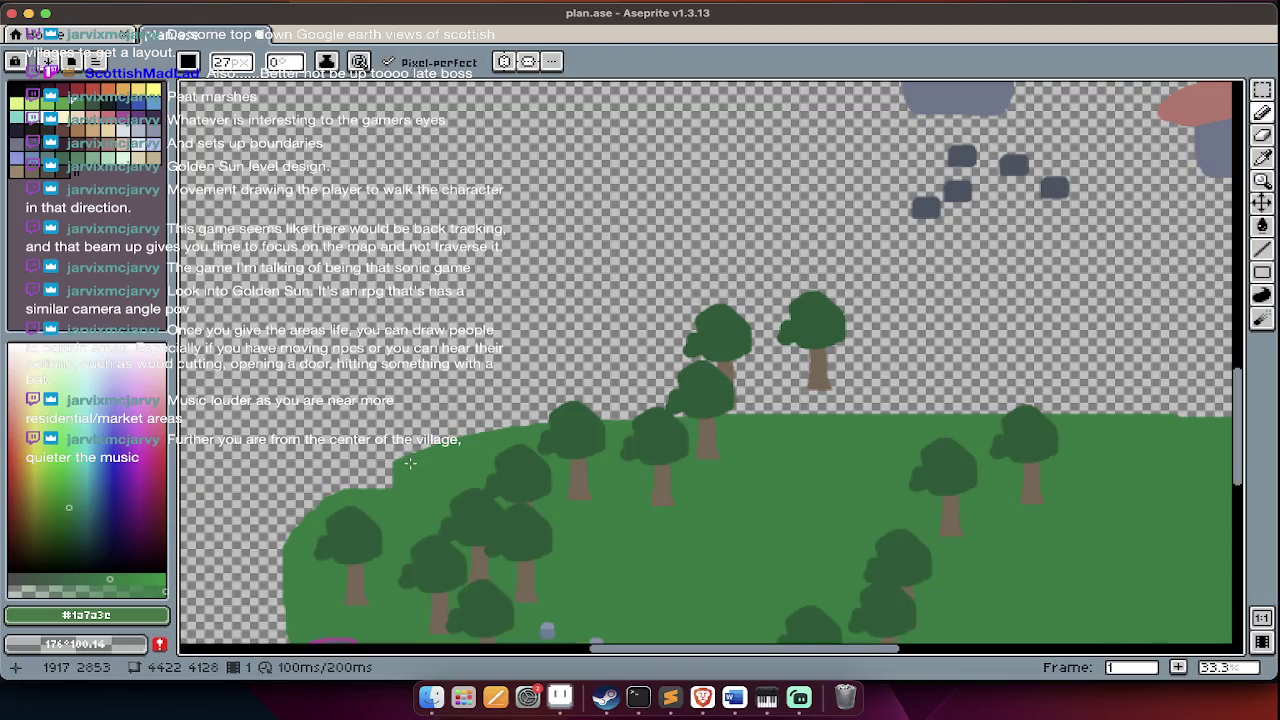
left_click_drag(410, 463, 1188, 328)
scroll(1000, 292, "right", 5)
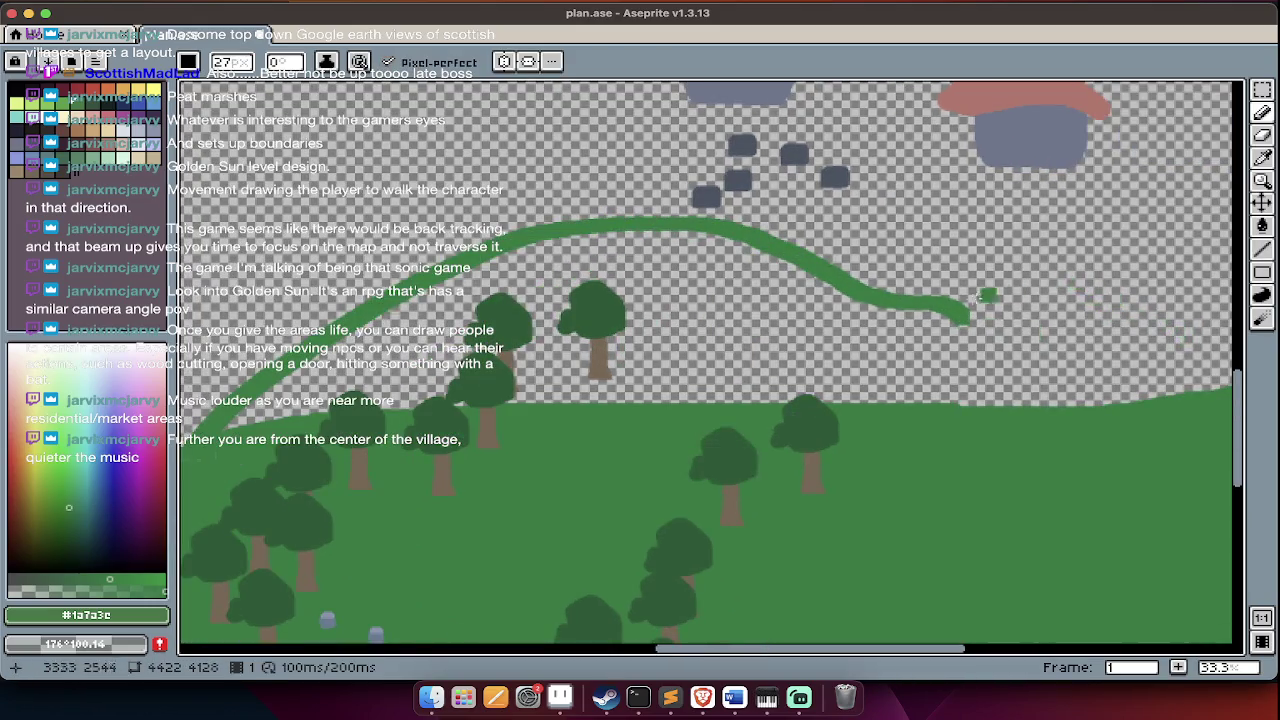
left_click_drag(955, 311, 1162, 400)
key("g")
left_click(974, 382)
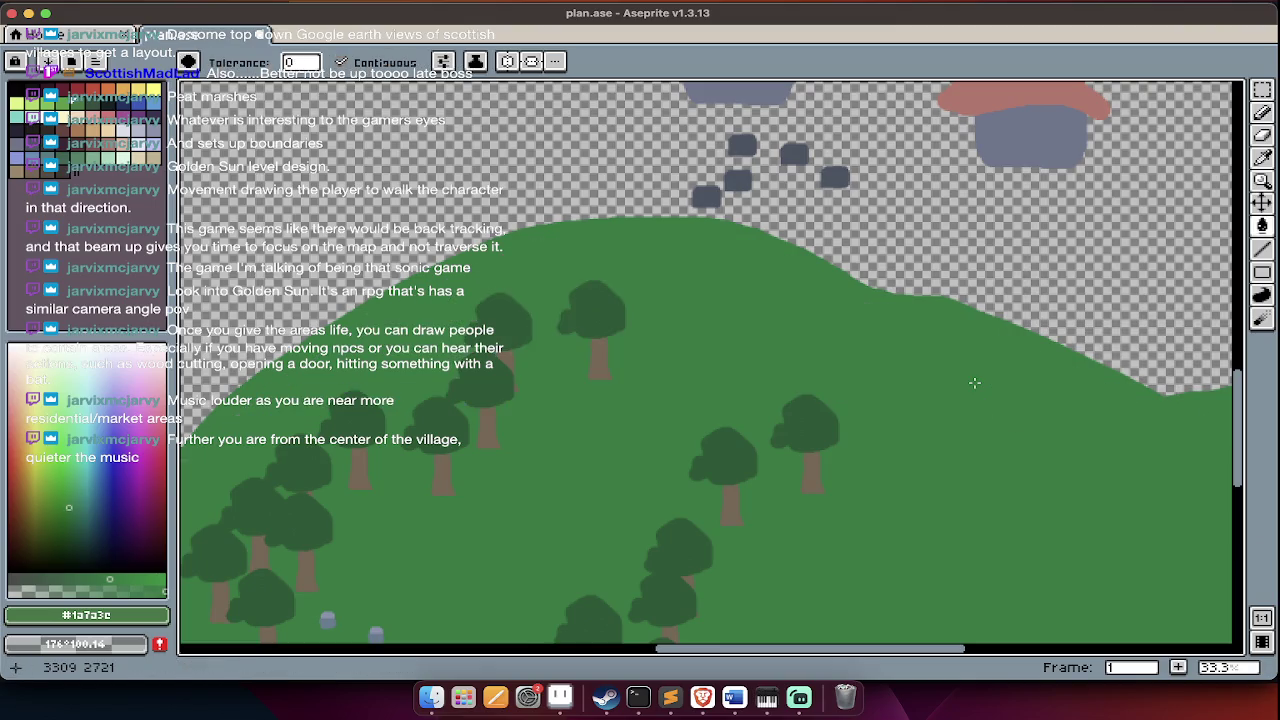
- Draw a dark green ridge line and fill the plateau area below it
scroll(974, 382, "up", 1)
scroll(900, 451, "up", 2)
scroll(900, 451, "left", 1)
scroll(895, 461, "down", 1)
scroll(500, 480, "down", 1)
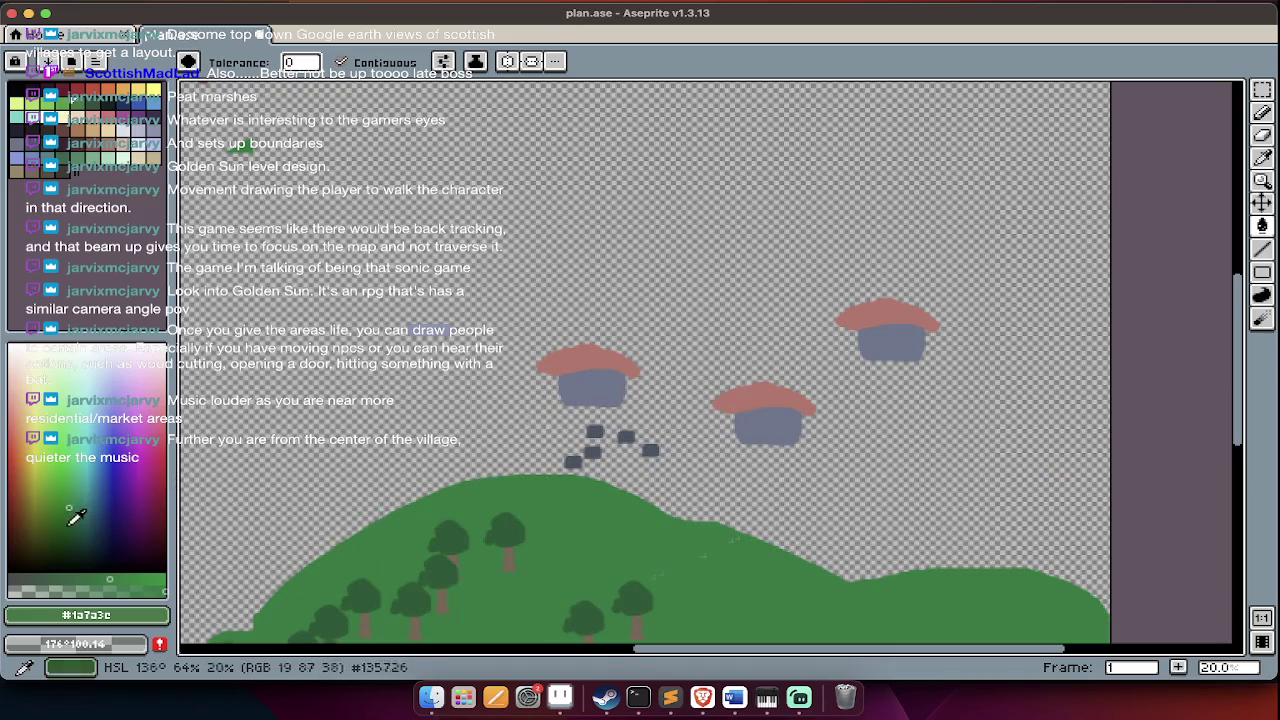
key("b")
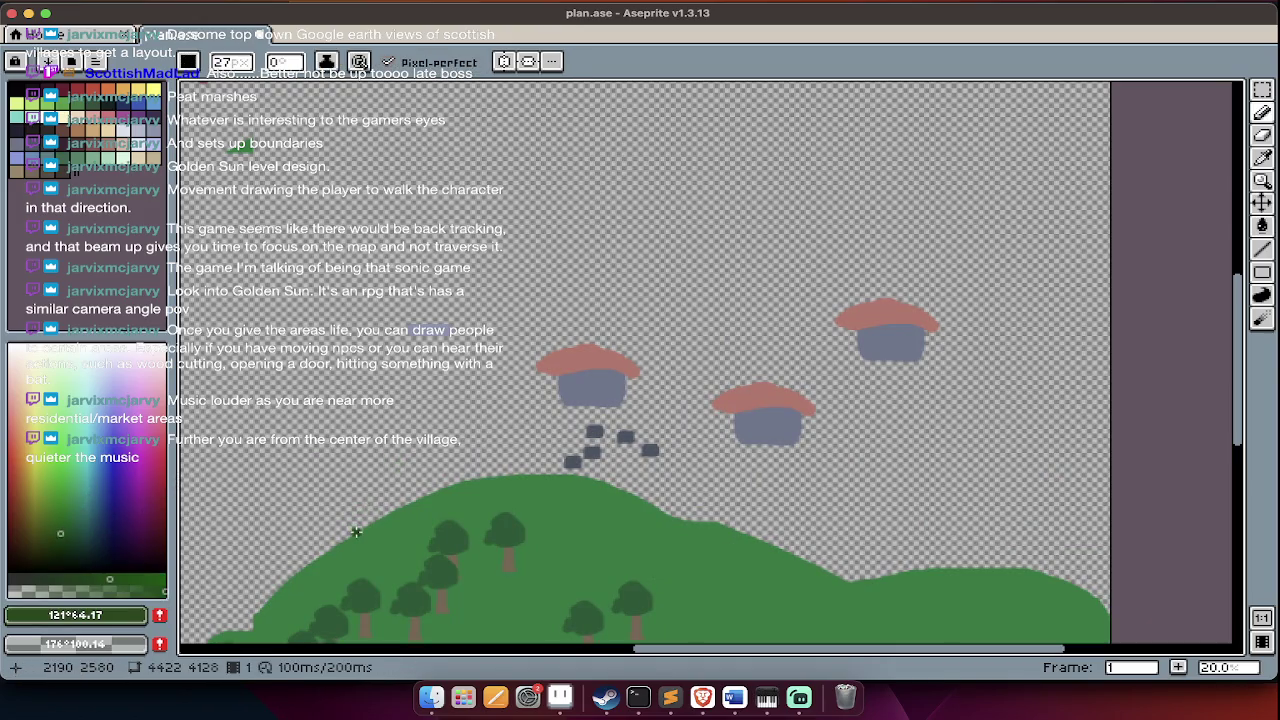
mouse_move(355, 530)
left_mouse_down()
mouse_move(689, 232)
mouse_move(1205, 243)
left_mouse_up()
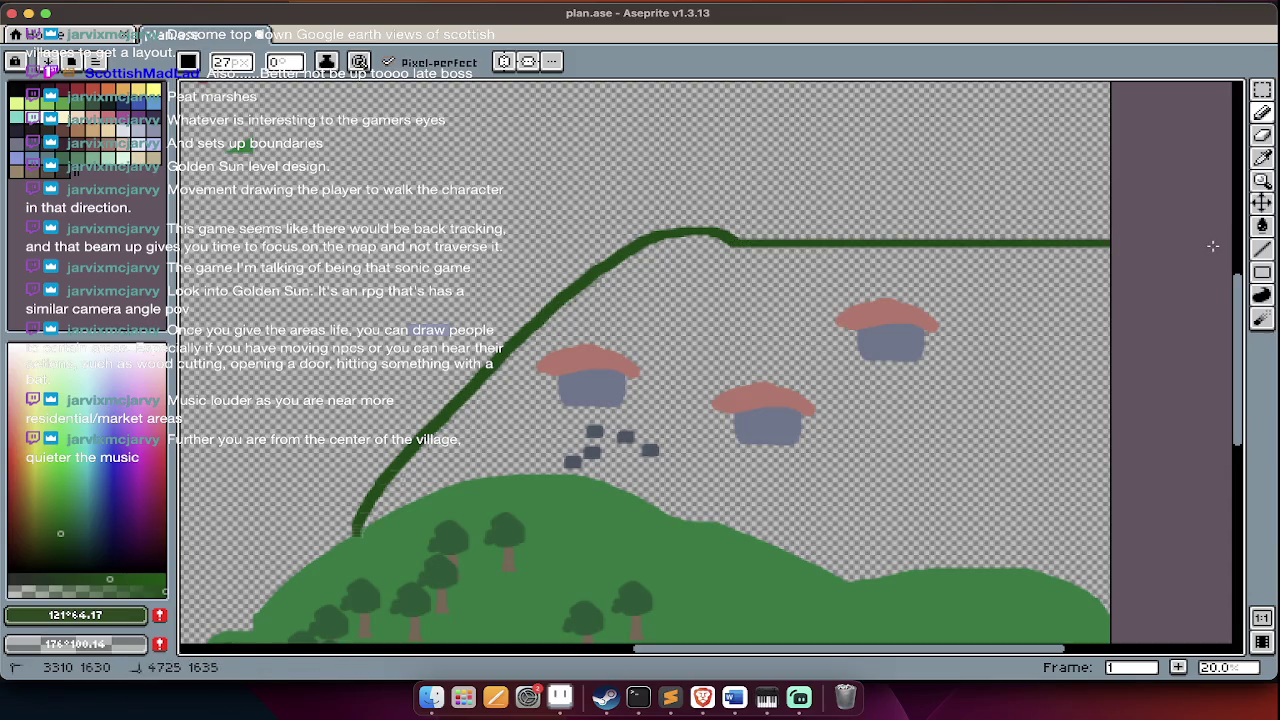
key("g")
left_click(1043, 306)
- Pencil a grey-blue patch on the green slope below the houses
scroll(1031, 309, "down", 3)
scroll(839, 273, "up", 5)
key("Tab")
key("Tab")
scroll(930, 420, "down", 3)
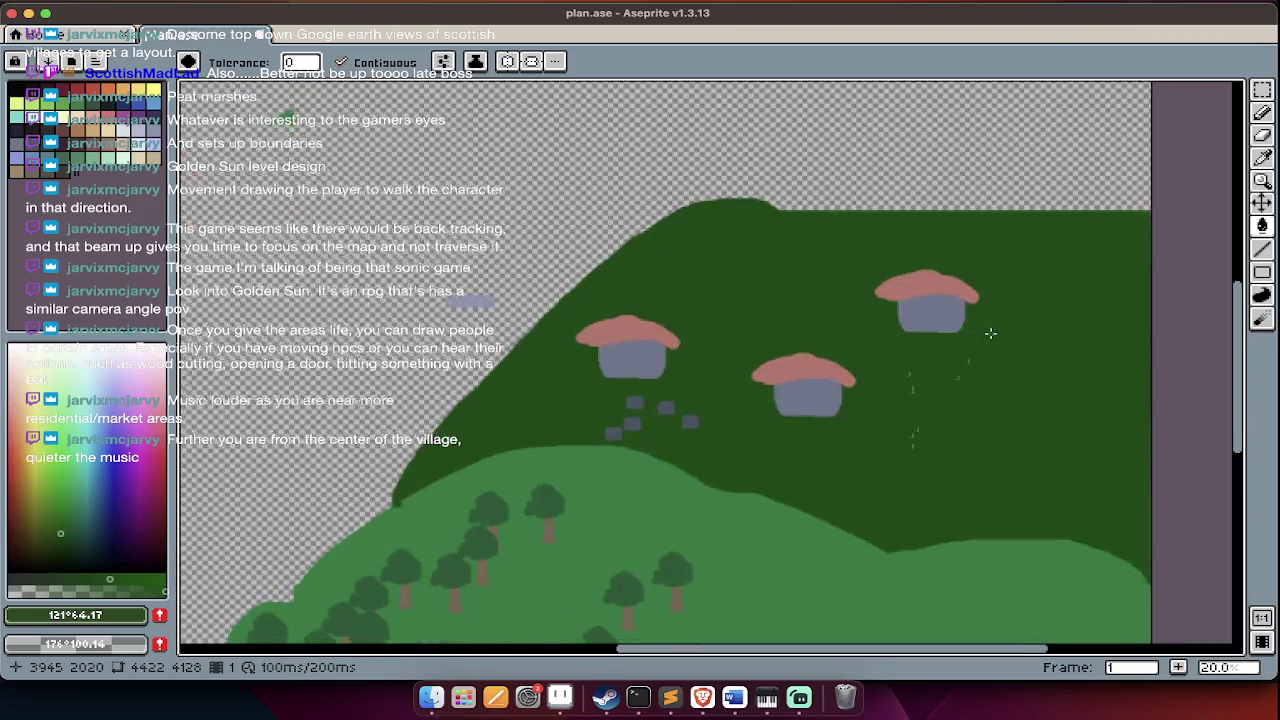
scroll(960, 380, "down", 3)
scroll(990, 333, "down", 3)
scroll(949, 229, "up", 2)
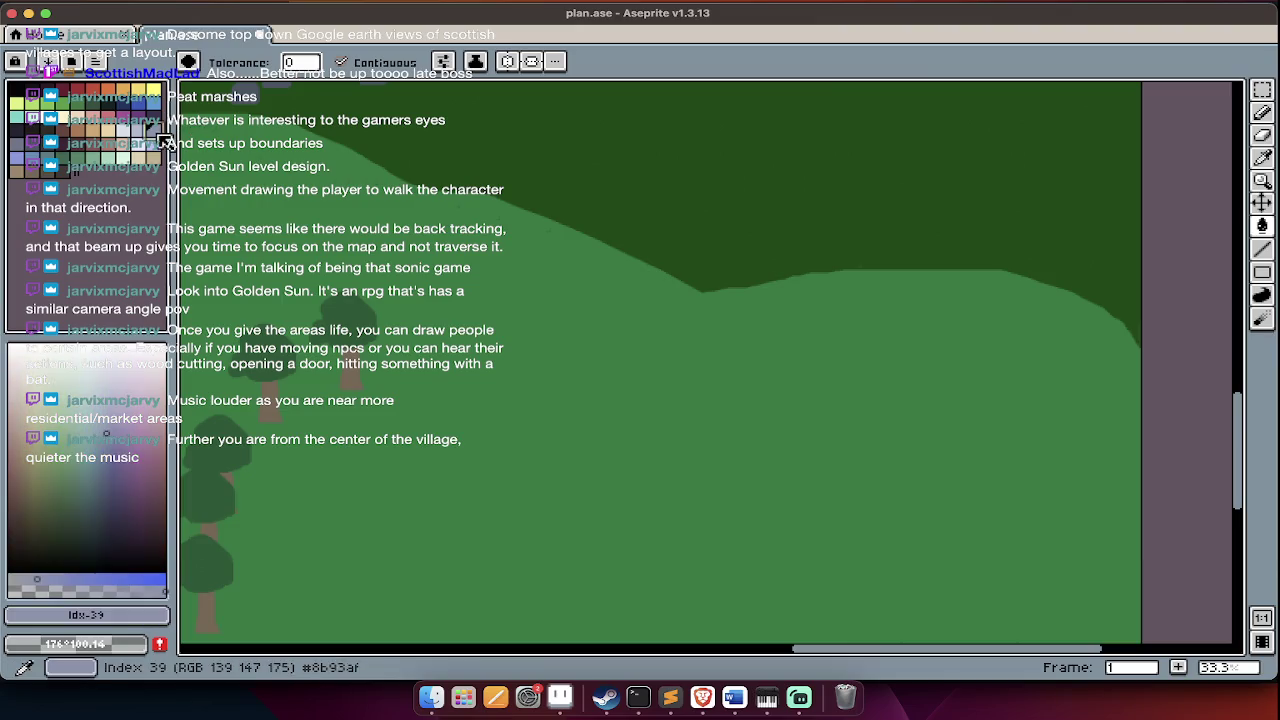
key("b")
mouse_move(784, 285)
left_mouse_down()
mouse_move(722, 310)
mouse_move(748, 315)
left_mouse_up()
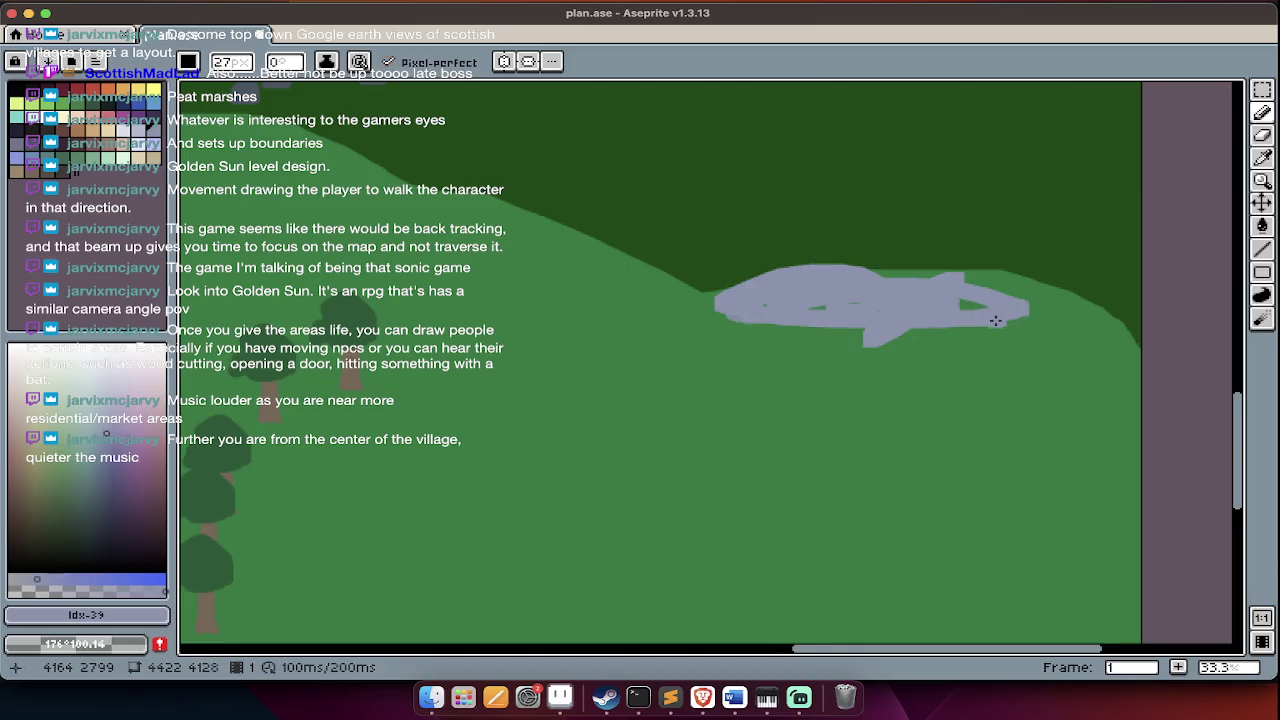
- Zoom around to review the slope, then ready the rectangular marquee on Layer 2
scroll(995, 320, "down", 3)
scroll(948, 521, "down", 3)
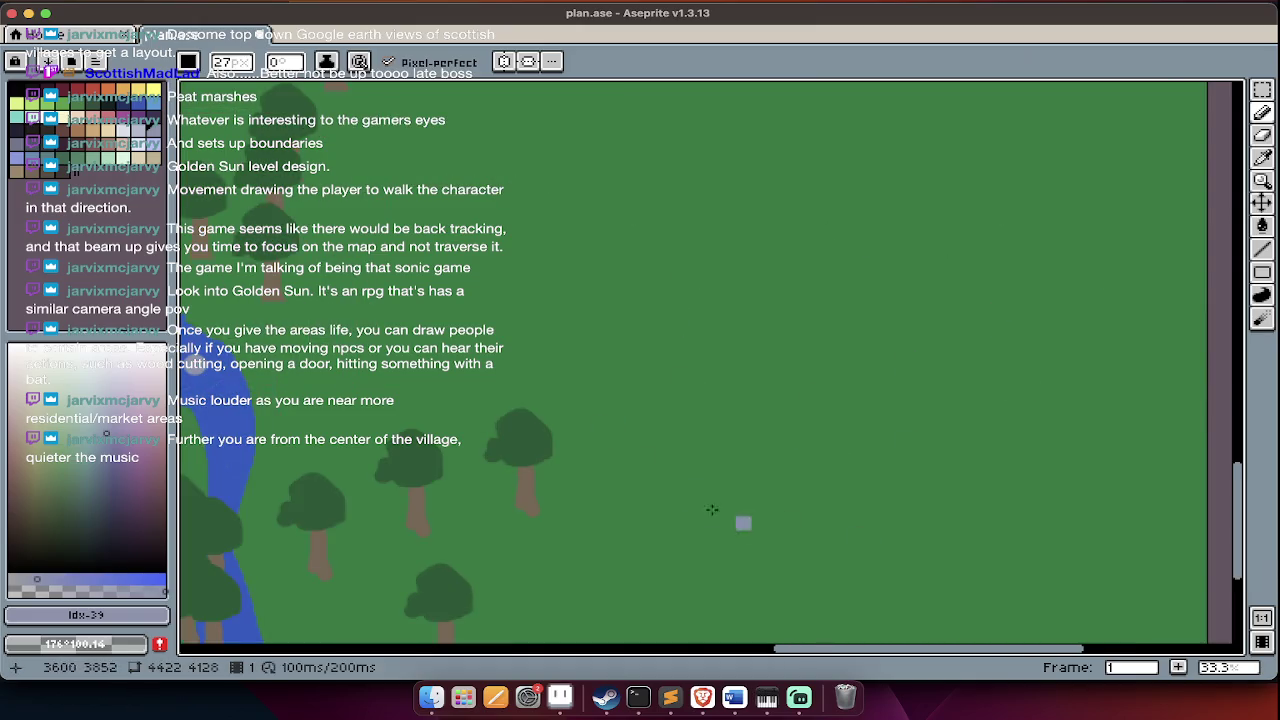
scroll(760, 203, "up", 5)
scroll(751, 323, "down", 3)
scroll(751, 323, "up", 5)
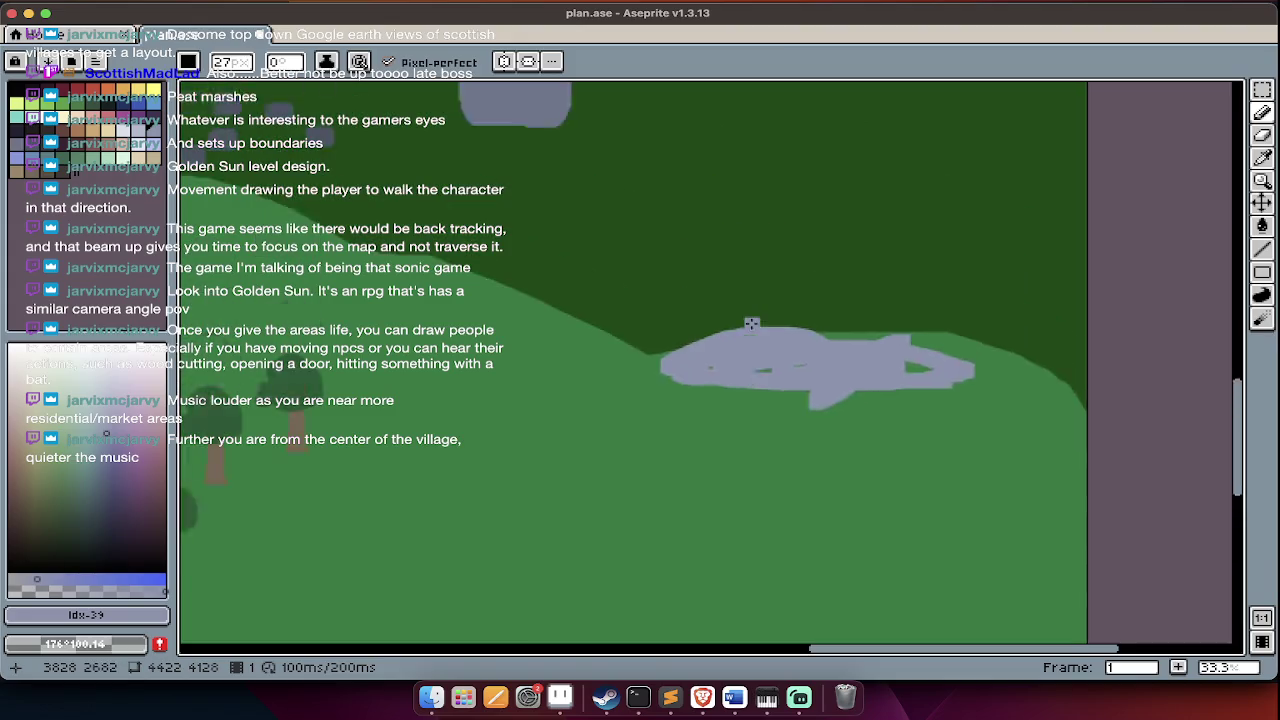
scroll(751, 323, "down", 3)
scroll(727, 450, "down", 4)
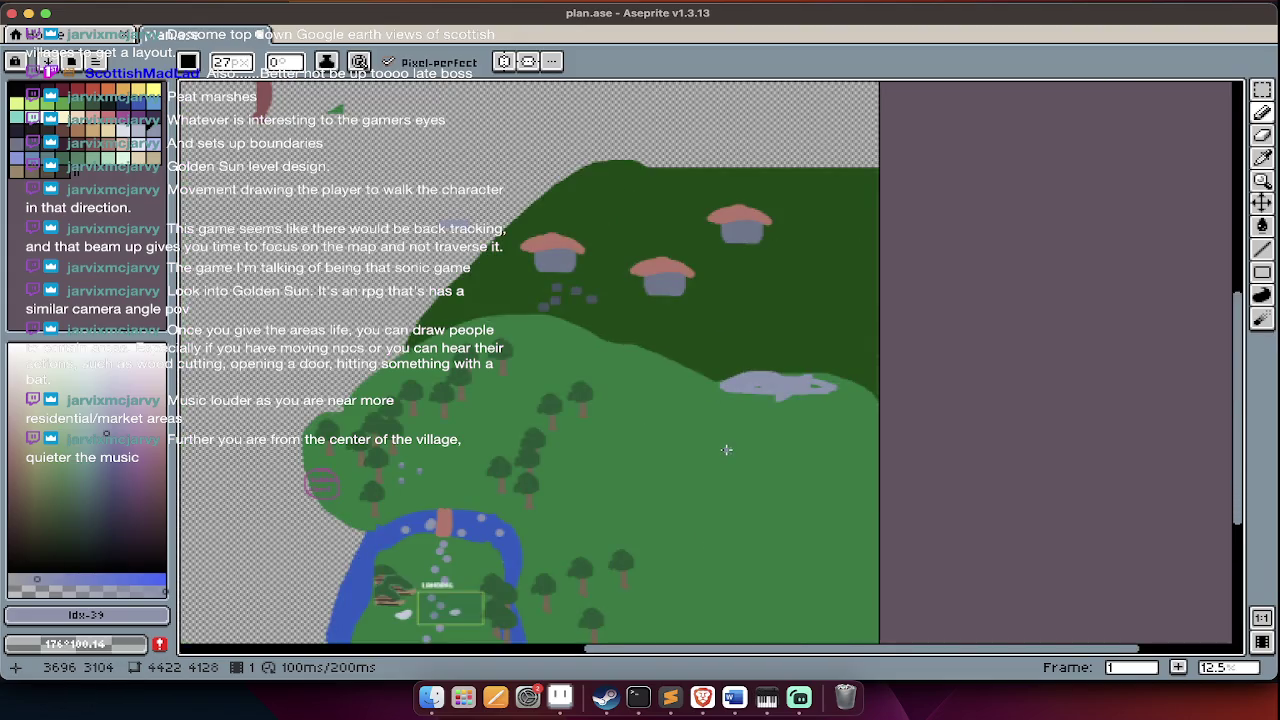
scroll(727, 450, "up", 1)
scroll(740, 455, "up", 1)
scroll(761, 458, "up", 1)
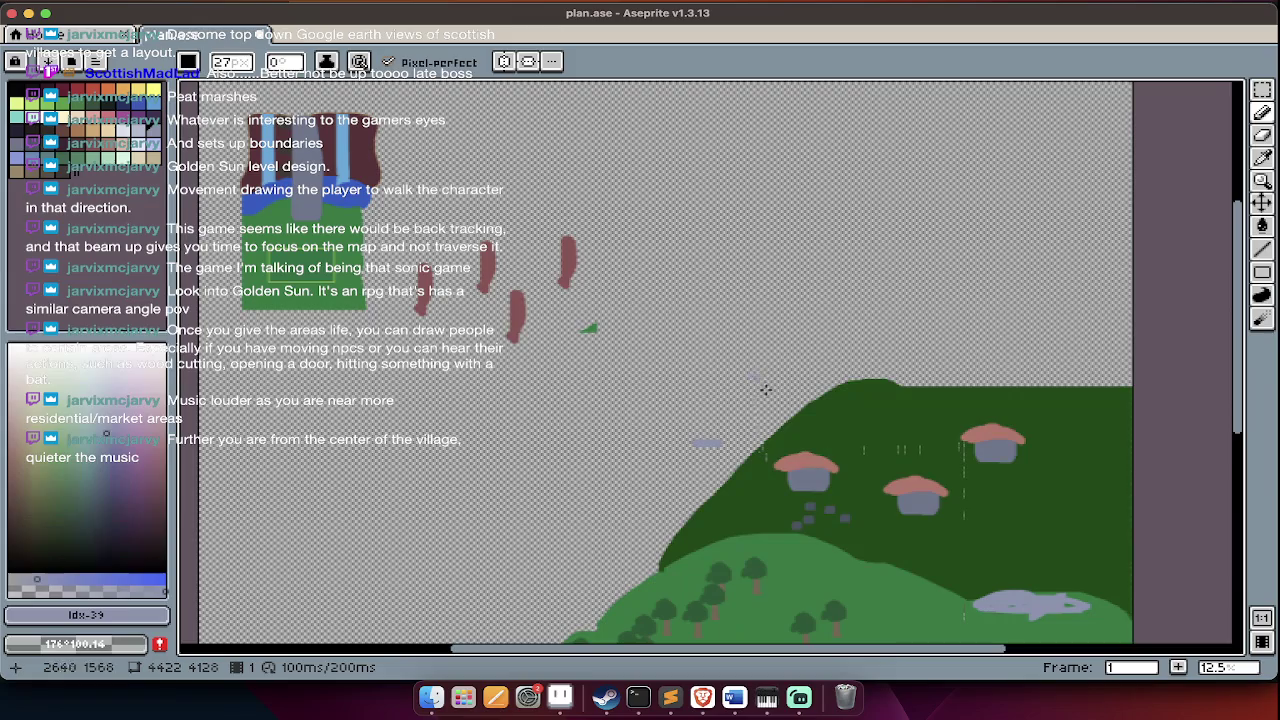
scroll(918, 422, "up", 1)
scroll(921, 420, "up", 1)
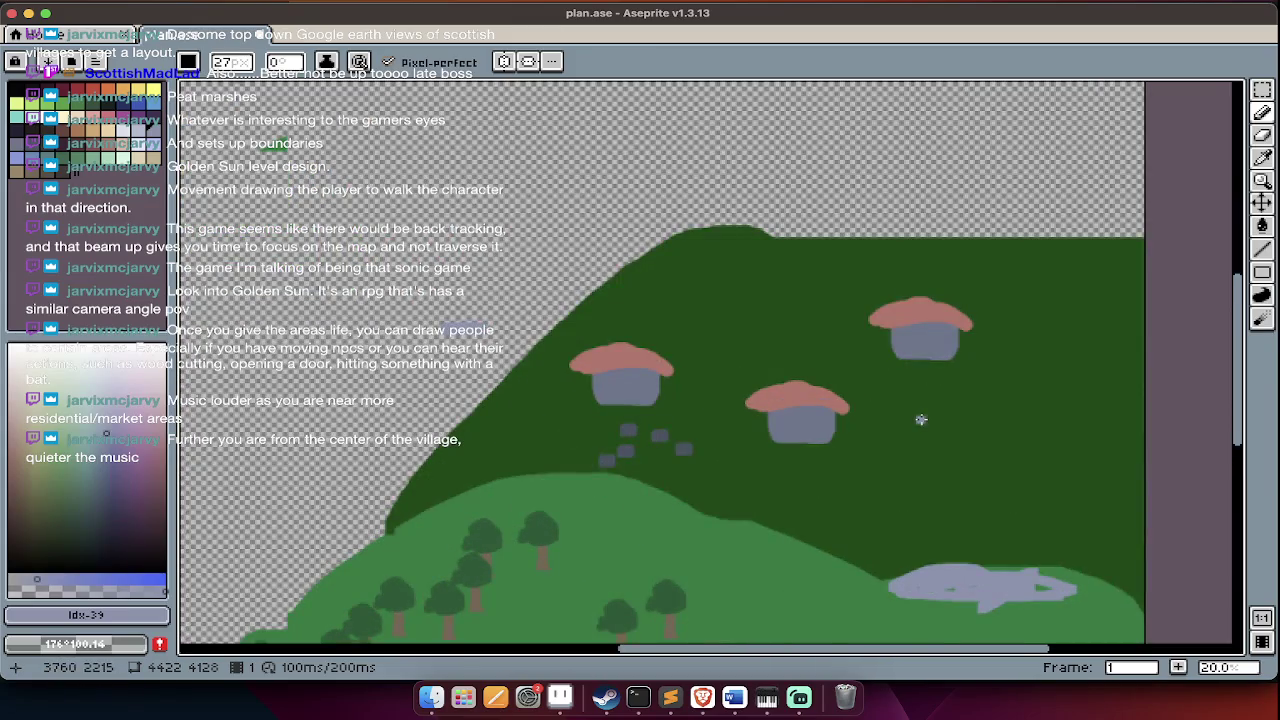
key("m")
key("Tab")
key("alt+Up")
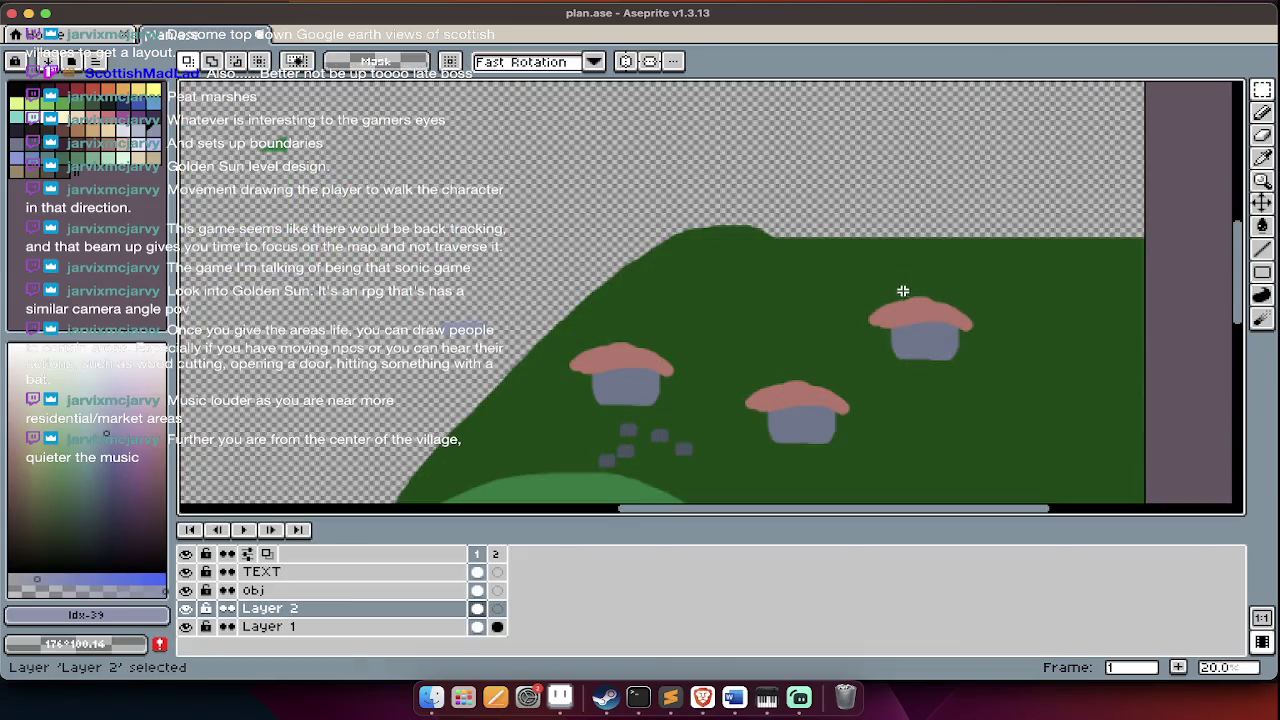
- Try pasting a copy of a selected house, then undo it and clear the selection
left_click_drag(860, 275, 994, 391)
scroll(1009, 414, "up", 2)
scroll(906, 289, "up", 3)
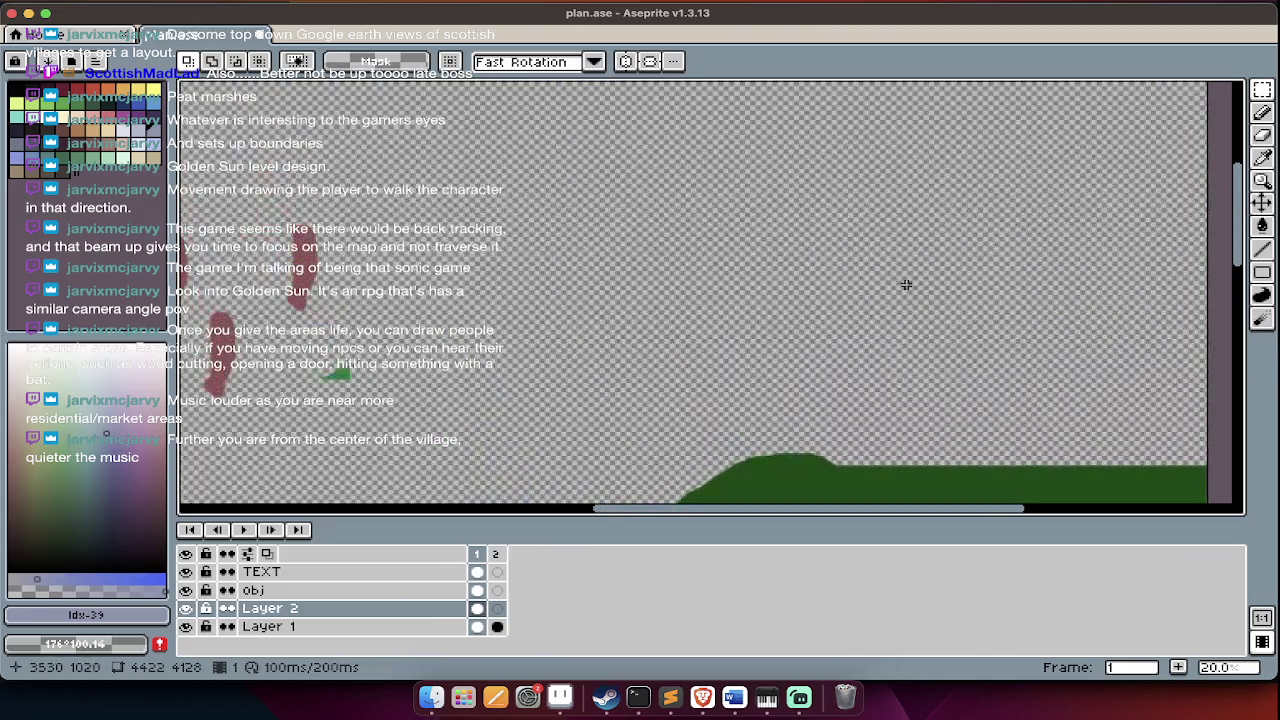
key("Tab")
scroll(912, 290, "down", 1)
key("ctrl+t")
left_click_drag(953, 433, 906, 333)
key("ctrl+z")
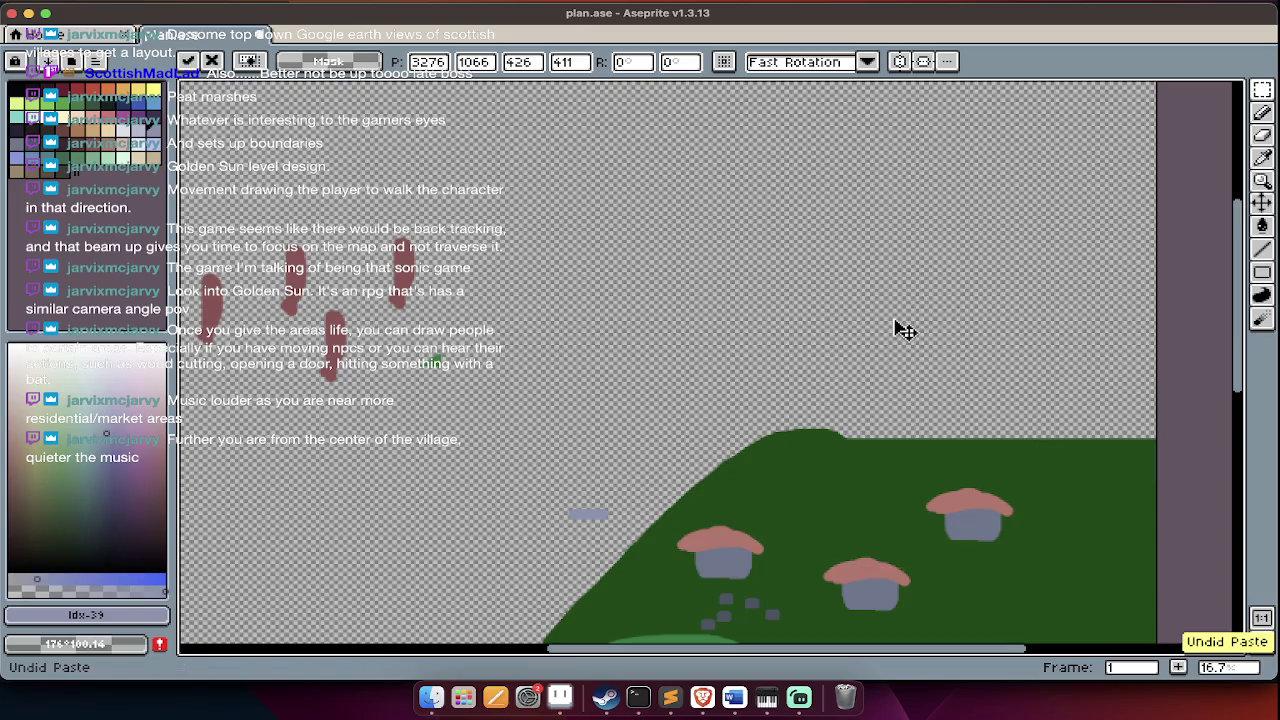
key("ctrl+d")
- On the obj layer, place a copy of a house atop the dark green plateau
key("Tab")
key("Up")
scroll(880, 262, "down", 5)
key("Tab")
mouse_move(971, 348)
left_mouse_down()
mouse_move(909, 399)
mouse_move(920, 386)
mouse_move(806, 229)
left_mouse_up()
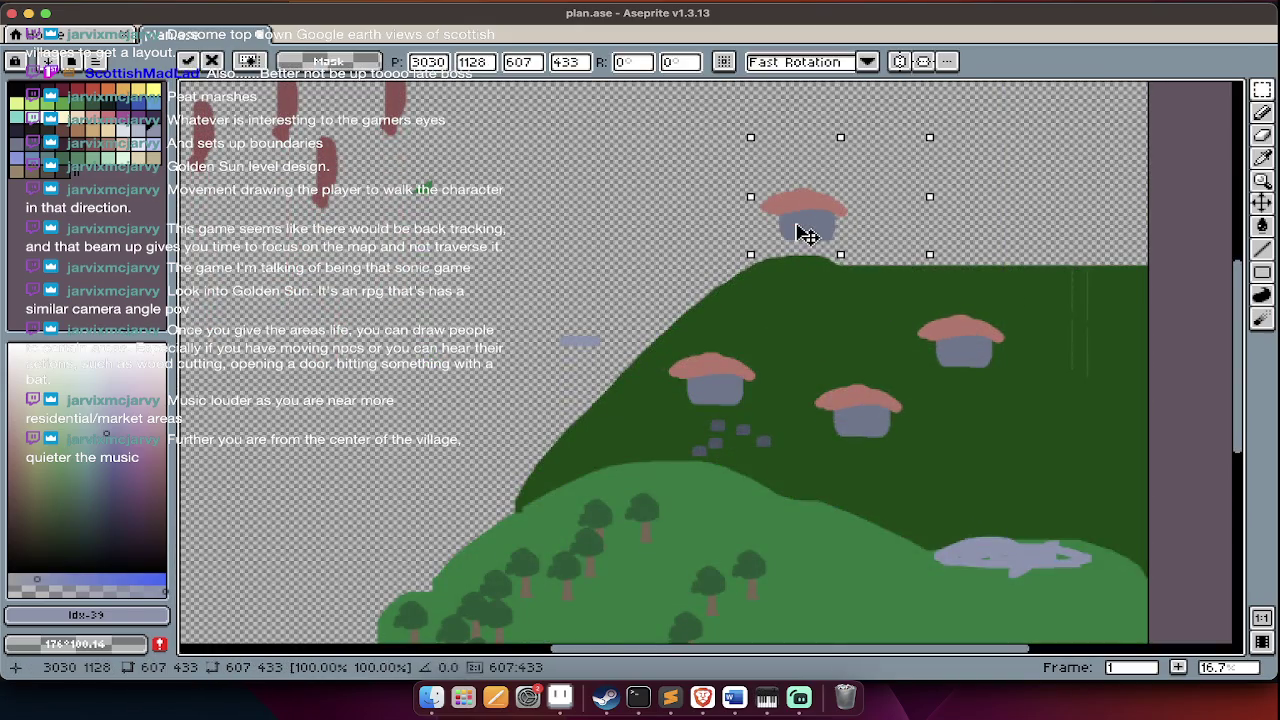
key("Return")
scroll(794, 223, "up", 5)
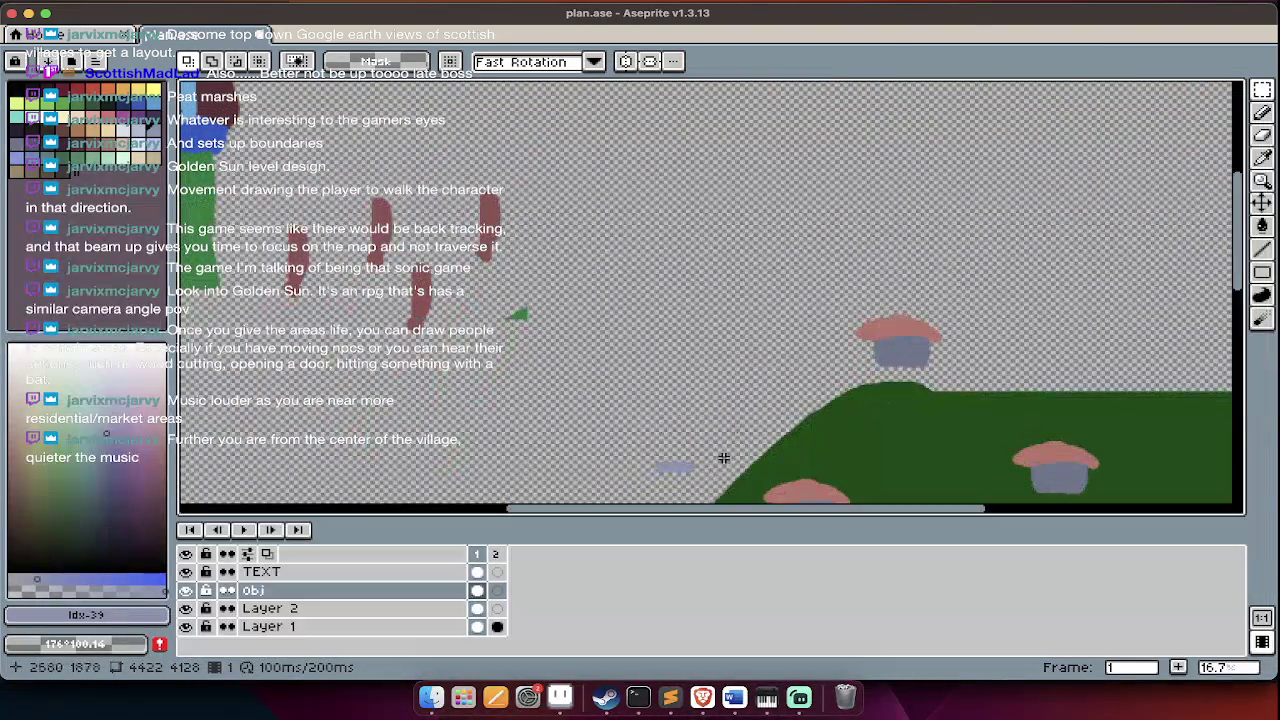
- Sample the dark green, try a curved boundary line and fill, then undo both
left_click(766, 451, "alt")
key("Tab")
scroll(757, 463, "up", 4)
key("Tab")
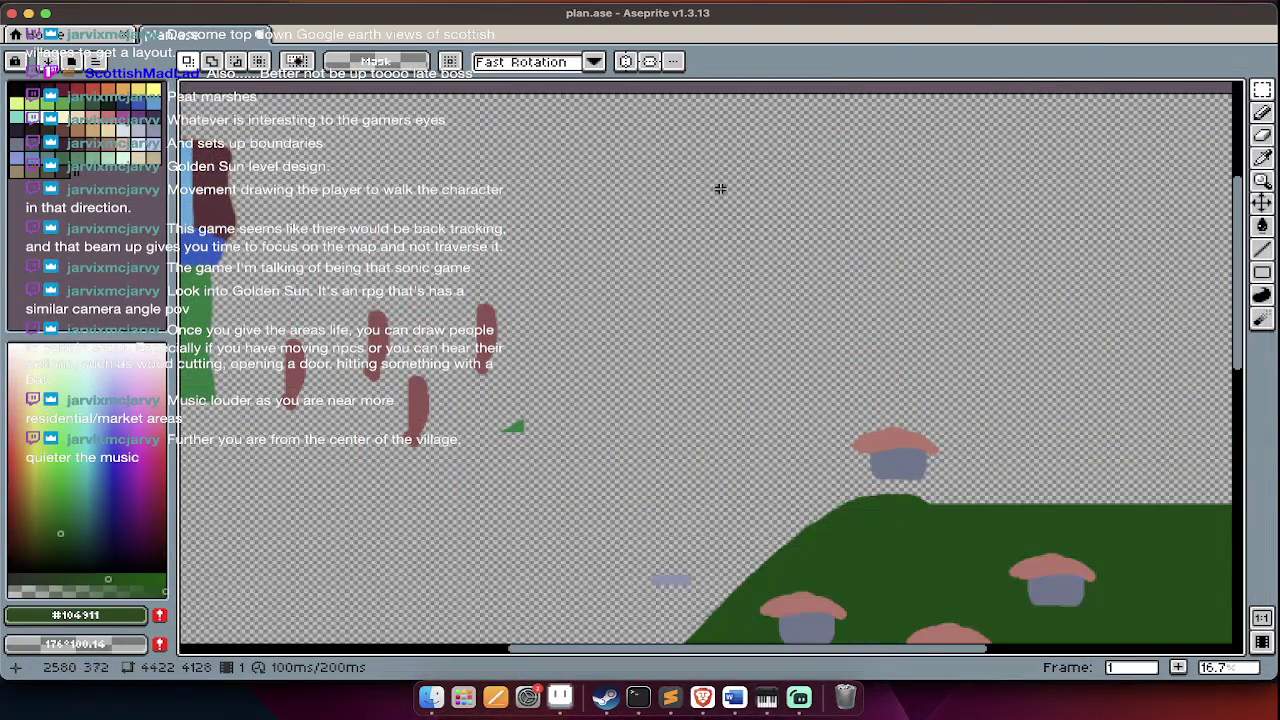
key("b")
left_click_drag(670, 96, 711, 432)
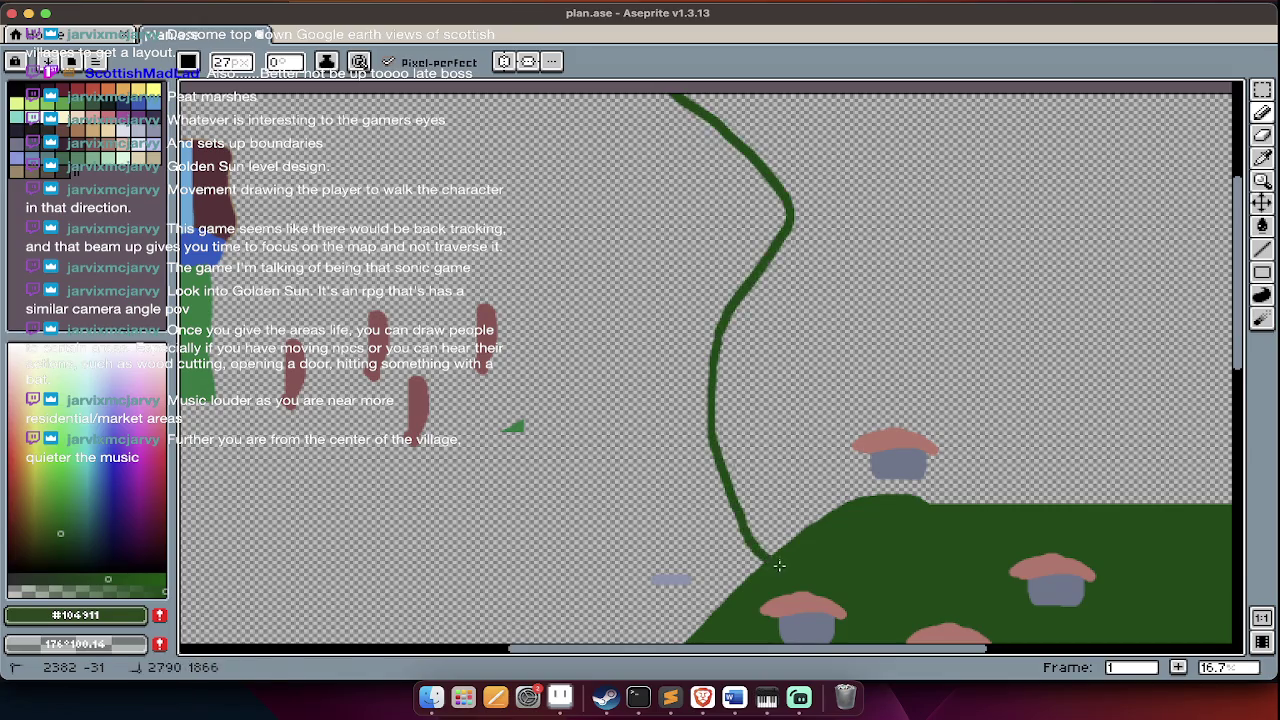
key("g")
left_click(877, 295)
scroll(880, 300, "down", 3)
scroll(880, 300, "right", 4)
key("ctrl+z")
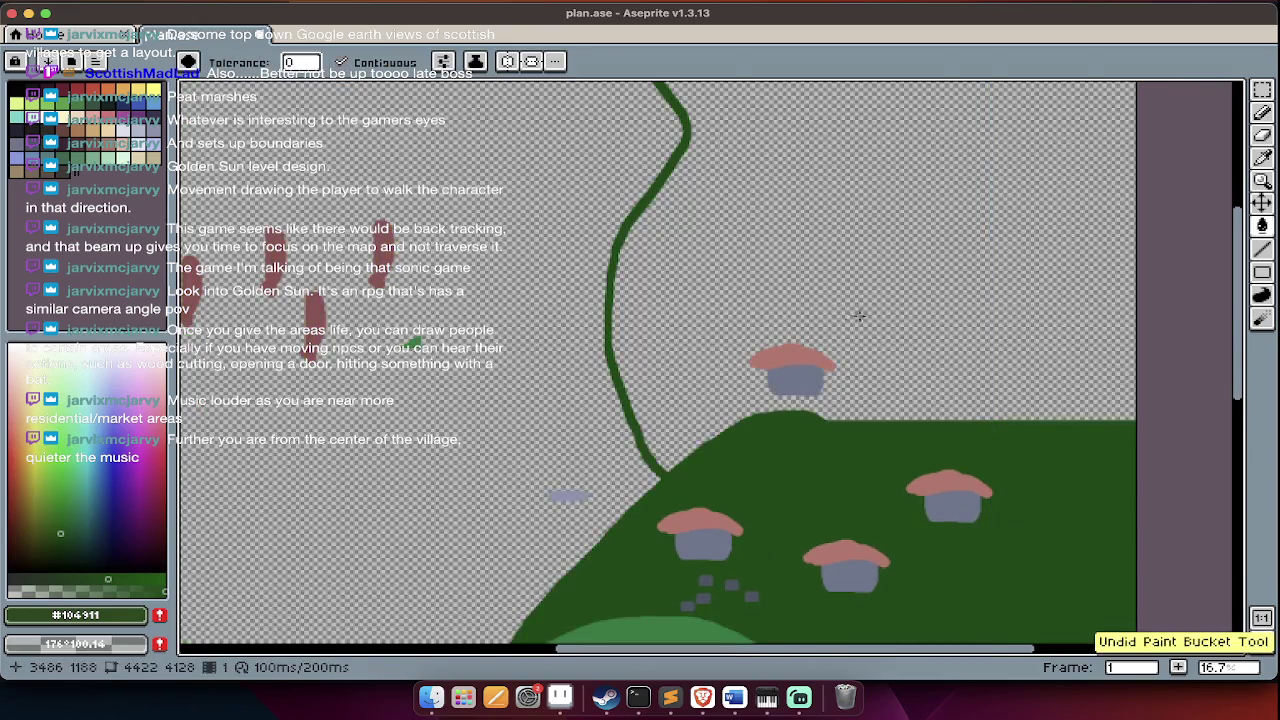
key("ctrl+z")
- On Layer 1, redraw the long curving green edge and fill right of it dark green
key("Tab")
key("Down")
key("Down")
key("Tab")
key("Tab")
scroll(650, 200, "up", 3)
scroll(620, 95, "down", 3)
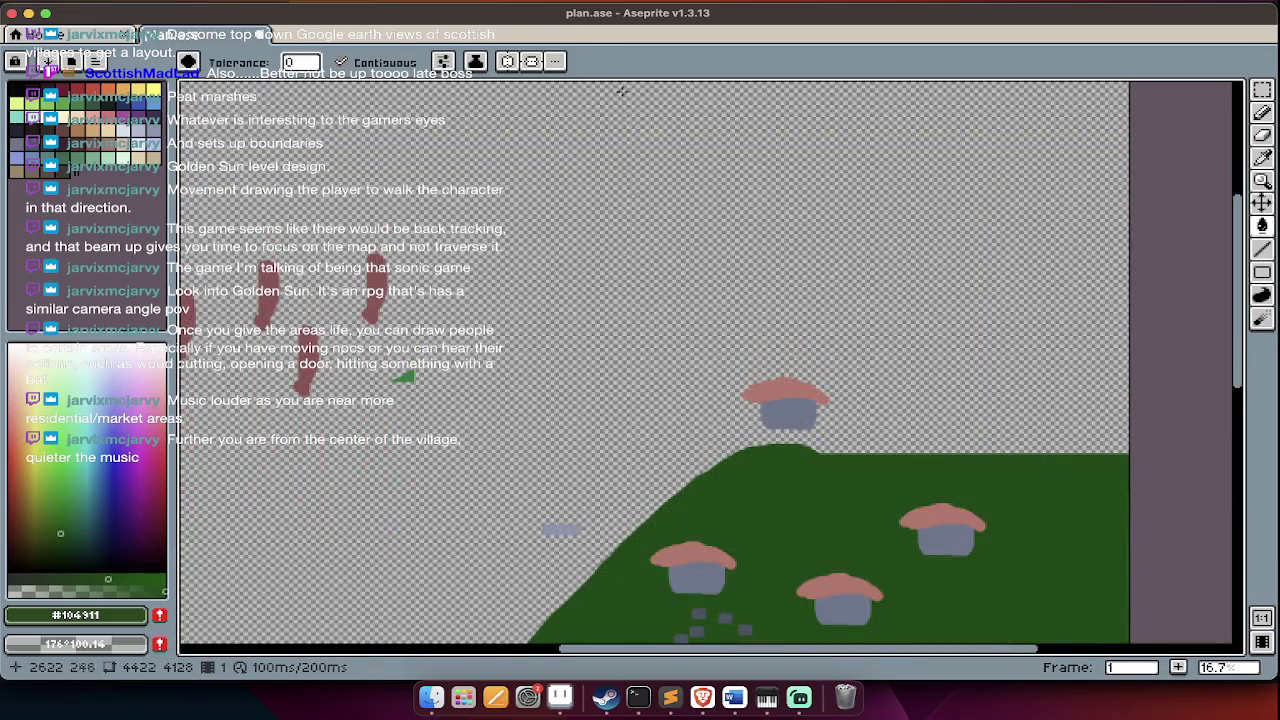
key("b")
scroll(620, 92, "up", 1)
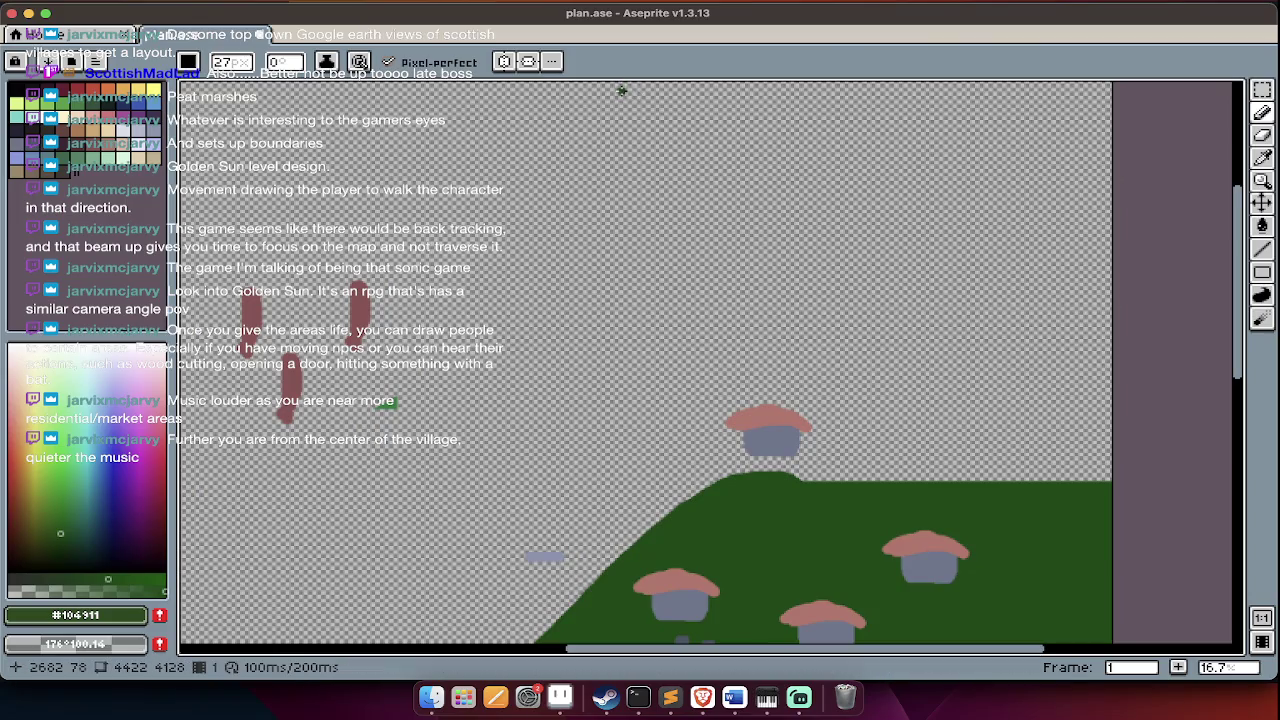
scroll(630, 90, "up", 1)
left_click_drag(620, 93, 628, 462)
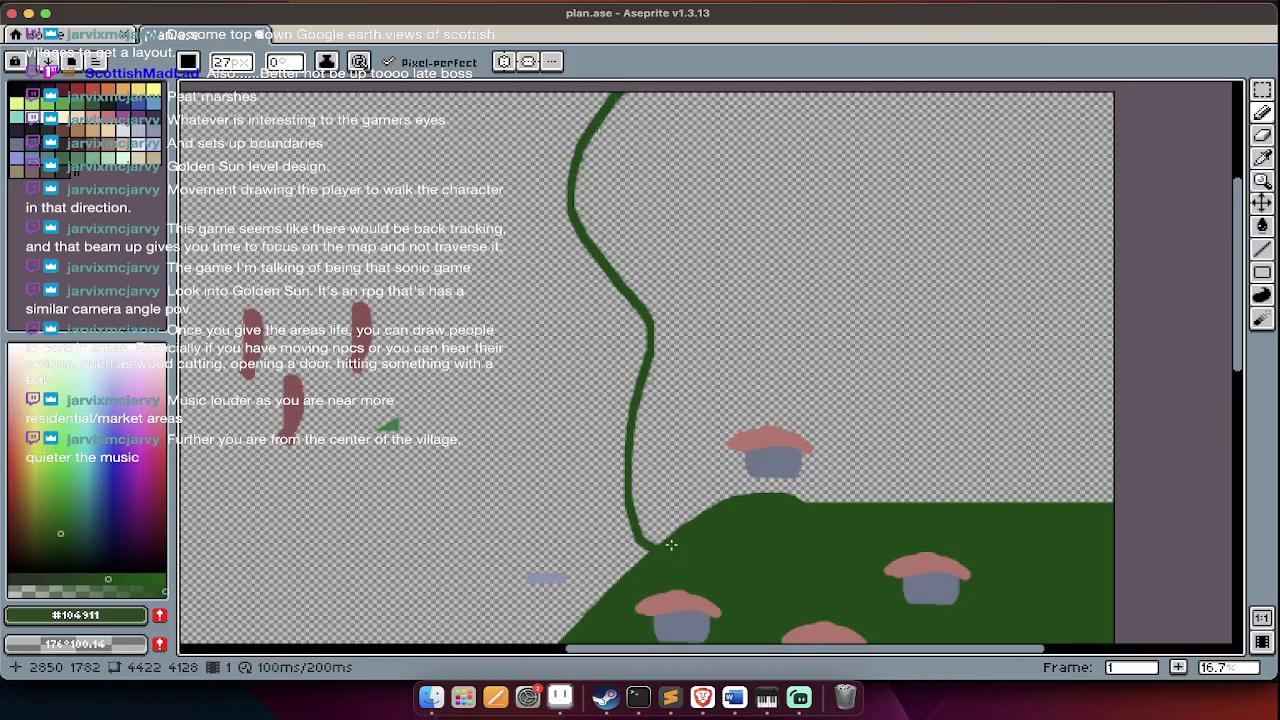
key("g")
left_click(671, 505)
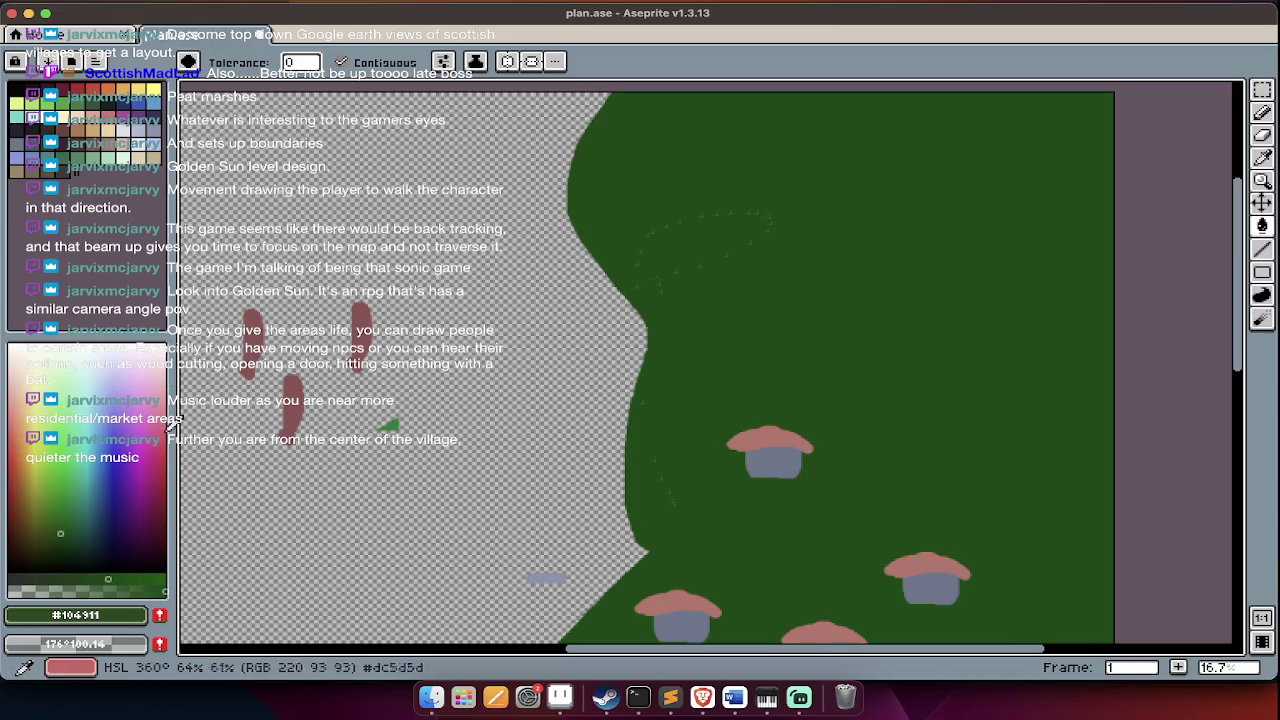
- Pick a dark teal and fill the area above the horizon with it
left_click(130, 542)
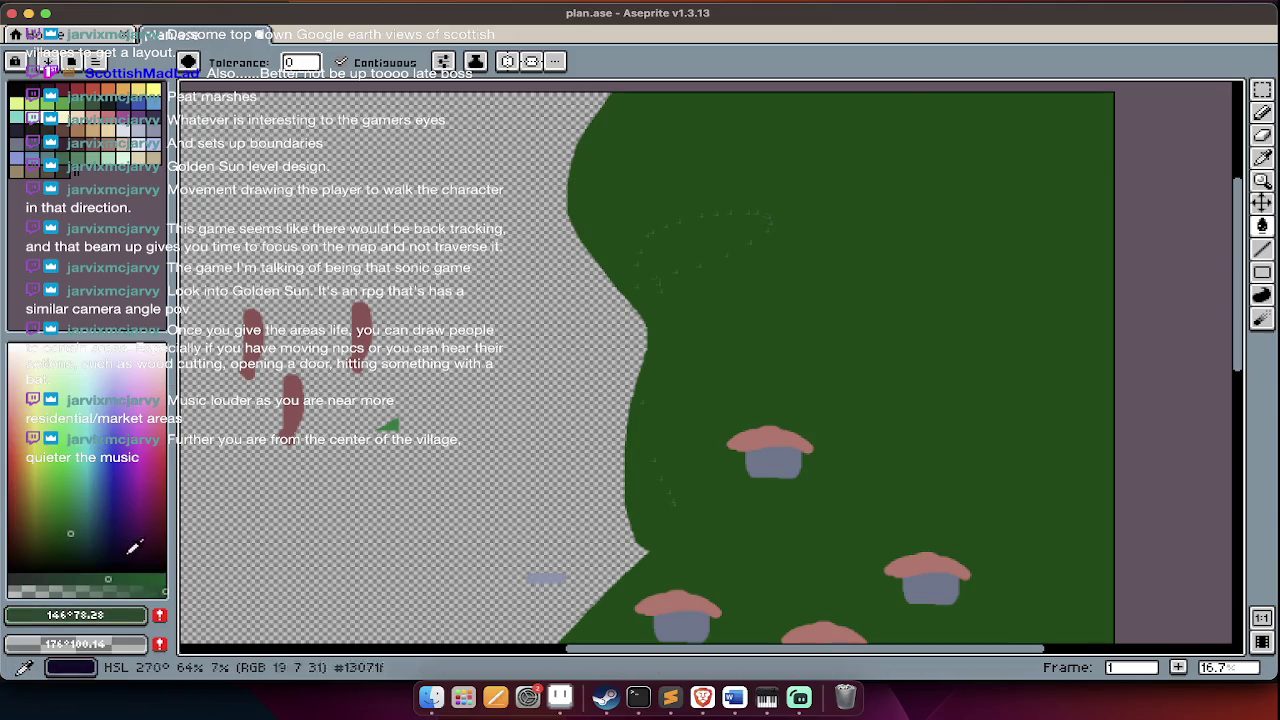
left_click(82, 538)
key("Tab")
key("Tab")
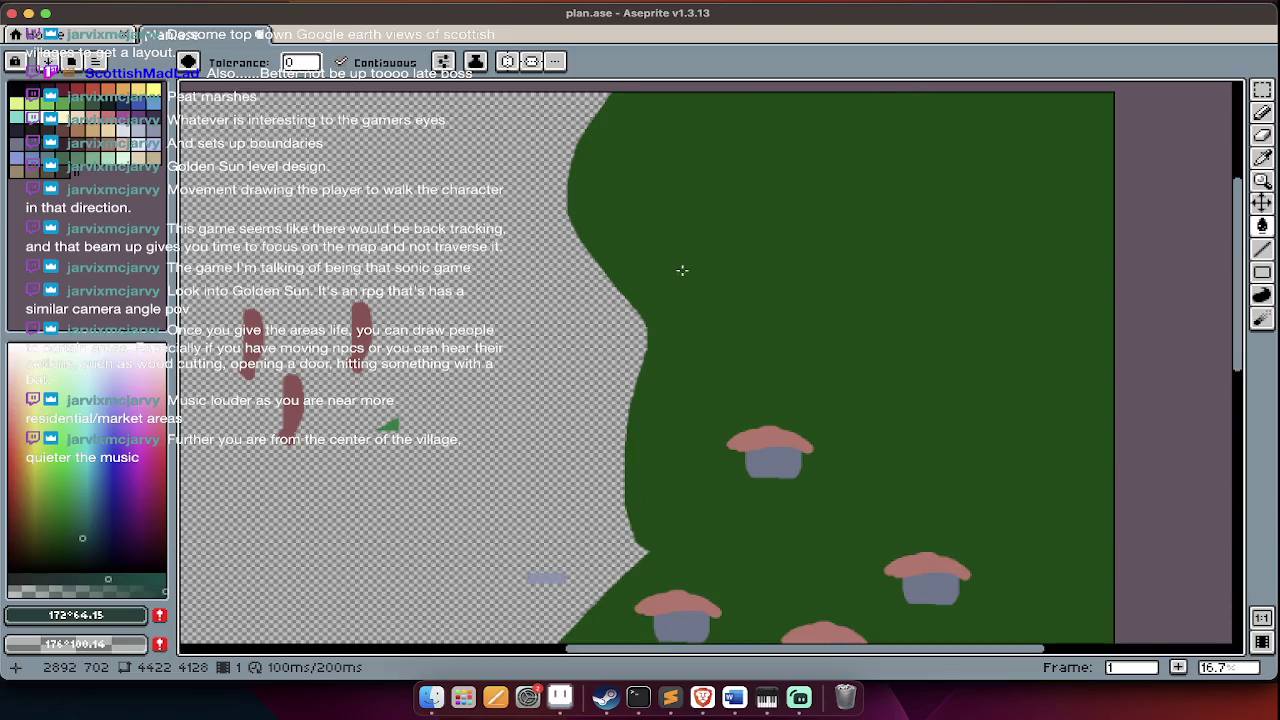
key("b")
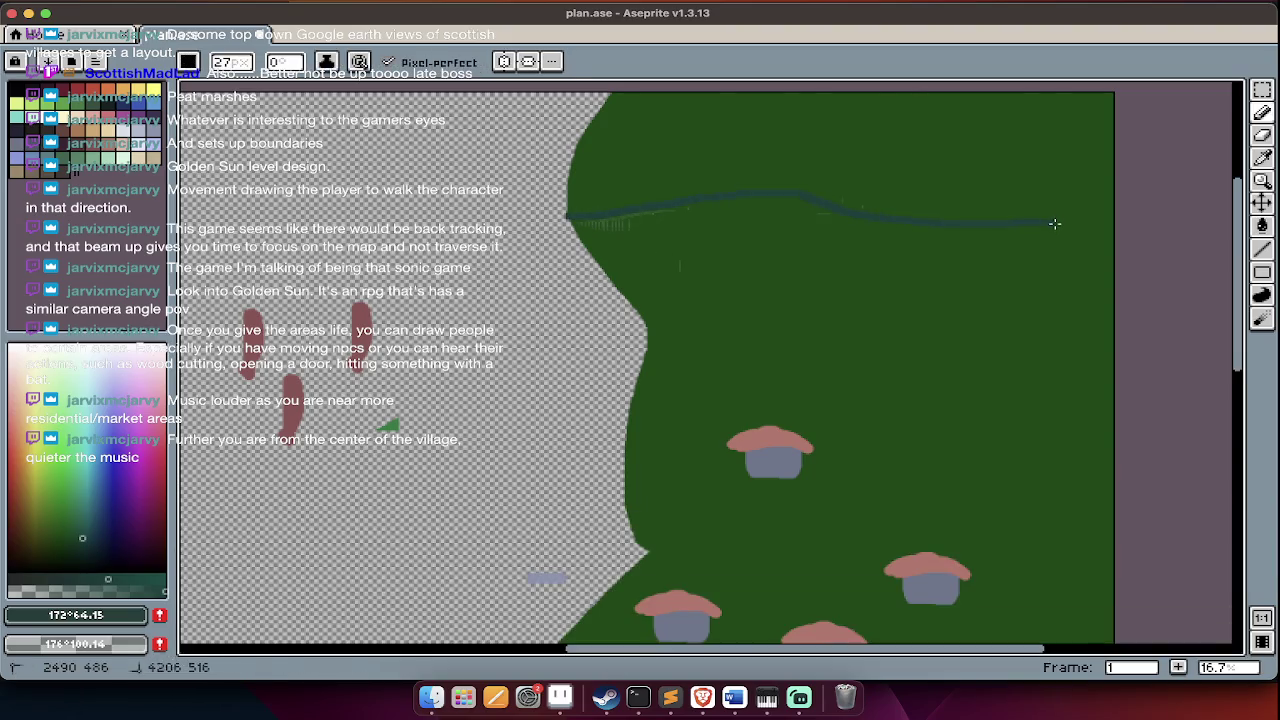
key("g")
left_click(971, 176)
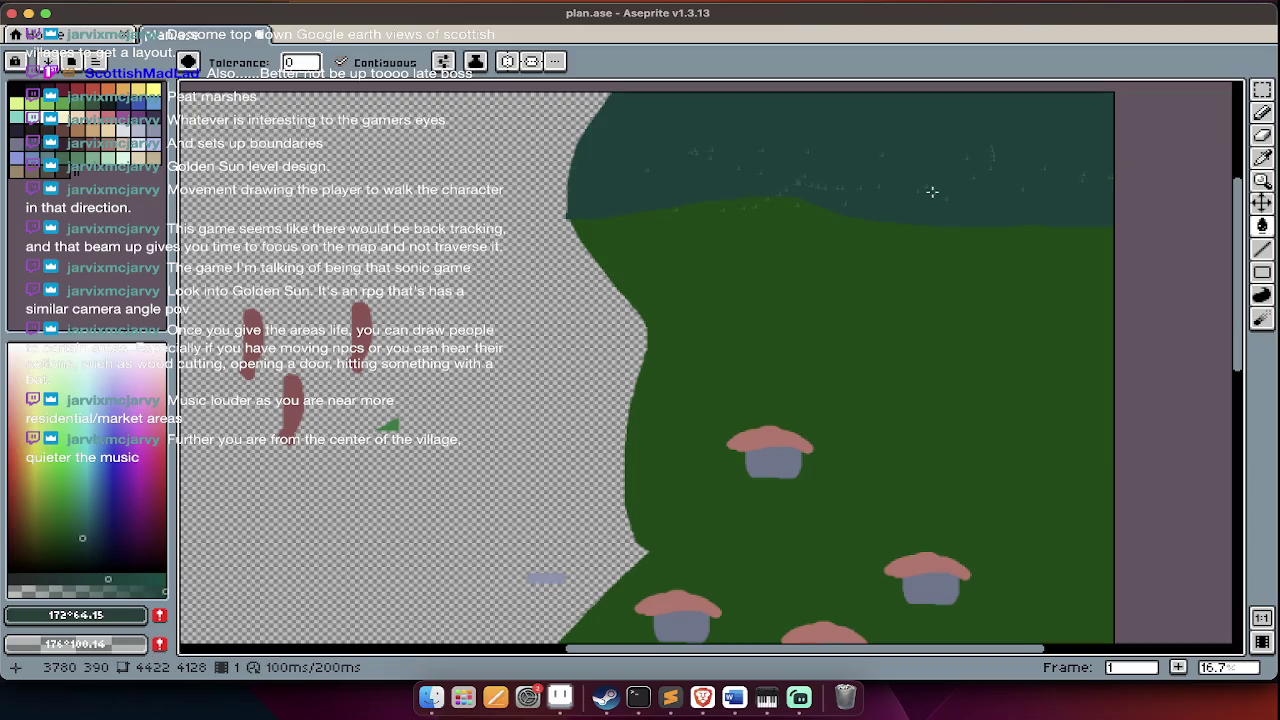
- Try a pink fill and a pink stroke on the green ridge, undoing both
scroll(932, 191, "up", 1)
key("Tab")
scroll(616, 242, "up", 3)
key("Tab")
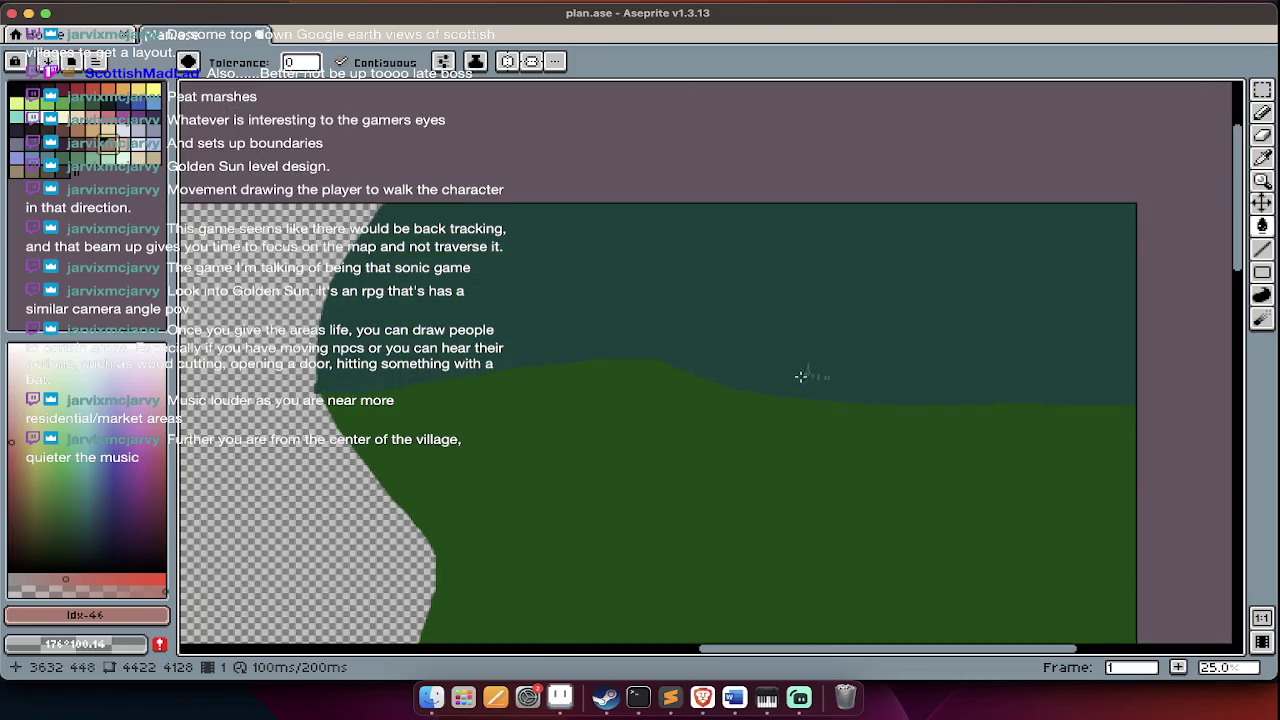
left_click(795, 400)
key("ctrl+z")
key("b")
mouse_move(809, 400)
left_mouse_down()
mouse_move(809, 293)
mouse_move(938, 392)
left_mouse_up()
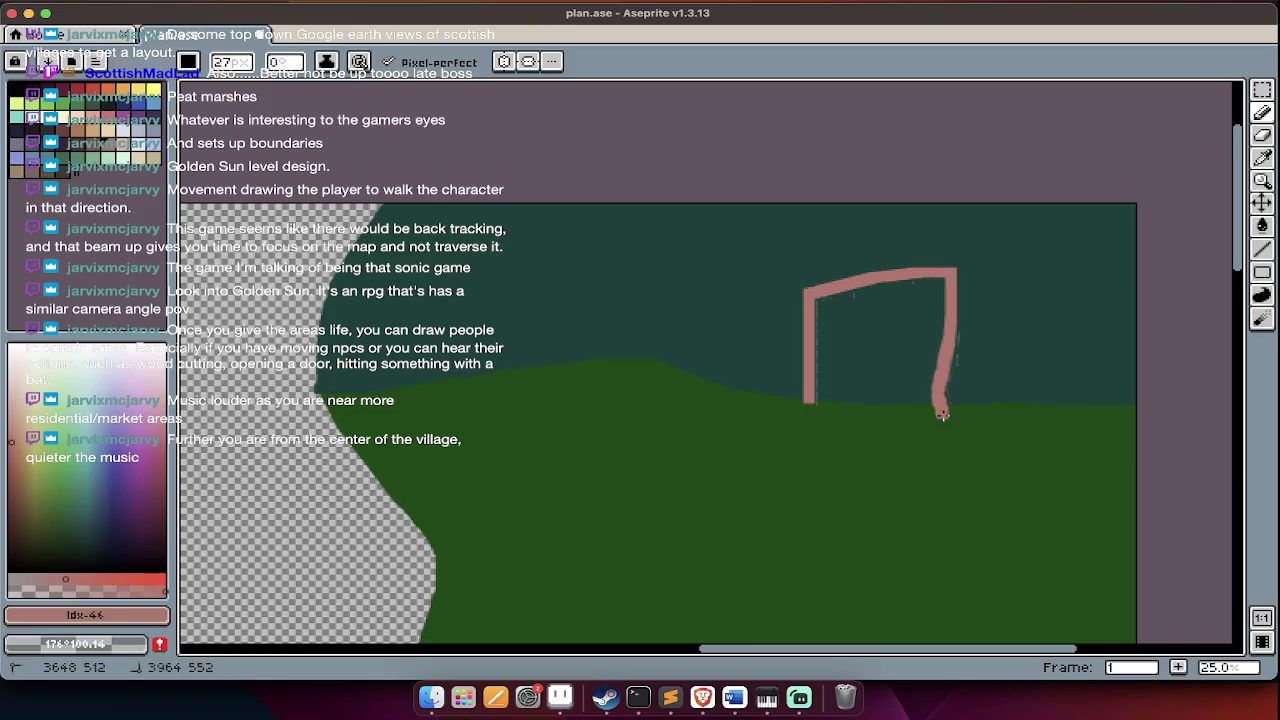
key("ctrl+z")
key("ctrl+z")
- With a slightly different pink, outline a block on the horizon and fill it
left_click(100, 150)
key("ctrl+shift+z")
mouse_move(755, 400)
left_mouse_down()
mouse_move(755, 270)
mouse_move(791, 406)
left_mouse_up()
key("g")
left_click(786, 363)
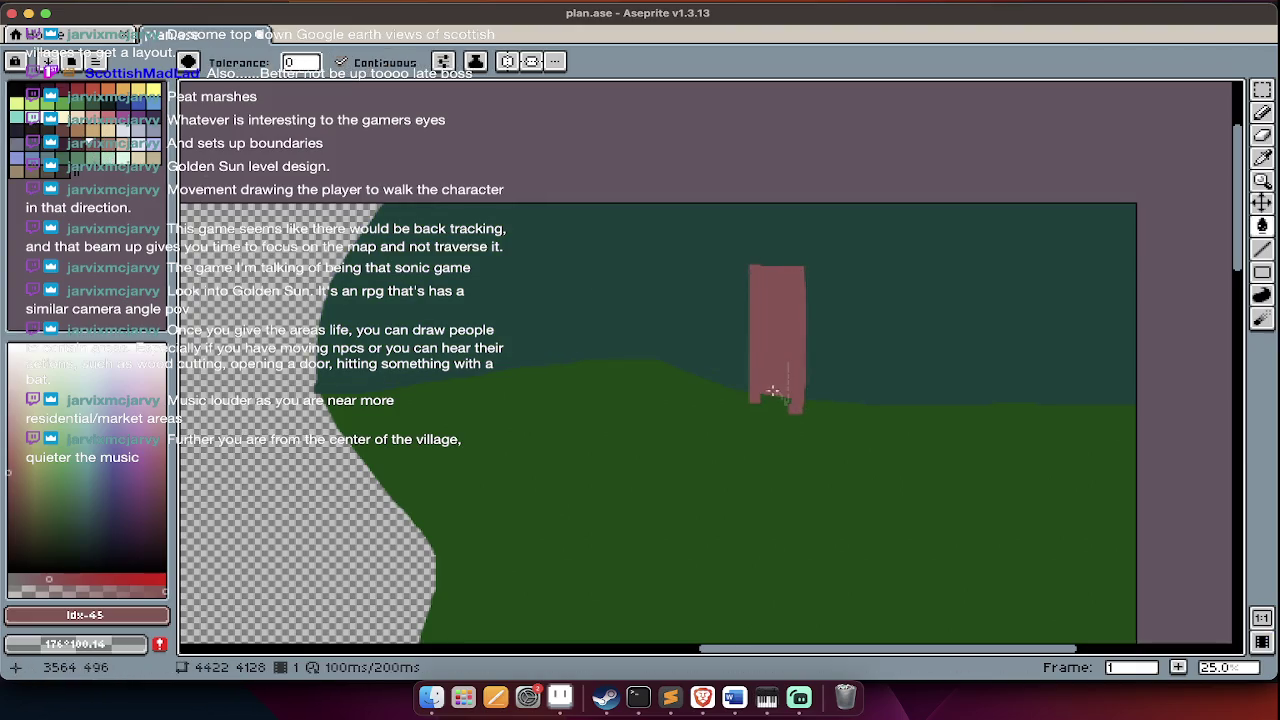
key("Tab")
- Scroll around the map to locate the waterfall cliffs near the river
scroll(680, 400, "left", 5)
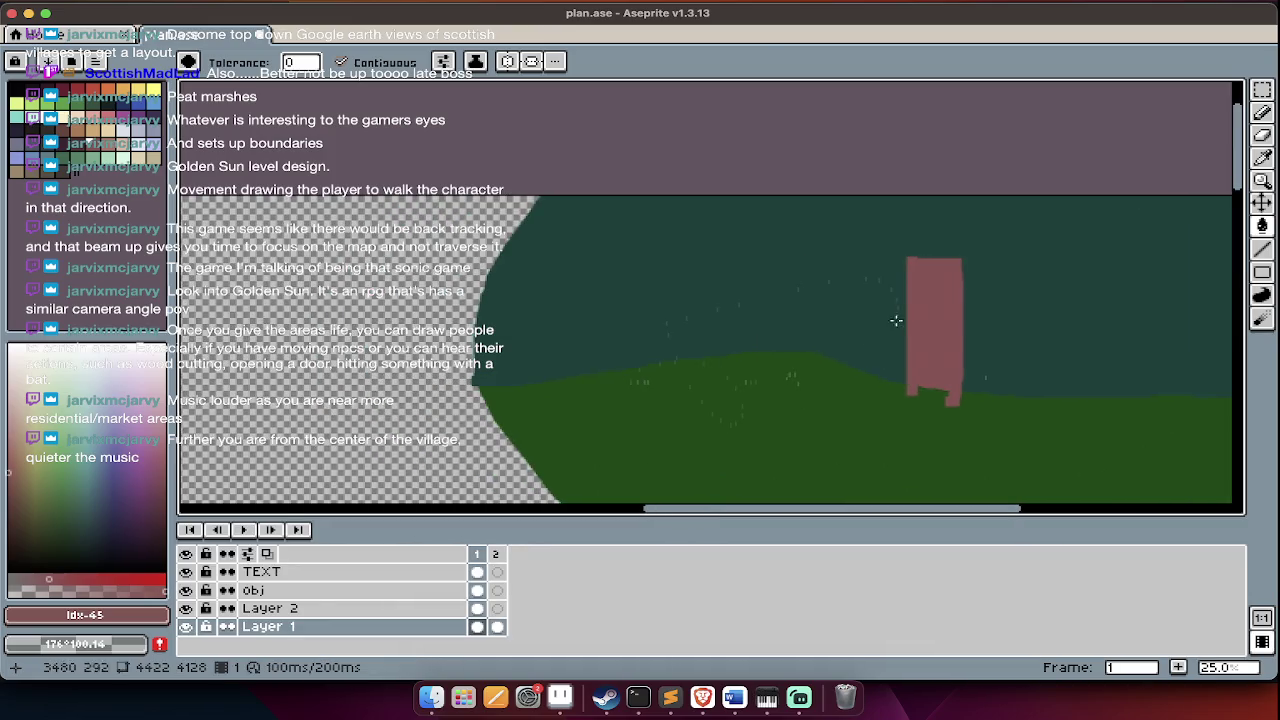
key("Tab")
scroll(720, 360, "down", 3)
scroll(760, 380, "down", 3)
scroll(760, 380, "right", 3)
scroll(760, 380, "right", 4)
scroll(745, 390, "down", 5)
scroll(745, 390, "left", 10)
scroll(748, 395, "down", 2)
scroll(750, 398, "right", 4)
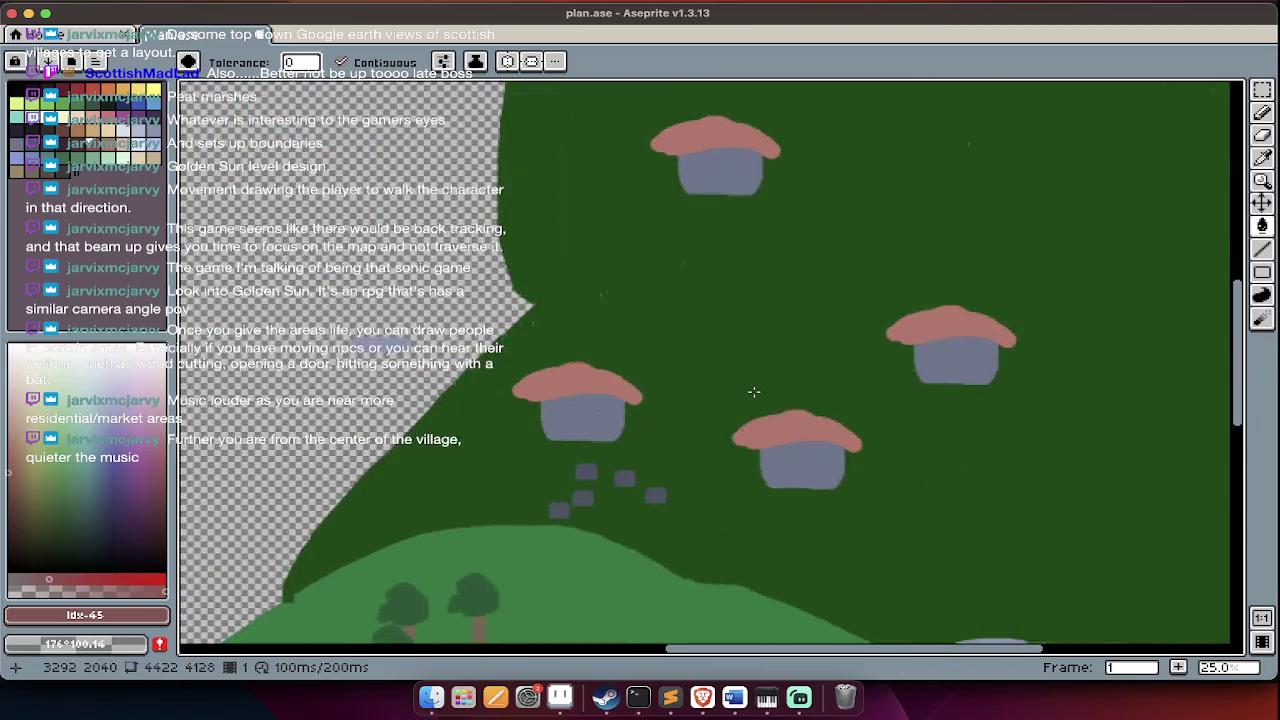
scroll(754, 403, "up", 5)
scroll(754, 403, "right", 2)
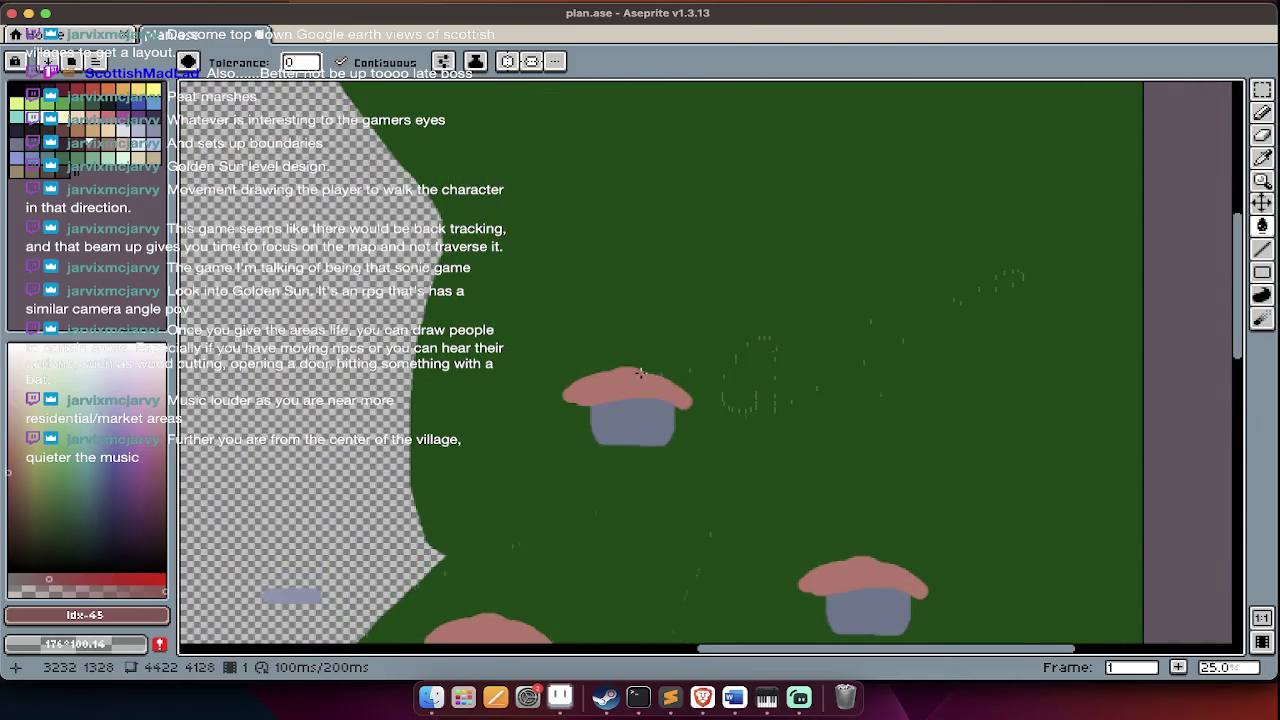
scroll(837, 463, "down", 1)
scroll(837, 463, "down", 1)
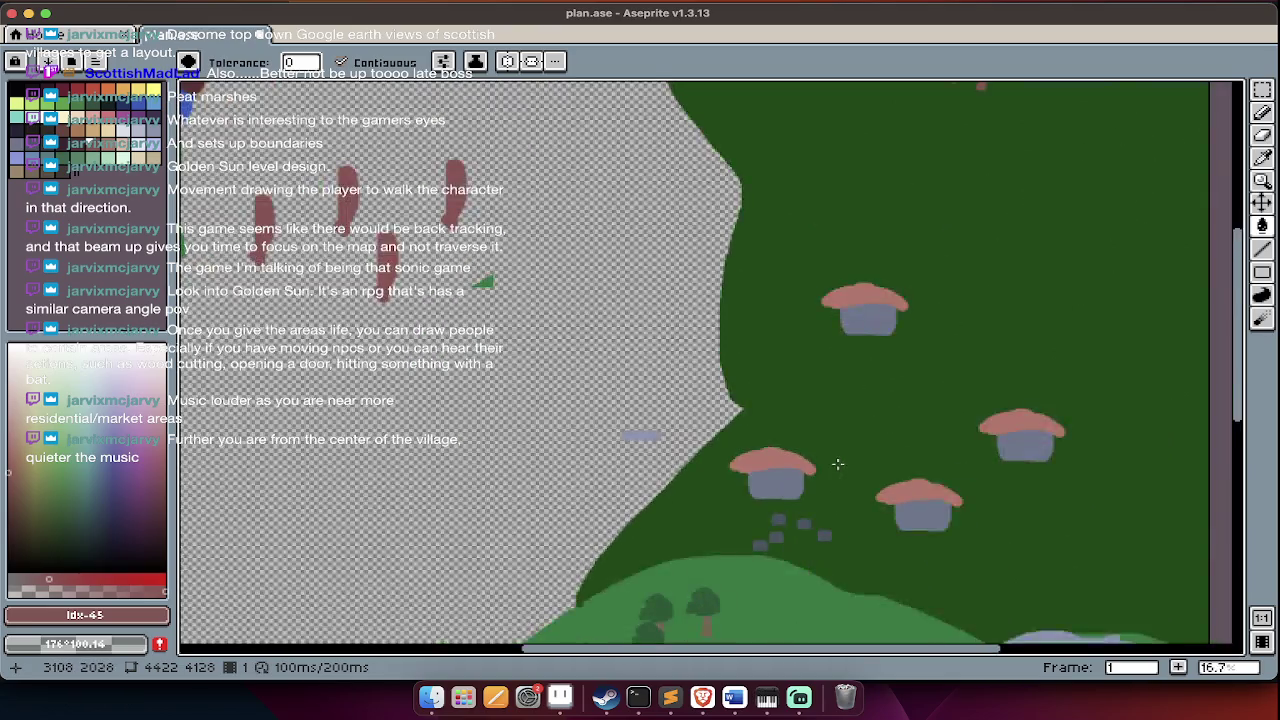
scroll(800, 450, "left", 3)
scroll(760, 400, "down", 2)
scroll(758, 351, "up", 2)
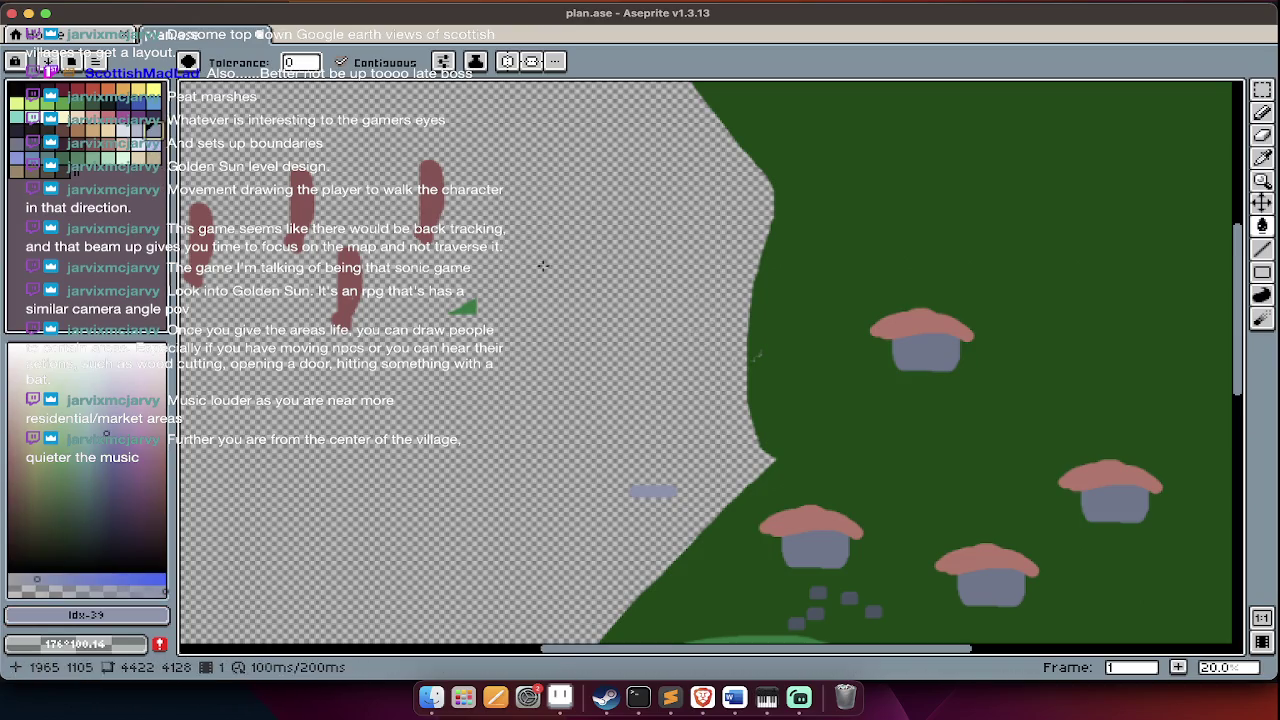
- With the Pencil active, bring the cliffs into view and pick a purple colour
key("b")
key("Tab")
scroll(730, 290, "down", 3)
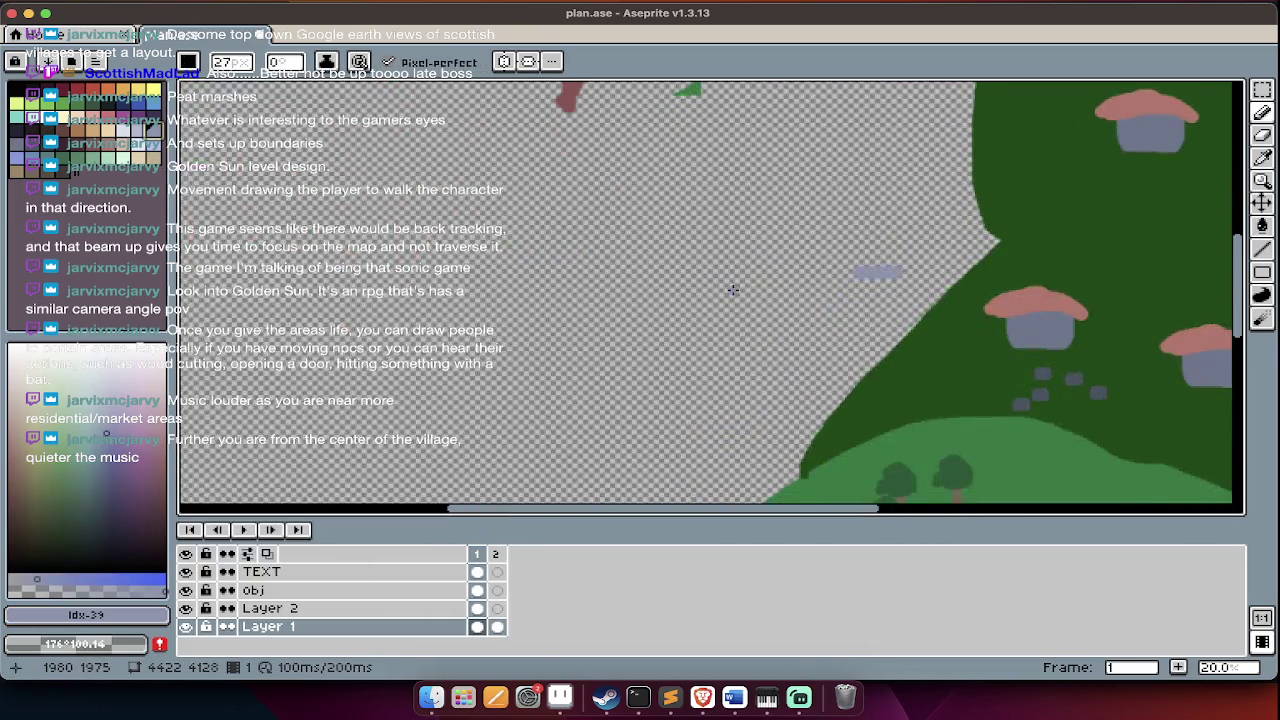
scroll(732, 290, "down", 4)
key("Tab")
scroll(700, 280, "up", 5)
scroll(413, 157, "up", 4)
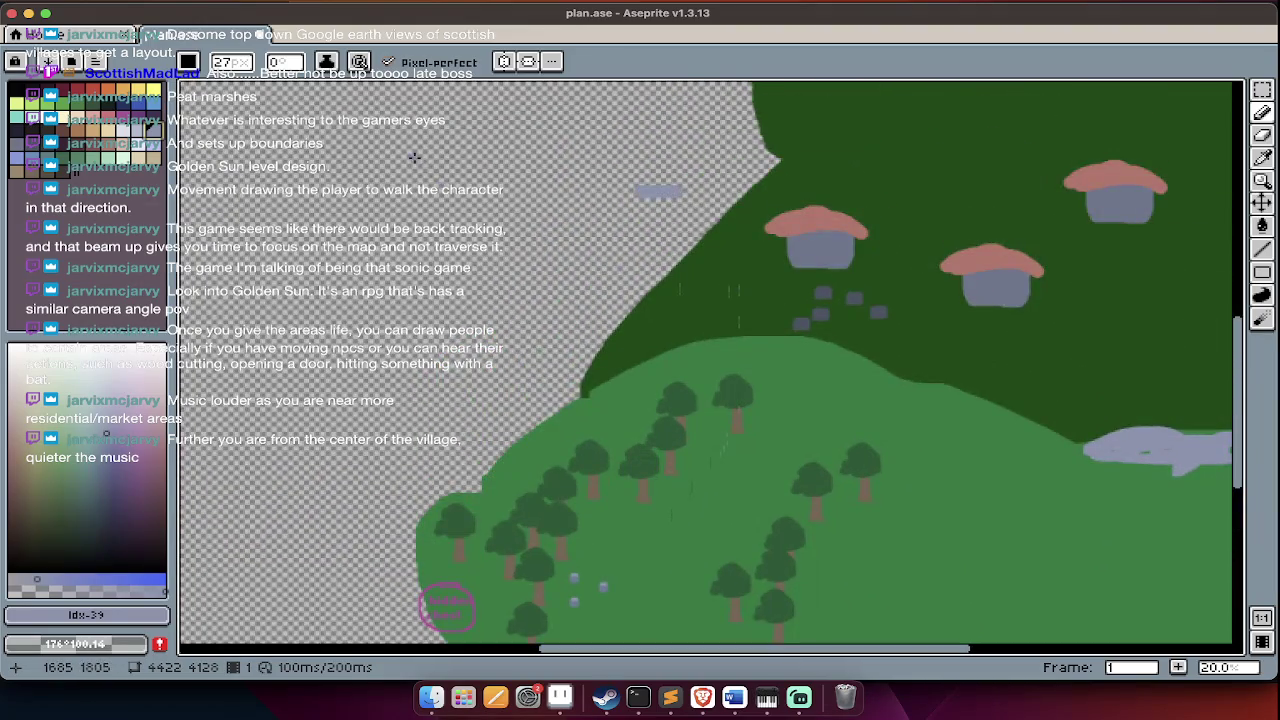
scroll(710, 360, "up", 5)
scroll(688, 319, "up", 1)
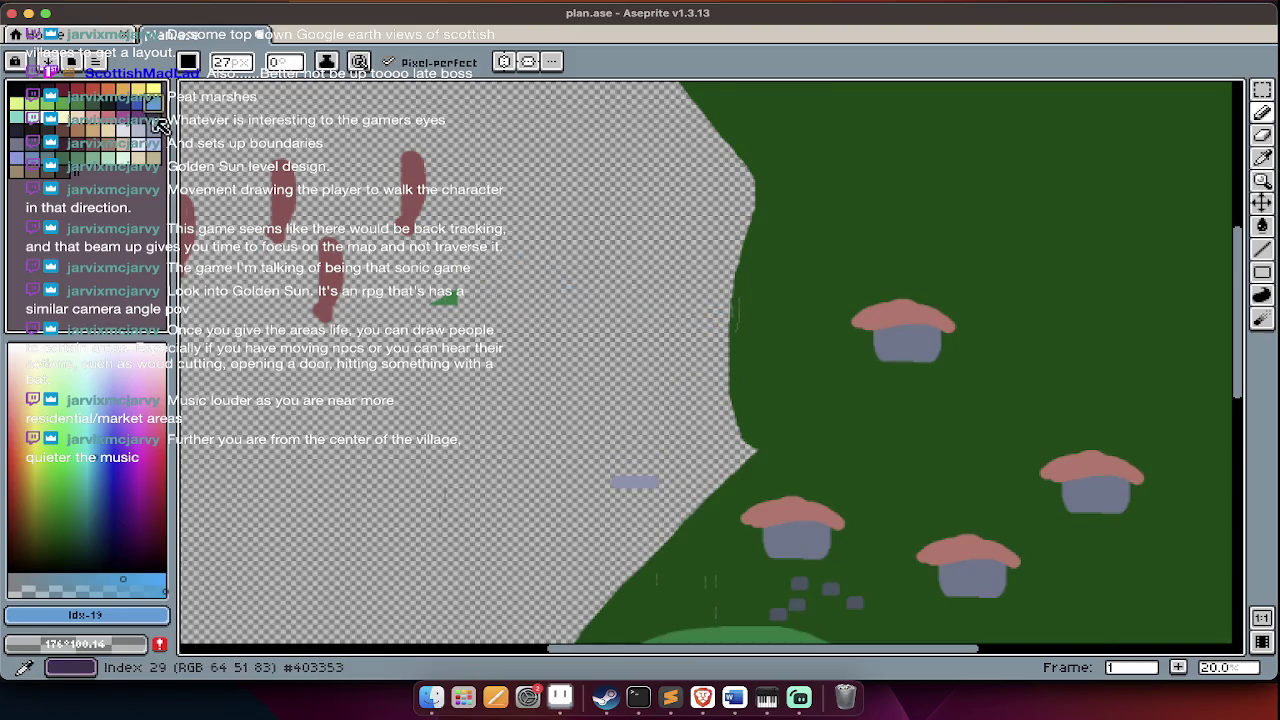
left_click(145, 120)
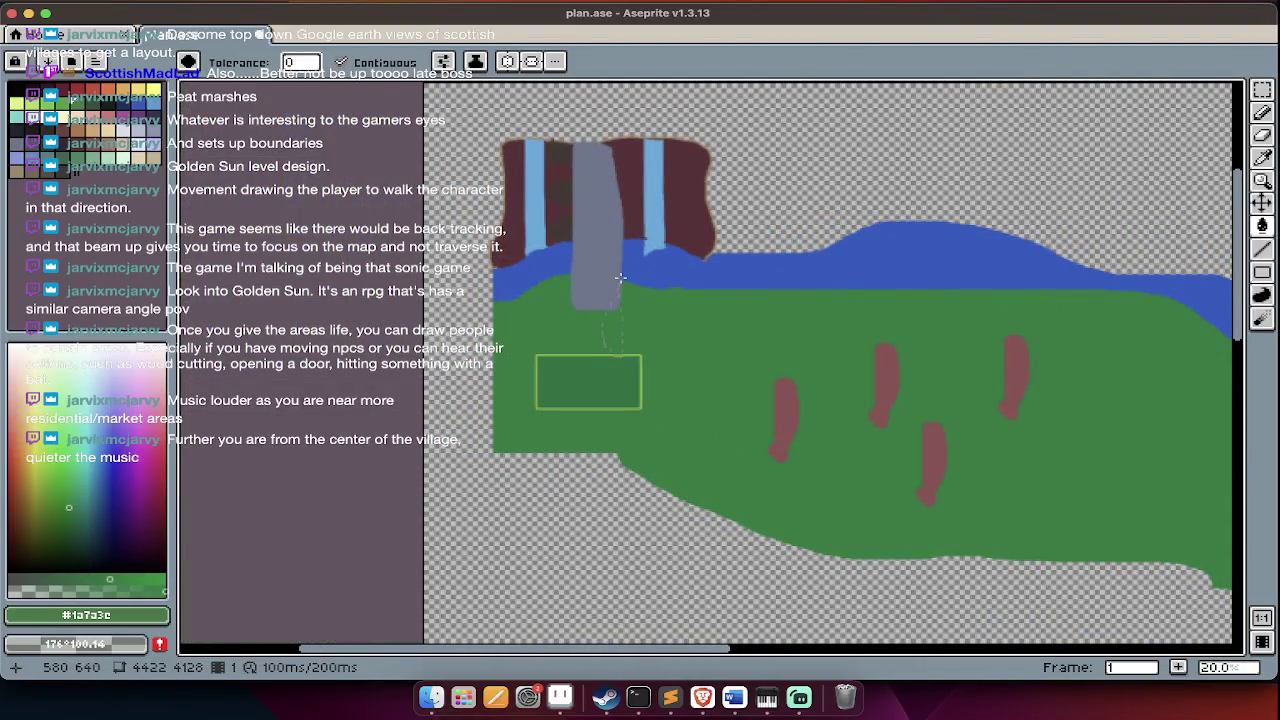
- Draw white curves up-left and up-right from the cliff, trying and undoing a white fill above
scroll(620, 278, "up", 2)
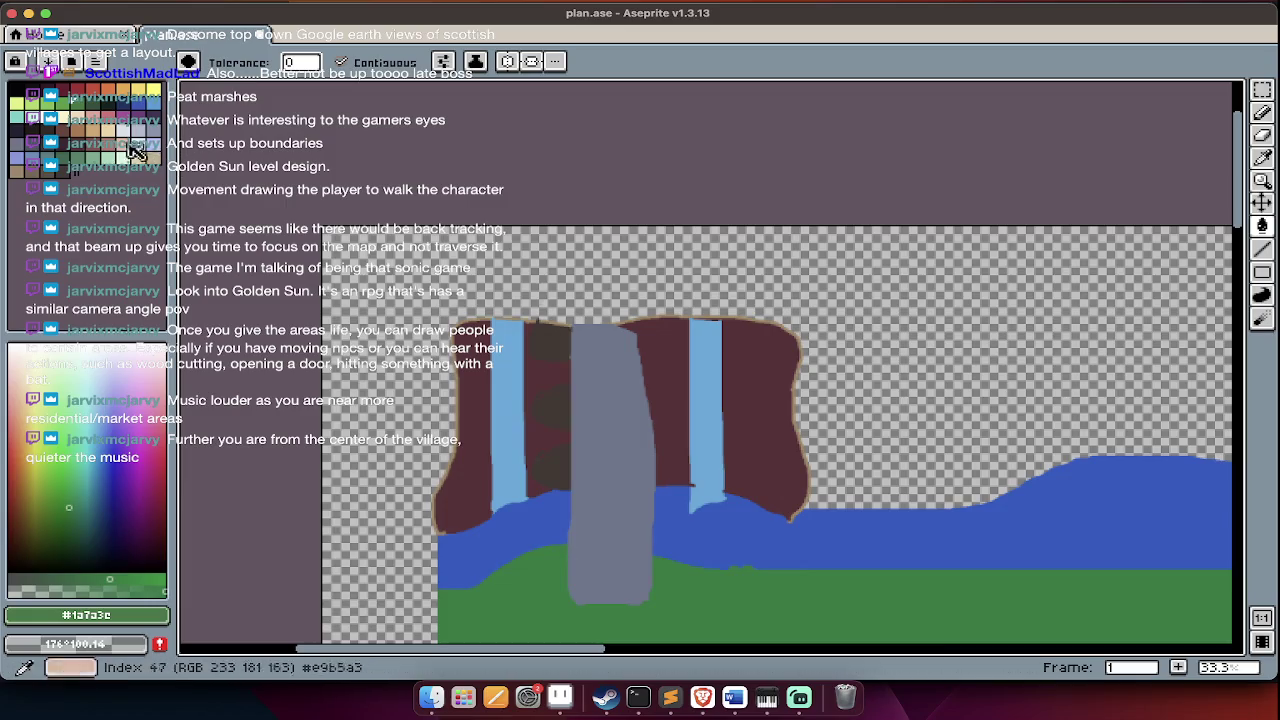
left_click(126, 132)
key("b")
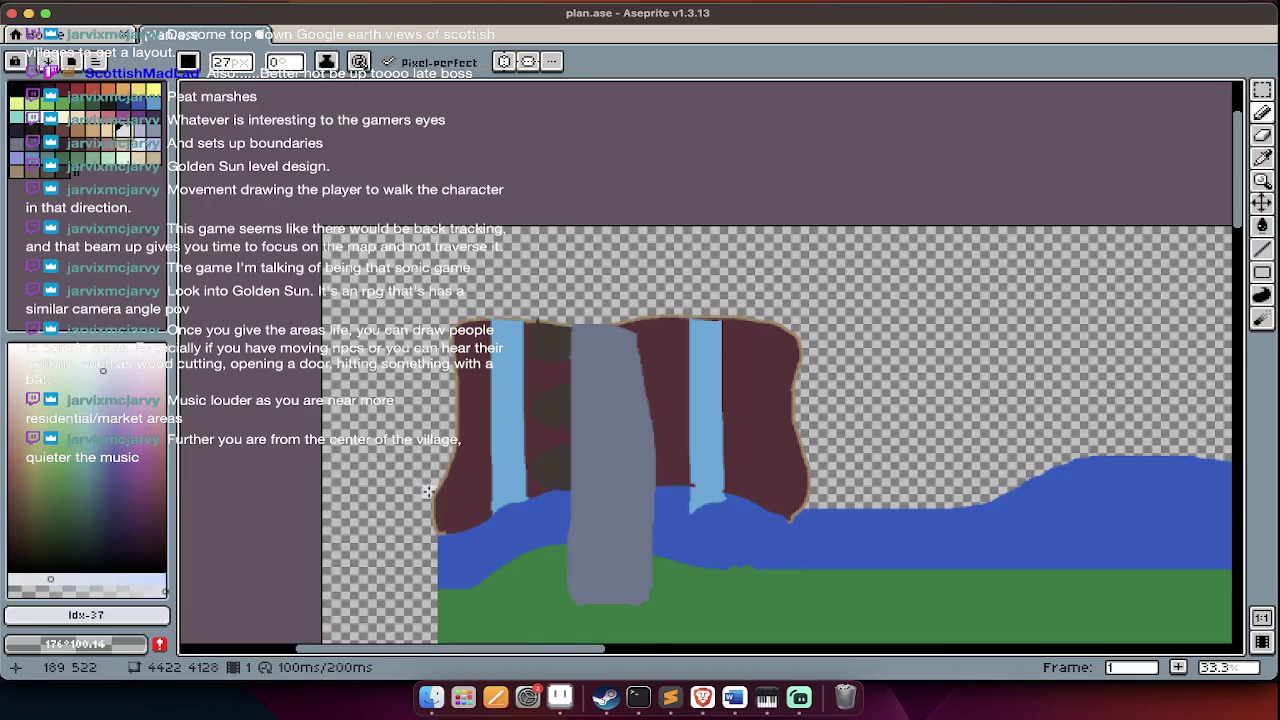
left_click_drag(426, 502, 326, 420)
left_click_drag(822, 500, 1108, 228)
key("g")
left_click(540, 246)
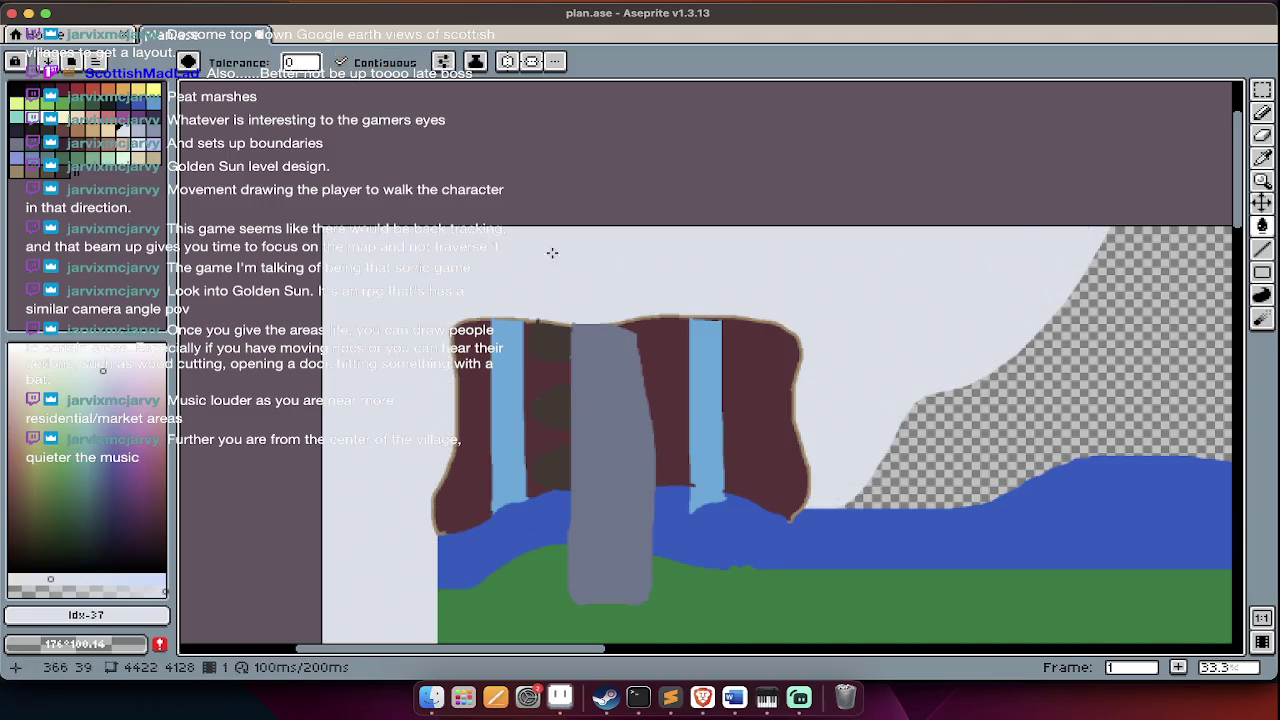
key("ctrl+z")
key("ctrl+shift+z")
key("ctrl+z")
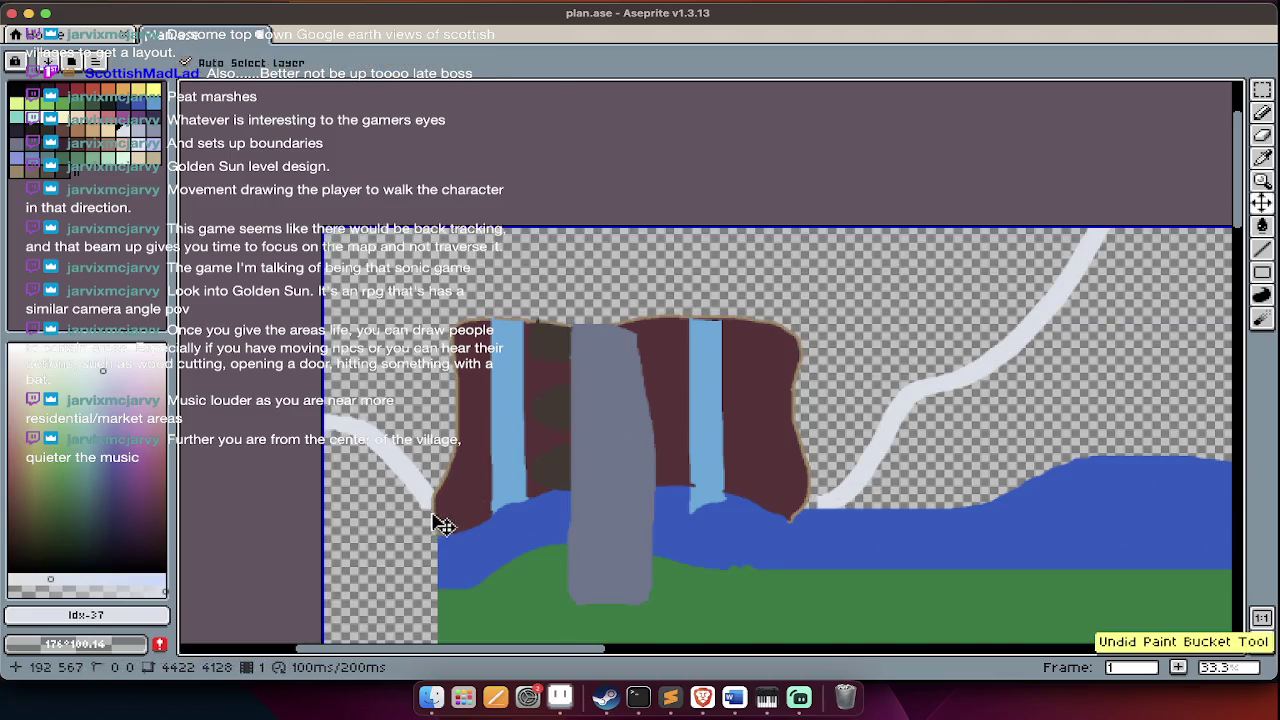
- Remove the white waterfall-base stroke, fill above the pale line grey, and pick pale mint-grey
key("b")
left_click_drag(440, 512, 800, 510)
key("ctrl+z")
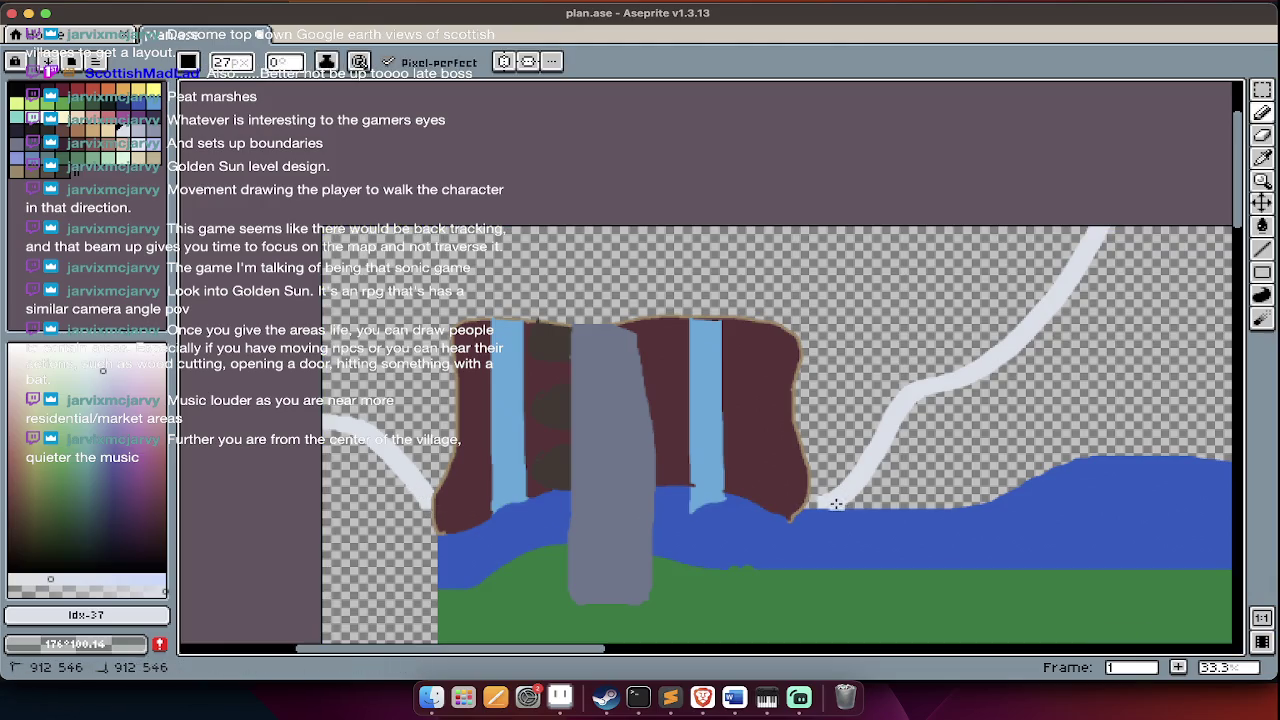
key("g")
left_click(457, 318)
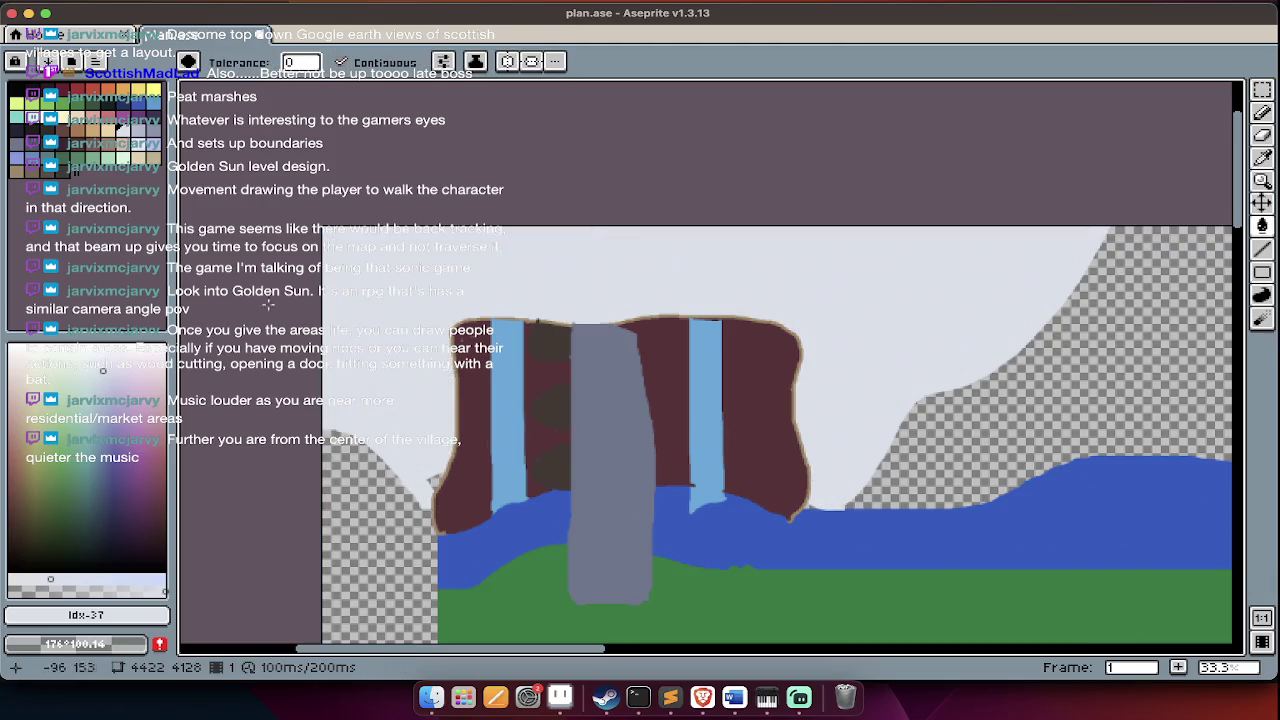
left_click(83, 388)
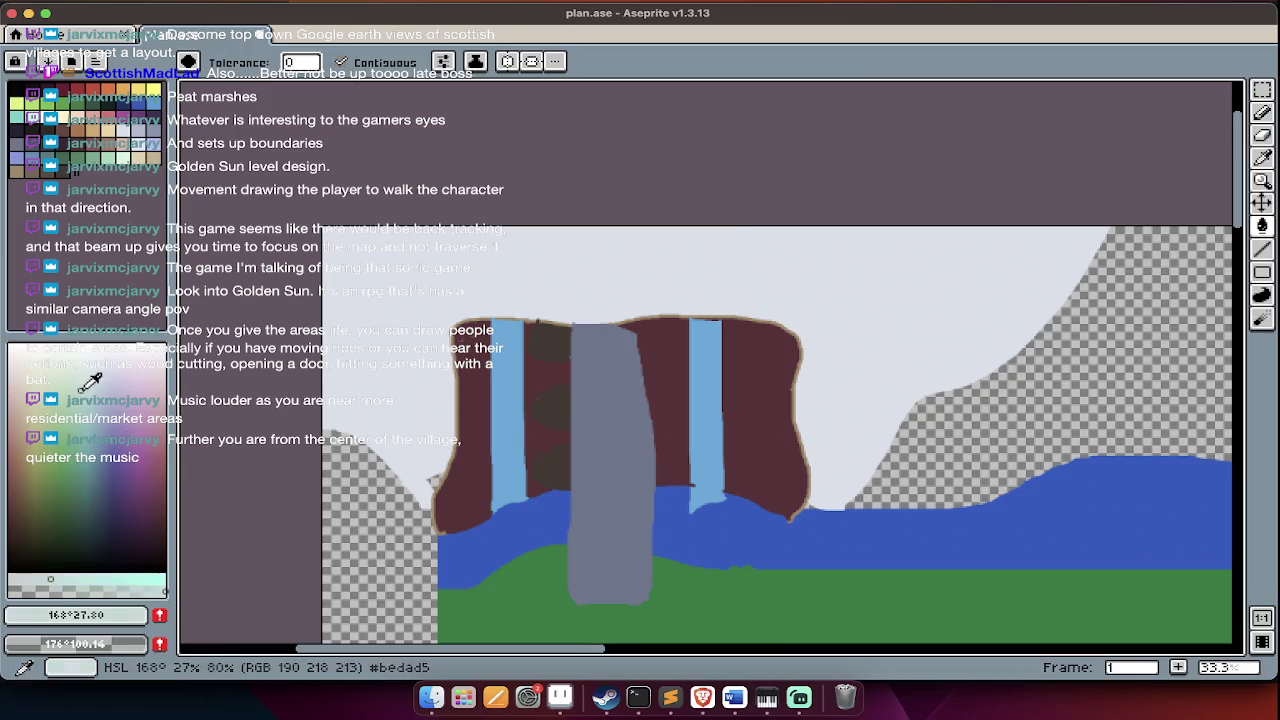
- Draw a light blue line across the snowy area, undoing the too-dark fill above it
key("b")
mouse_move(468, 298)
left_mouse_down()
mouse_move(956, 326)
mouse_move(993, 234)
left_mouse_up()
key("g")
left_click(869, 252)
key("ctrl+z")
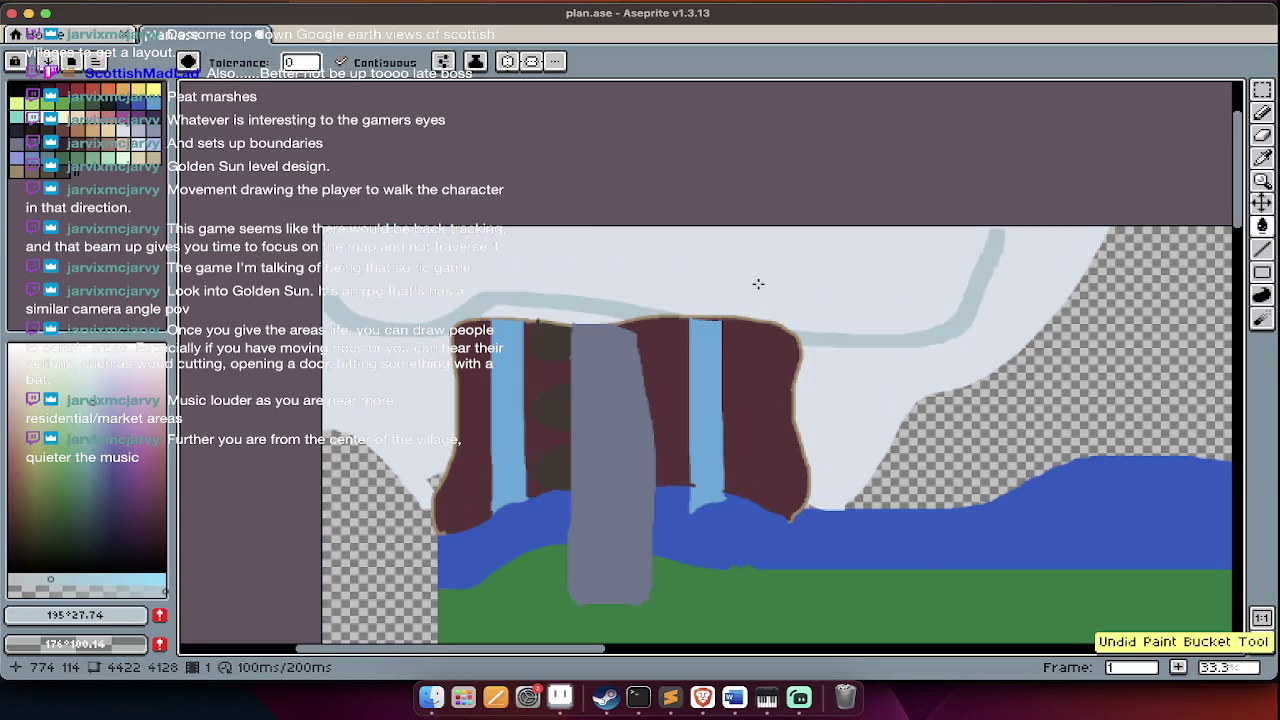
- Extend the light blue line to the cliff top and fill above it blue-grey
key("b")
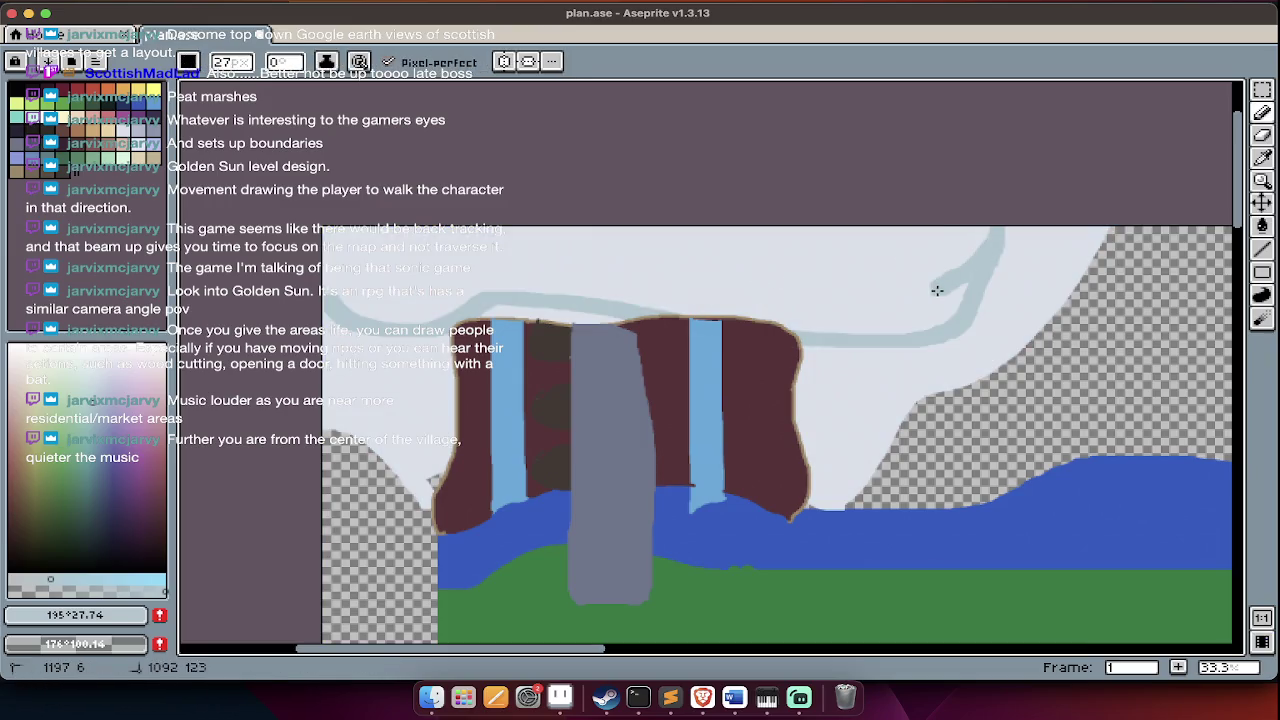
left_click_drag(905, 331, 764, 324)
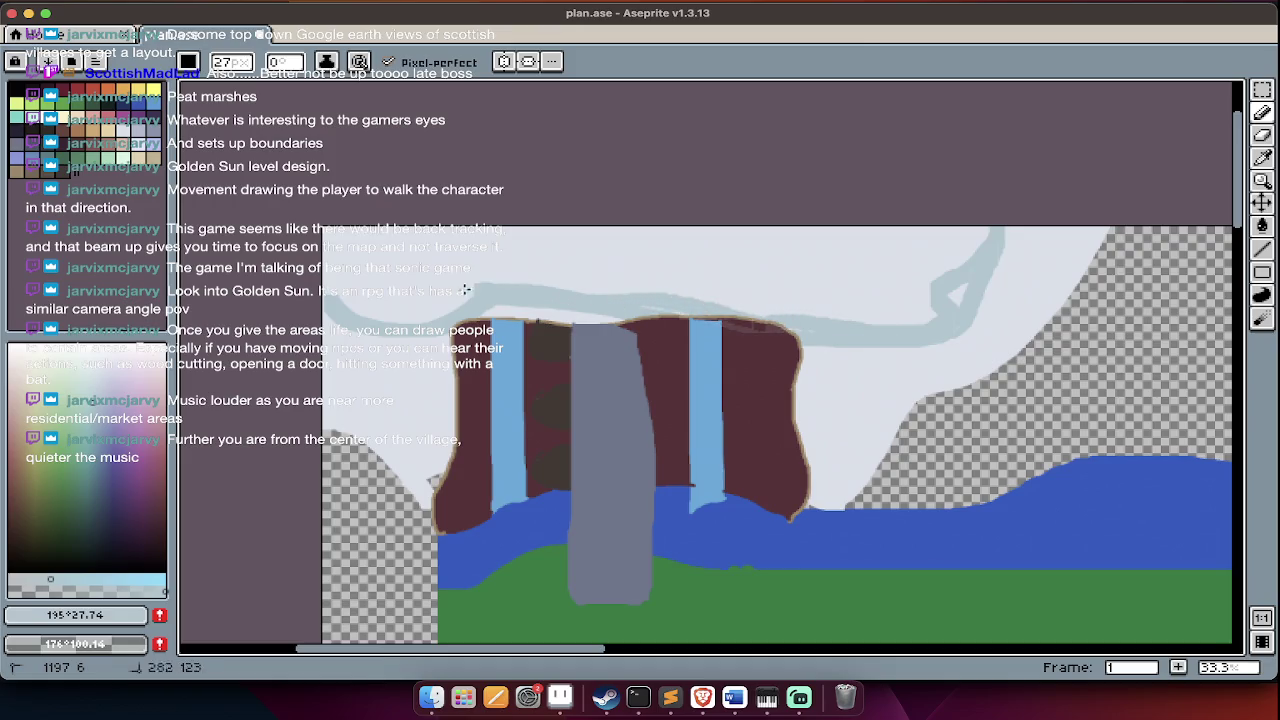
key("g")
left_click(608, 238)
scroll(600, 260, "up", 2)
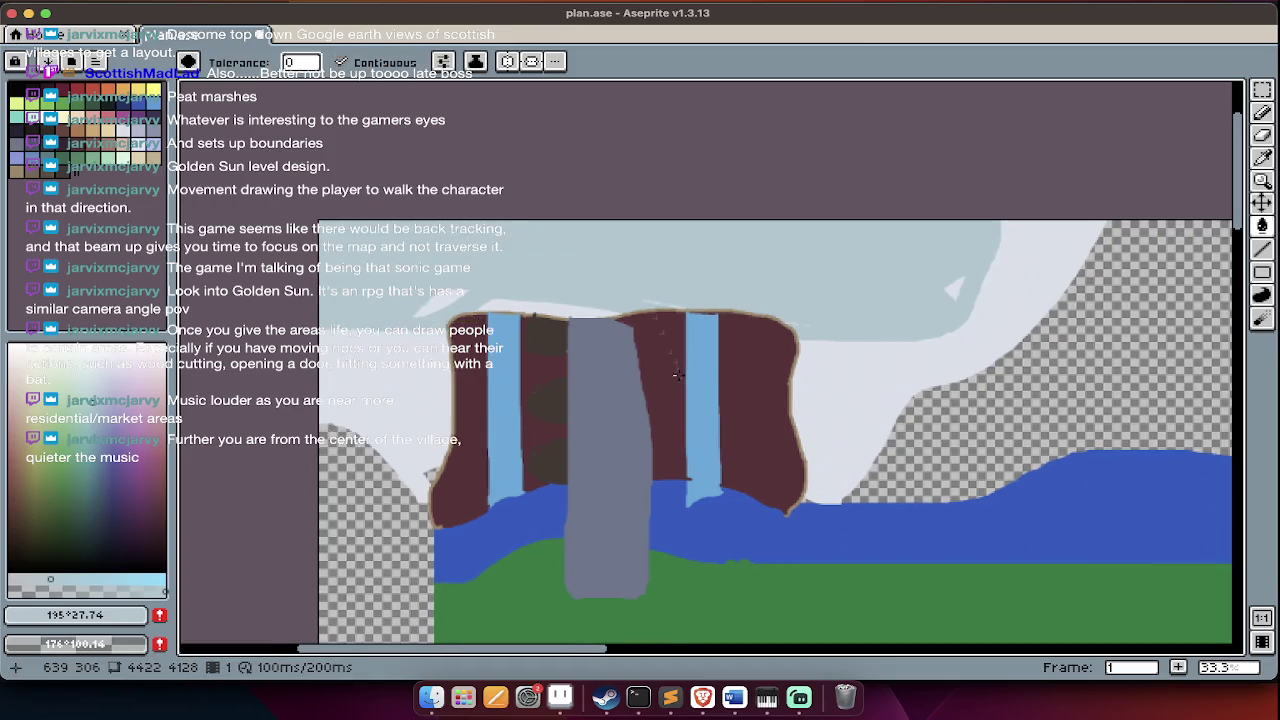
scroll(597, 277, "down", 5)
scroll(584, 234, "up", 4)
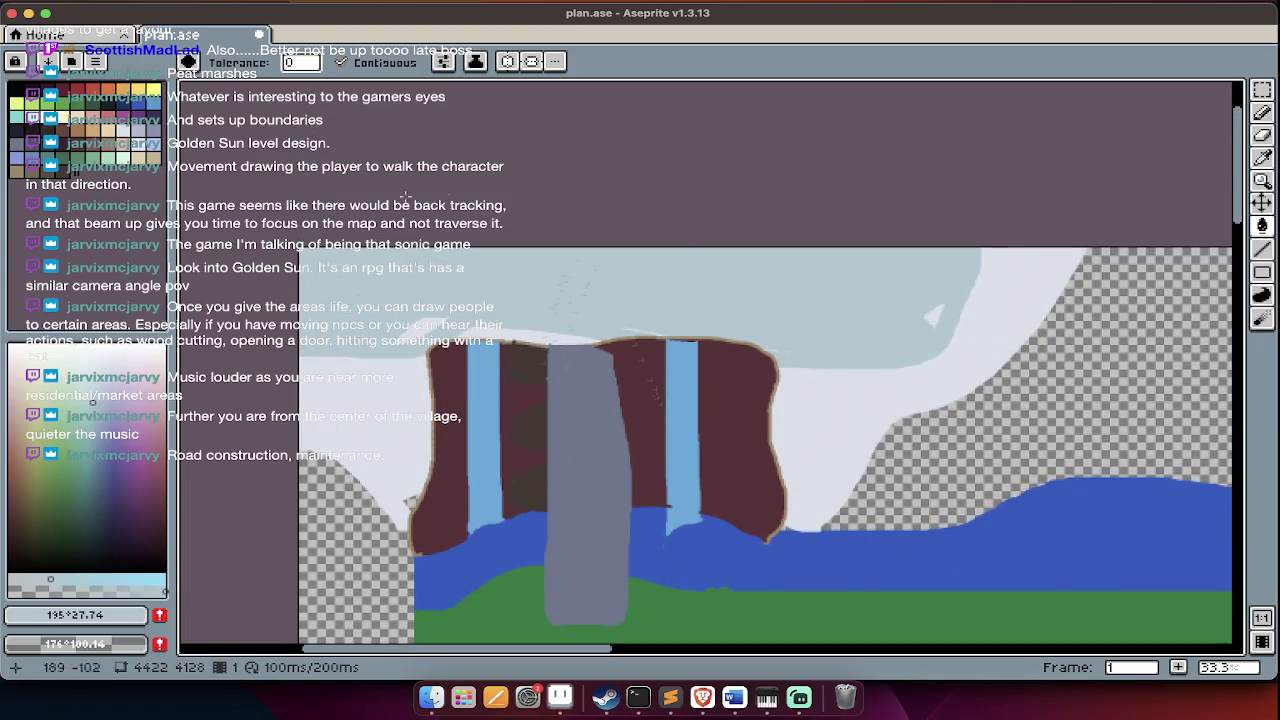
scroll(581, 268, "down", 4)
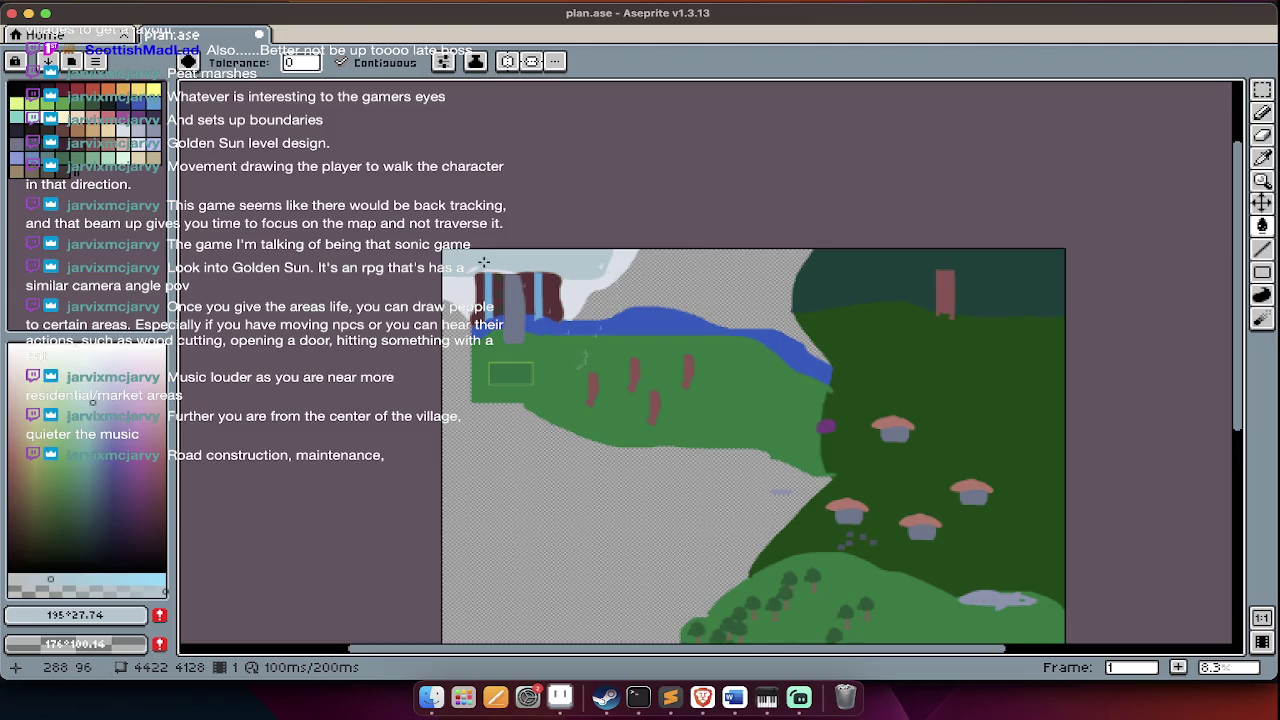
scroll(511, 294, "up", 1)
scroll(511, 294, "up", 1)
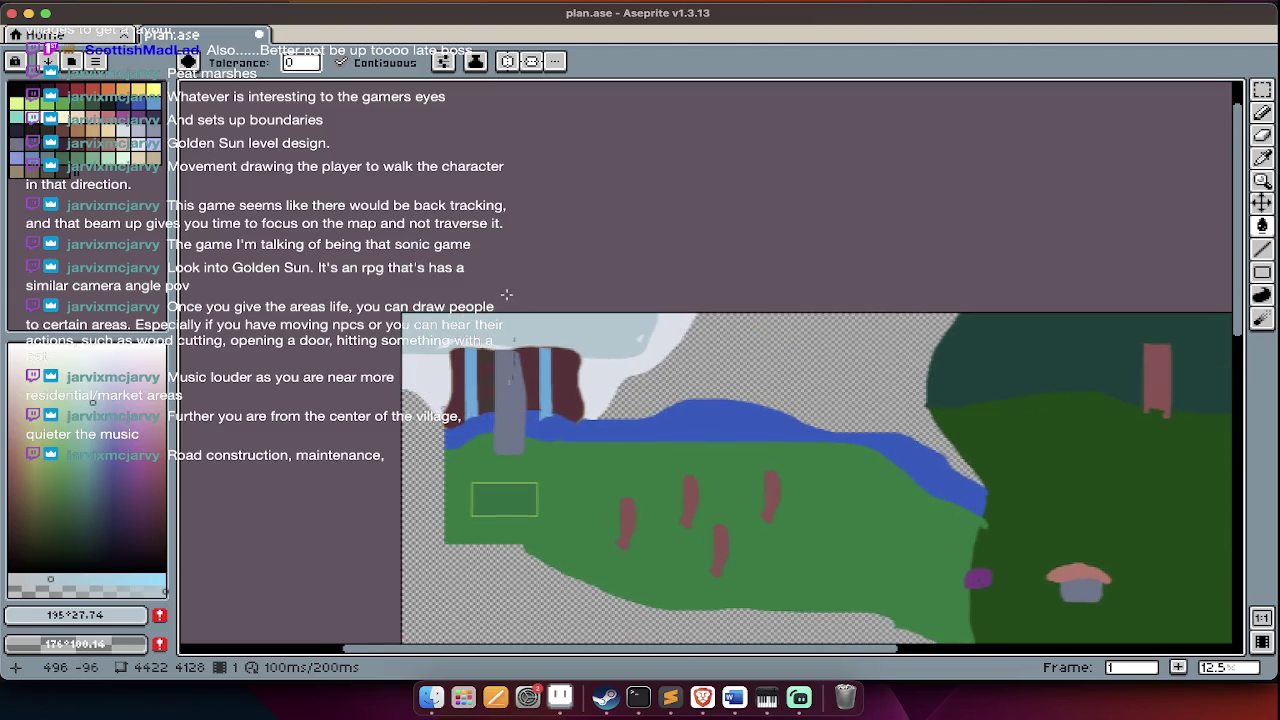
- Paint a two-stroke dusty red band above the left end of the cliff
scroll(511, 294, "up", 1)
scroll(511, 294, "up", 1)
key("b")
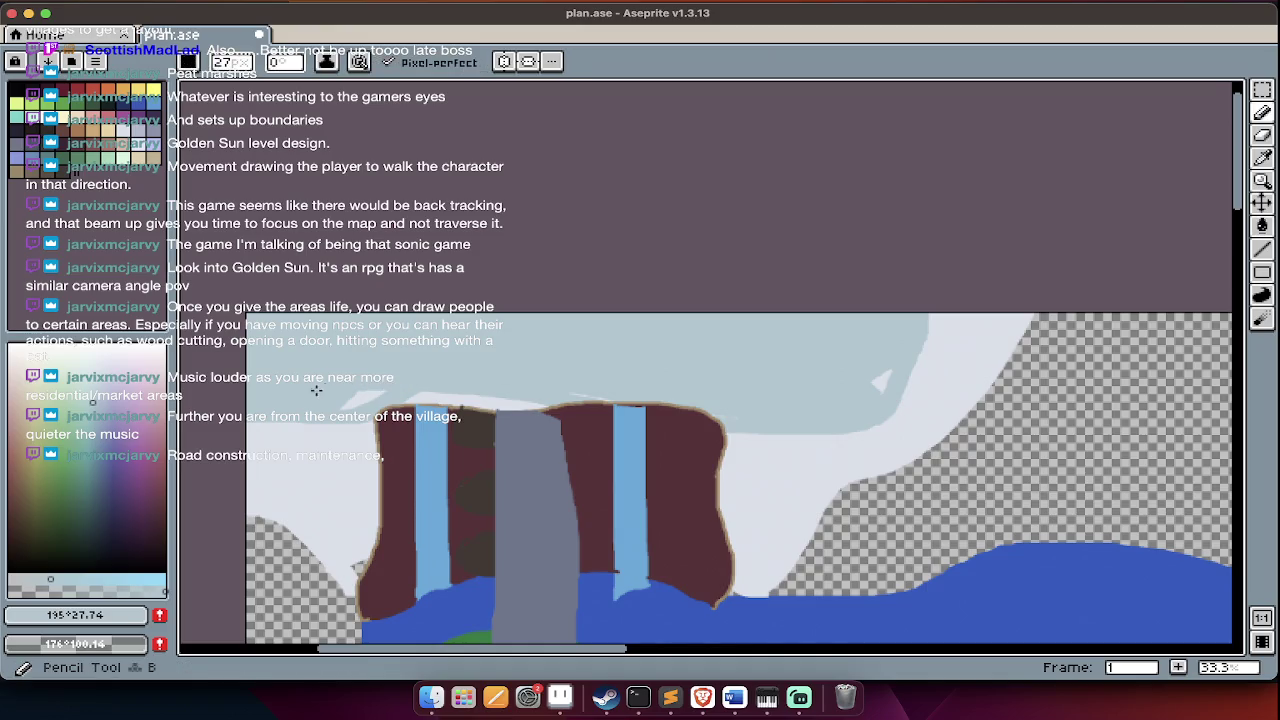
left_click(108, 143)
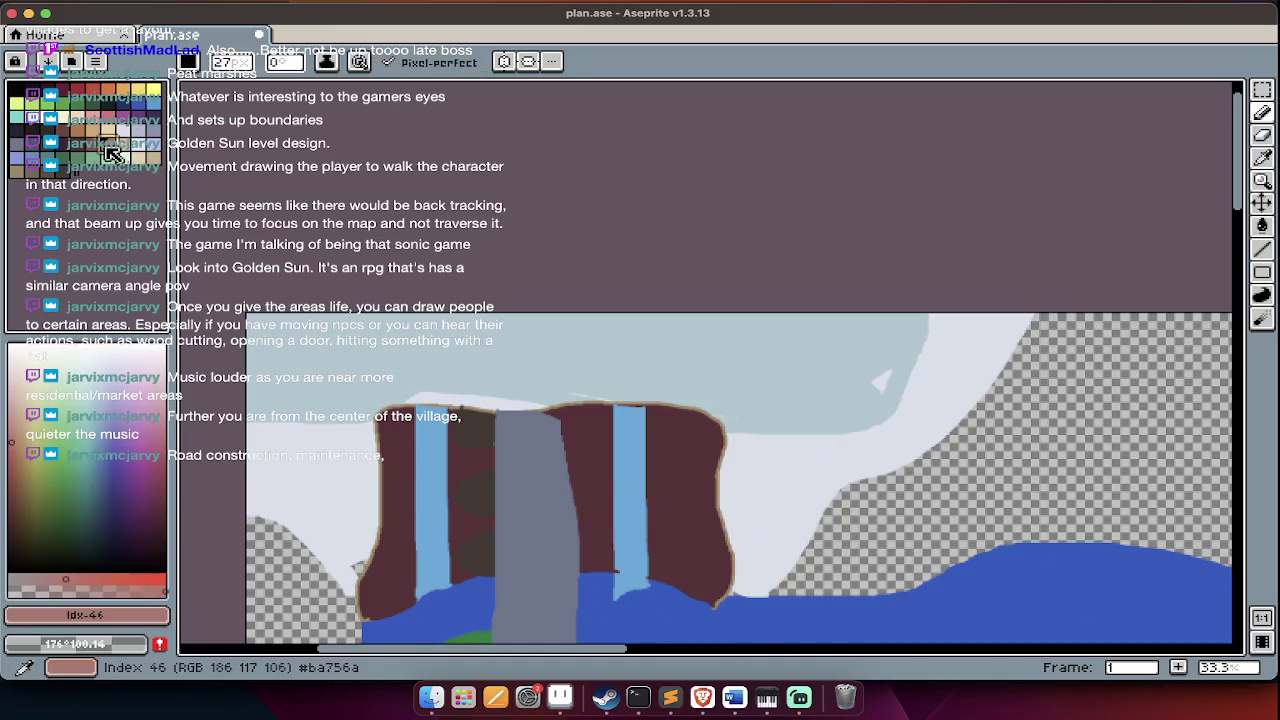
left_click_drag(316, 363, 438, 366)
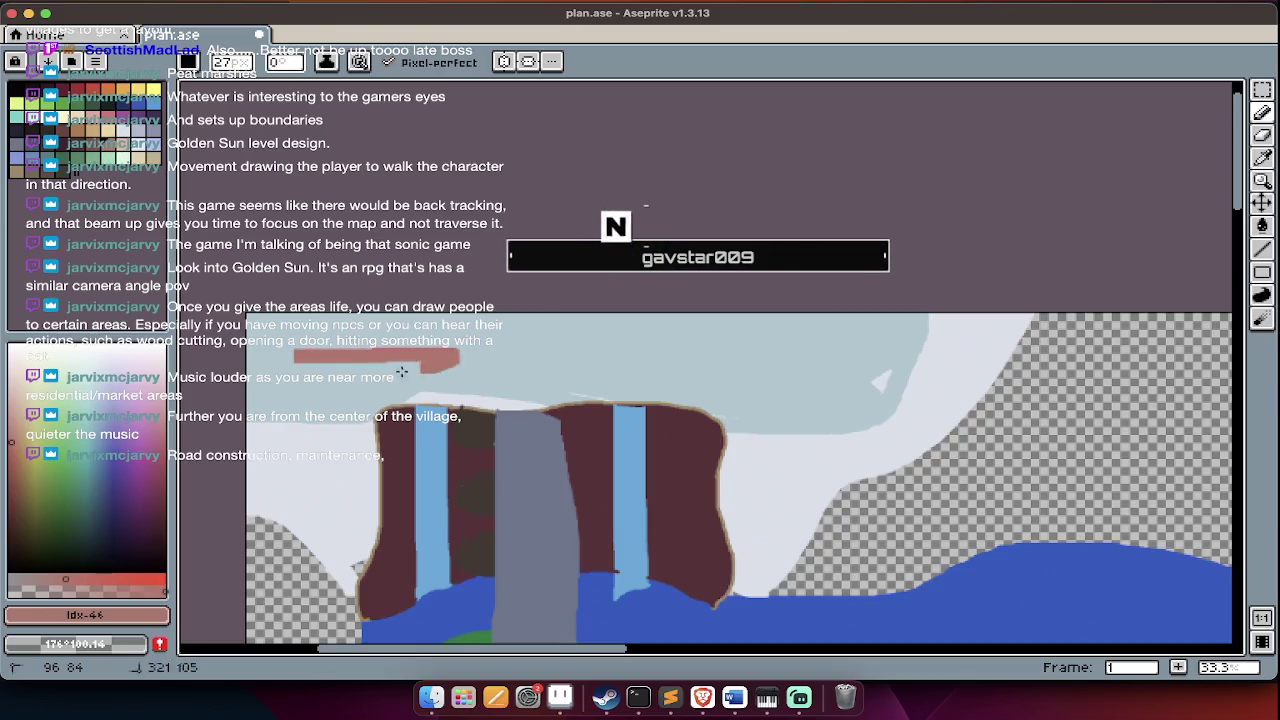
left_click_drag(280, 386, 462, 378)
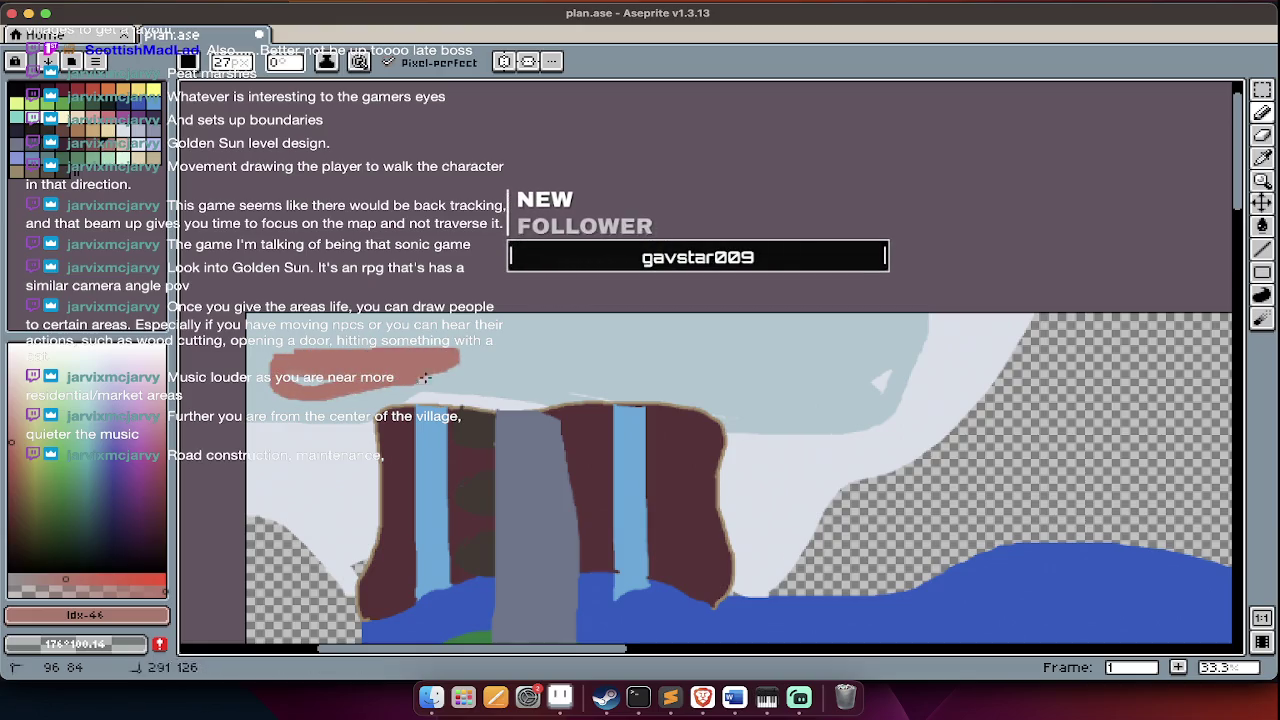
scroll(312, 388, "down", 2)
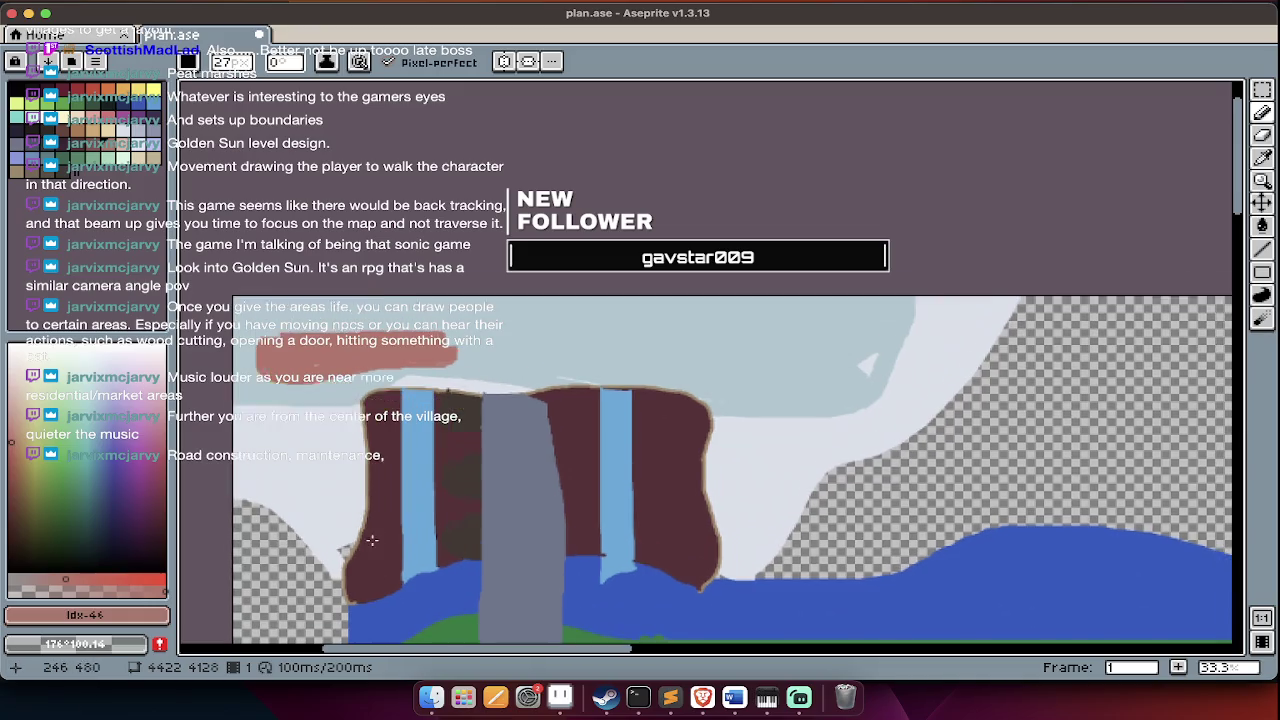
- Sample the light blue and paint over the red band's top edge, then resample the red
key("i")
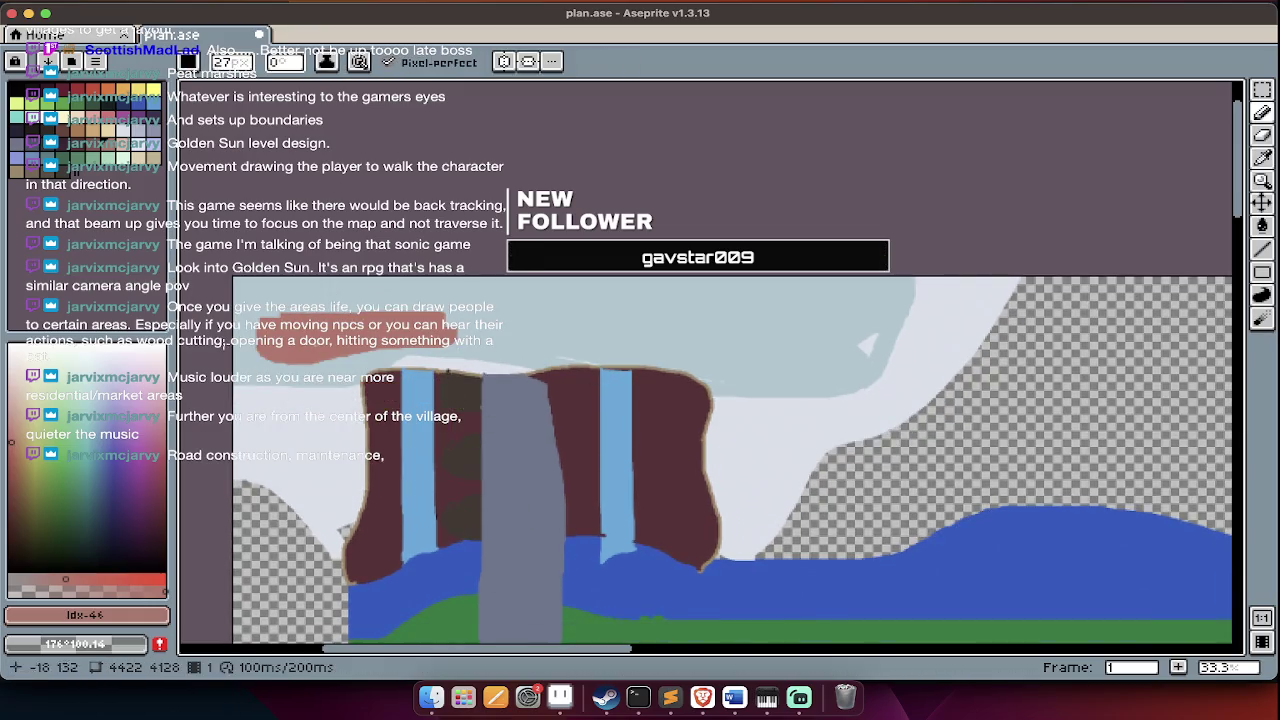
left_click(400, 310)
key("b")
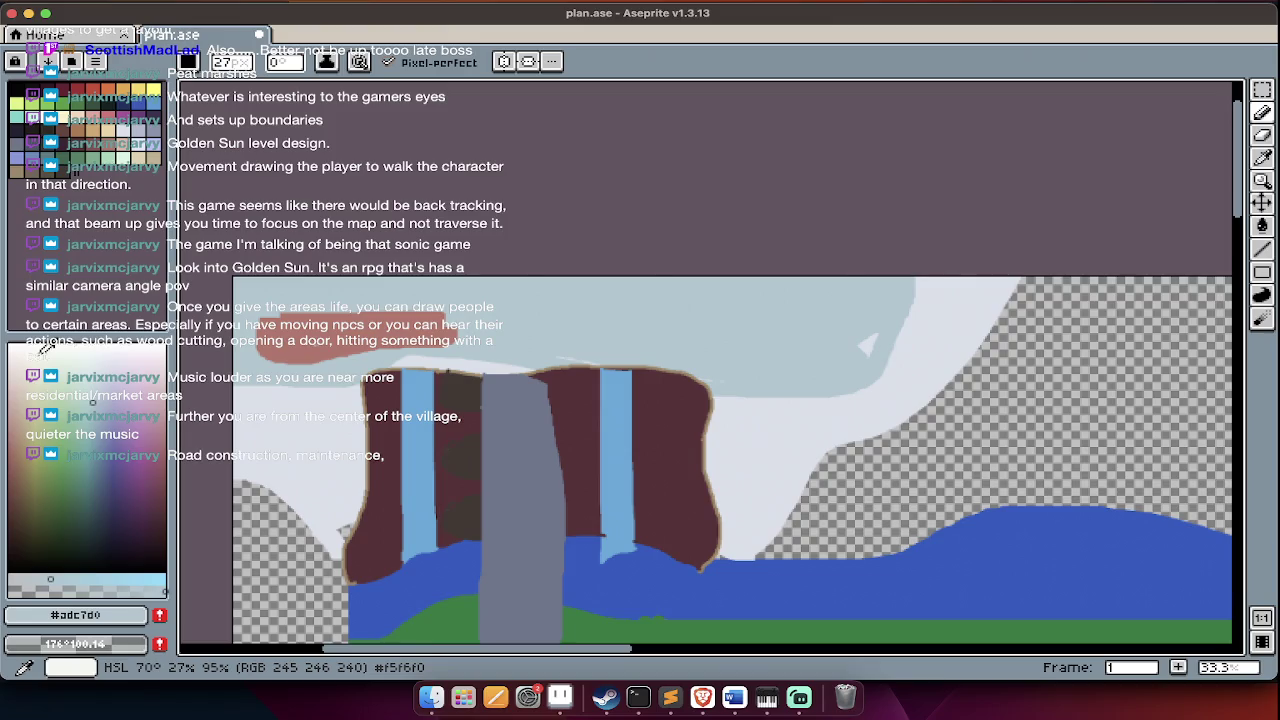
left_click(415, 332, "alt")
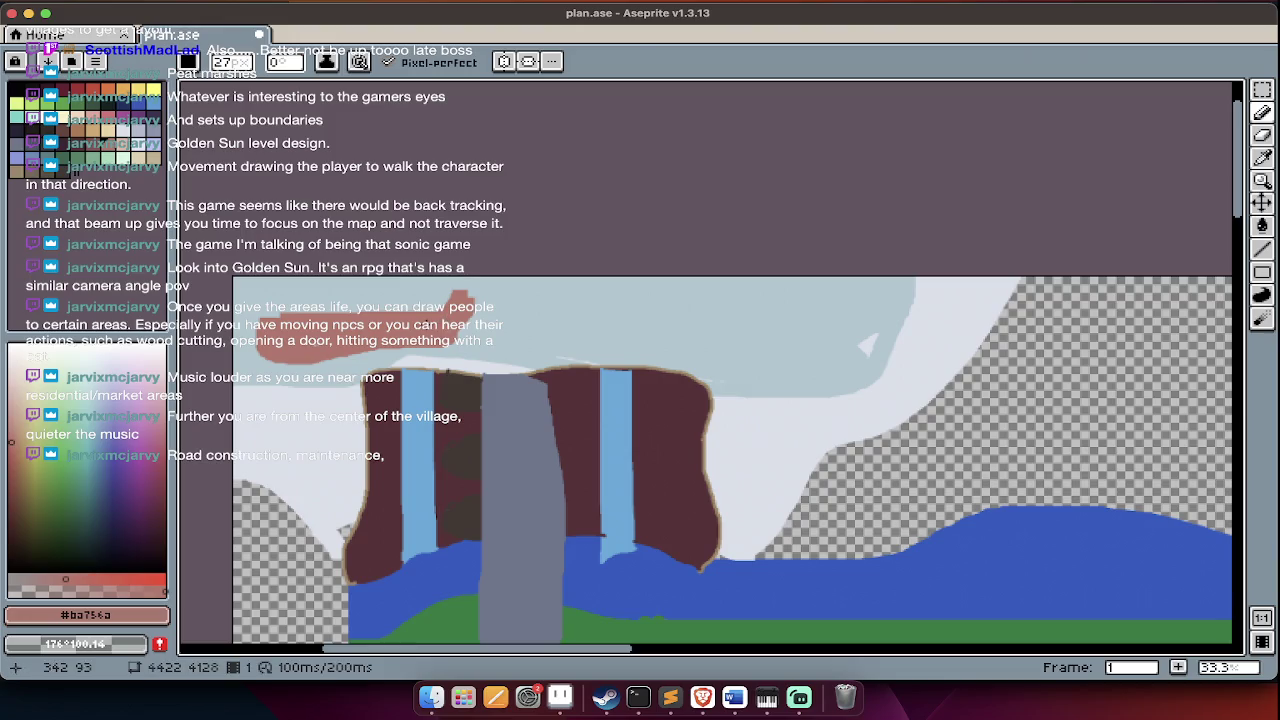
key("i")
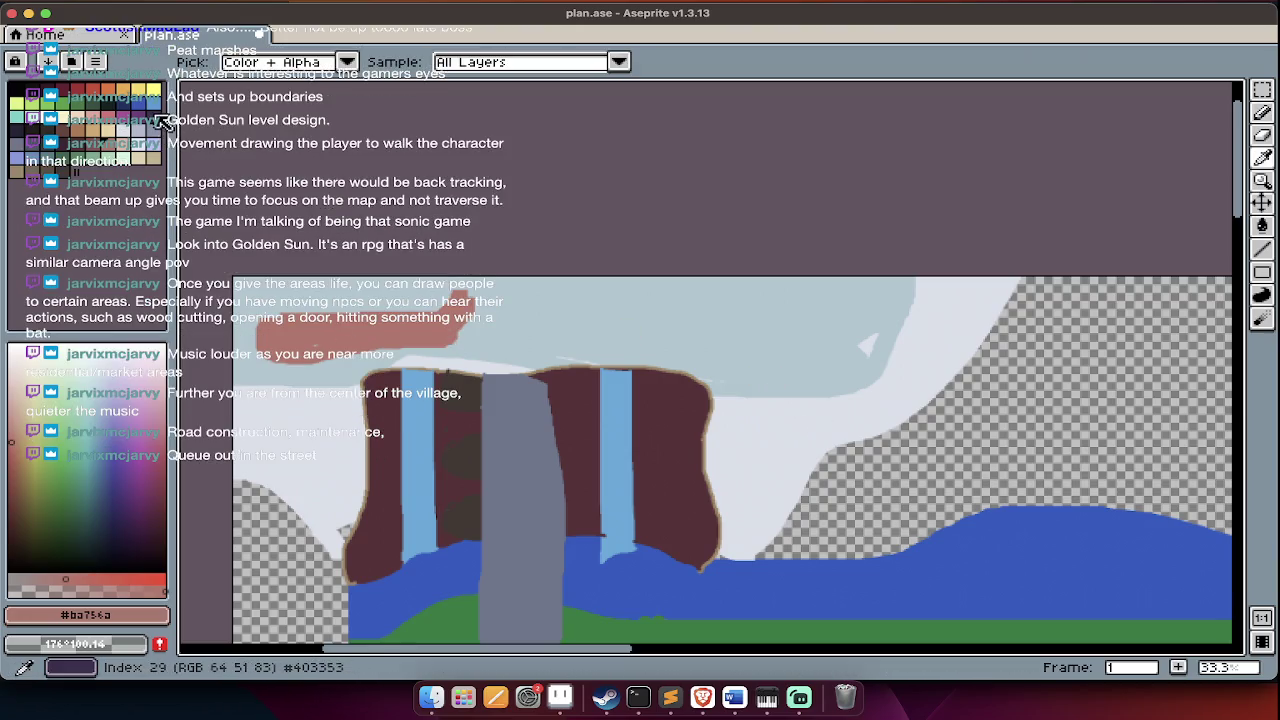
left_click(160, 122)
key("b")
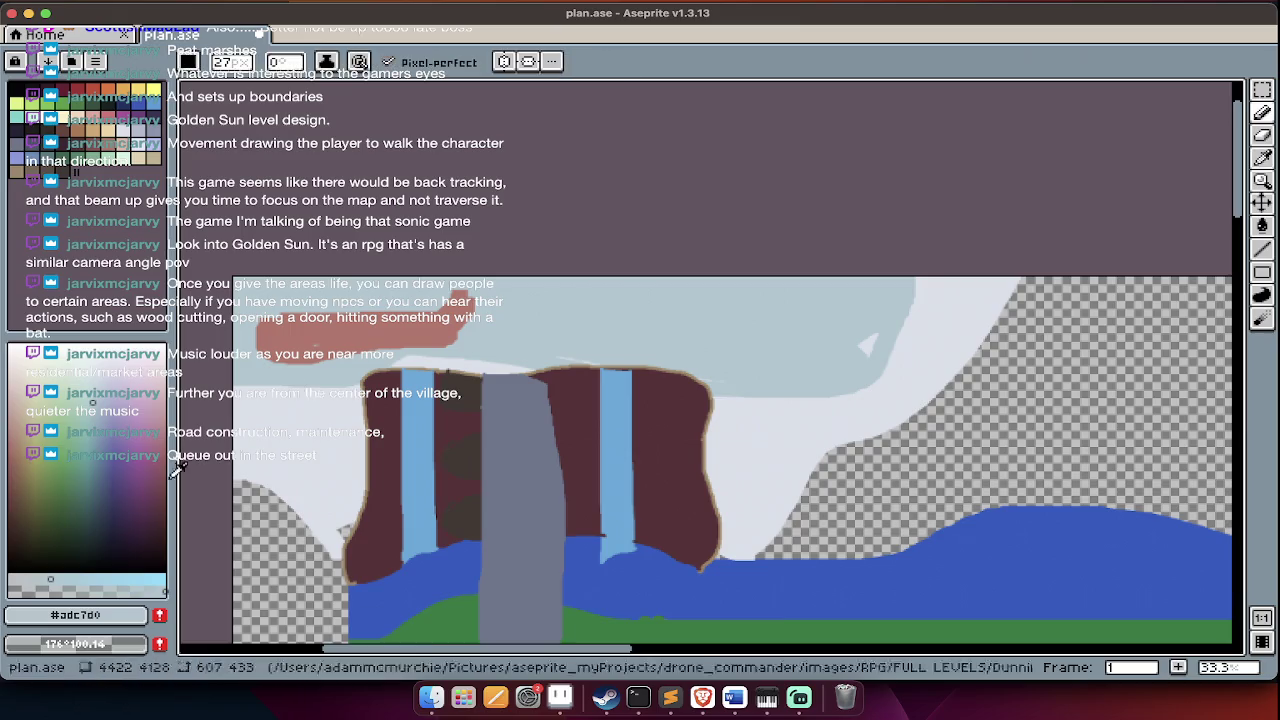
left_click(89, 424)
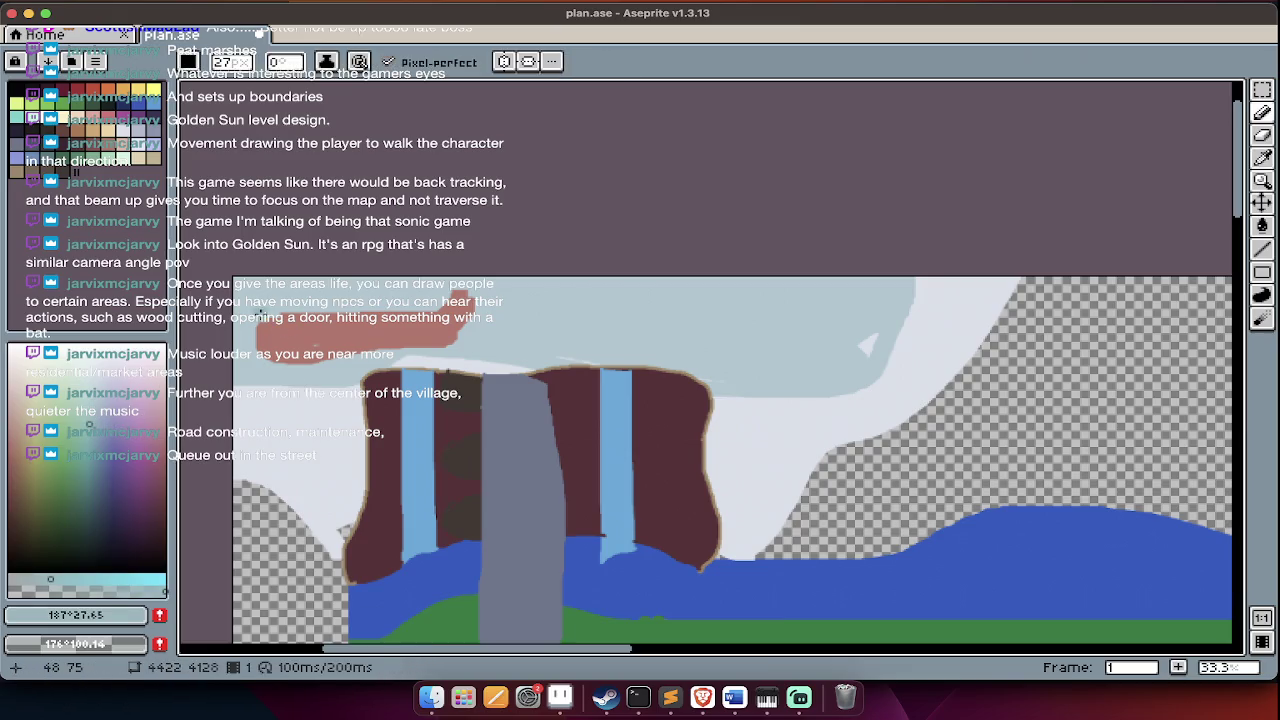
left_click_drag(365, 318, 441, 297)
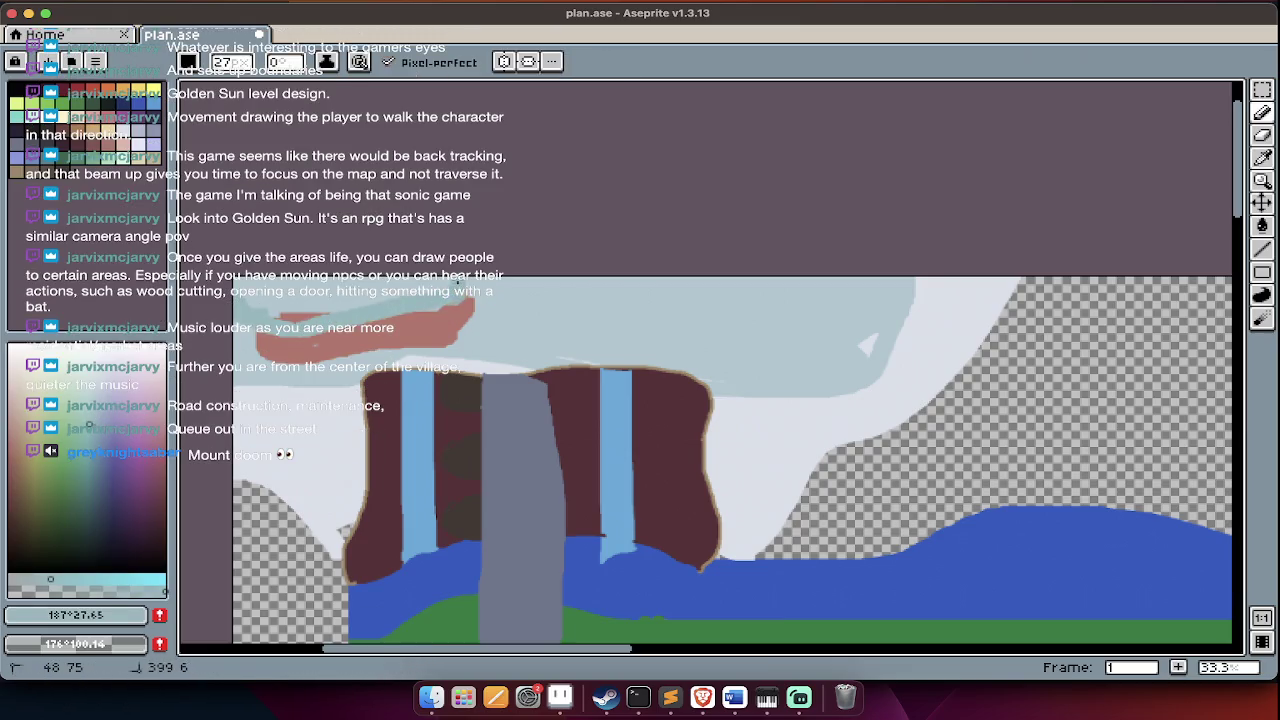
key("b")
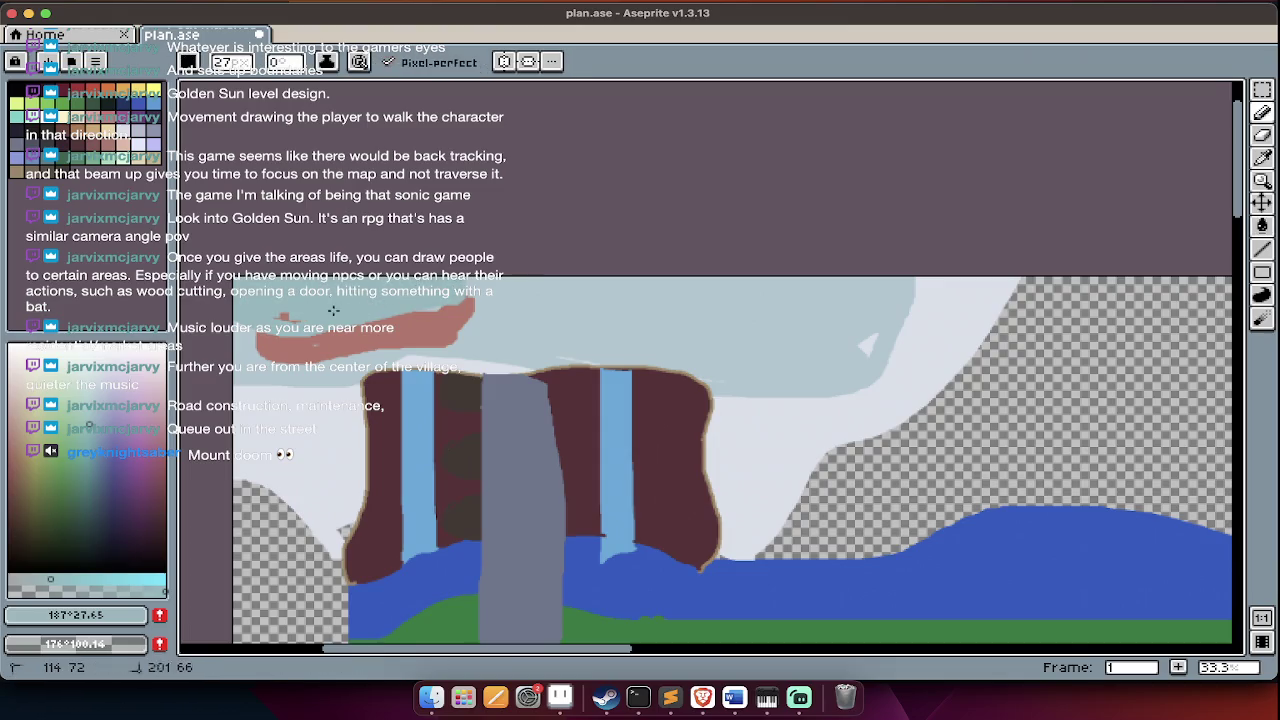
left_click(288, 340, "alt")
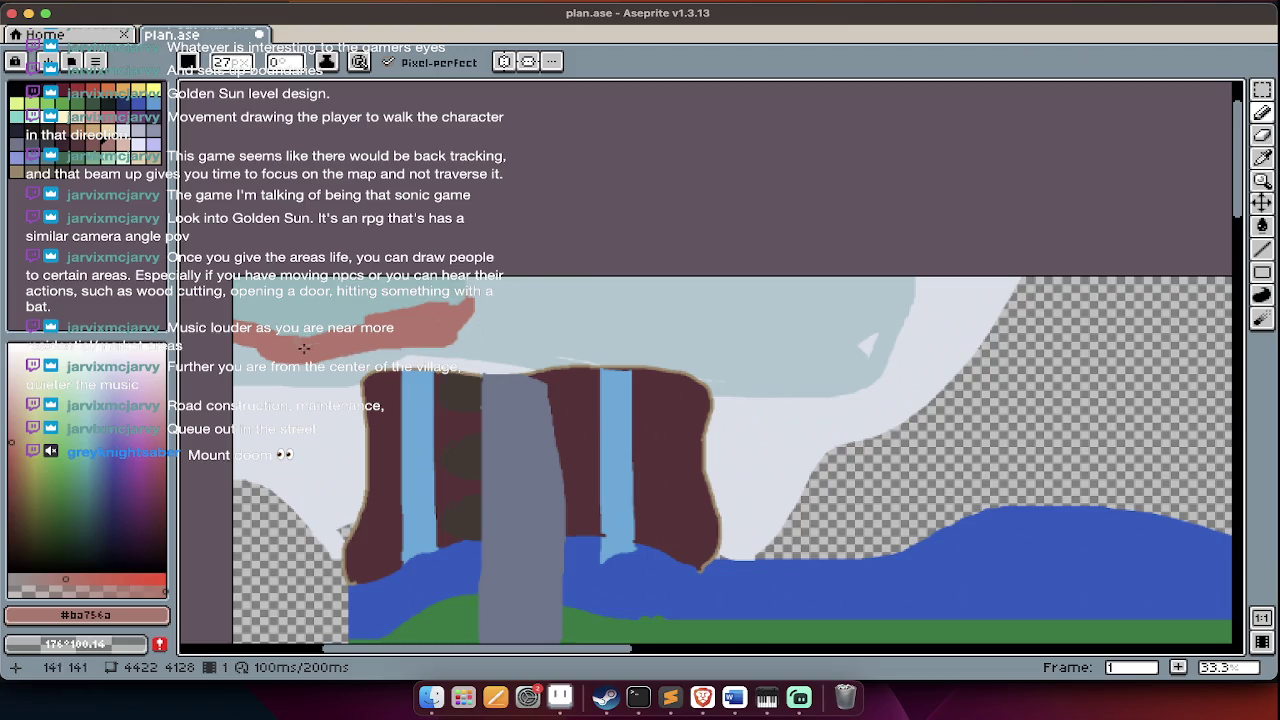
scroll(405, 345, "down", 3)
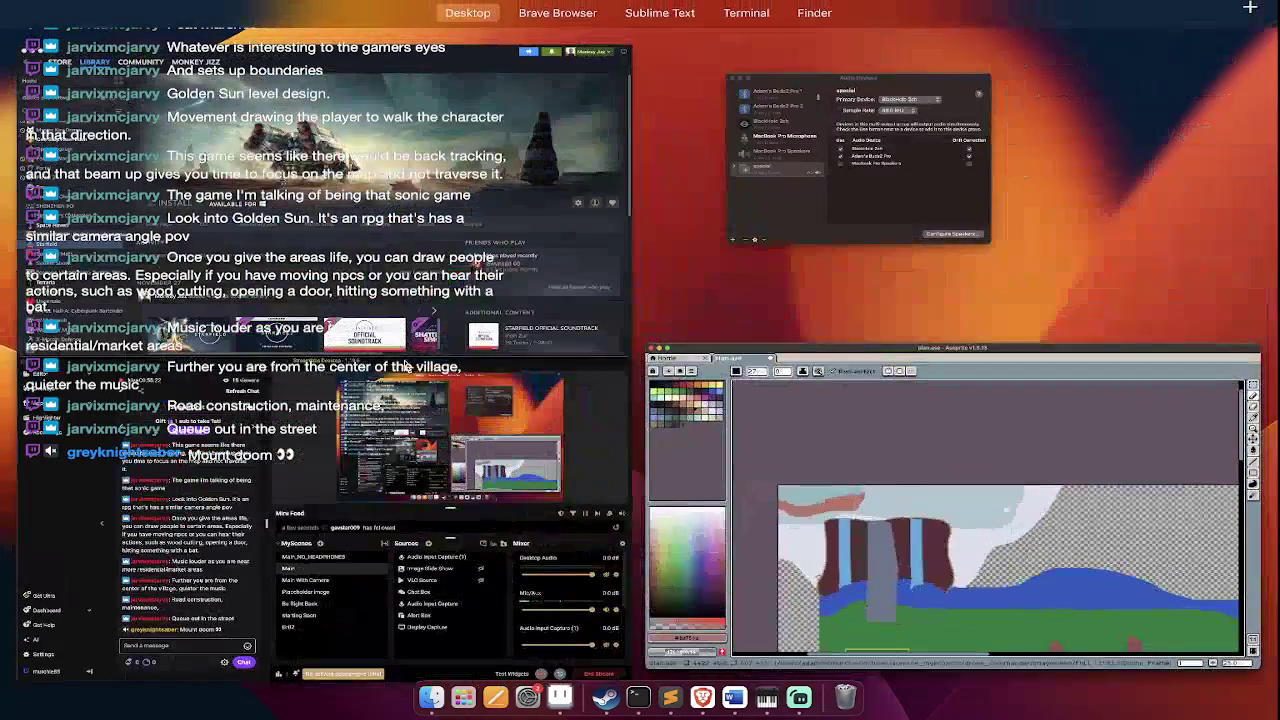
- Zoom and scroll the map to bring the LANDING box into view
scroll(747, 494, "up", 2)
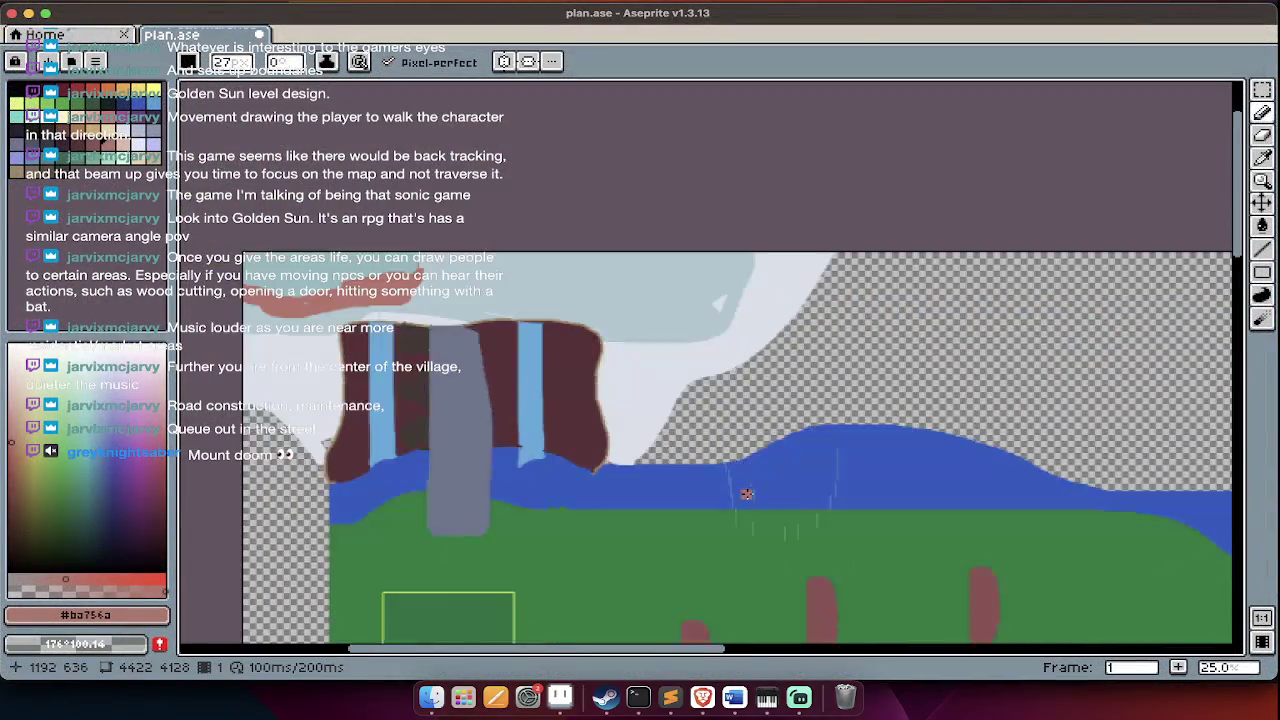
scroll(747, 494, "up", 2)
scroll(747, 494, "down", 10)
scroll(747, 494, "right", 5)
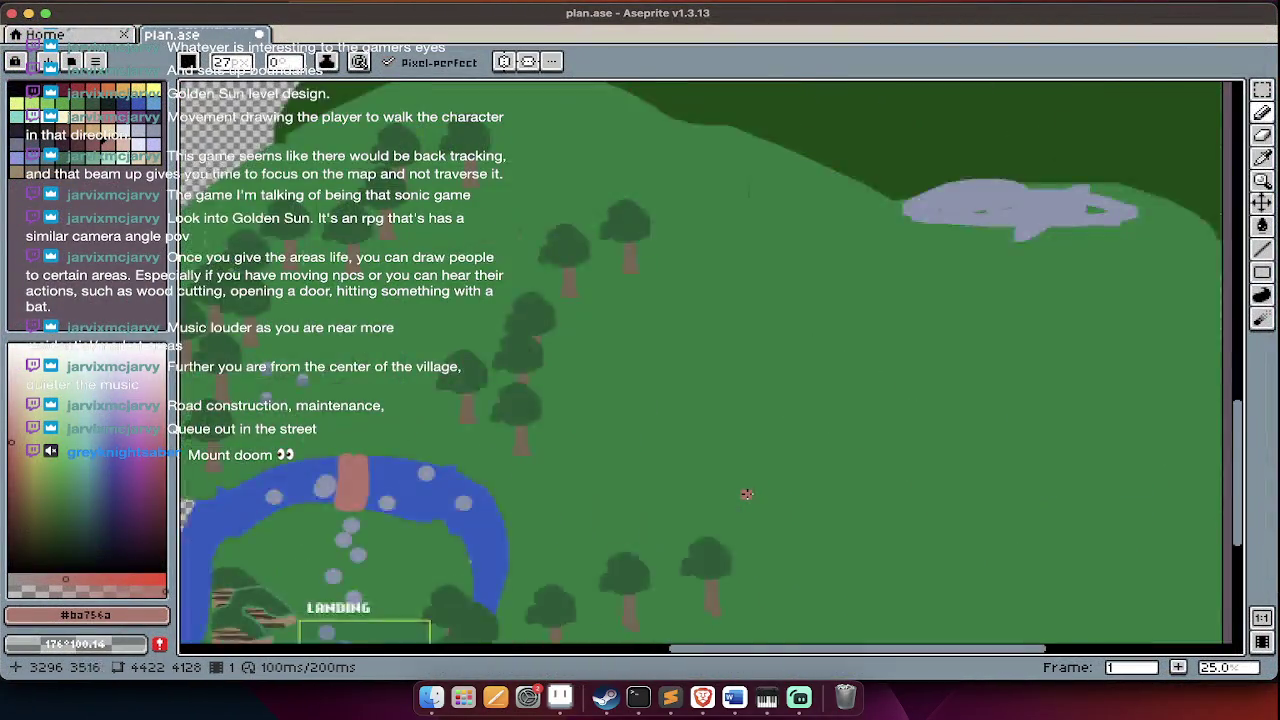
scroll(747, 494, "down", 3)
scroll(600, 450, "up", 2)
scroll(651, 406, "up", 2)
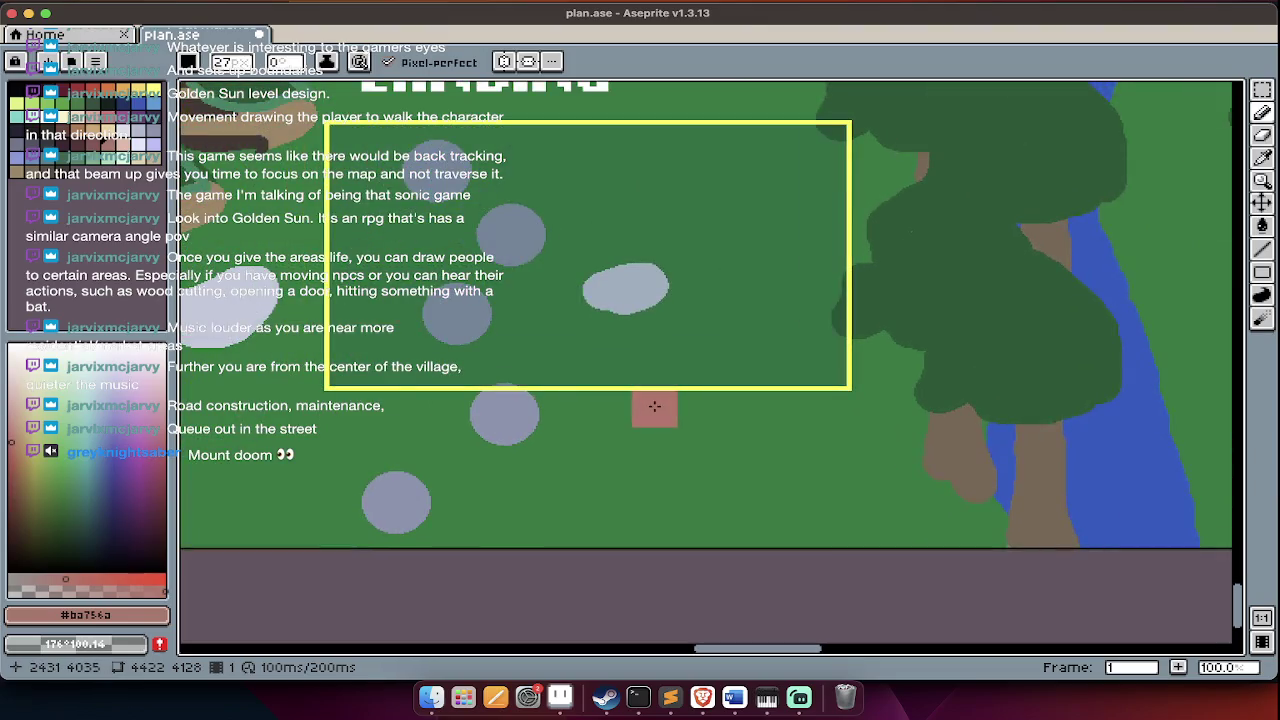
scroll(682, 440, "up", 1)
scroll(682, 440, "up", 1)
scroll(682, 440, "left", 1)
- Pick yellow, shrink the brush one step and paint an X below the LANDING box
left_click(664, 458, "alt")
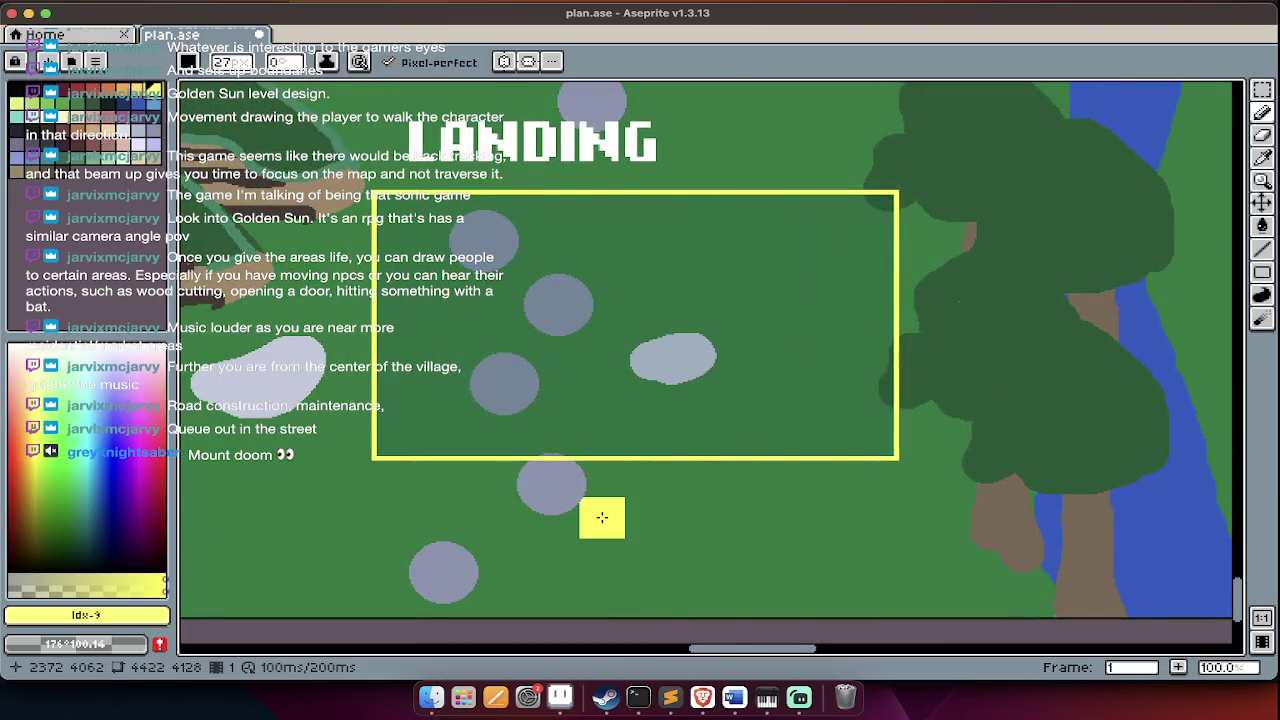
key("minus")
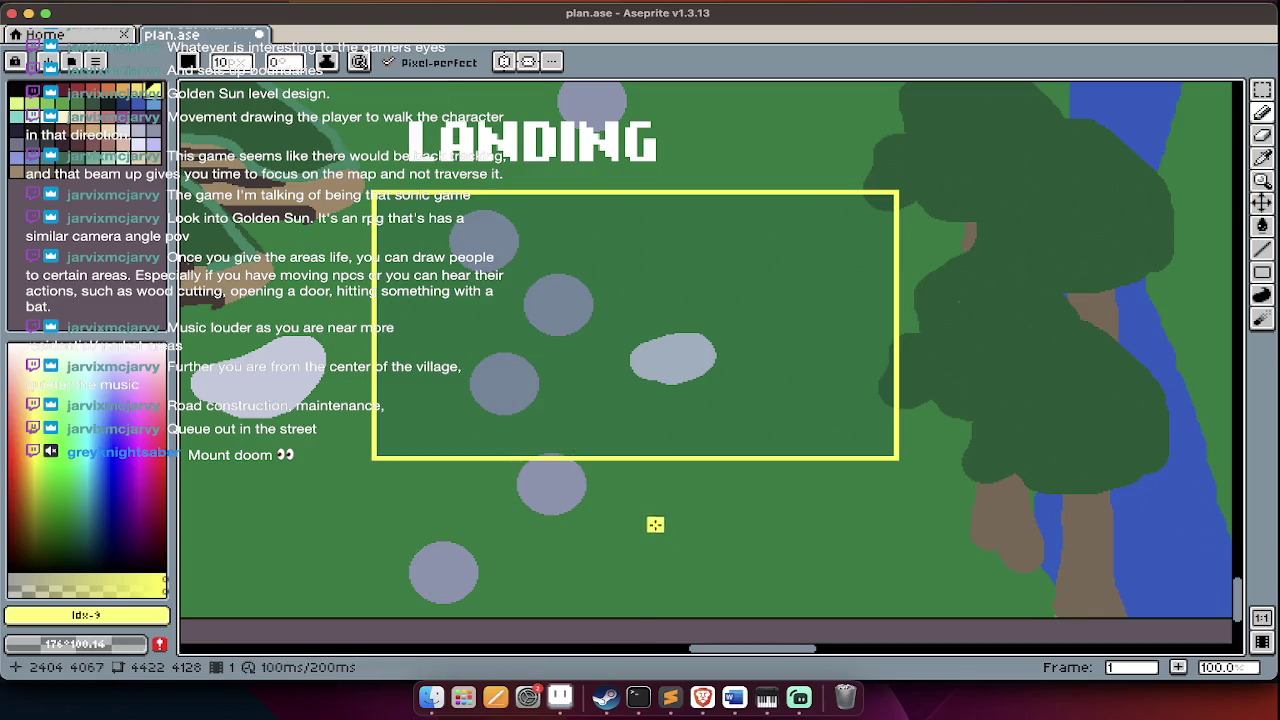
left_click_drag(655, 526, 737, 555)
left_click_drag(716, 482, 655, 562)
scroll(603, 508, "up", 2)
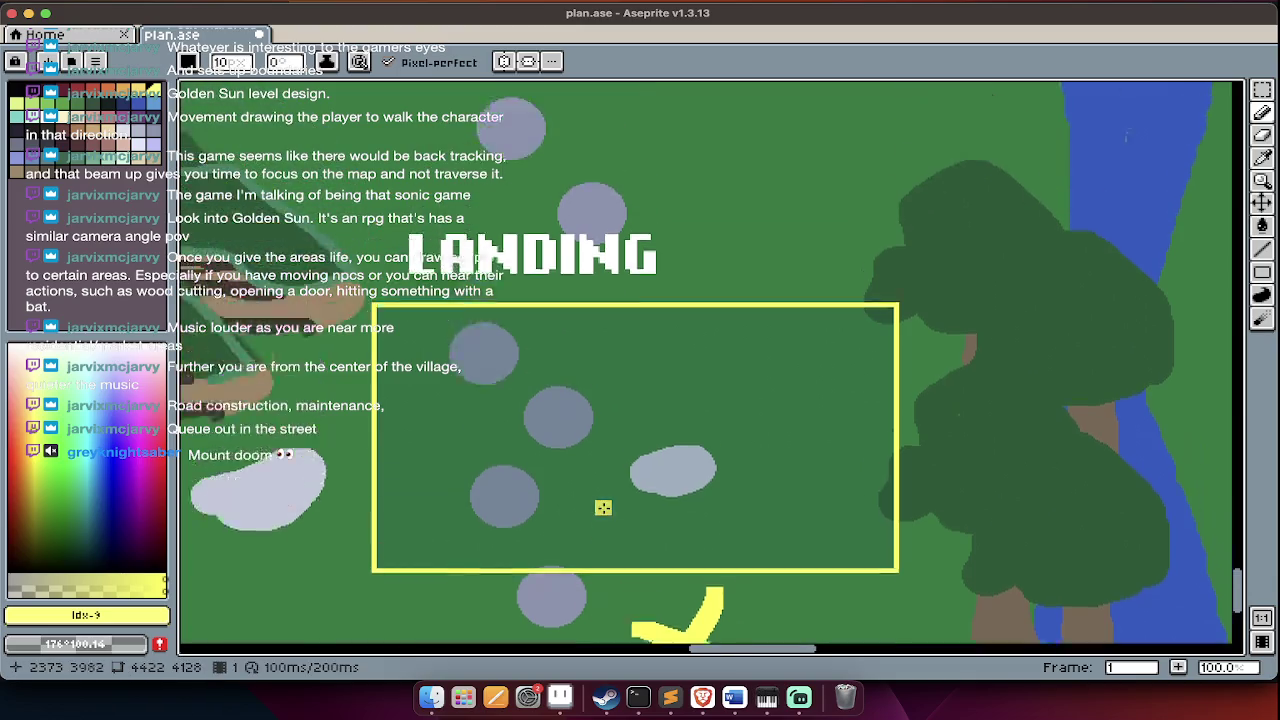
- Sample the dark grass green and paint over the light-green bump under the river edge
scroll(603, 508, "right", 5)
scroll(603, 508, "up", 5)
scroll(603, 510, "down", 2)
scroll(601, 520, "right", 2)
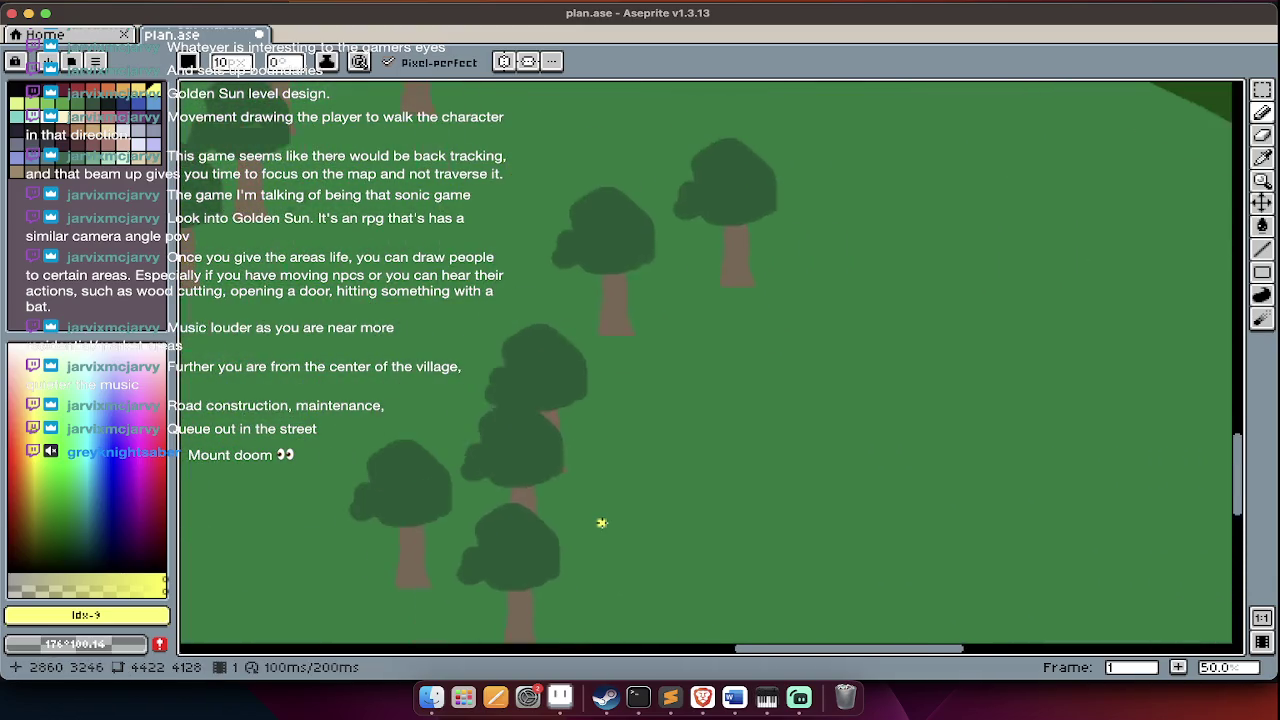
scroll(601, 522, "right", 5)
scroll(601, 522, "up", 5)
scroll(620, 480, "right", 3)
scroll(620, 480, "down", 2)
scroll(695, 365, "up", 1)
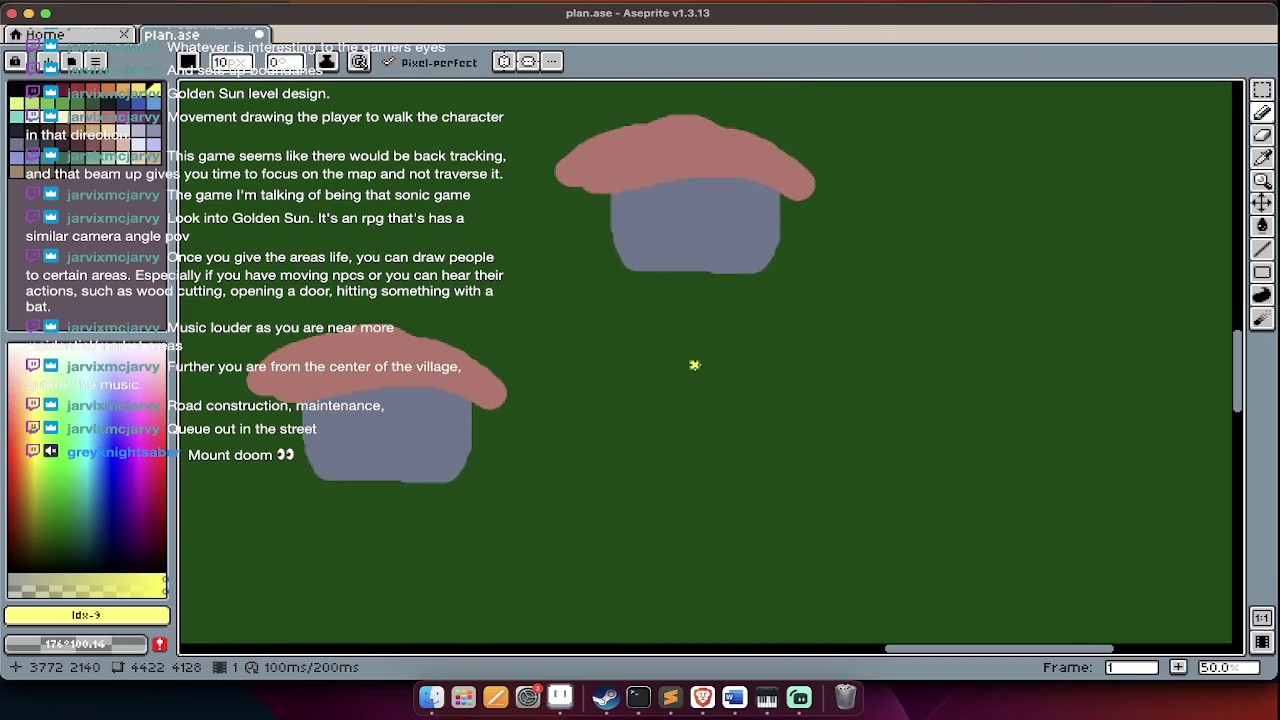
scroll(695, 365, "up", 2)
scroll(737, 371, "down", 2)
scroll(631, 469, "left", 4)
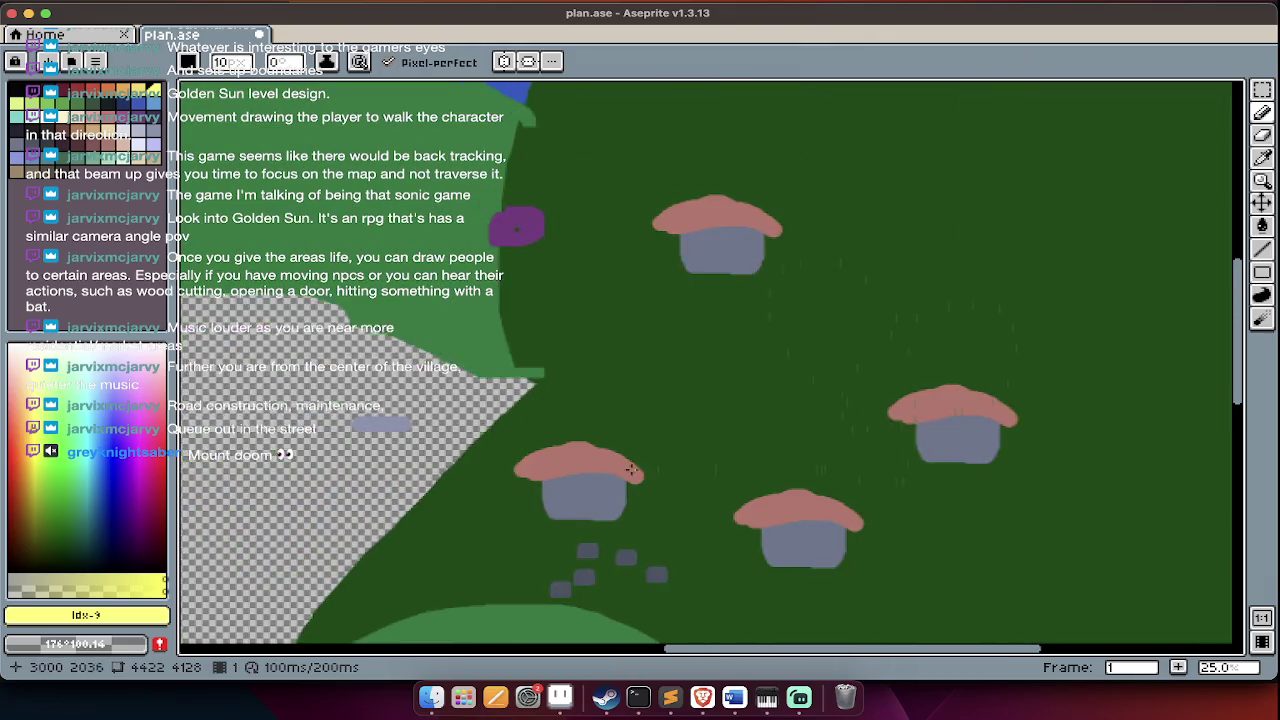
scroll(631, 469, "left", 2)
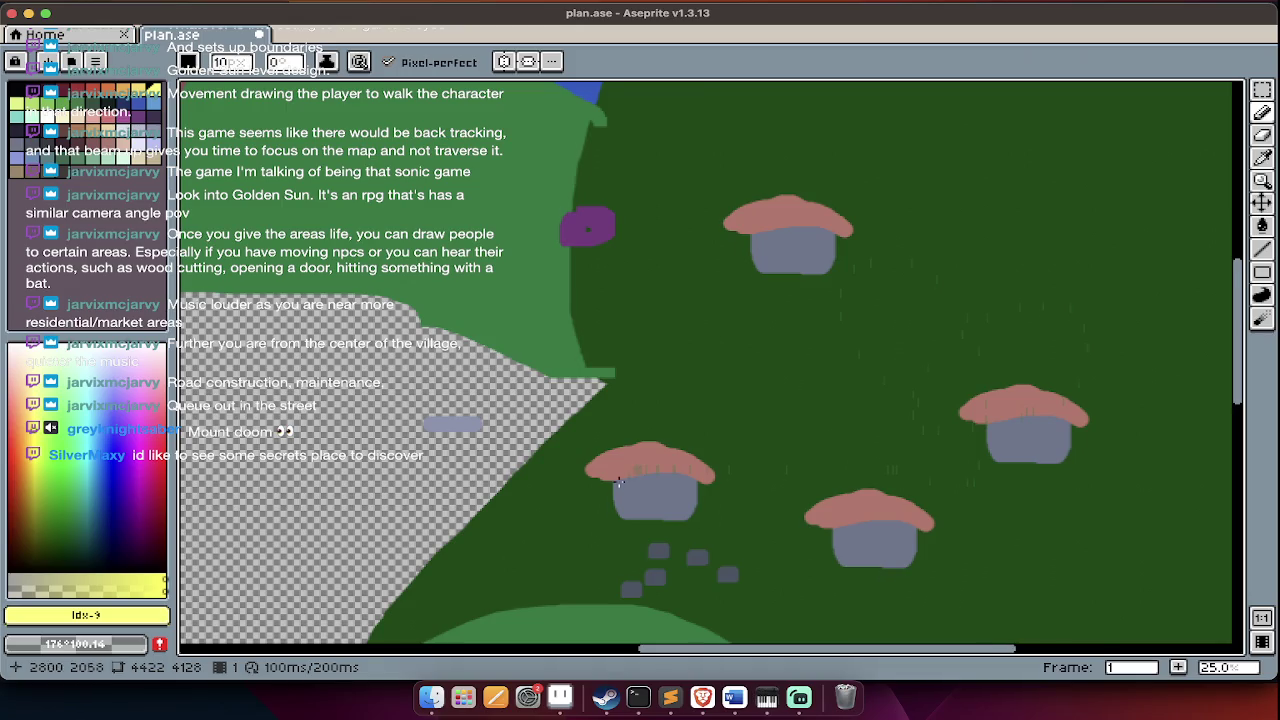
scroll(591, 318, "up", 3)
left_click(612, 316, "alt")
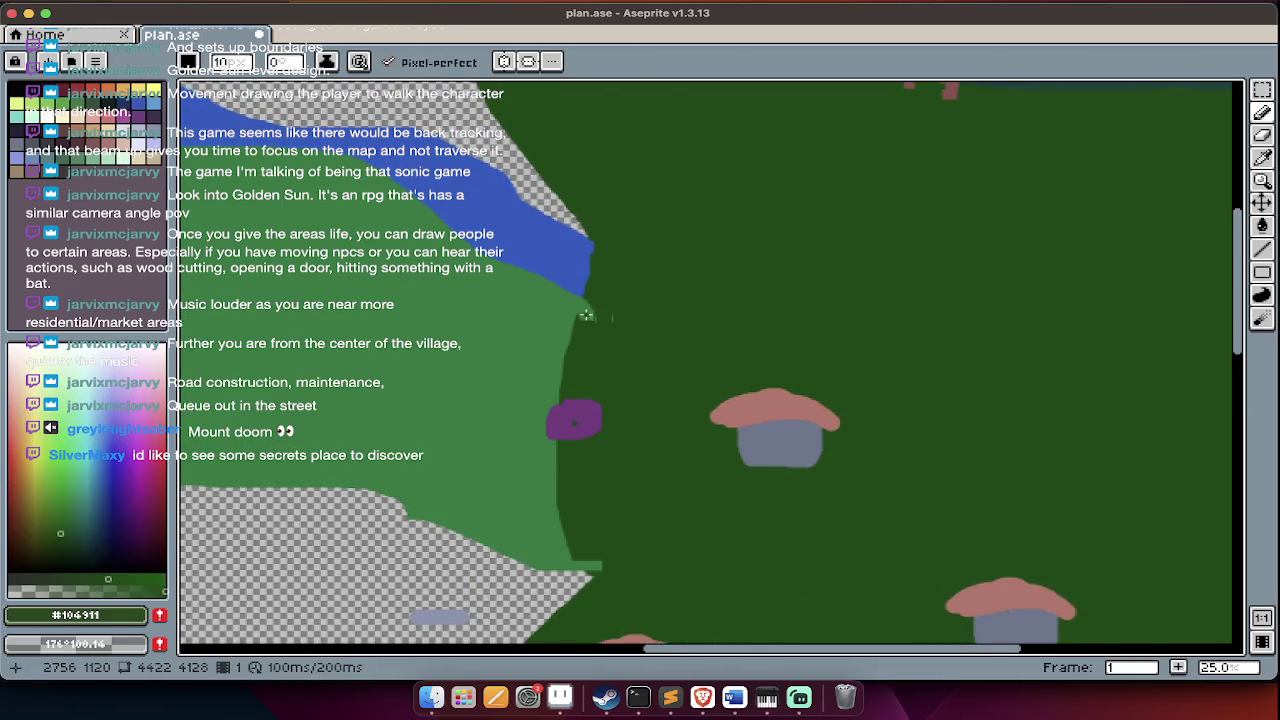
scroll(583, 296, "up", 2)
left_click_drag(583, 296, 566, 360)
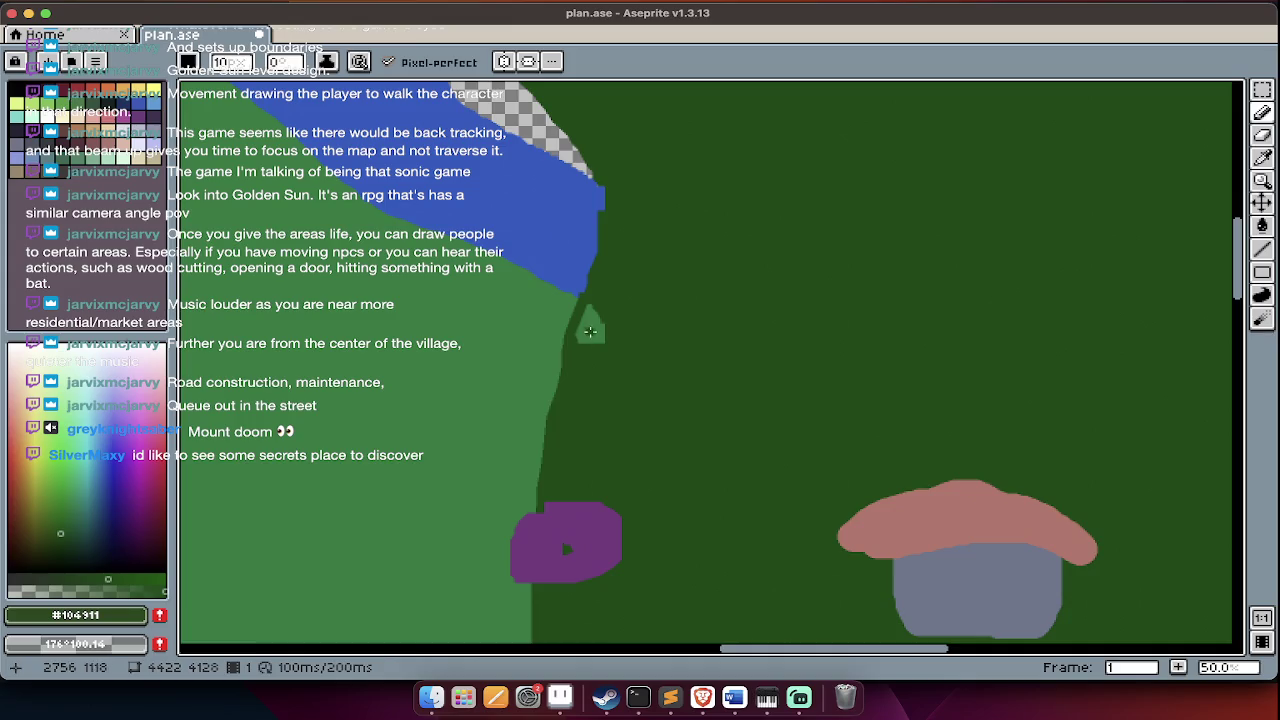
- Select the Paint Bucket, look over the map, then switch to the Brave browser
key("g")
scroll(591, 333, "down", 2)
scroll(591, 333, "down", 1)
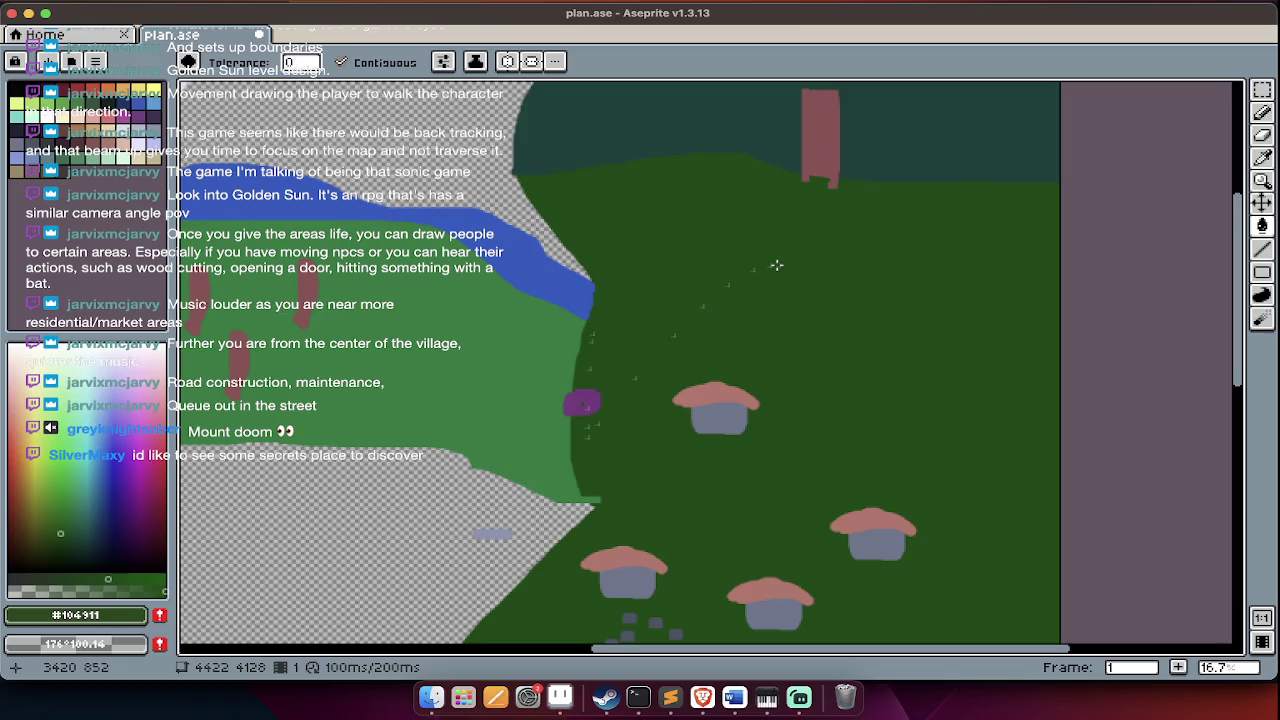
scroll(776, 265, "up", 3)
scroll(655, 323, "up", 5)
scroll(655, 323, "left", 8)
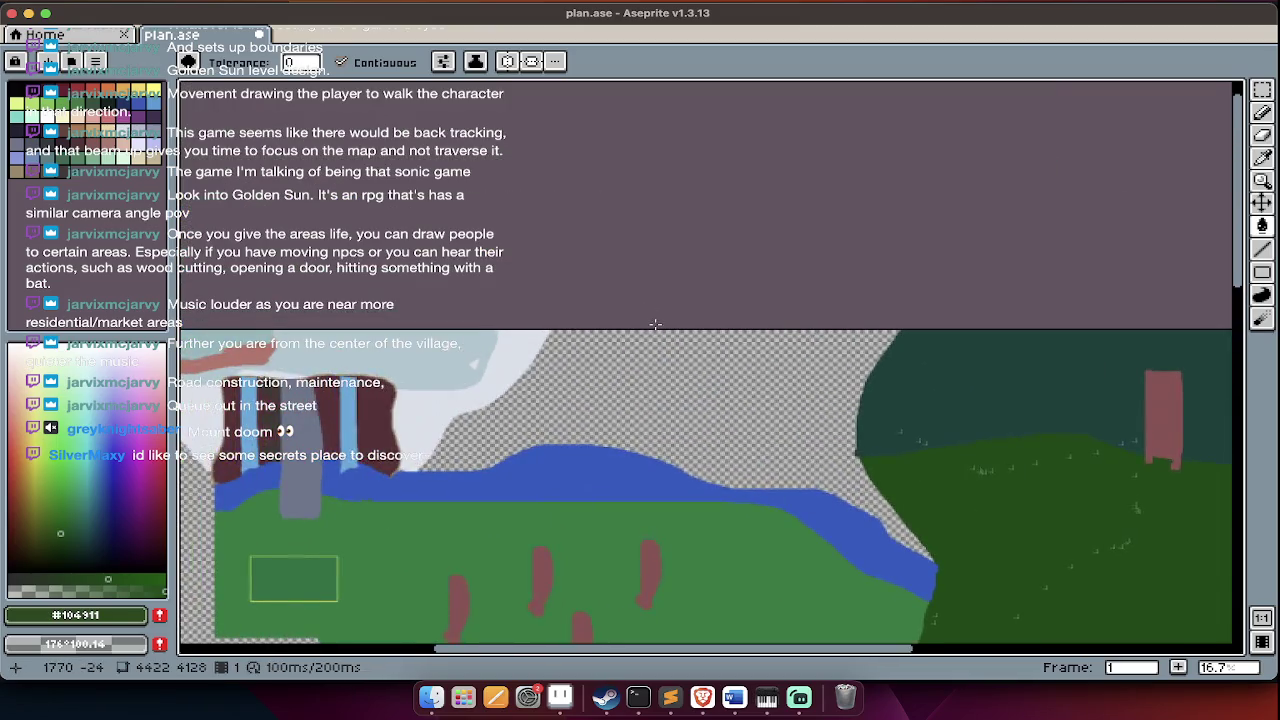
scroll(655, 323, "right", 5)
scroll(748, 415, "down", 2)
scroll(763, 446, "down", 5)
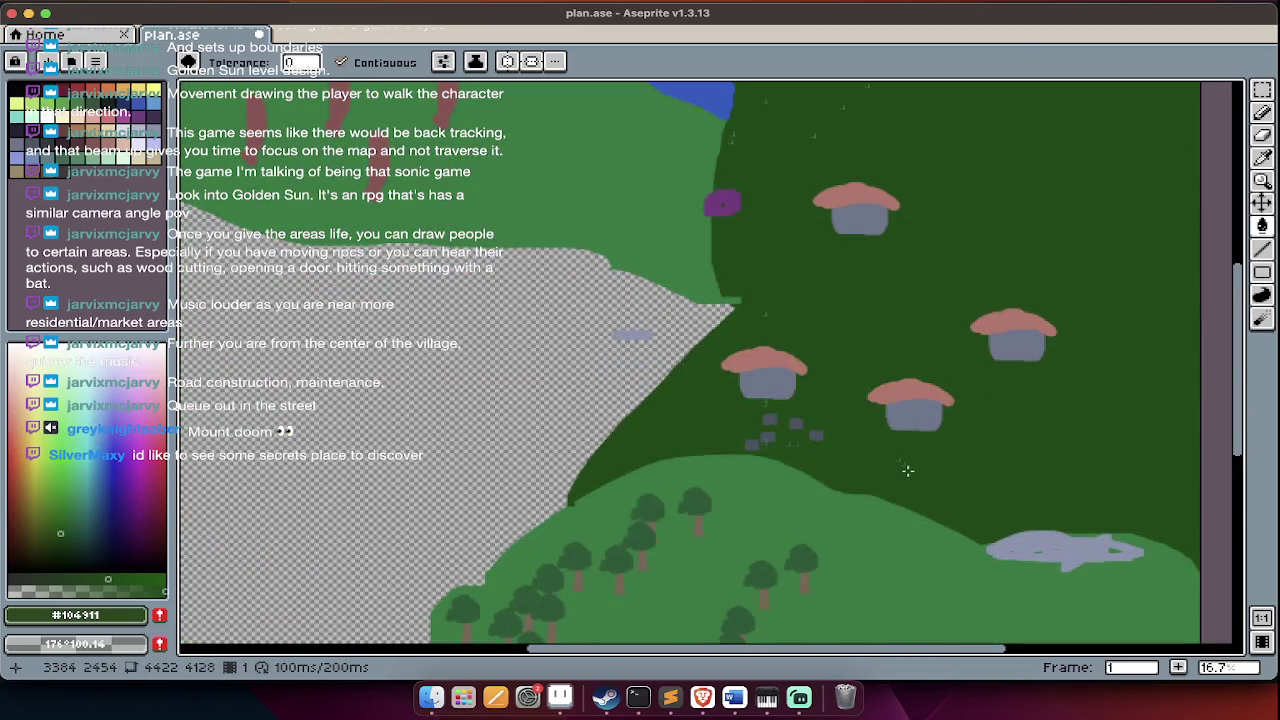
scroll(1028, 364, "up", 2)
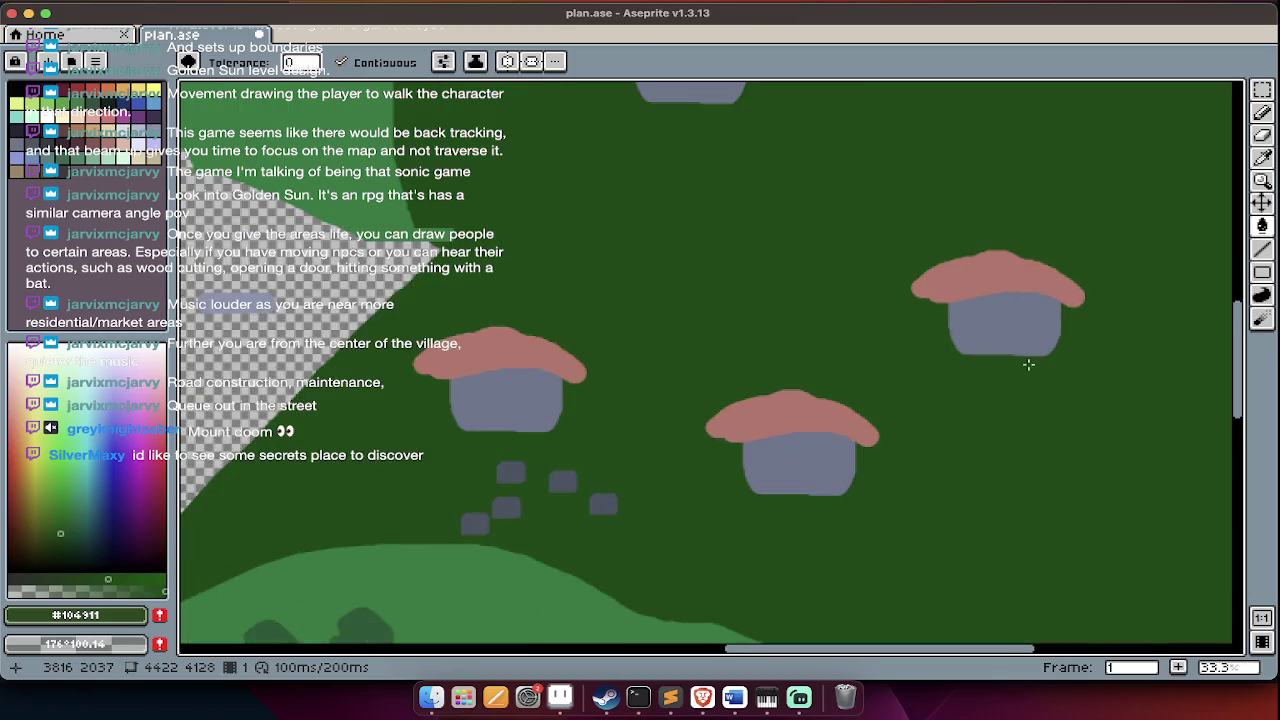
key("super+Tab")
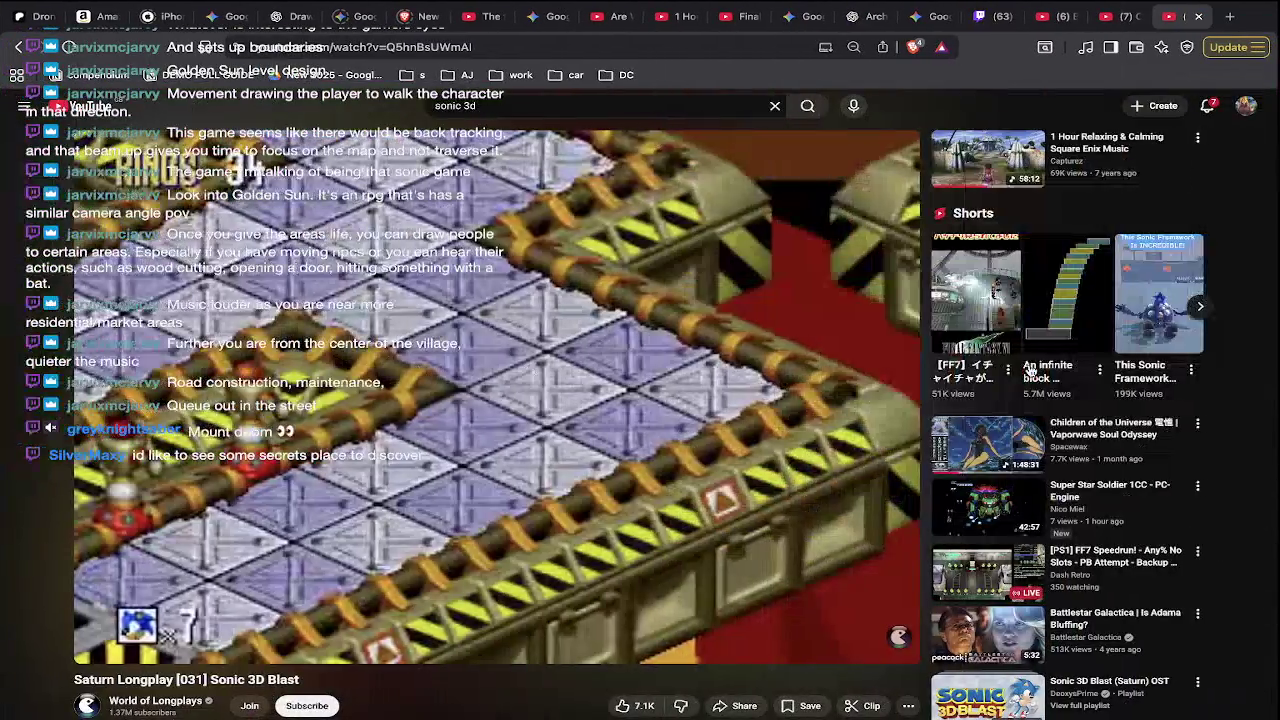
- Search YouTube for 'ff9 scottish village' and open the Final Fantasy 9 village video
key("super+t")
key("super+w")
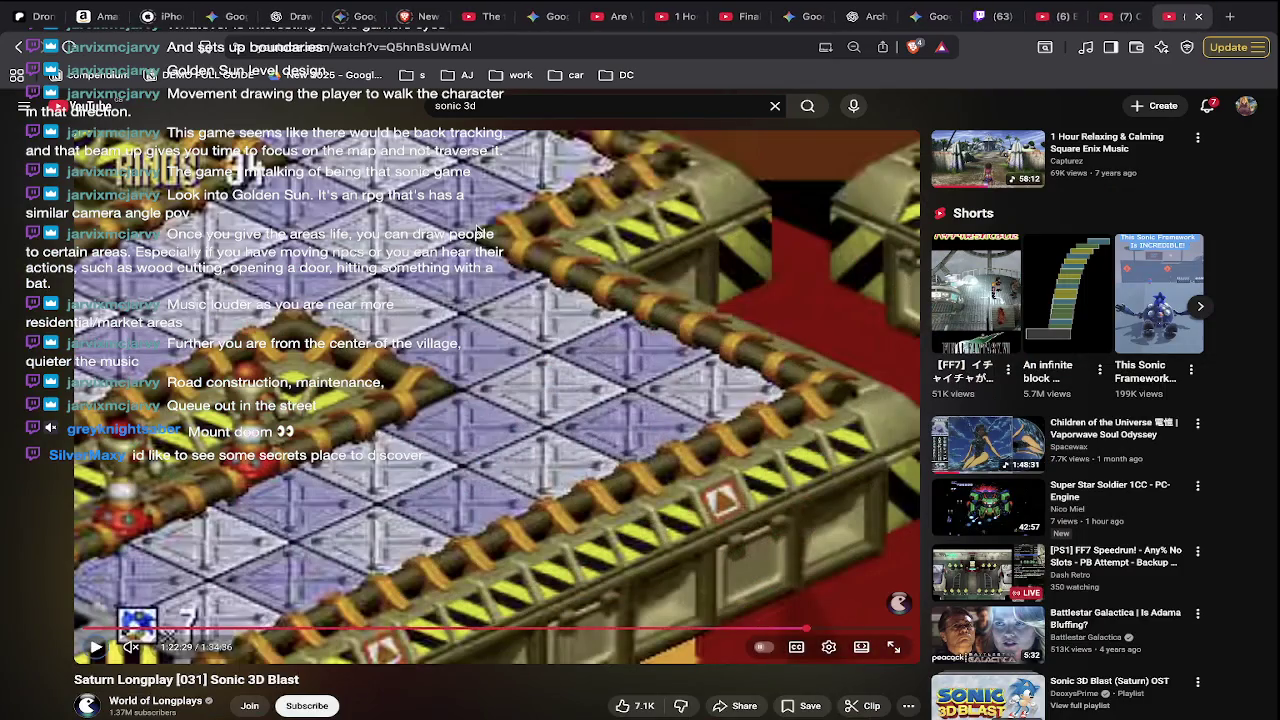
double_click(455, 108)
type("ff8 scot")
key("BackSpace")
key("BackSpace")
key("BackSpace")
key("BackSpace")
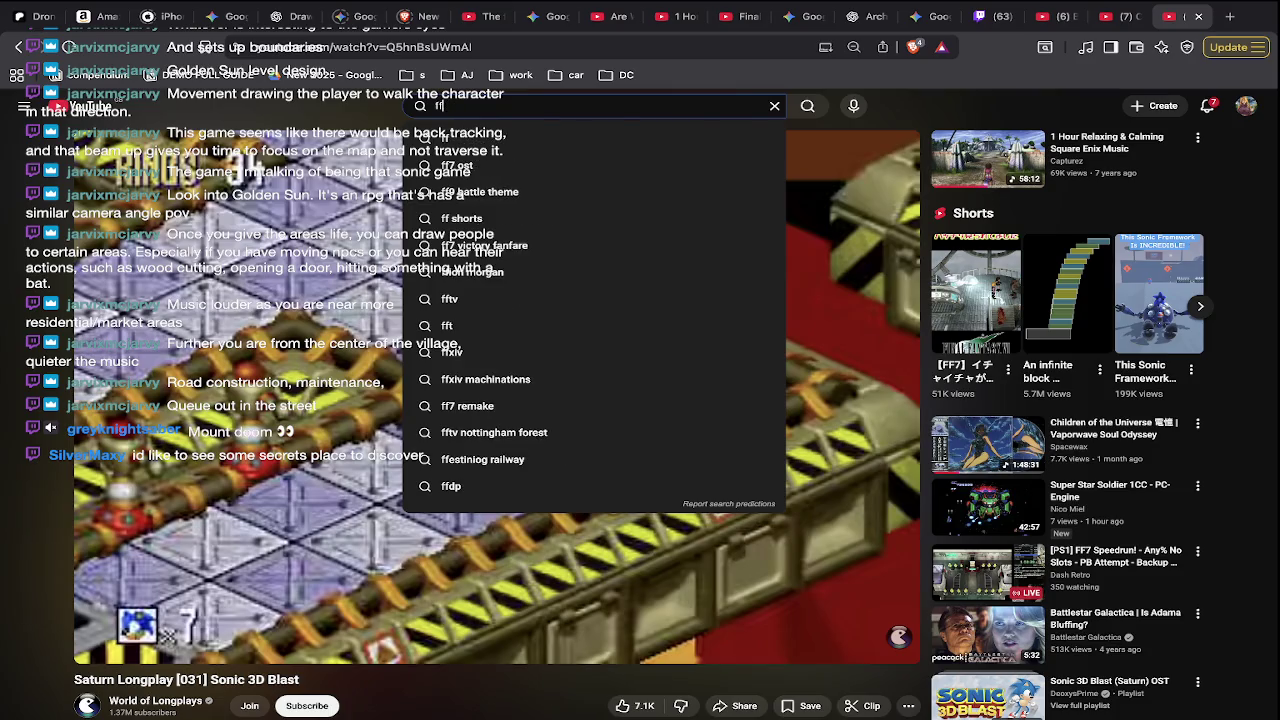
type("9 scotti")
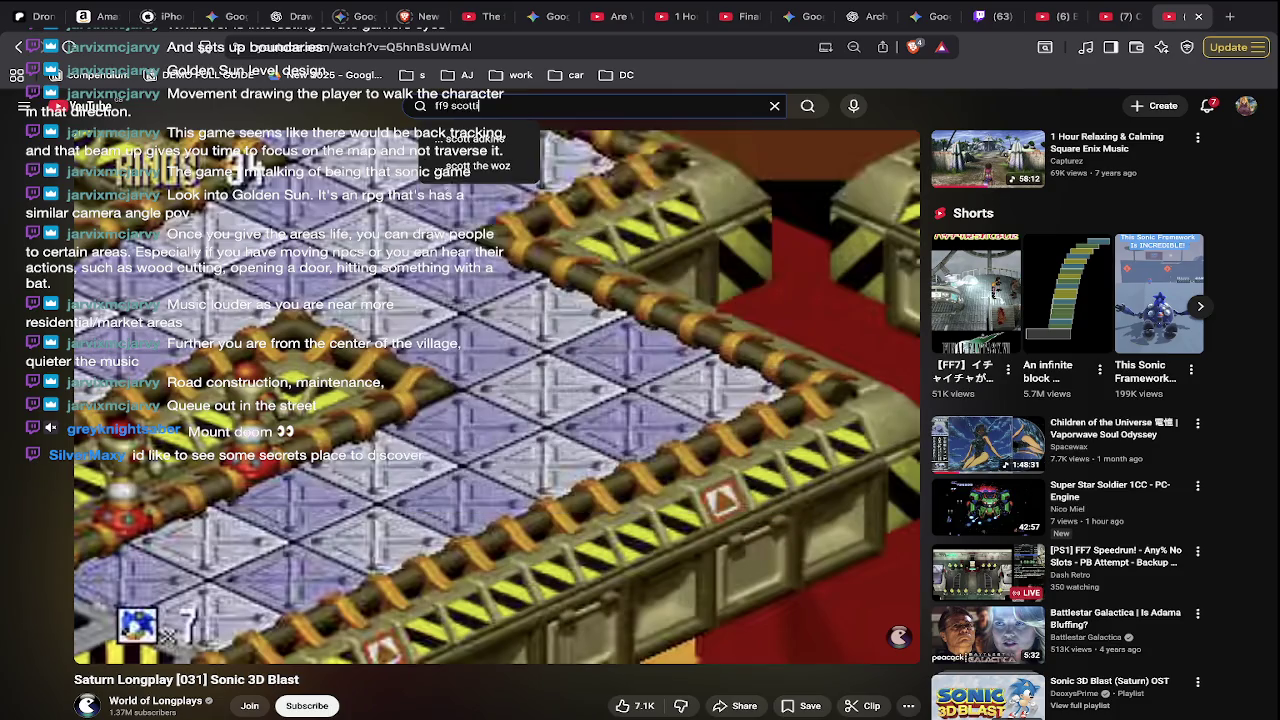
type("sh vila")
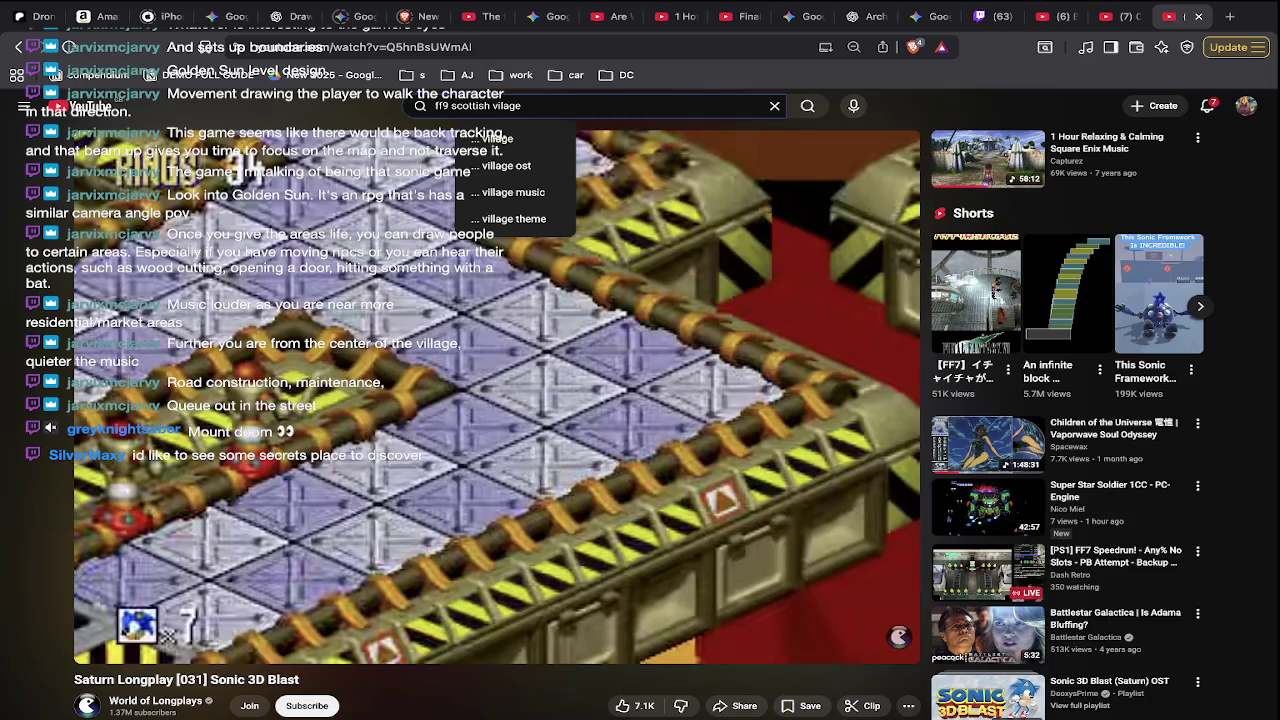
key("Return")
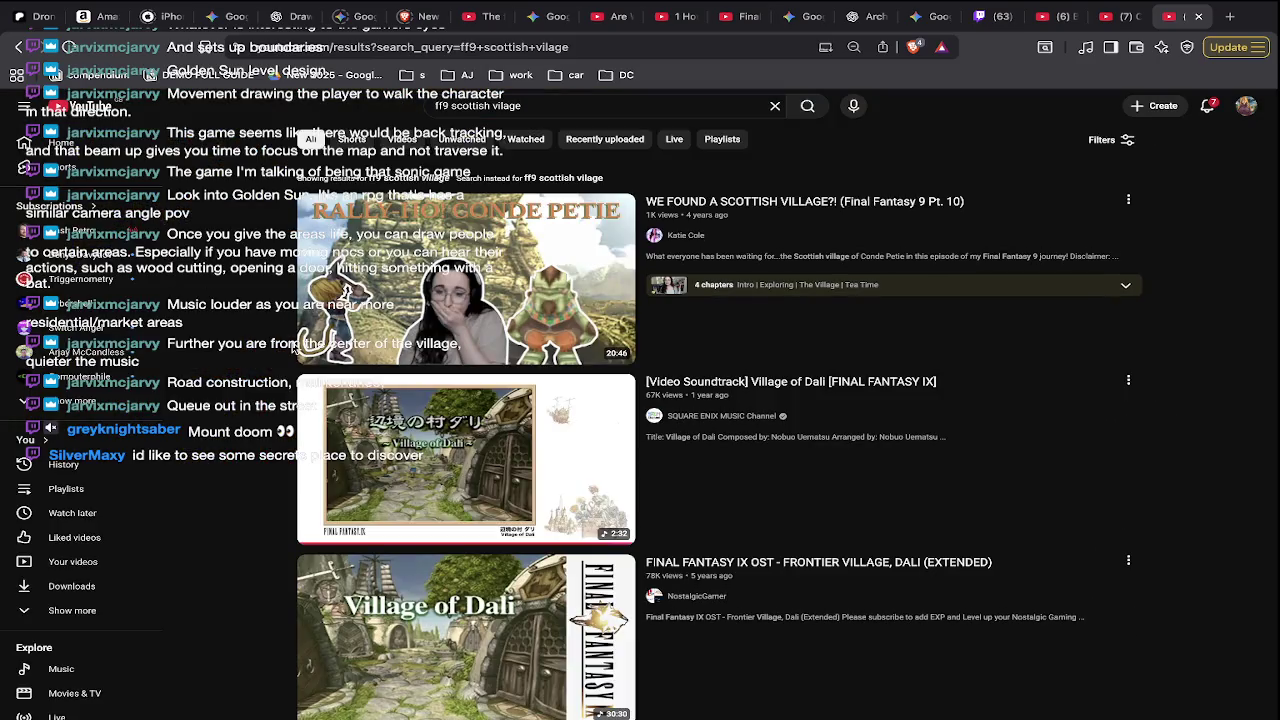
mouse_move(466, 458)
left_click(400, 330)
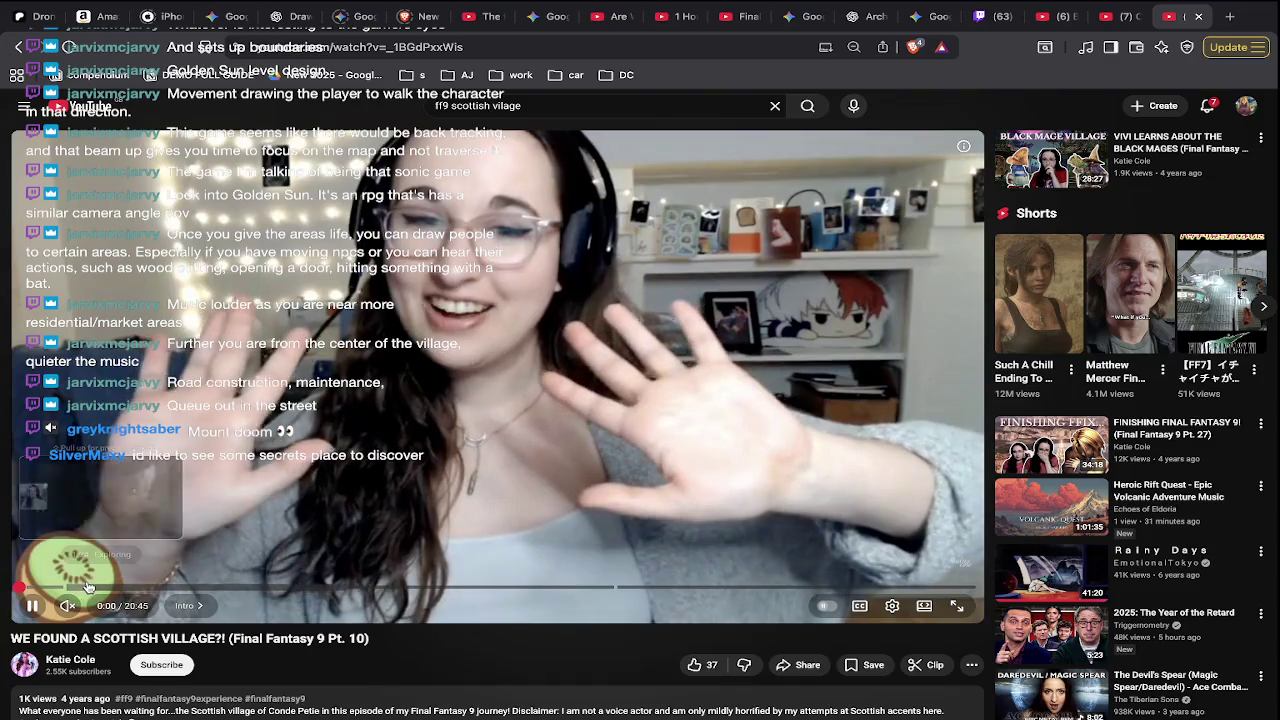
- Skim ahead to about 11:19, pause, and seek back to the Village chapter near 12:20
left_click_drag(163, 585, 206, 585)
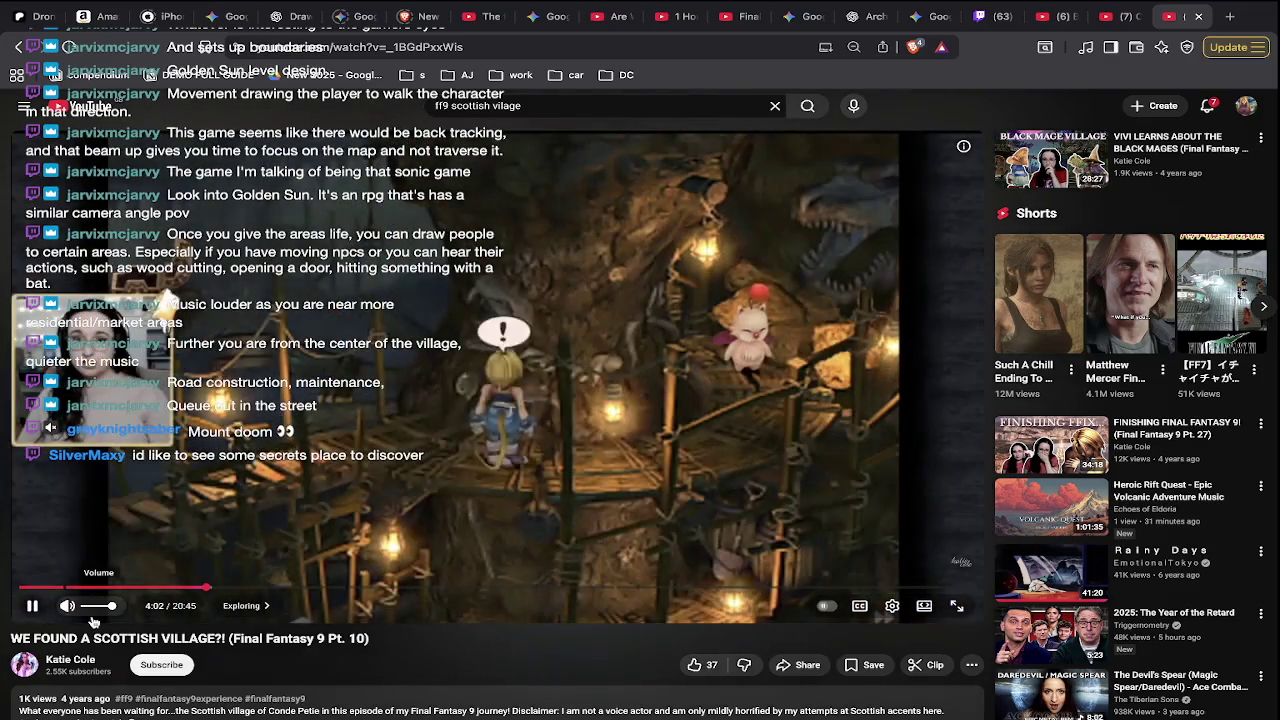
left_click_drag(535, 587, 713, 587)
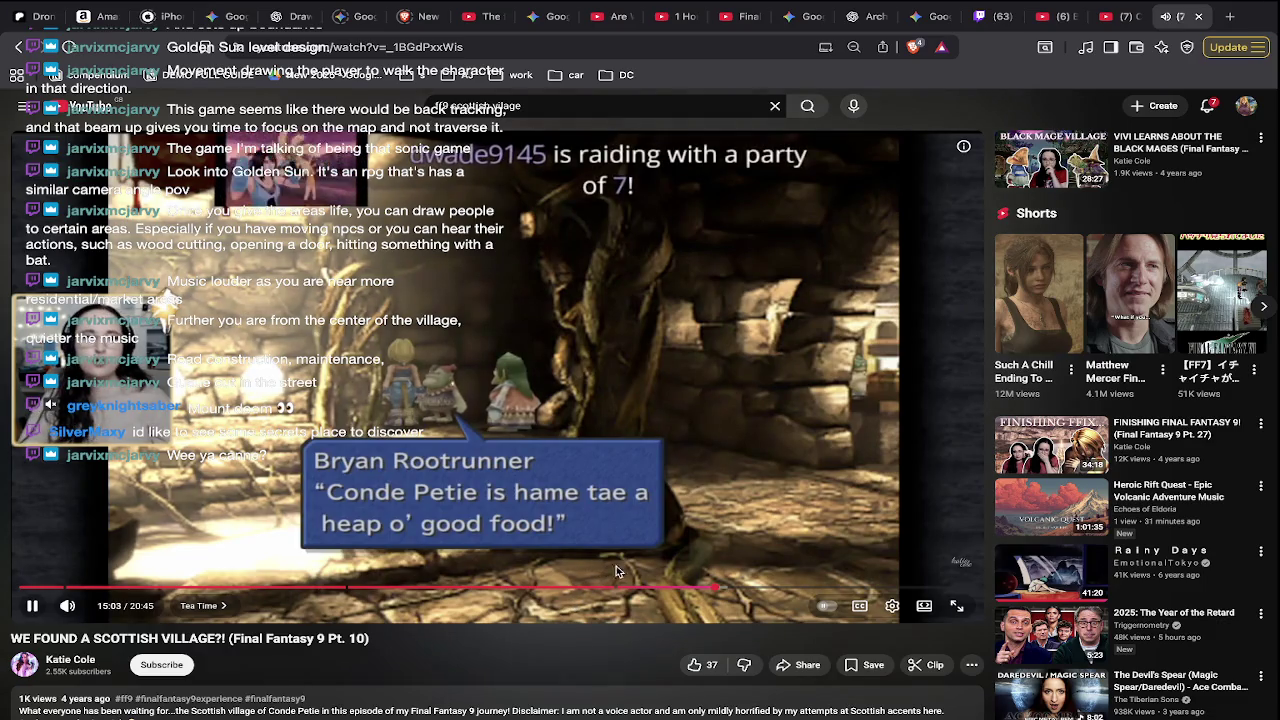
key("space")
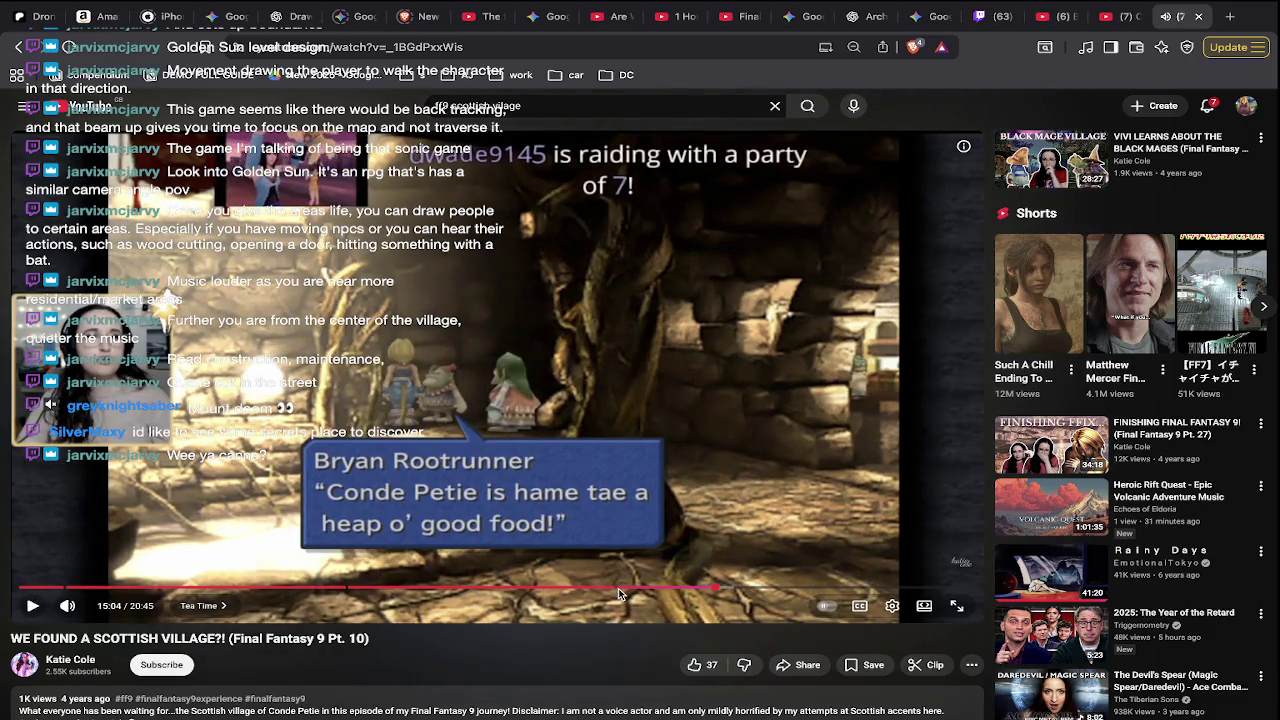
left_click(660, 588)
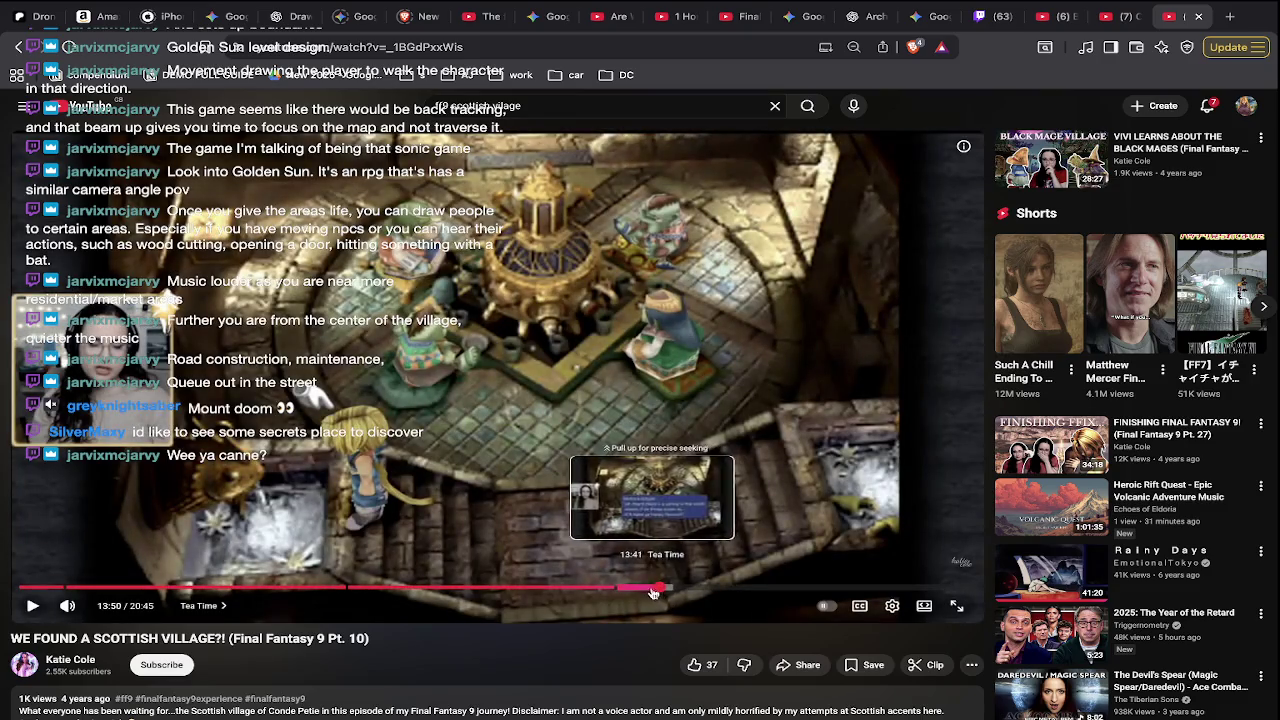
left_click(590, 586)
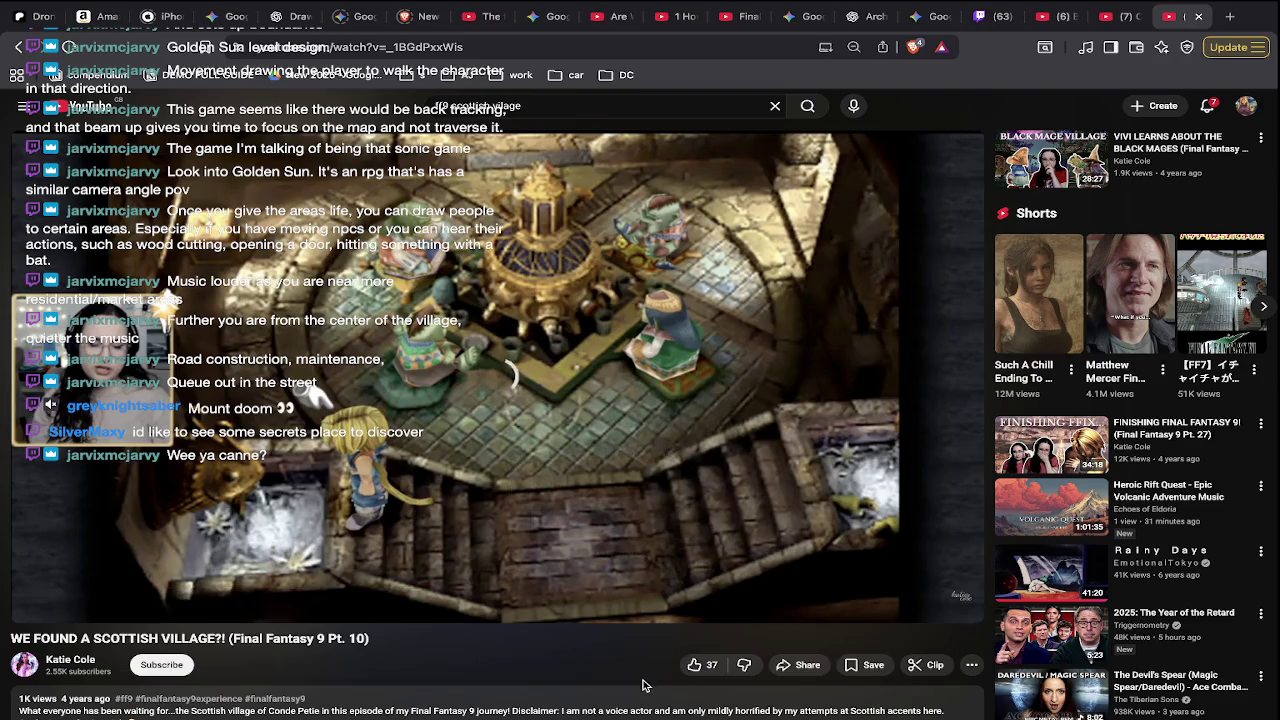